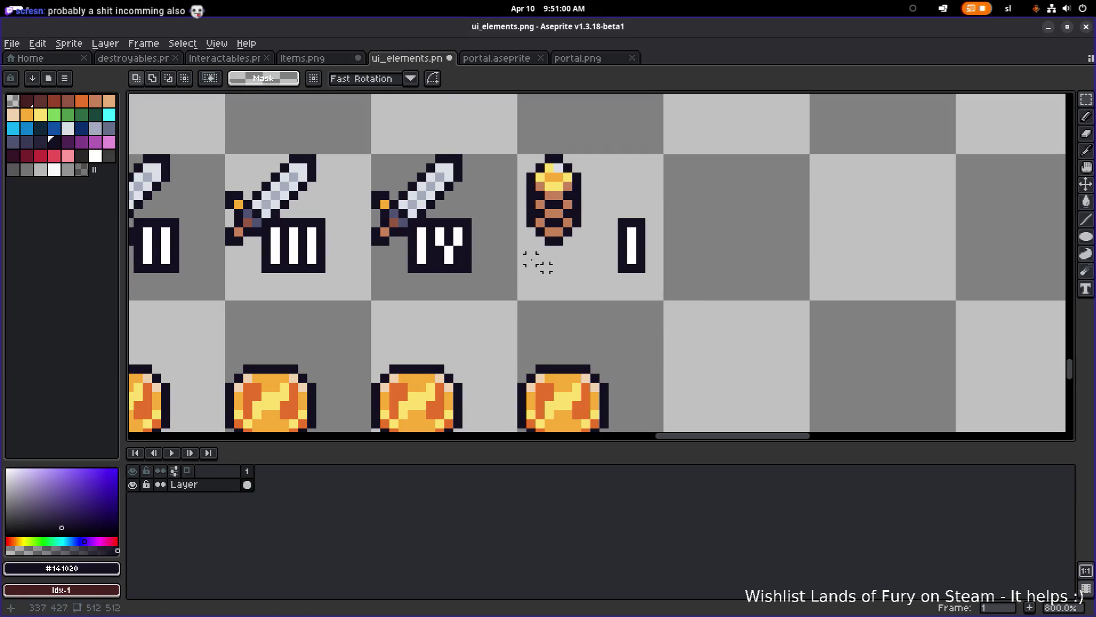
# - Shift the torch into its new spot and move numeral I onto it
pyautogui.moveTo(577, 192)
pyautogui.mouseDown()
pyautogui.moveTo(587, 191)
pyautogui.moveTo(591, 219)
pyautogui.mouseUp()
pyautogui.click(702, 191)
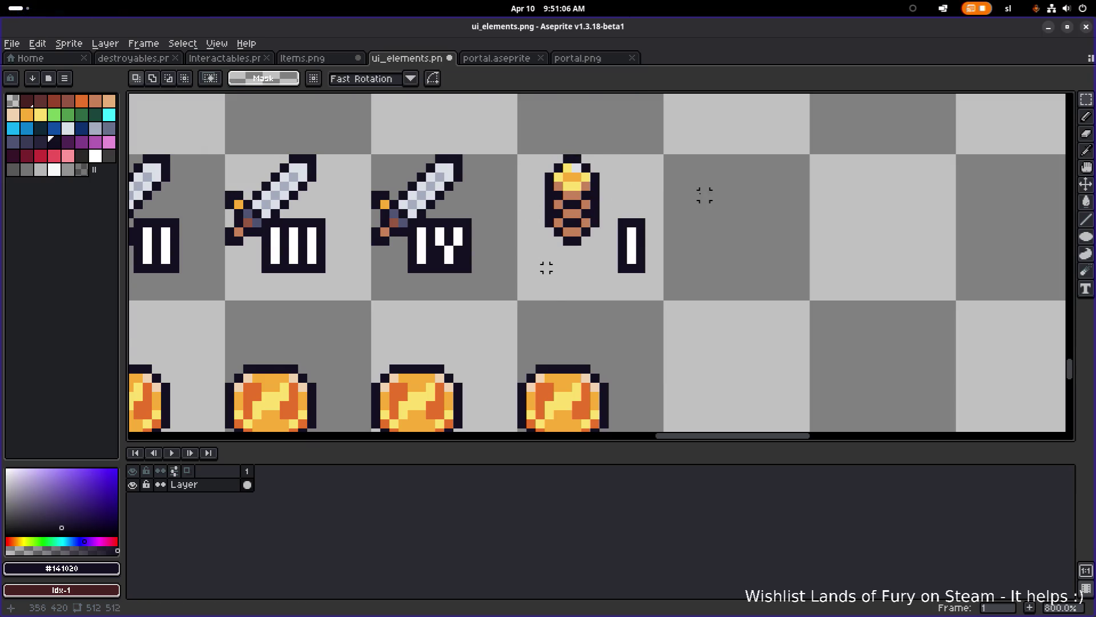
pyautogui.scroll(-1, 688, 238)
pyautogui.moveTo(736, 280)
pyautogui.mouseDown()
pyautogui.moveTo(678, 202)
pyautogui.moveTo(677, 235)
pyautogui.mouseUp()
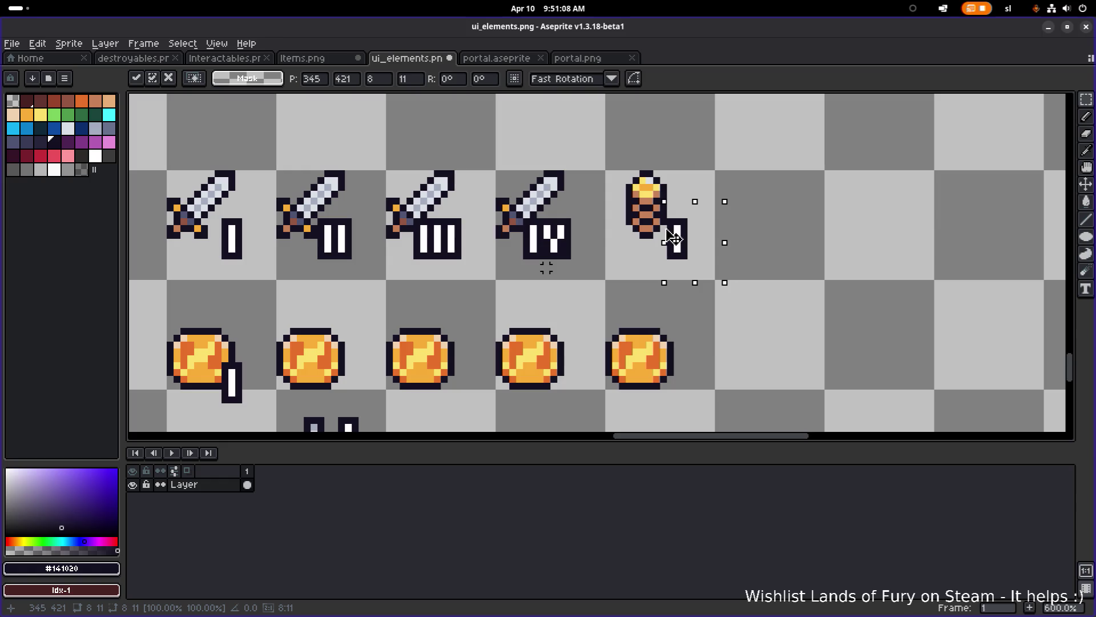
pyautogui.hotkey('ctrl', 'd')
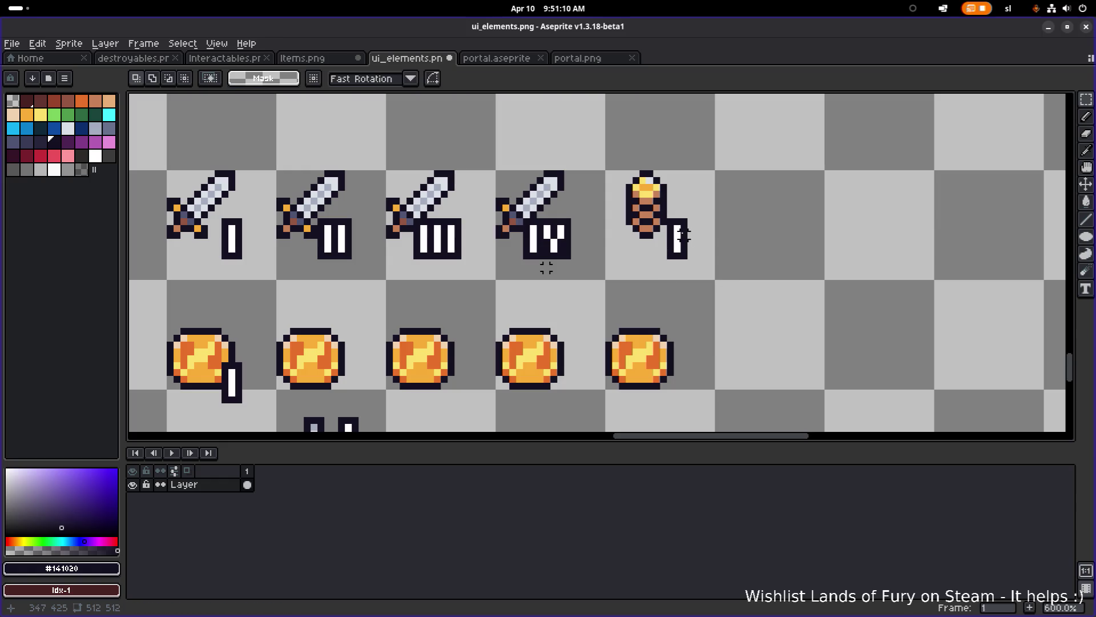
pyautogui.scroll(3, 546, 268)
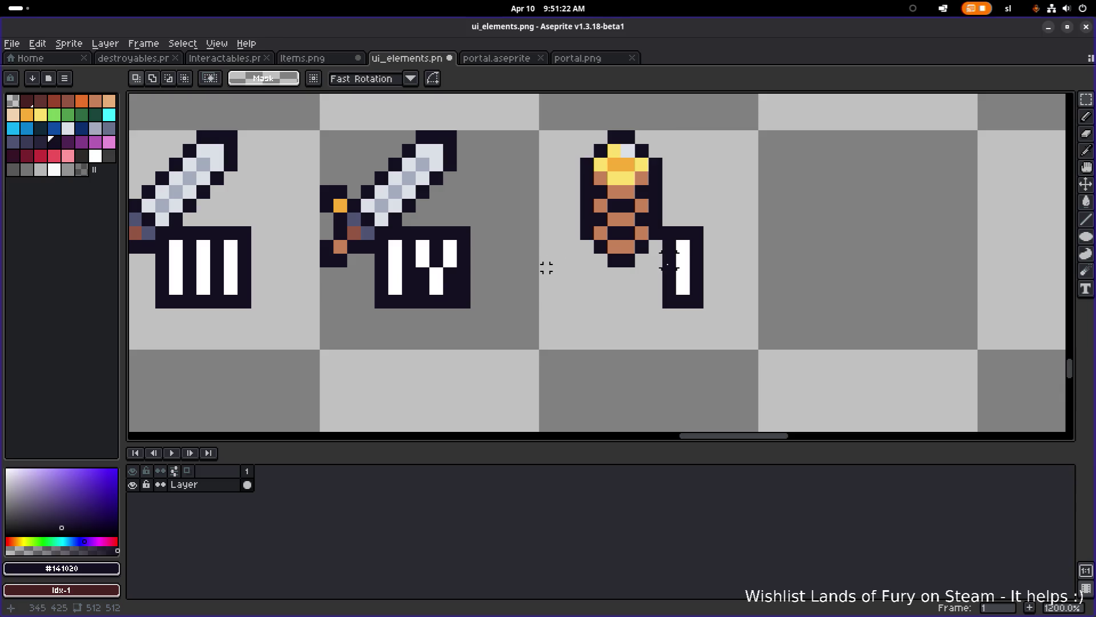
# - Compare sword and torch alignment, then nudge the torch's numeral I one pixel left
pyautogui.moveTo(469, 218); pyautogui.dragTo(320, 219)
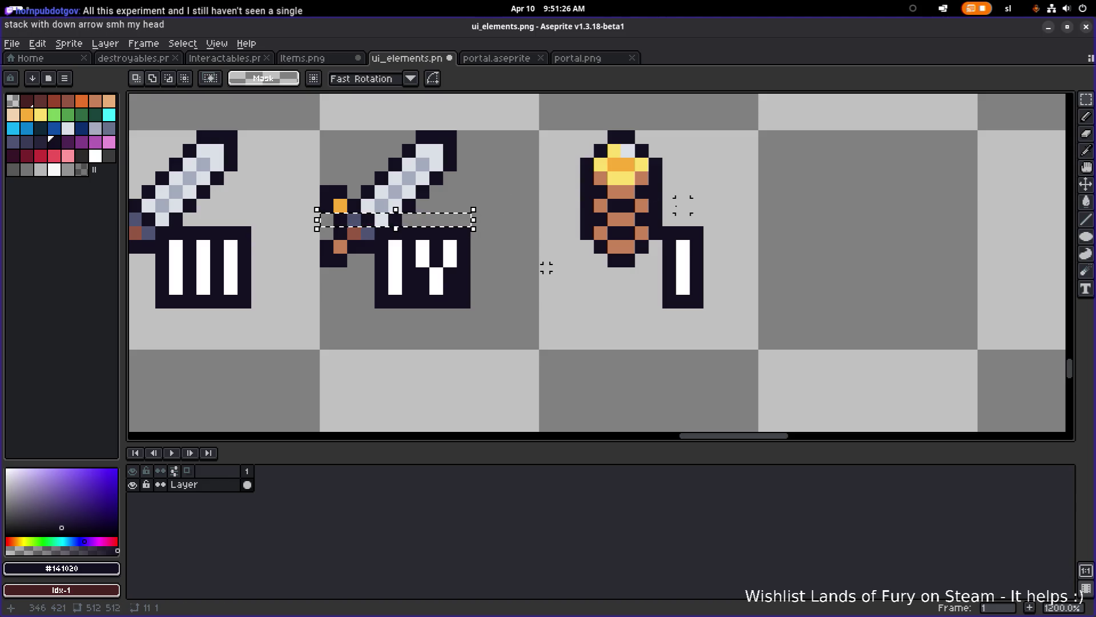
pyautogui.moveTo(707, 220); pyautogui.dragTo(536, 219)
pyautogui.hotkey('ctrl', 'd')
pyautogui.moveTo(707, 310); pyautogui.dragTo(664, 229)
pyautogui.press('Left')
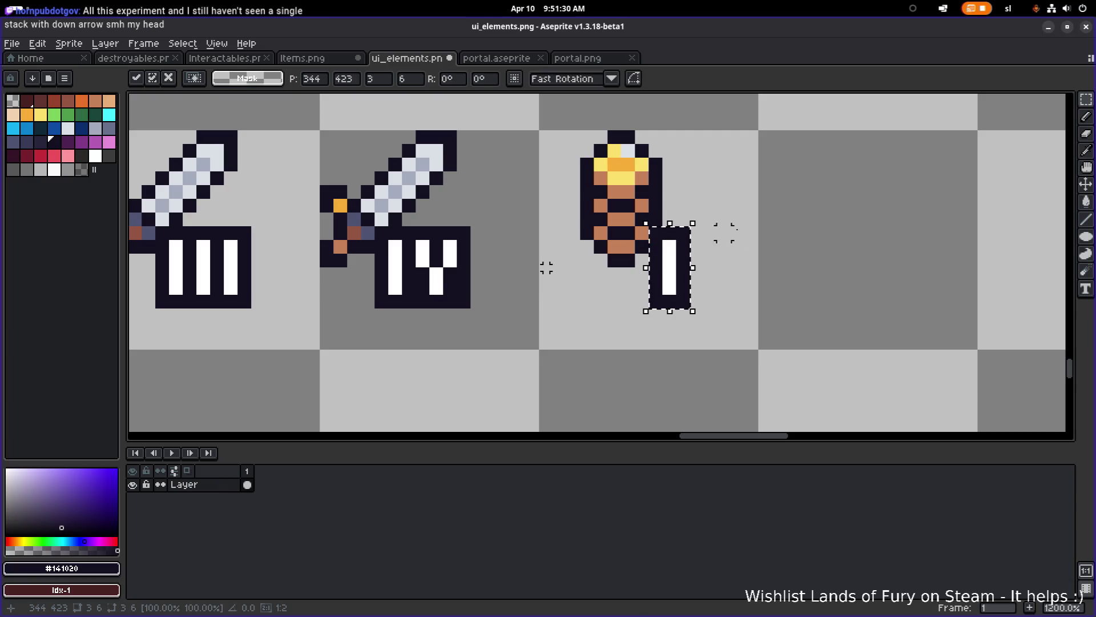
pyautogui.hotkey('ctrl', 'd')
pyautogui.scroll(-3, 546, 268)
# - Duplicate the numbered torch one cell to the right
pyautogui.moveTo(599, 282); pyautogui.dragTo(677, 171)
pyautogui.moveTo(616, 229); pyautogui.dragTo(726, 231)
pyautogui.press('Return')
pyautogui.hotkey('ctrl', 'd')
pyautogui.scroll(4, 738, 265)
# - Add a second bar to make numeral II on the copy, then duplicate that torch rightward
pyautogui.moveTo(728, 271)
pyautogui.mouseDown()
pyautogui.moveTo(697, 237)
pyautogui.moveTo(675, 166)
pyautogui.mouseUp()
pyautogui.moveTo(710, 220)
pyautogui.mouseDown()
pyautogui.moveTo(663, 220)
pyautogui.moveTo(674, 220)
pyautogui.mouseUp()
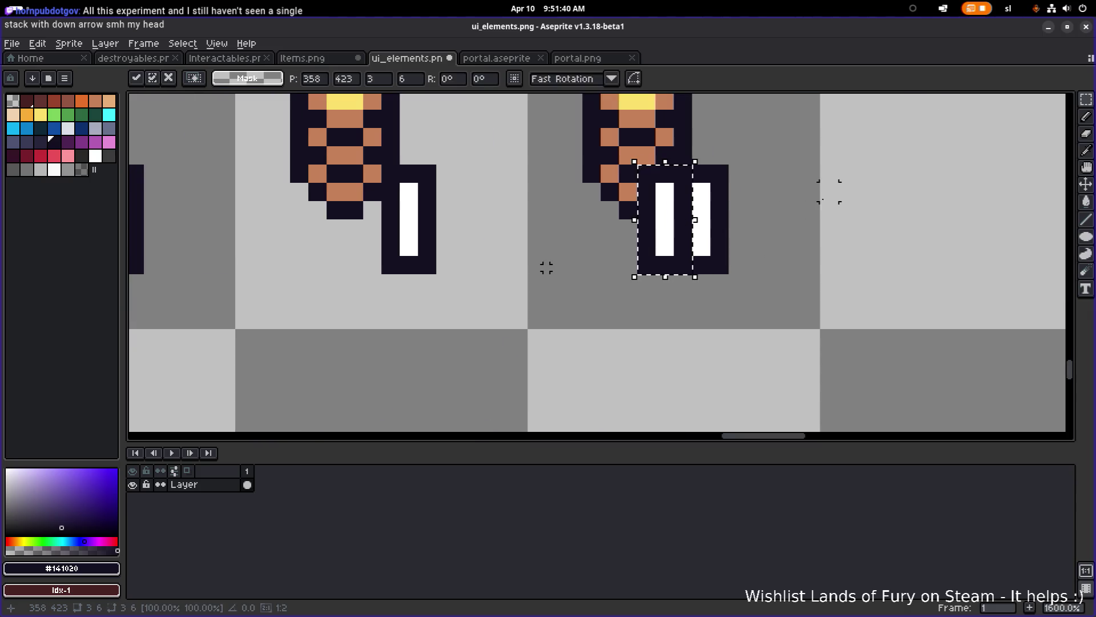
pyautogui.press('Return')
pyautogui.scroll(-3, 807, 197)
pyautogui.moveTo(807, 206)
pyautogui.mouseDown()
pyautogui.moveTo(683, 311)
pyautogui.moveTo(538, 195)
pyautogui.moveTo(541, 205)
pyautogui.mouseUp()
pyautogui.moveTo(585, 249)
pyautogui.mouseDown()
pyautogui.moveTo(748, 245)
pyautogui.moveTo(730, 249)
pyautogui.mouseUp()
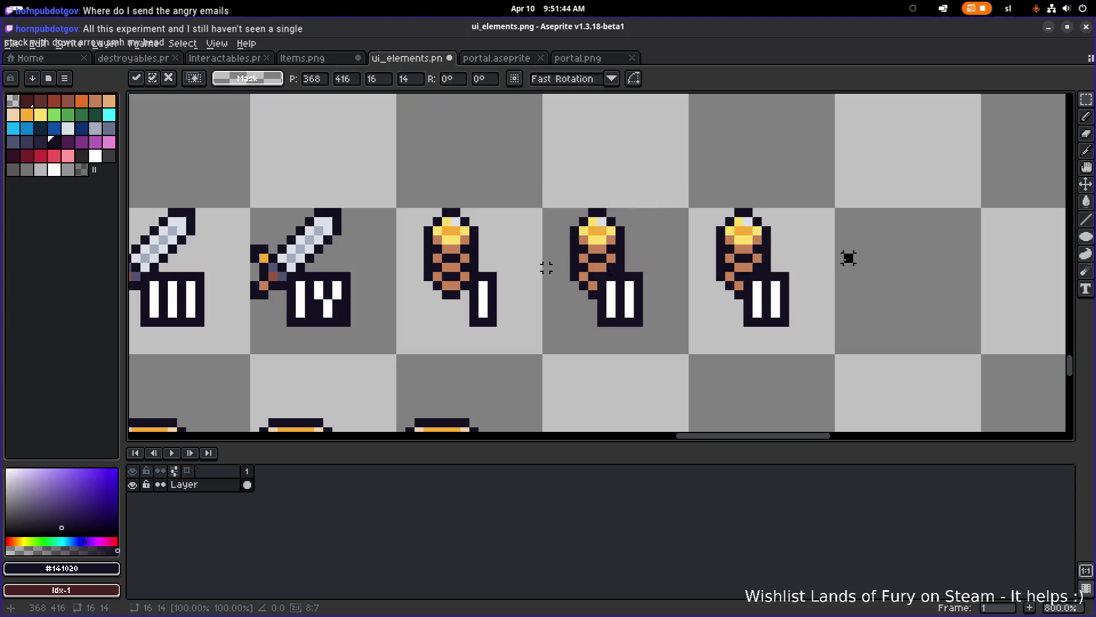
# - Place the third torch and paste numeral III onto it
pyautogui.click(845, 238)
pyautogui.moveTo(780, 327)
pyautogui.mouseDown()
pyautogui.moveTo(767, 295)
pyautogui.moveTo(735, 273)
pyautogui.mouseUp()
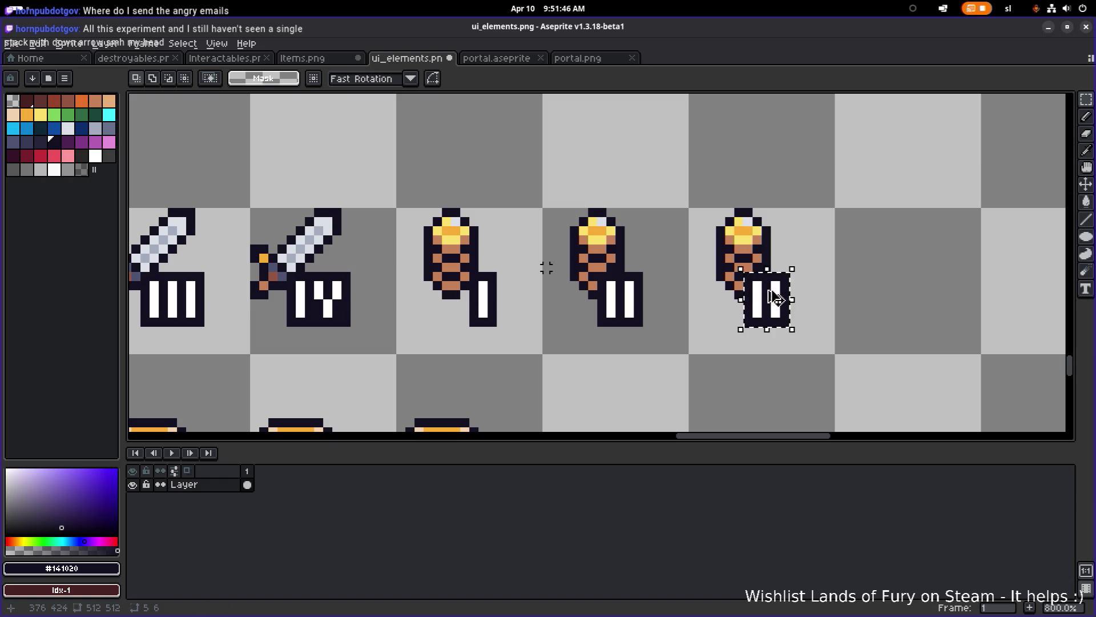
pyautogui.hotkey('ctrl', 'v')
pyautogui.click(885, 240)
pyautogui.scroll(-3, 885, 240)
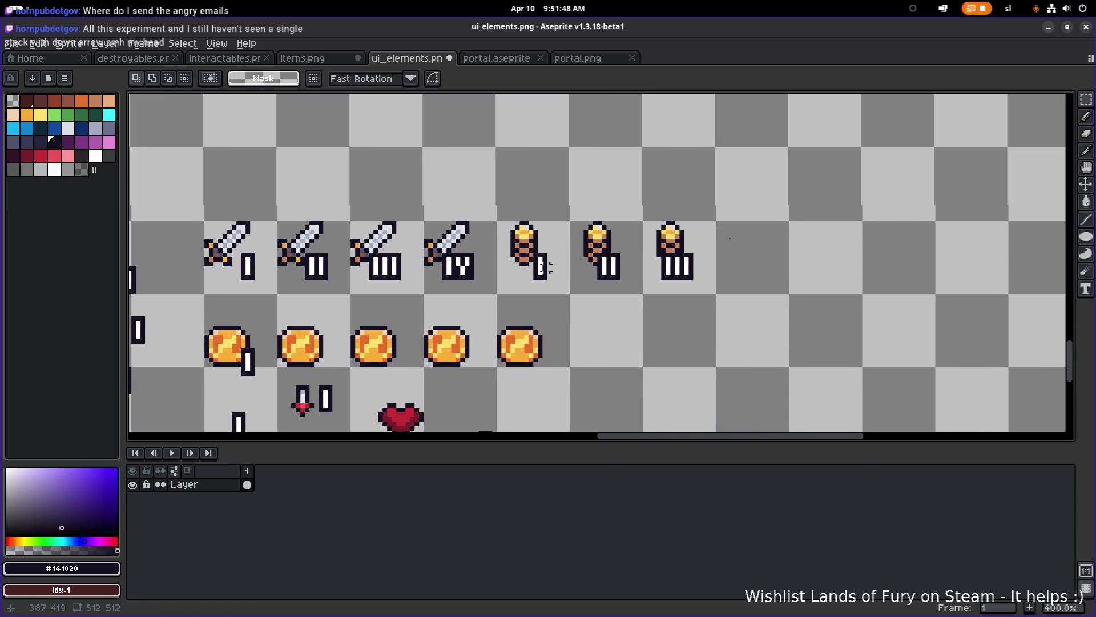
pyautogui.scroll(2, 729, 237)
pyautogui.scroll(1, 700, 278)
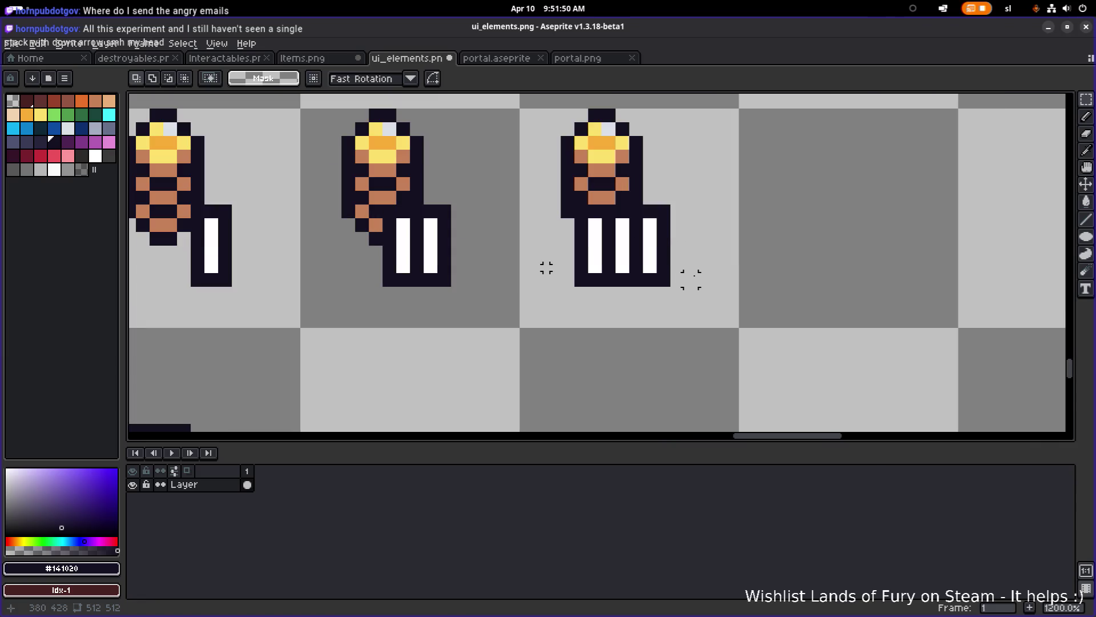
pyautogui.scroll(-2, 690, 281)
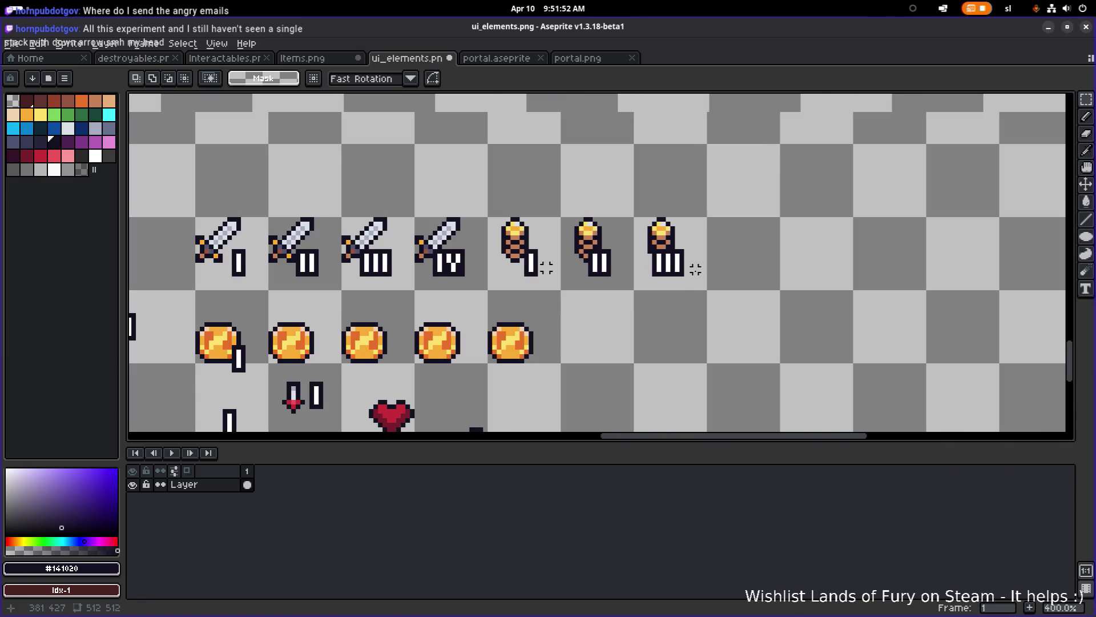
pyautogui.scroll(1, 705, 268)
# - Duplicate the III torch one cell to the right
pyautogui.moveTo(604, 184); pyautogui.dragTo(717, 291)
pyautogui.moveTo(695, 249)
pyautogui.mouseDown()
pyautogui.moveTo(785, 242)
pyautogui.moveTo(748, 247)
pyautogui.mouseUp()
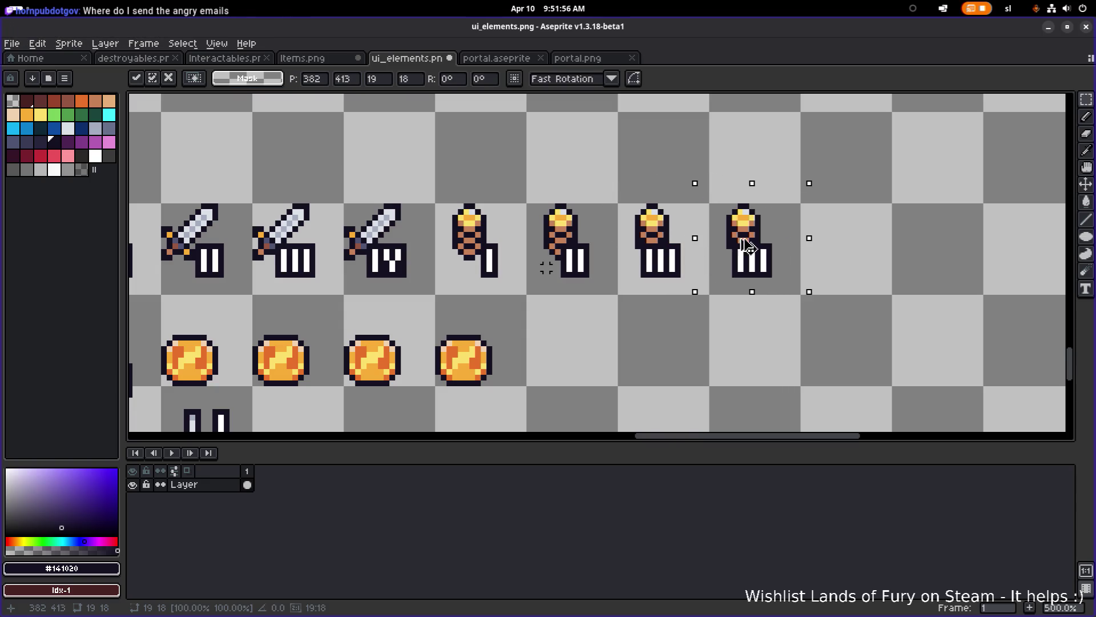
pyautogui.press('Return')
pyautogui.scroll(2, 737, 250)
pyautogui.scroll(-2, 764, 270)
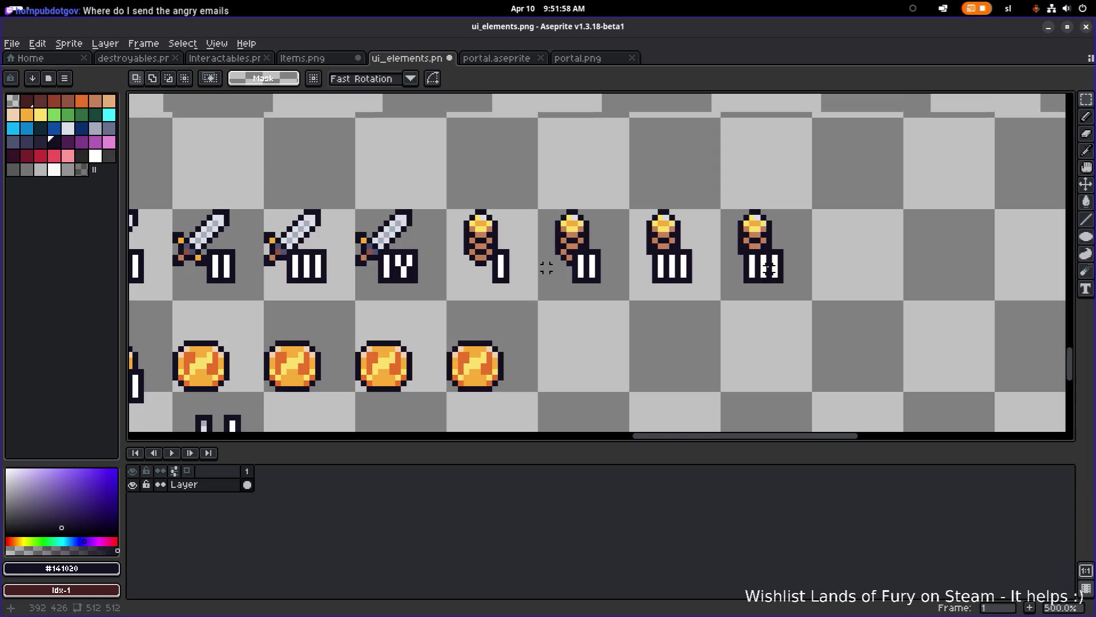
pyautogui.scroll(-1, 656, 284)
# - Replace the extra III torch with a copy of the single-bar I torch beside torch III
pyautogui.moveTo(477, 260); pyautogui.dragTo(543, 144)
pyautogui.moveTo(528, 202); pyautogui.dragTo(942, 208)
pyautogui.moveTo(746, 280)
pyautogui.mouseDown()
pyautogui.moveTo(812, 165)
pyautogui.moveTo(827, 164)
pyautogui.mouseUp()
pyautogui.press('Delete')
pyautogui.moveTo(841, 273); pyautogui.dragTo(961, 165)
pyautogui.moveTo(925, 200); pyautogui.dragTo(792, 198)
pyautogui.click(886, 188)
pyautogui.scroll(-2, 817, 229)
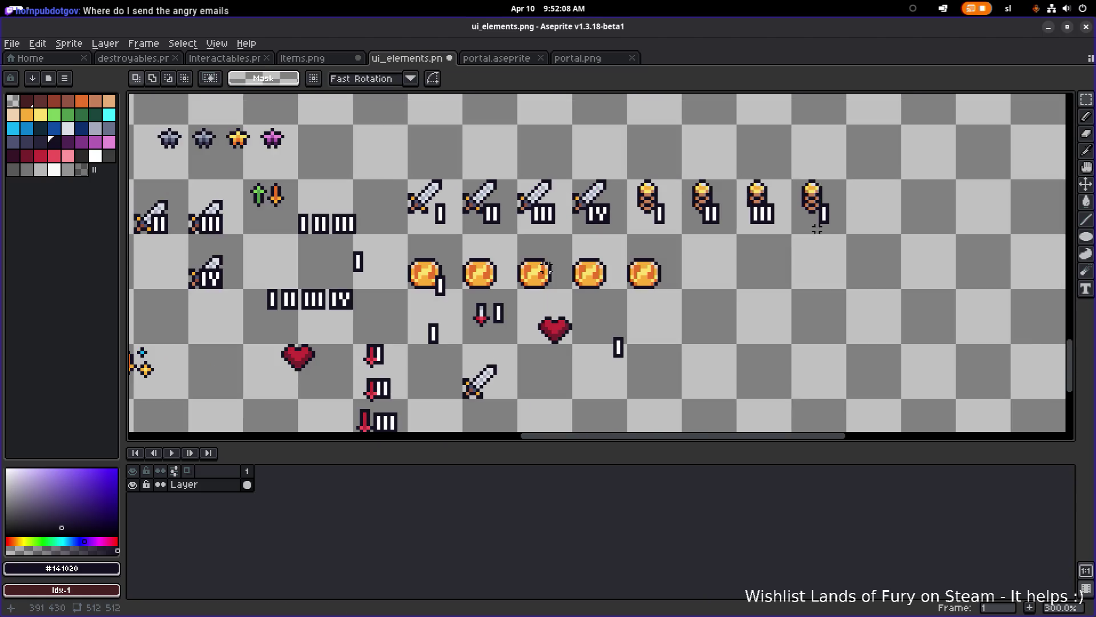
# - Move the IV numeral sprite onto the fourth torch
pyautogui.scroll(3, 806, 236)
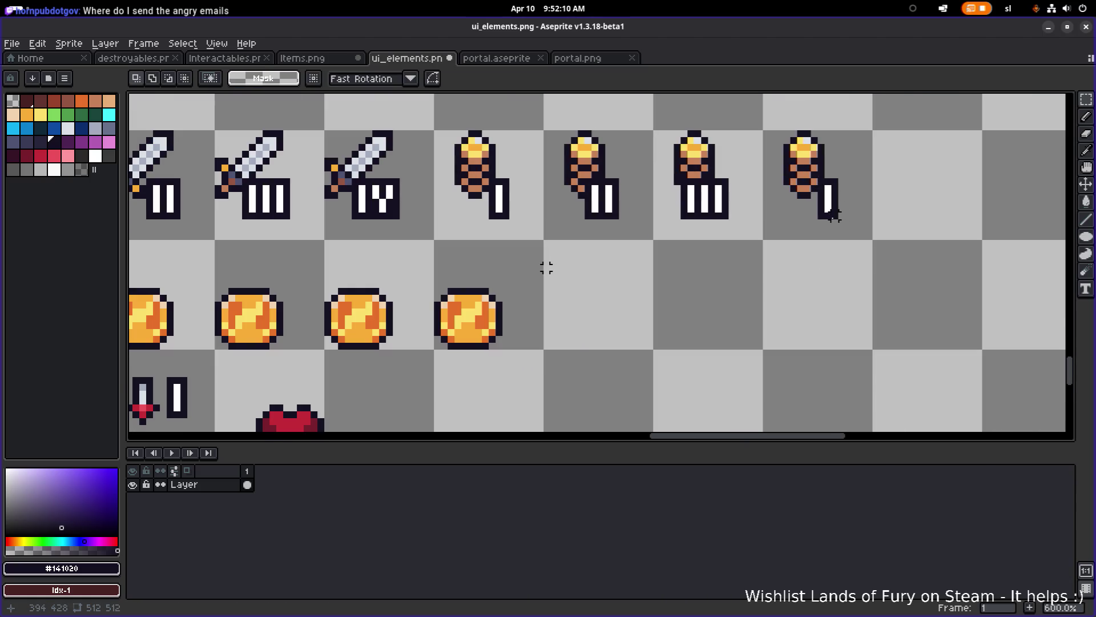
pyautogui.scroll(-4, 547, 268)
pyautogui.scroll(3, 545, 266)
pyautogui.moveTo(550, 285)
pyautogui.mouseDown()
pyautogui.moveTo(476, 222)
pyautogui.moveTo(748, 185)
pyautogui.moveTo(528, 327)
pyautogui.moveTo(971, 313)
pyautogui.moveTo(697, 318)
pyautogui.moveTo(754, 285)
pyautogui.mouseUp()
pyautogui.scroll(-1, 534, 326)
pyautogui.scroll(5, 754, 285)
pyautogui.scroll(-2, 800, 274)
pyautogui.moveTo(966, 289)
pyautogui.mouseDown()
pyautogui.moveTo(729, 264)
pyautogui.moveTo(758, 262)
pyautogui.moveTo(750, 277)
pyautogui.moveTo(756, 261)
pyautogui.mouseUp()
pyautogui.click(819, 196)
# - Pan across the sheet to review the torch row, then switch to the code editor
pyautogui.scroll(-5, 809, 212)
pyautogui.scroll(1, 839, 213)
pyautogui.scroll(-3, 840, 212)
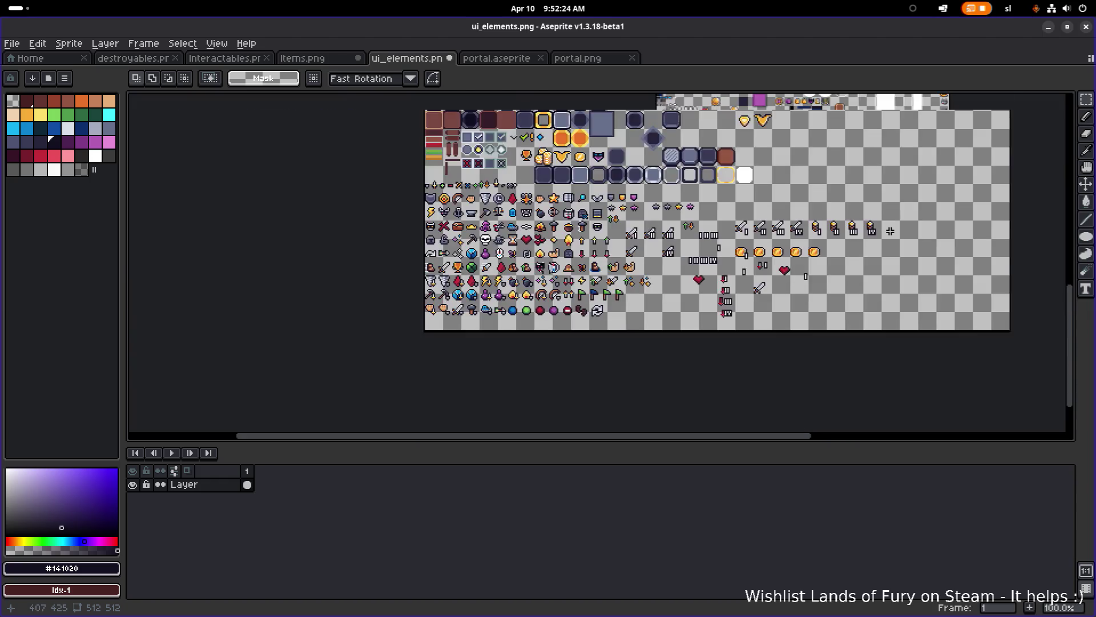
pyautogui.scroll(3, 888, 231)
pyautogui.hscroll(3, 887, 232)
pyautogui.scroll(-2, 661, 179)
pyautogui.scroll(-3, 660, 178)
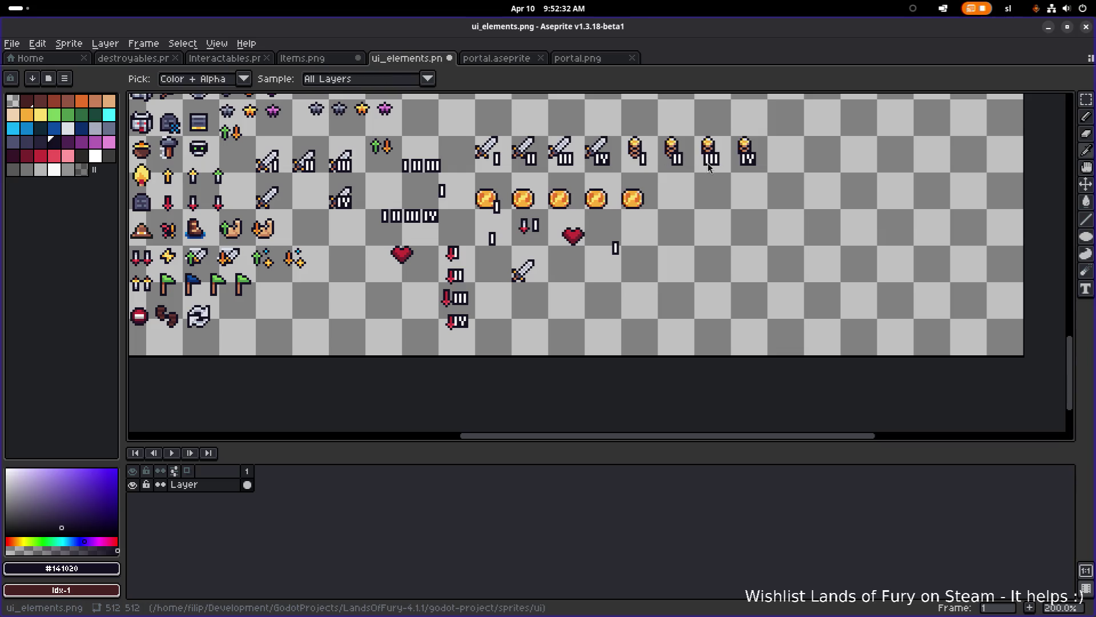
pyautogui.hotkey('alt', 'Tab')
# - Read the DialPenaltyType enum in RewardDialPenaltyEntryResource.cs, then return to Aseprite
pyautogui.click(632, 299)
pyautogui.click(834, 343)
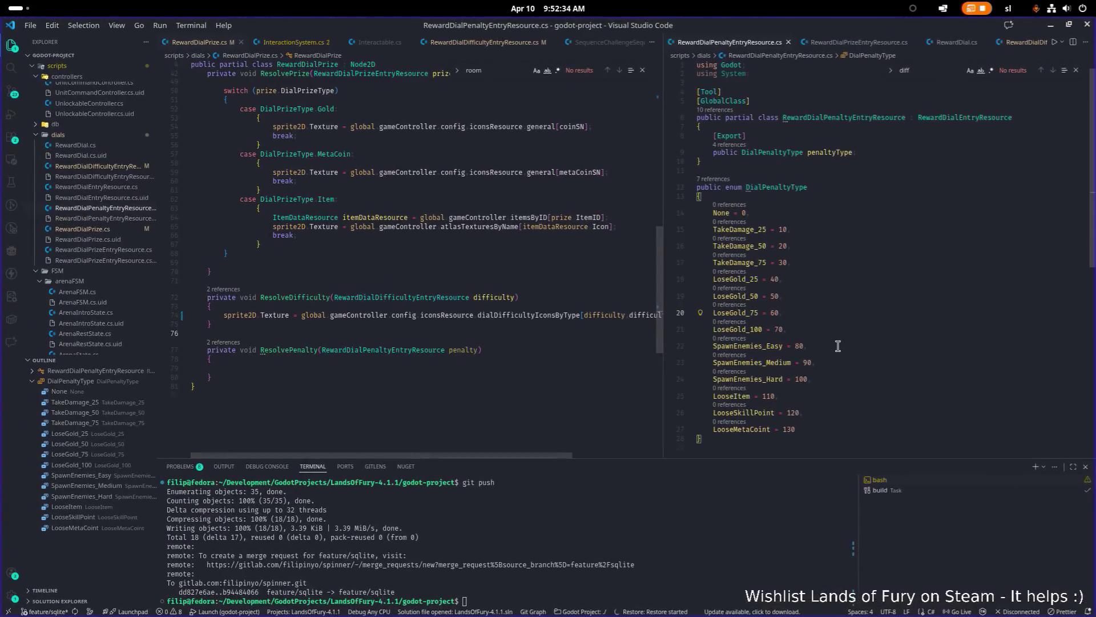
pyautogui.scroll(1, 802, 325)
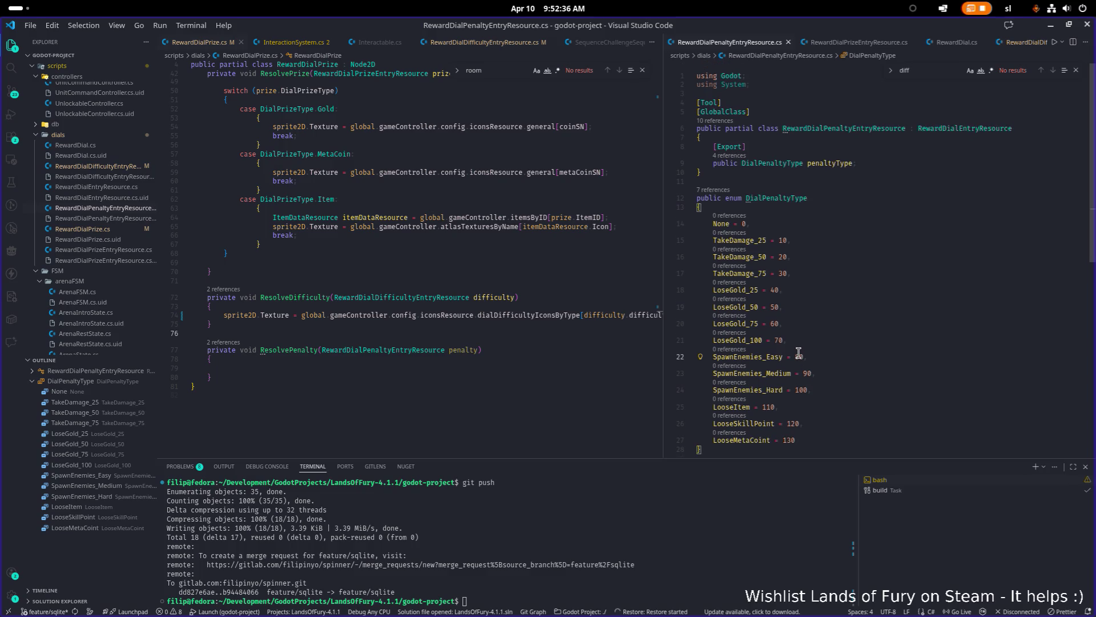
pyautogui.scroll(-1, 799, 350)
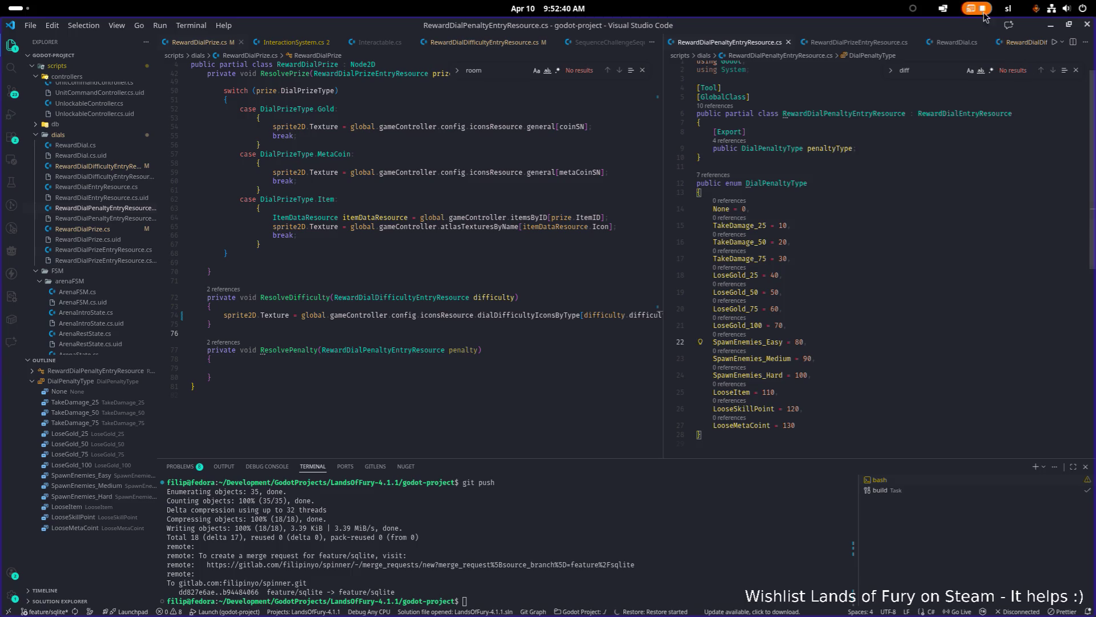
pyautogui.hotkey('alt', 'Tab')
# - Select the horned demon icon on the sheet
pyautogui.scroll(-3, 546, 268)
pyautogui.scroll(3, 526, 245)
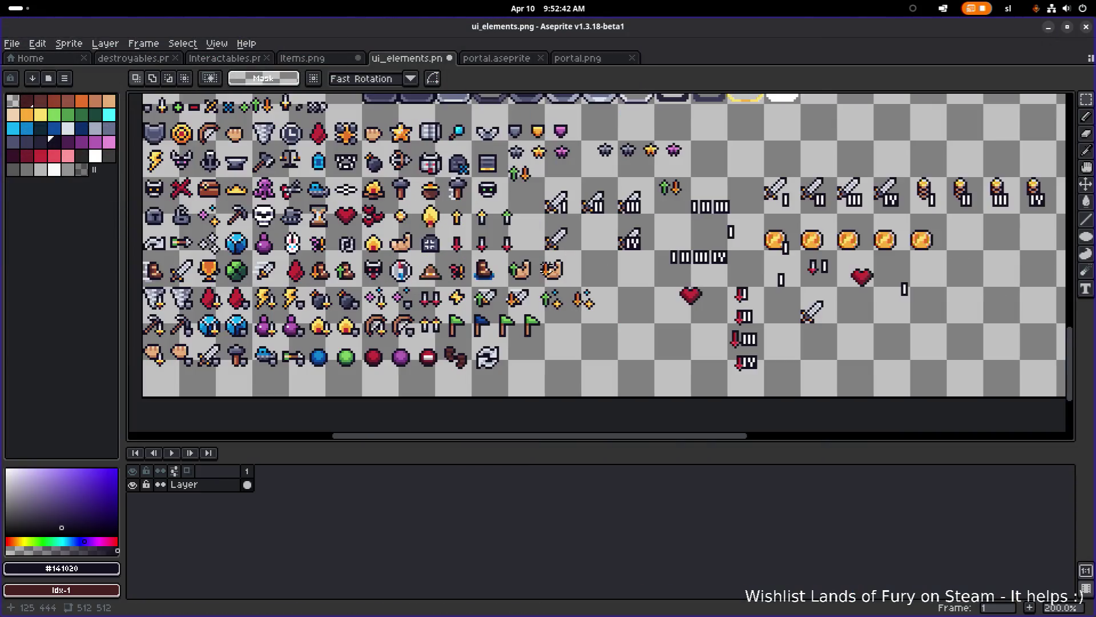
pyautogui.hscroll(-3, 527, 244)
pyautogui.moveTo(440, 280)
pyautogui.mouseDown()
pyautogui.moveTo(472, 244)
pyautogui.moveTo(418, 247)
pyautogui.moveTo(455, 286)
pyautogui.moveTo(865, 285)
pyautogui.mouseUp()
pyautogui.scroll(2, 478, 254)
pyautogui.scroll(1, 479, 251)
pyautogui.scroll(-1, 478, 251)
pyautogui.scroll(-3, 451, 286)
pyautogui.scroll(1, 484, 280)
pyautogui.hscroll(3, 745, 274)
# - Place a copy of the demon right after the IV torch, nudged up one pixel
pyautogui.moveTo(745, 274)
pyautogui.mouseDown()
pyautogui.moveTo(908, 280)
pyautogui.moveTo(542, 265)
pyautogui.mouseUp()
pyautogui.scroll(1, 543, 266)
pyautogui.moveTo(469, 280)
pyautogui.mouseDown()
pyautogui.moveTo(841, 240)
pyautogui.moveTo(594, 316)
pyautogui.moveTo(664, 249)
pyautogui.moveTo(656, 239)
pyautogui.mouseUp()
pyautogui.scroll(3, 655, 246)
pyautogui.press('Return')
pyautogui.click(546, 246)
# - Shift the demon icon two pixels left to align with the torch row
pyautogui.scroll(4, 547, 247)
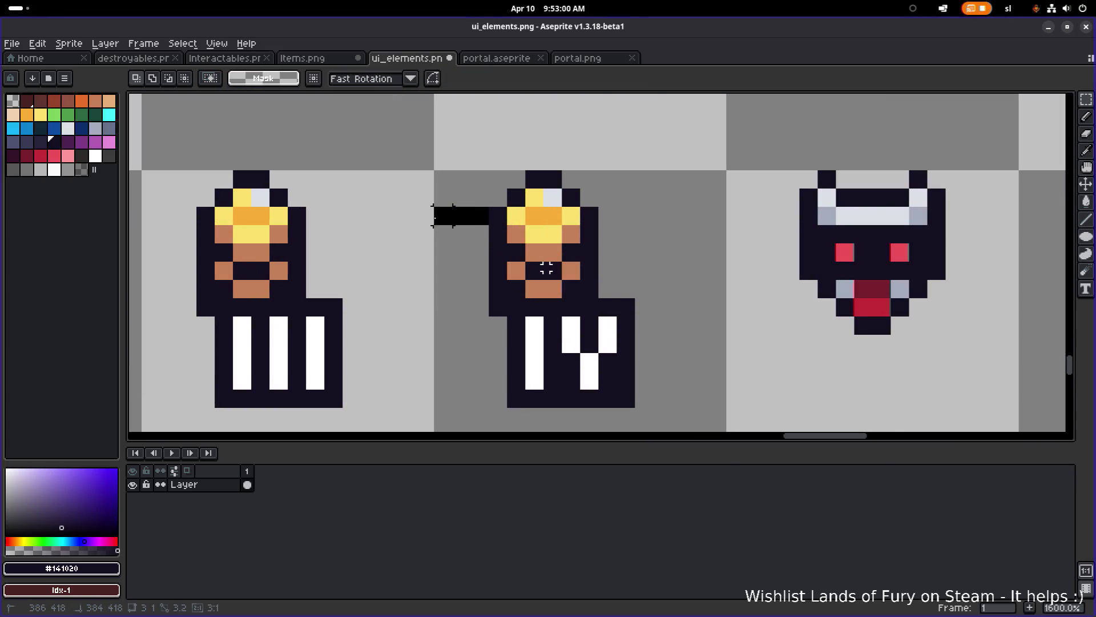
pyautogui.moveTo(735, 325); pyautogui.dragTo(782, 357)
pyautogui.click(971, 367)
pyautogui.moveTo(982, 392); pyautogui.dragTo(798, 151)
pyautogui.moveTo(871, 210); pyautogui.dragTo(852, 210)
pyautogui.click(699, 198)
pyautogui.scroll(-5, 698, 198)
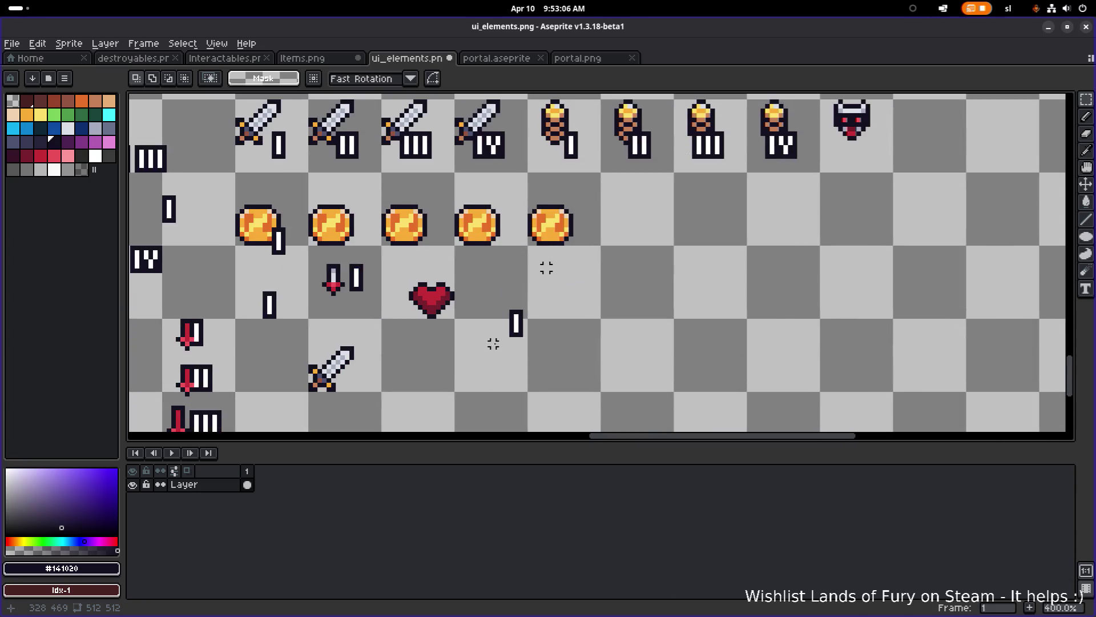
# - Move a spare numeral I onto the demon icon's lower right
pyautogui.moveTo(494, 343); pyautogui.dragTo(556, 295)
pyautogui.moveTo(536, 331)
pyautogui.mouseDown()
pyautogui.moveTo(827, 210)
pyautogui.moveTo(932, 135)
pyautogui.mouseUp()
pyautogui.scroll(3, 826, 181)
pyautogui.moveTo(826, 180); pyautogui.dragTo(615, 352)
pyautogui.moveTo(767, 278)
pyautogui.mouseDown()
pyautogui.moveTo(696, 306)
pyautogui.moveTo(661, 301)
pyautogui.moveTo(681, 302)
pyautogui.mouseUp()
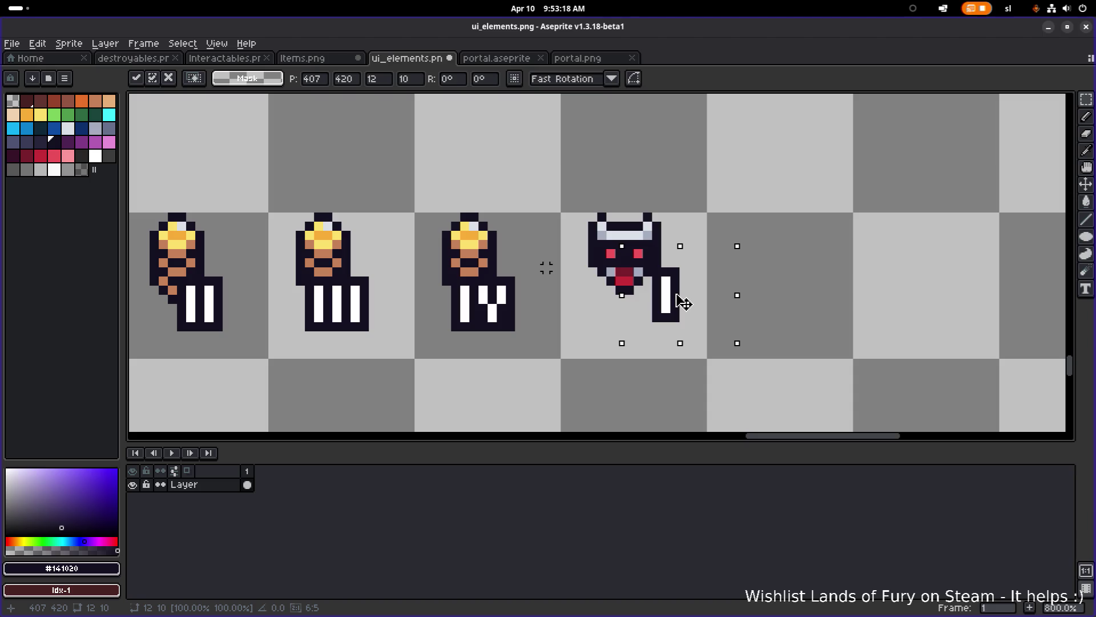
pyautogui.scroll(-2, 679, 282)
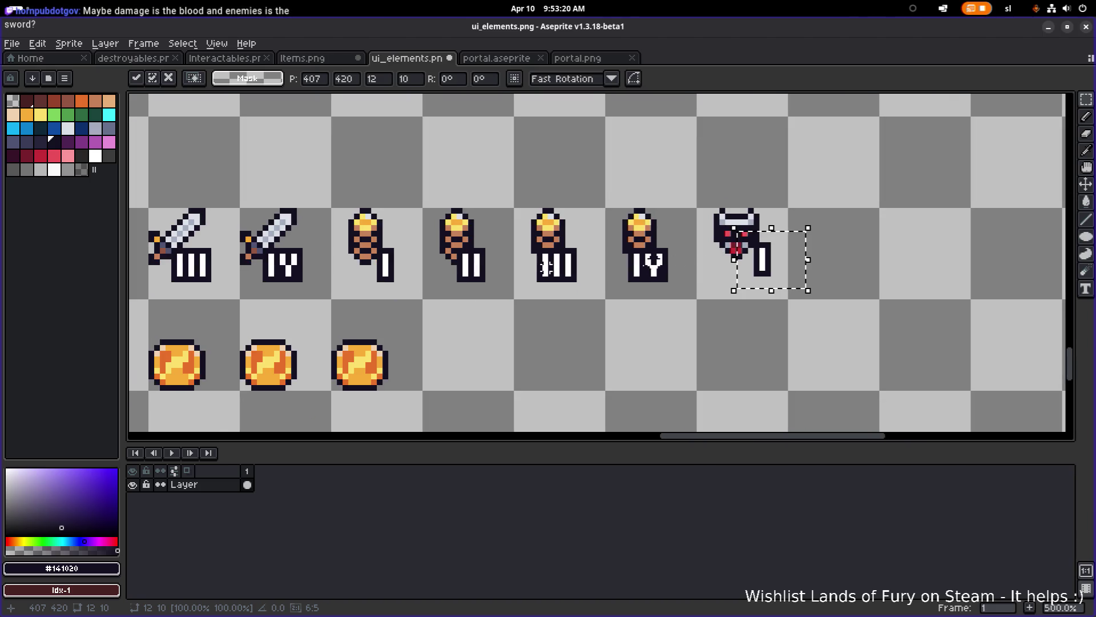
pyautogui.hscroll(1, 634, 272)
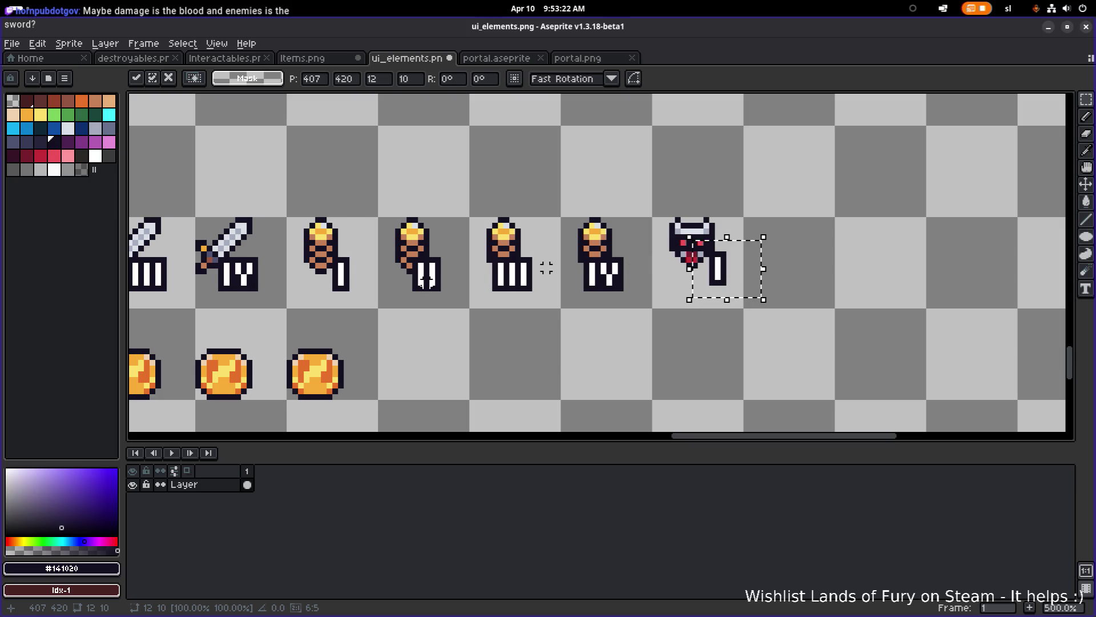
pyautogui.hscroll(-1, 546, 268)
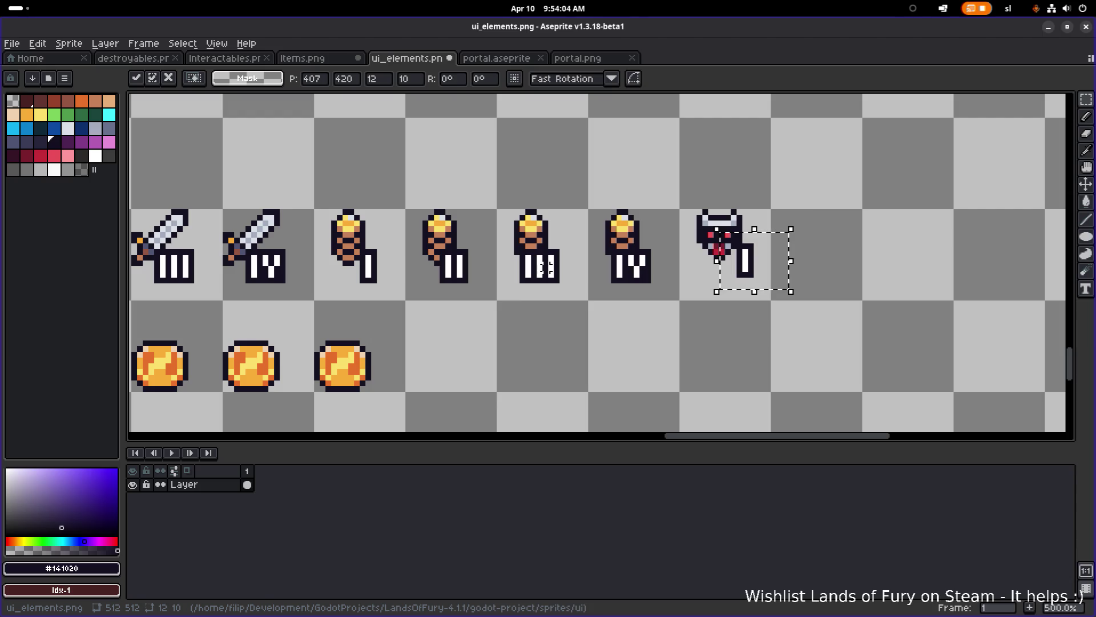
# - Paste the blood drop sprite and place it below the coin row
pyautogui.scroll(-3, 472, 313)
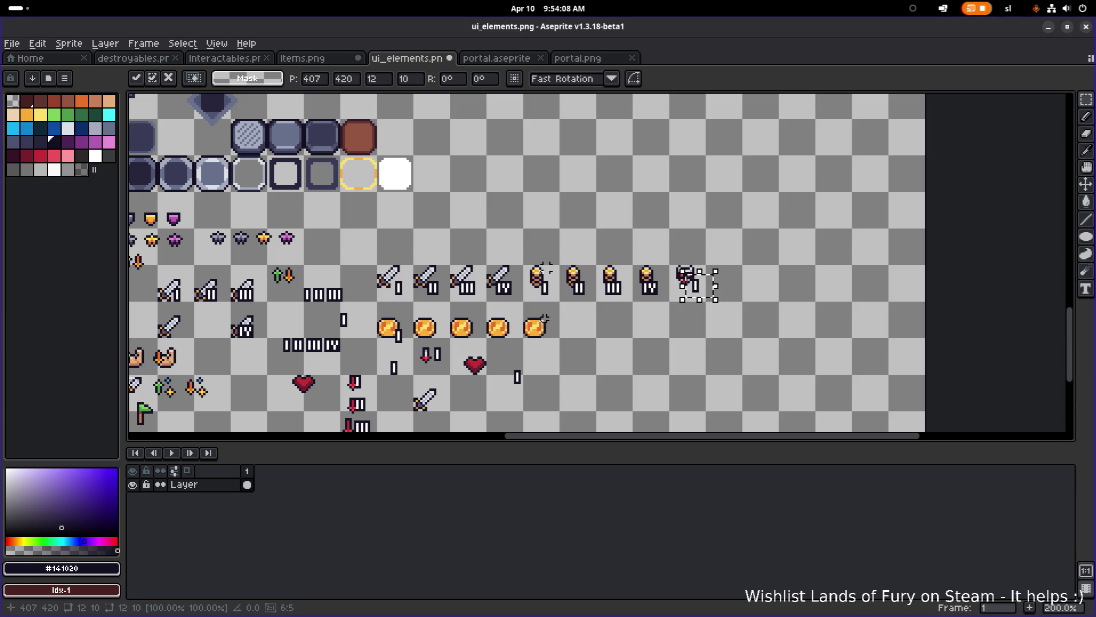
pyautogui.hscroll(-2, 547, 268)
pyautogui.hscroll(-10, 383, 348)
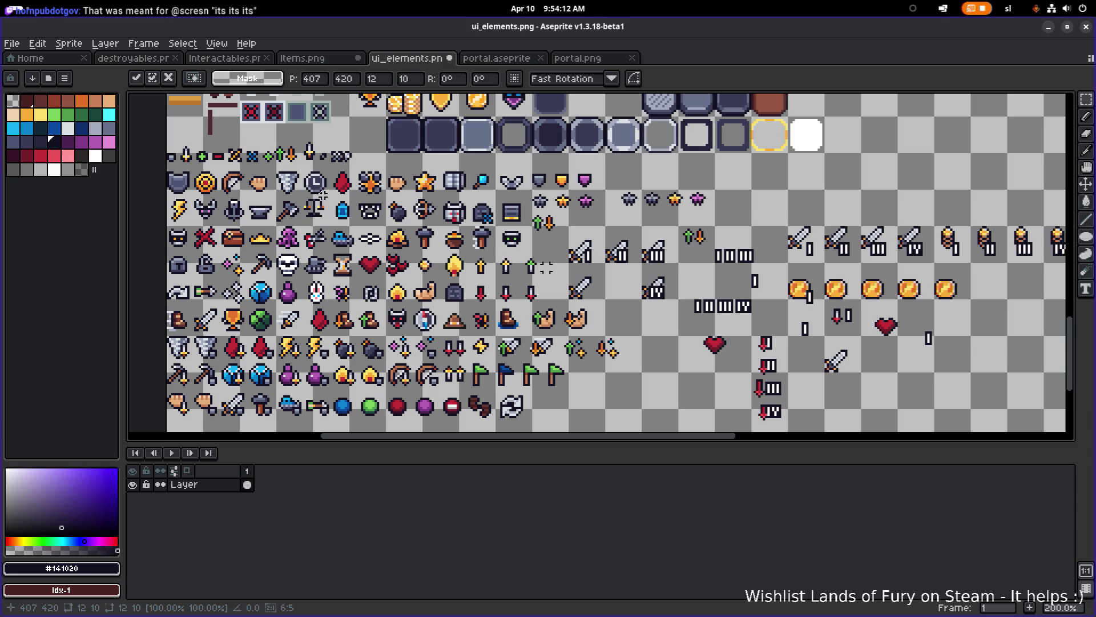
pyautogui.scroll(1, 332, 194)
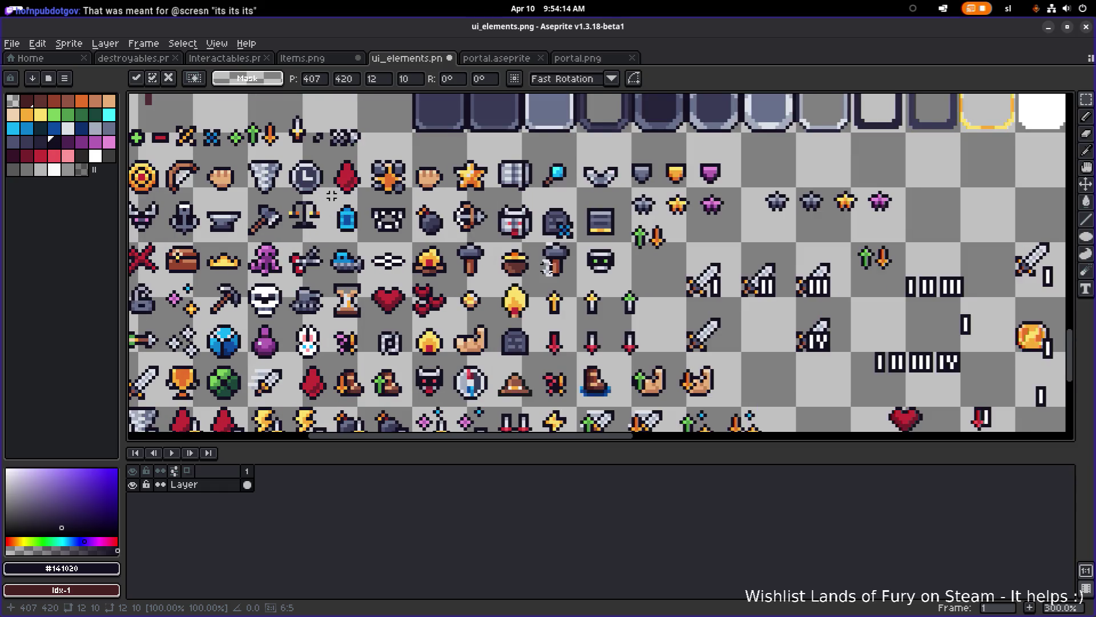
pyautogui.hotkey('ctrl', 'v')
pyautogui.moveTo(347, 177); pyautogui.dragTo(389, 179)
pyautogui.moveTo(456, 206)
pyautogui.mouseDown()
pyautogui.moveTo(875, 340)
pyautogui.moveTo(454, 240)
pyautogui.moveTo(480, 253)
pyautogui.mouseUp()
pyautogui.moveTo(934, 293); pyautogui.dragTo(677, 301)
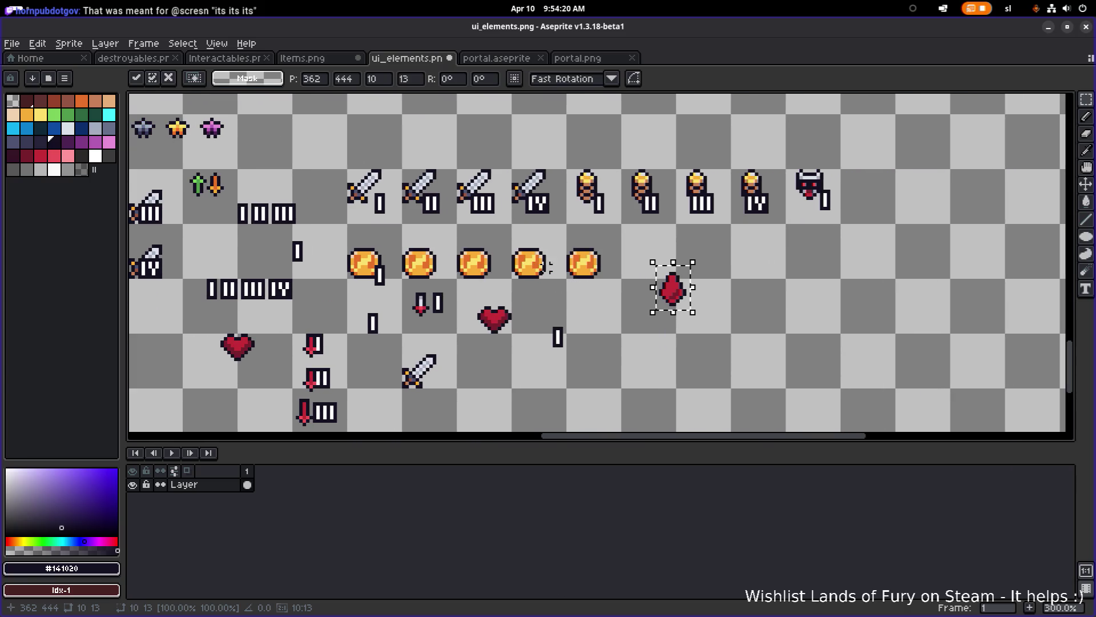
pyautogui.click(476, 336)
# - Erase the coins, heart and loose numerals, then move the drop left under the swords
pyautogui.moveTo(344, 346); pyautogui.dragTo(624, 235)
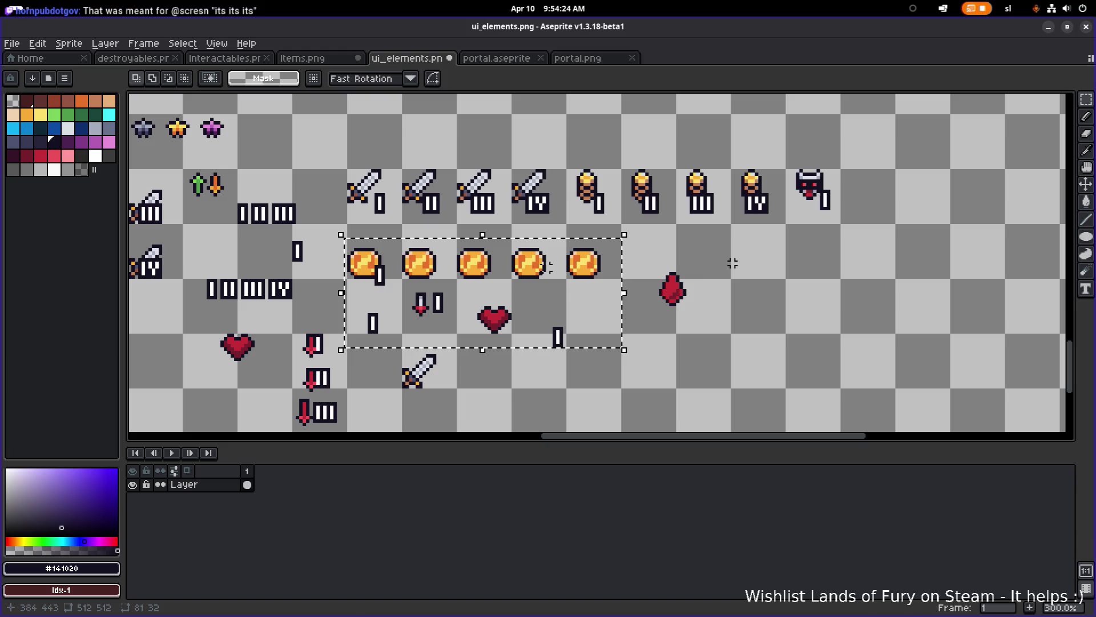
pyautogui.press('Delete')
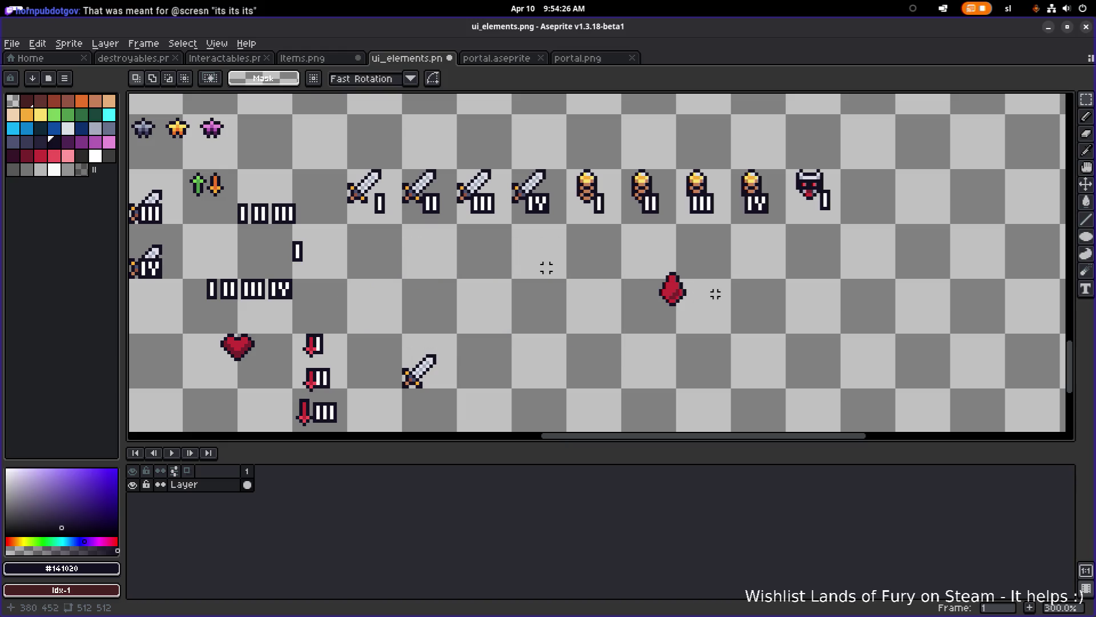
pyautogui.moveTo(613, 331); pyautogui.dragTo(729, 264)
pyautogui.moveTo(673, 293)
pyautogui.mouseDown()
pyautogui.moveTo(402, 254)
pyautogui.moveTo(370, 261)
pyautogui.mouseUp()
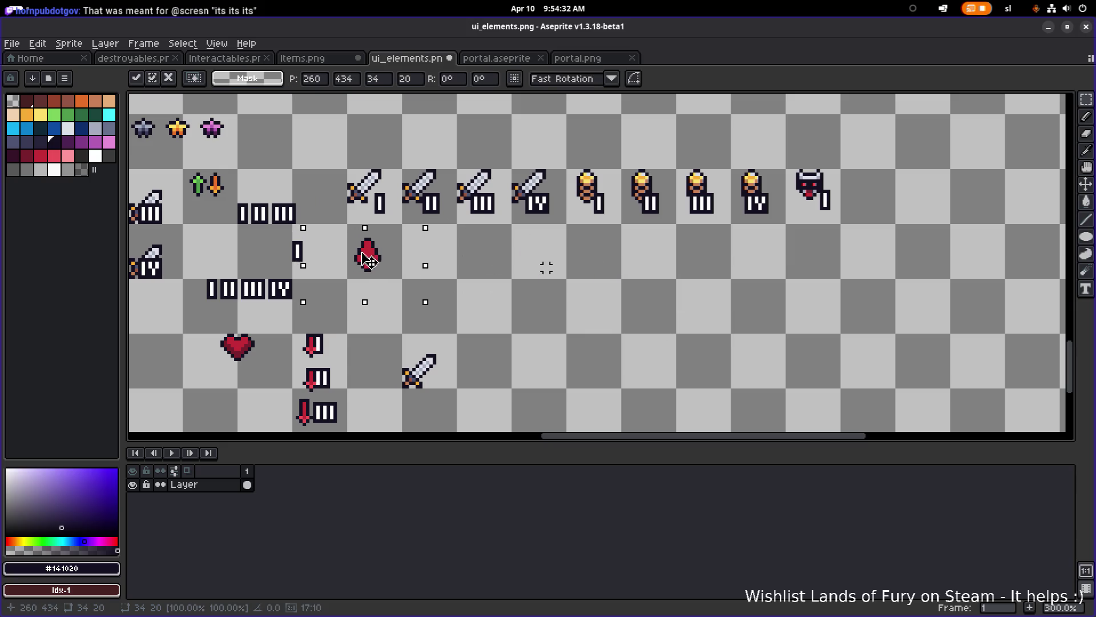
# - Fine-tune the blood drop's position with single-pixel nudges near the sword row
pyautogui.scroll(3, 370, 260)
pyautogui.press('Left')
pyautogui.press('Right')
pyautogui.press('Left')
pyautogui.press('Right')
pyautogui.press('Up')
pyautogui.press('Down')
pyautogui.press('Down')
pyautogui.press('Up')
pyautogui.scroll(-2, 629, 253)
pyautogui.hscroll(3, 630, 252)
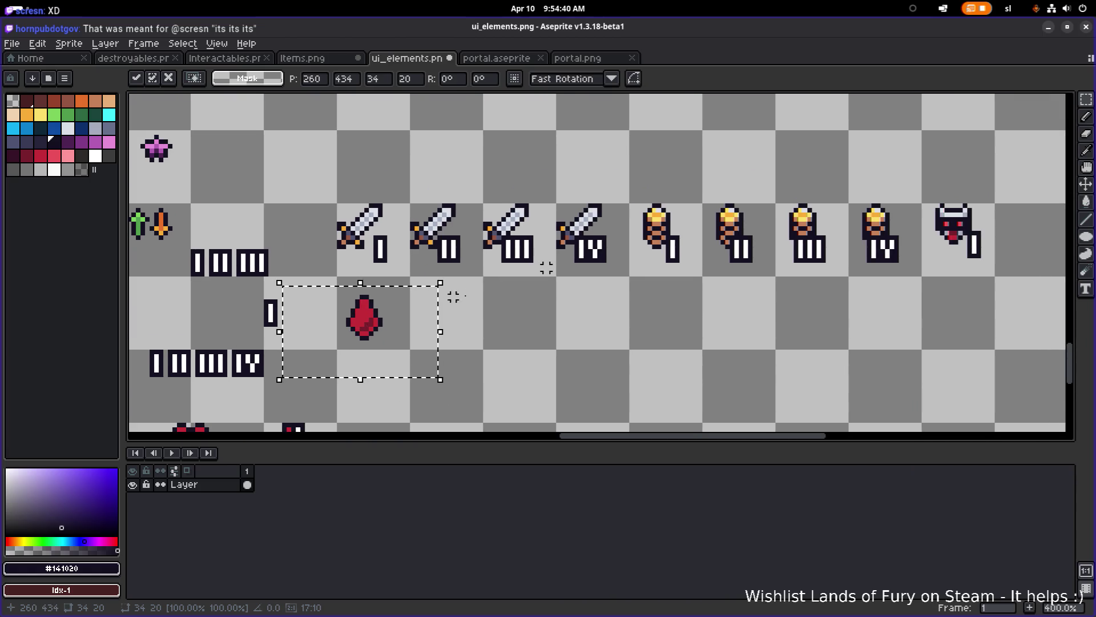
pyautogui.scroll(2, 641, 249)
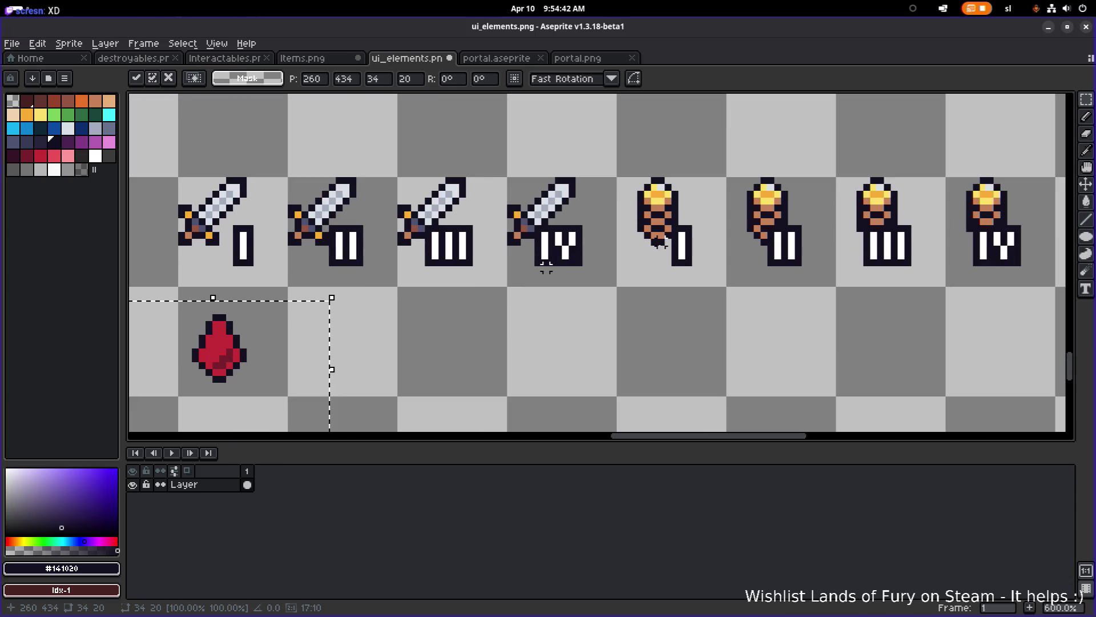
pyautogui.hscroll(3, 546, 267)
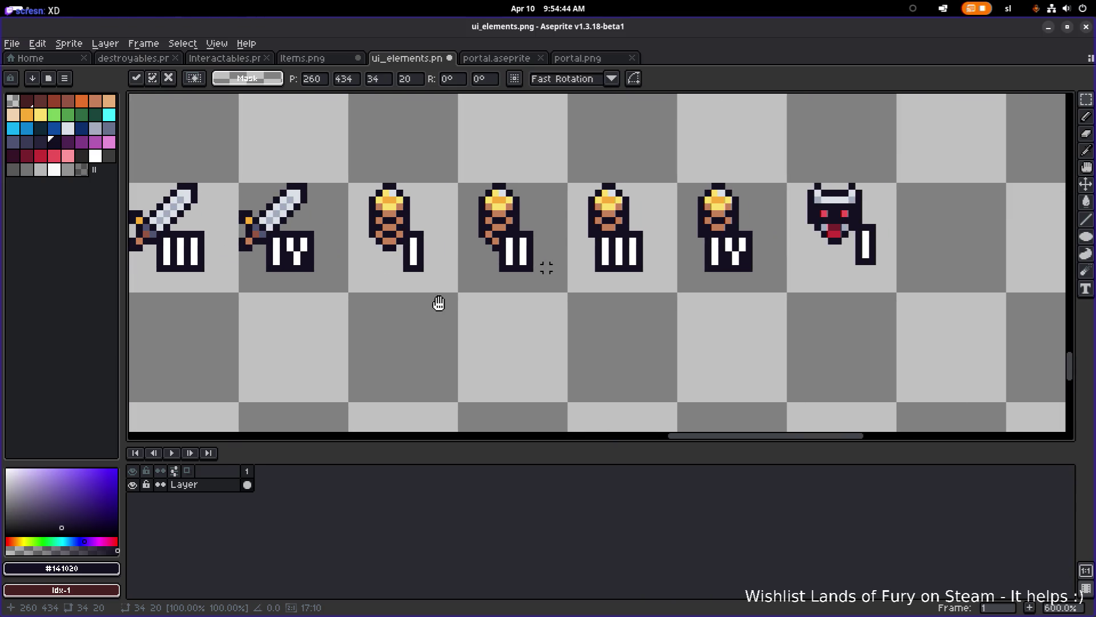
pyautogui.hscroll(-4, 438, 304)
pyautogui.scroll(-1, 439, 303)
pyautogui.moveTo(345, 276)
pyautogui.mouseDown()
pyautogui.moveTo(318, 152)
pyautogui.moveTo(338, 143)
pyautogui.moveTo(350, 260)
pyautogui.mouseUp()
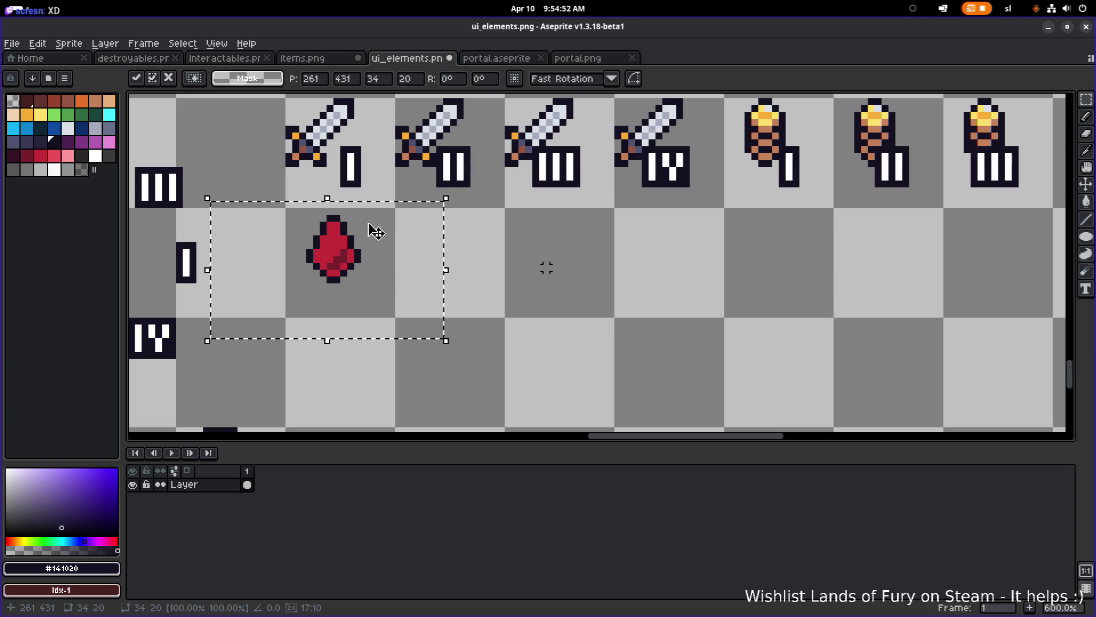
# - Align the blood drop beneath the first sword and deselect
pyautogui.scroll(2, 451, 293)
pyautogui.hscroll(-2, 451, 293)
pyautogui.scroll(1, 451, 293)
pyautogui.moveTo(451, 293)
pyautogui.mouseDown()
pyautogui.moveTo(377, 208)
pyautogui.moveTo(371, 146)
pyautogui.moveTo(387, 297)
pyautogui.mouseUp()
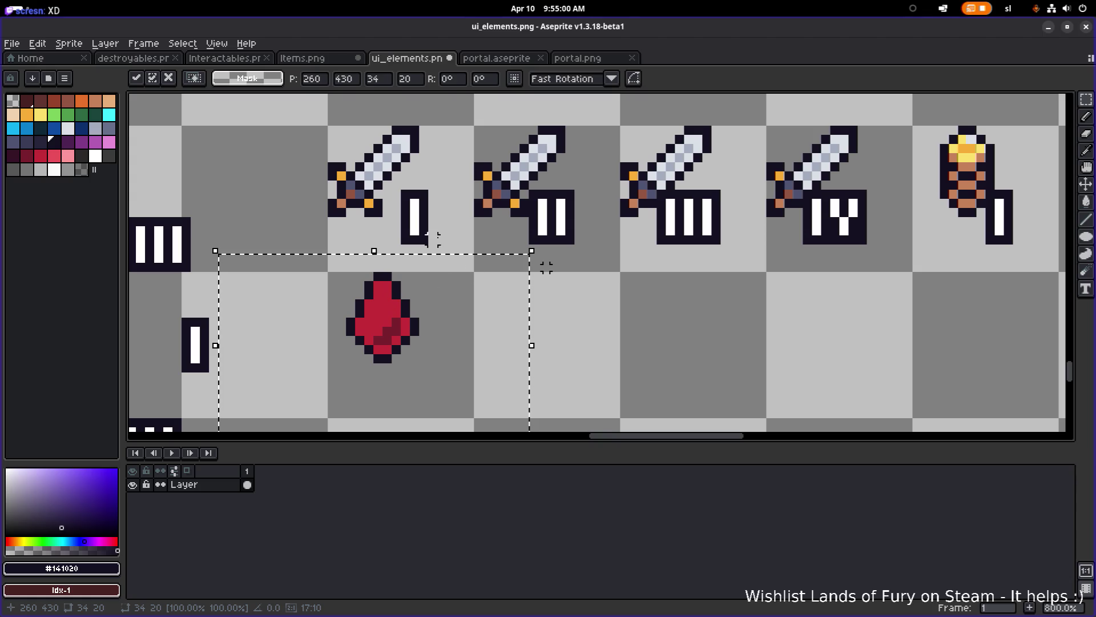
pyautogui.hotkey('ctrl', 'd')
# - Copy a loose numeral I to the blood drop's lower right
pyautogui.scroll(-2, 440, 238)
pyautogui.hscroll(-2, 440, 238)
pyautogui.moveTo(300, 217); pyautogui.dragTo(403, 312)
pyautogui.moveTo(350, 255)
pyautogui.mouseDown()
pyautogui.moveTo(557, 252)
pyautogui.moveTo(563, 277)
pyautogui.mouseUp()
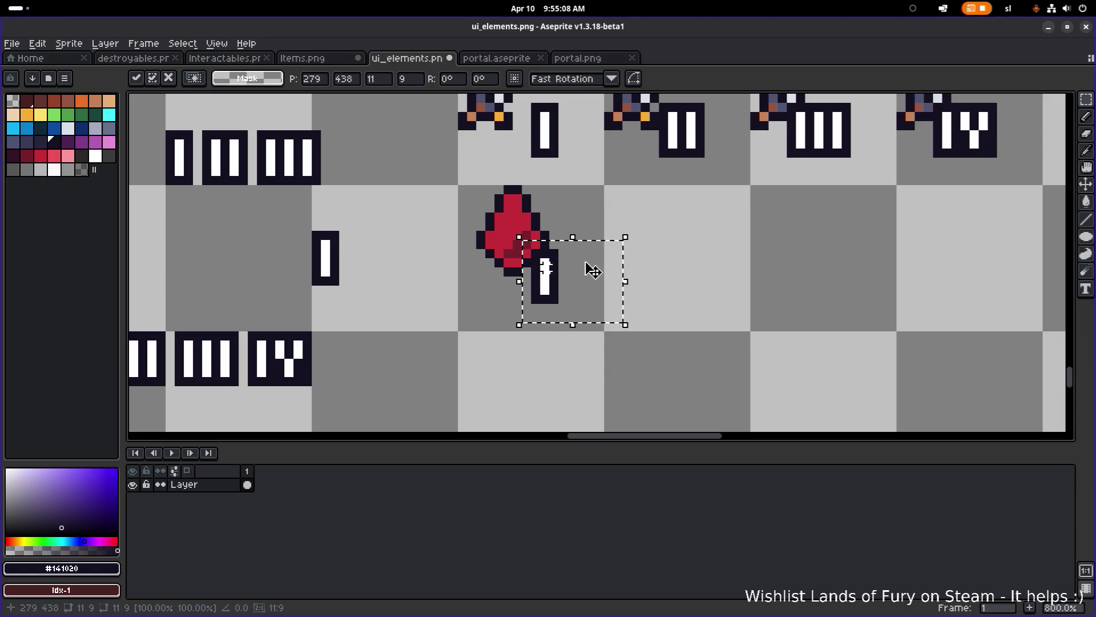
# - Tuck the I numeral against the first blood drop and duplicate the drop one cell to the right
pyautogui.scroll(-3, 563, 276)
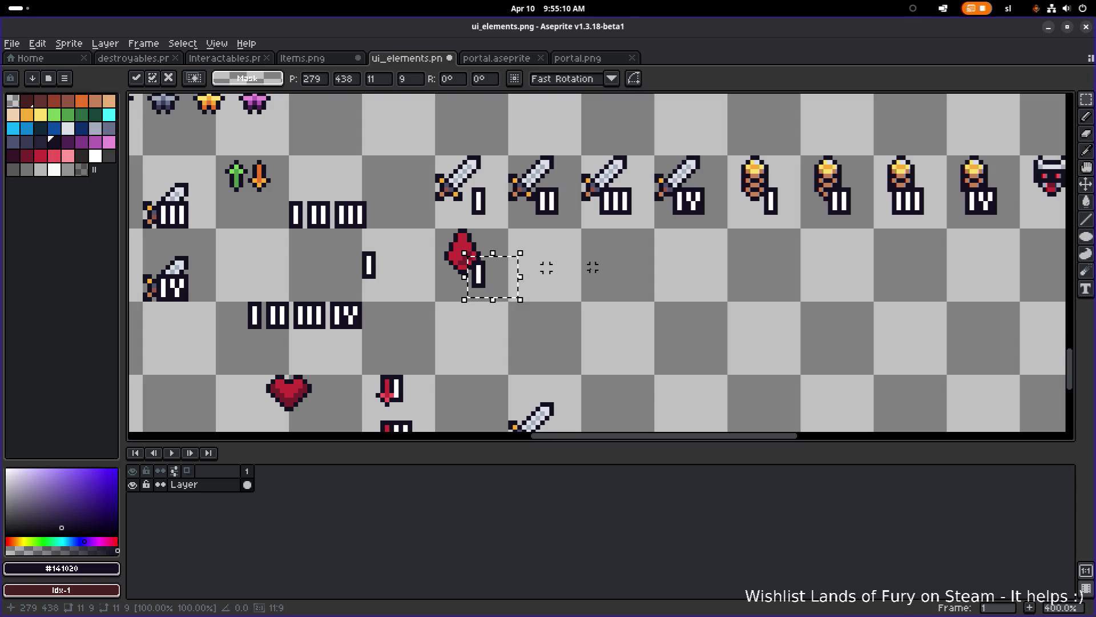
pyautogui.moveTo(491, 284); pyautogui.dragTo(318, 270)
pyautogui.moveTo(519, 299)
pyautogui.mouseDown()
pyautogui.moveTo(423, 221)
pyautogui.moveTo(580, 250)
pyautogui.moveTo(548, 250)
pyautogui.mouseUp()
pyautogui.scroll(2, 502, 251)
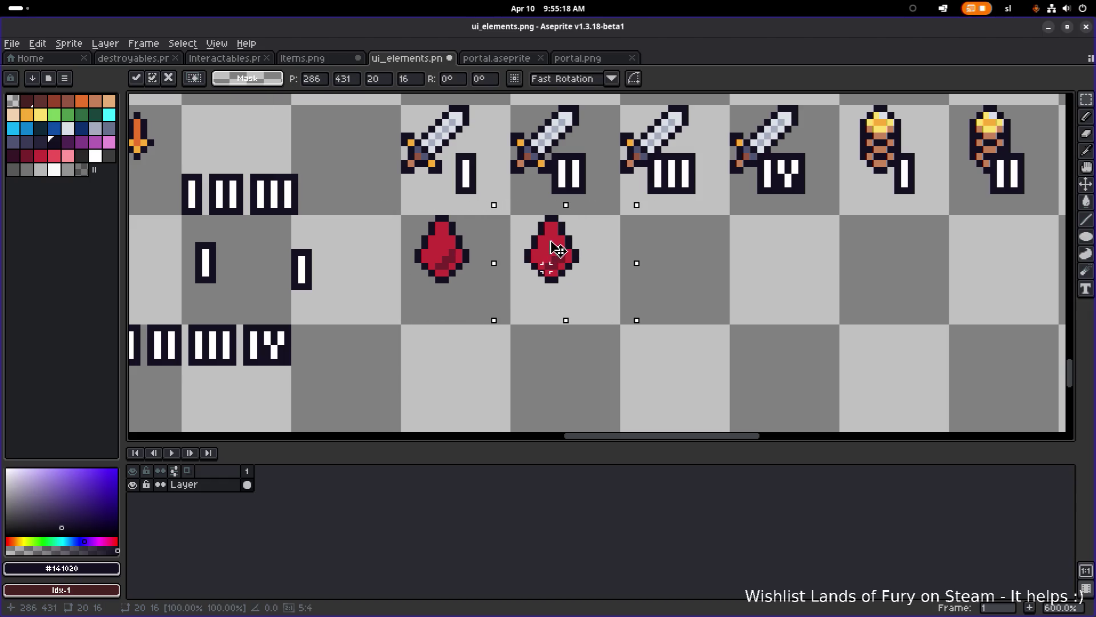
pyautogui.hscroll(3, 628, 257)
pyautogui.moveTo(453, 259); pyautogui.dragTo(650, 265)
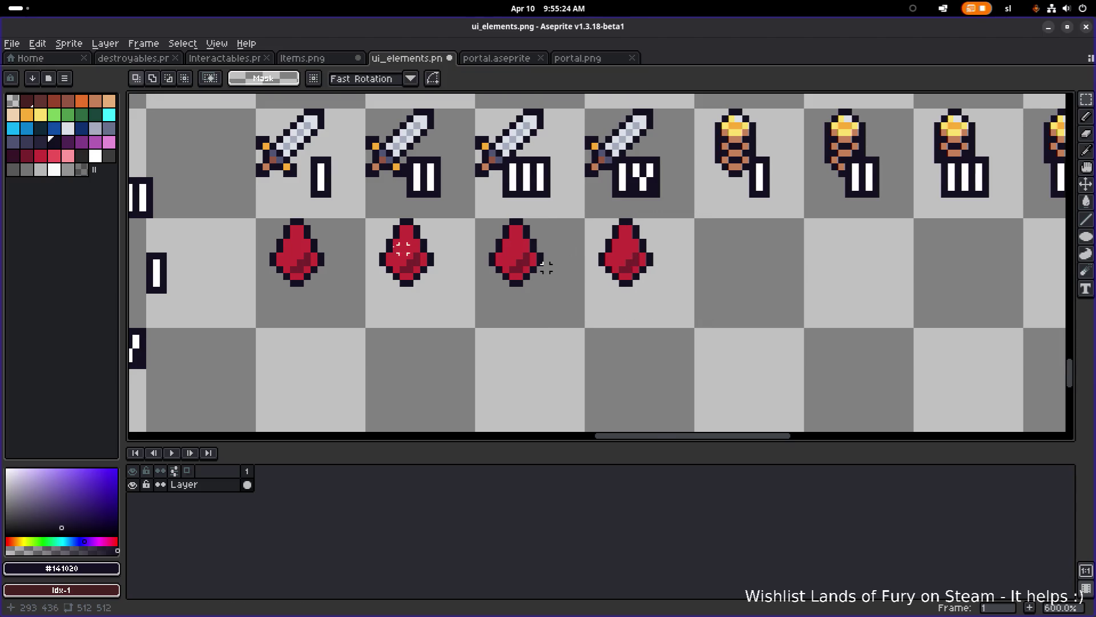
# - Copy numerals onto the first, second and third blood drops
pyautogui.hscroll(-4, 399, 268)
pyautogui.moveTo(303, 302)
pyautogui.mouseDown()
pyautogui.moveTo(379, 240)
pyautogui.moveTo(520, 269)
pyautogui.moveTo(521, 282)
pyautogui.mouseUp()
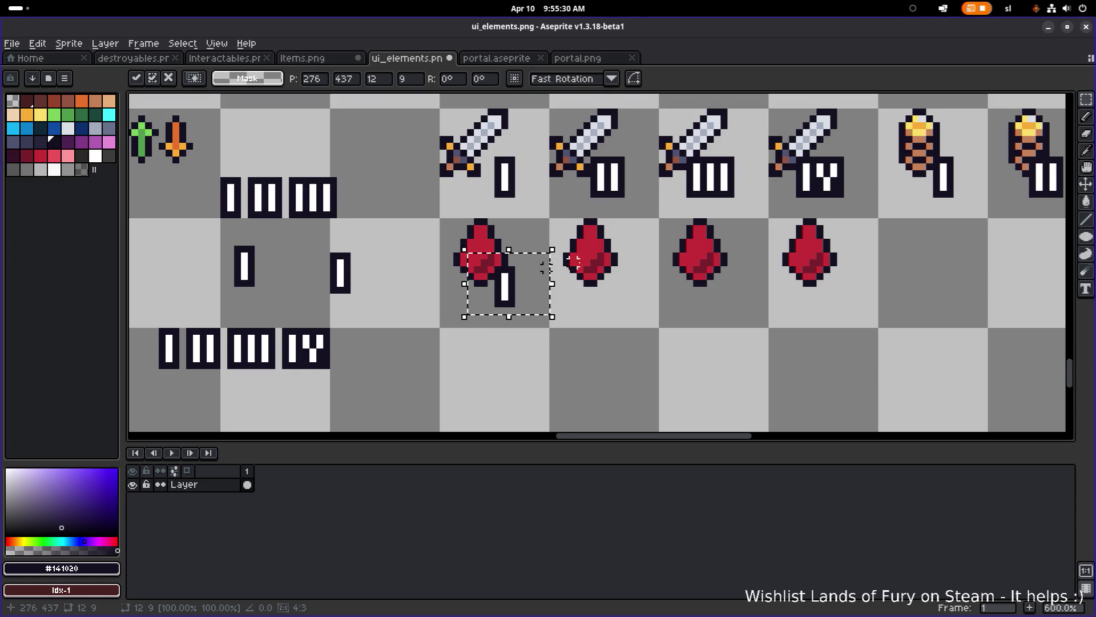
pyautogui.hscroll(2, 525, 266)
pyautogui.moveTo(447, 306)
pyautogui.mouseDown()
pyautogui.moveTo(565, 310)
pyautogui.moveTo(534, 307)
pyautogui.mouseUp()
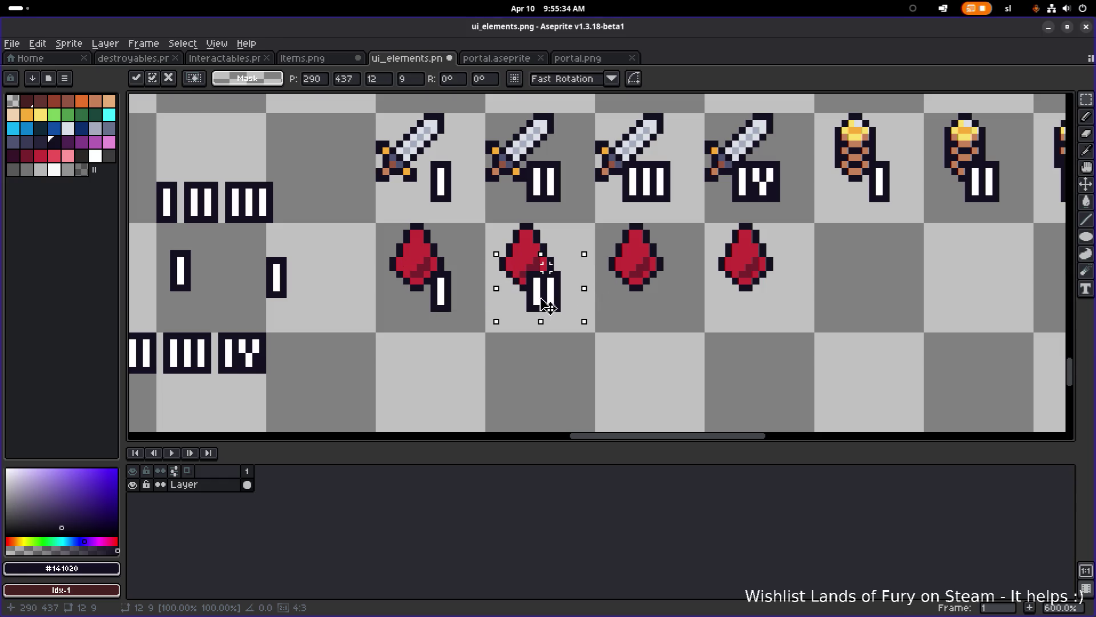
pyautogui.moveTo(562, 311)
pyautogui.mouseDown()
pyautogui.moveTo(679, 311)
pyautogui.moveTo(667, 296)
pyautogui.moveTo(587, 294)
pyautogui.mouseUp()
pyautogui.scroll(3, 678, 309)
pyautogui.scroll(-4, 587, 293)
pyautogui.hscroll(-3, 588, 289)
pyautogui.click(598, 286)
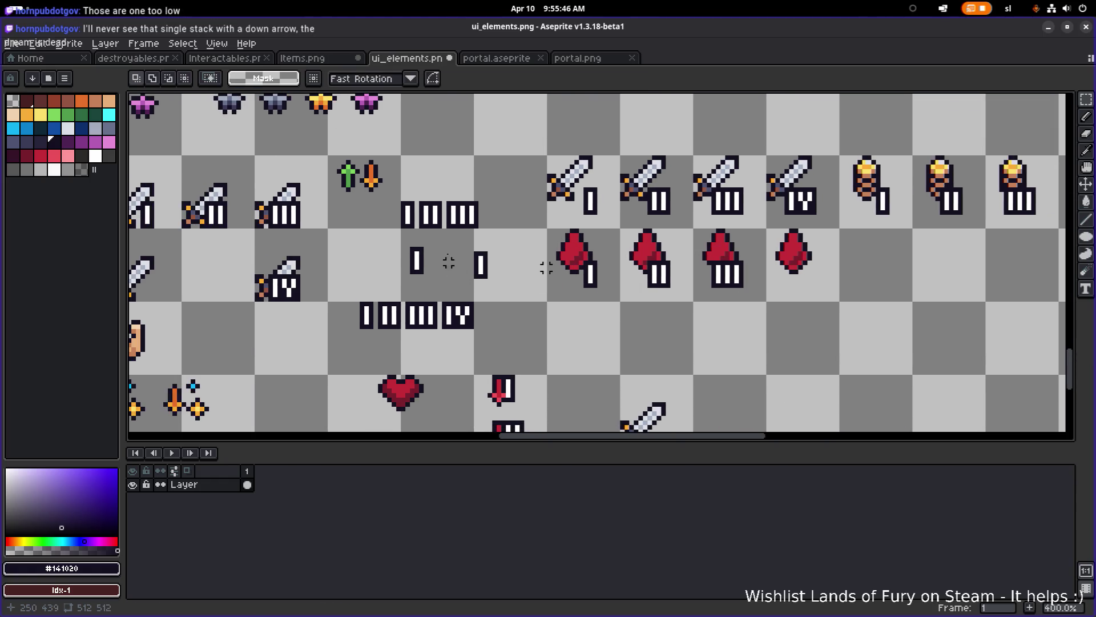
# - Place a copy of the IV numeral beside the fourth blood drop and confirm it
pyautogui.scroll(4, 438, 336)
pyautogui.moveTo(441, 334); pyautogui.dragTo(578, 239)
pyautogui.scroll(-3, 577, 240)
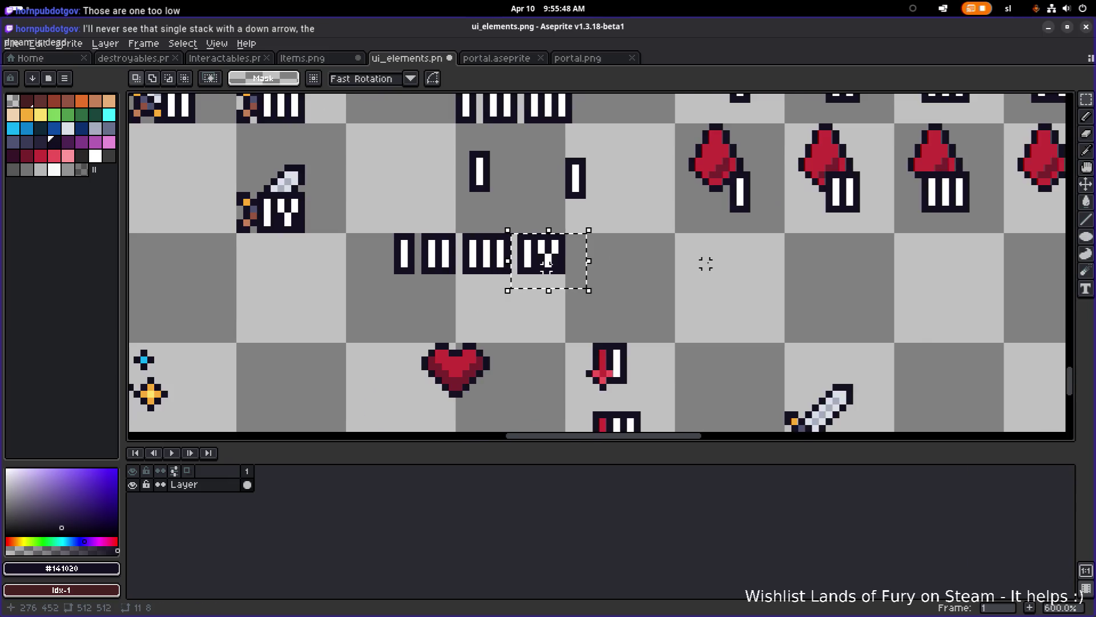
pyautogui.scroll(1, 571, 286)
pyautogui.click(569, 294)
pyautogui.moveTo(569, 295)
pyautogui.mouseDown()
pyautogui.moveTo(868, 265)
pyautogui.moveTo(843, 247)
pyautogui.mouseUp()
pyautogui.scroll(2, 863, 258)
pyautogui.scroll(-1, 862, 255)
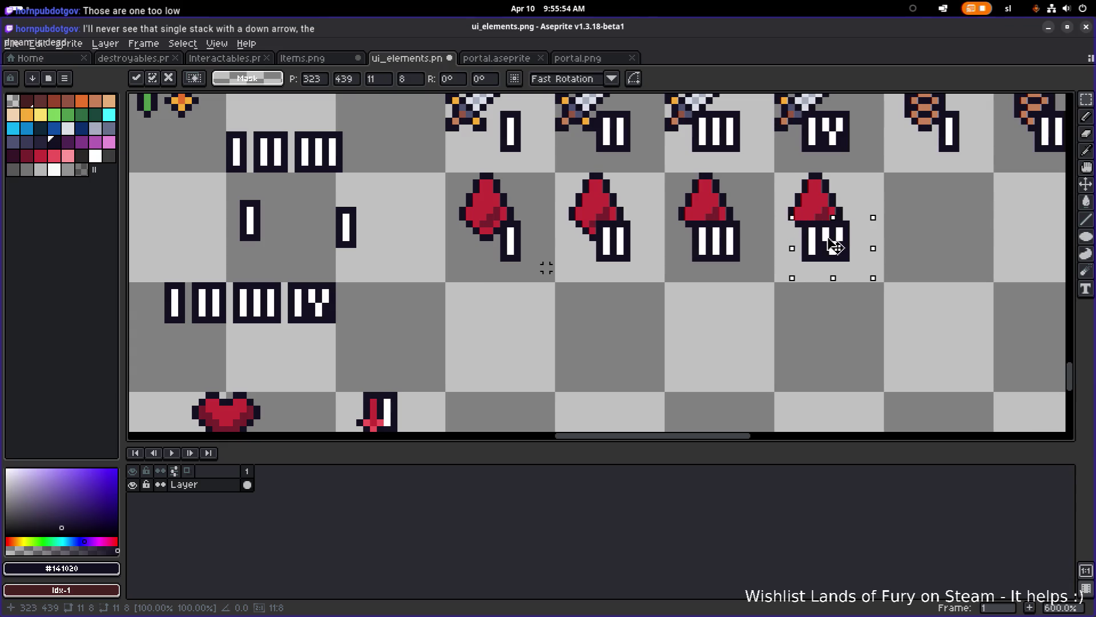
pyautogui.press('Return')
pyautogui.scroll(-4, 981, 215)
pyautogui.moveTo(922, 234)
pyautogui.mouseDown()
pyautogui.moveTo(723, 262)
pyautogui.moveTo(696, 281)
pyautogui.mouseUp()
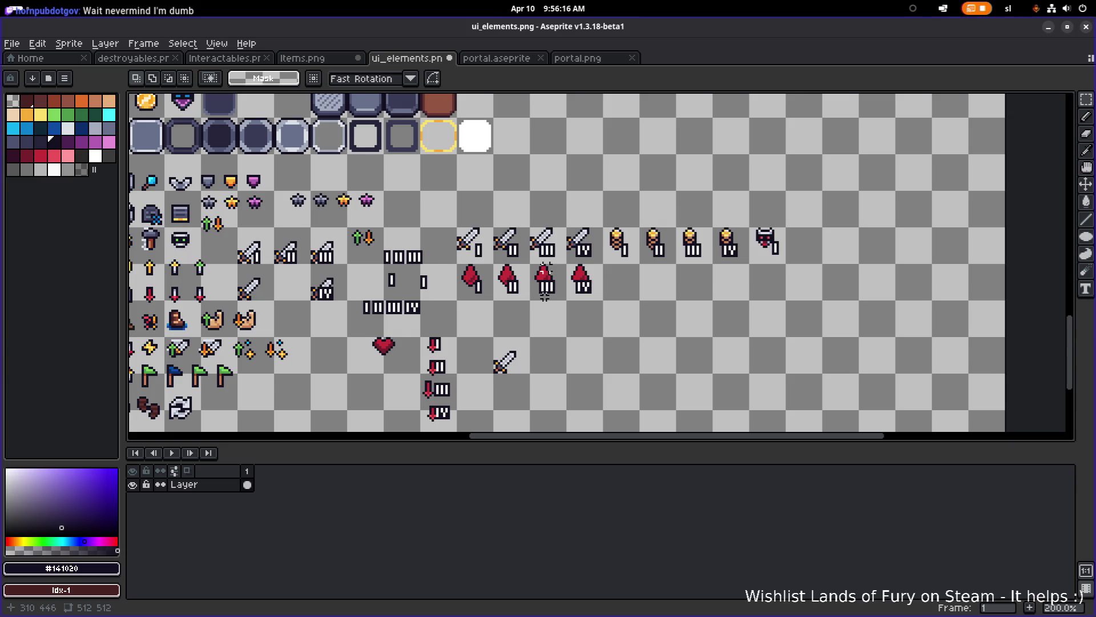
# - Duplicate the heart sprite and drop the copy beneath the first blood drop
pyautogui.scroll(1, 545, 295)
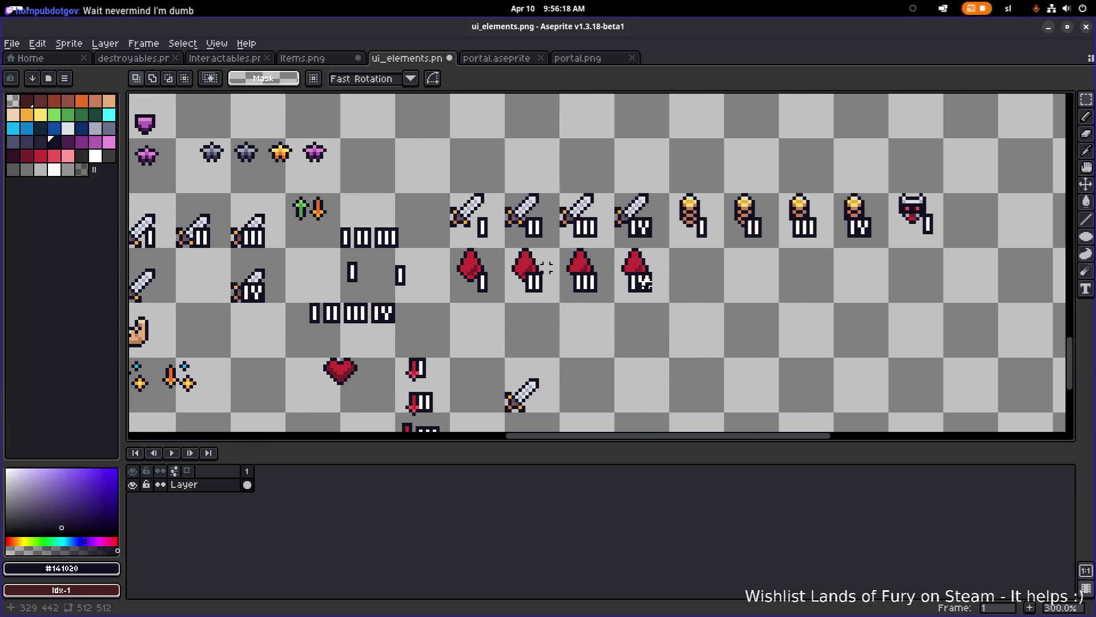
pyautogui.scroll(1, 649, 285)
pyautogui.moveTo(545, 265); pyautogui.dragTo(630, 281)
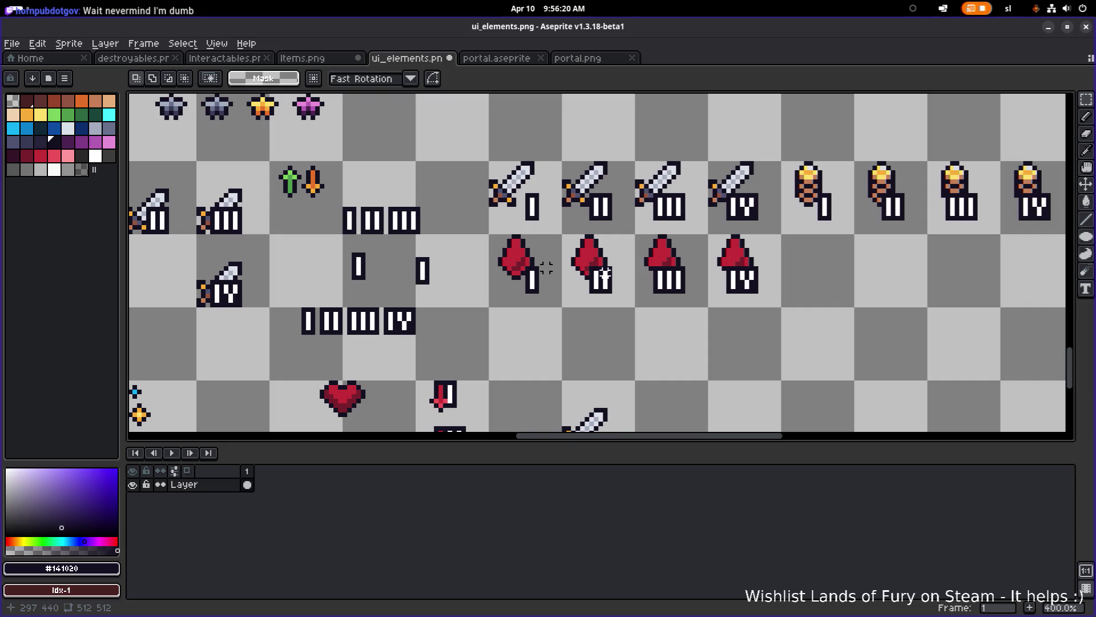
pyautogui.scroll(-3, 546, 267)
pyautogui.scroll(3, 547, 267)
pyautogui.moveTo(374, 329); pyautogui.dragTo(460, 254)
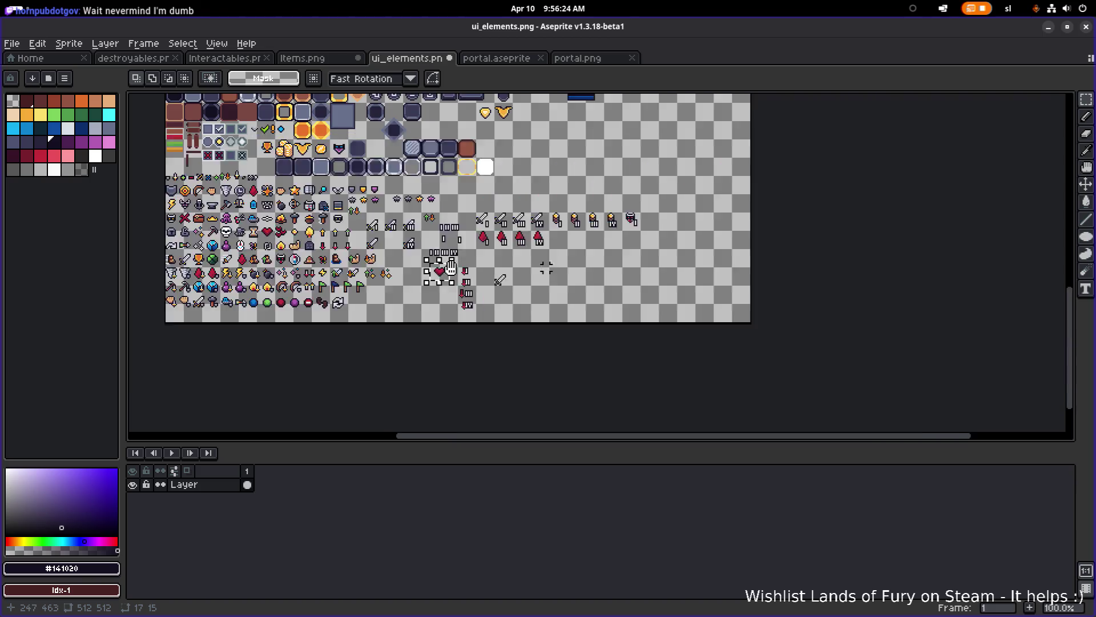
pyautogui.scroll(-3, 585, 288)
pyautogui.scroll(2, 585, 288)
pyautogui.scroll(-1, 585, 288)
pyautogui.hotkey('ctrl', 'v')
pyautogui.moveTo(587, 268); pyautogui.dragTo(533, 270)
pyautogui.scroll(2, 571, 280)
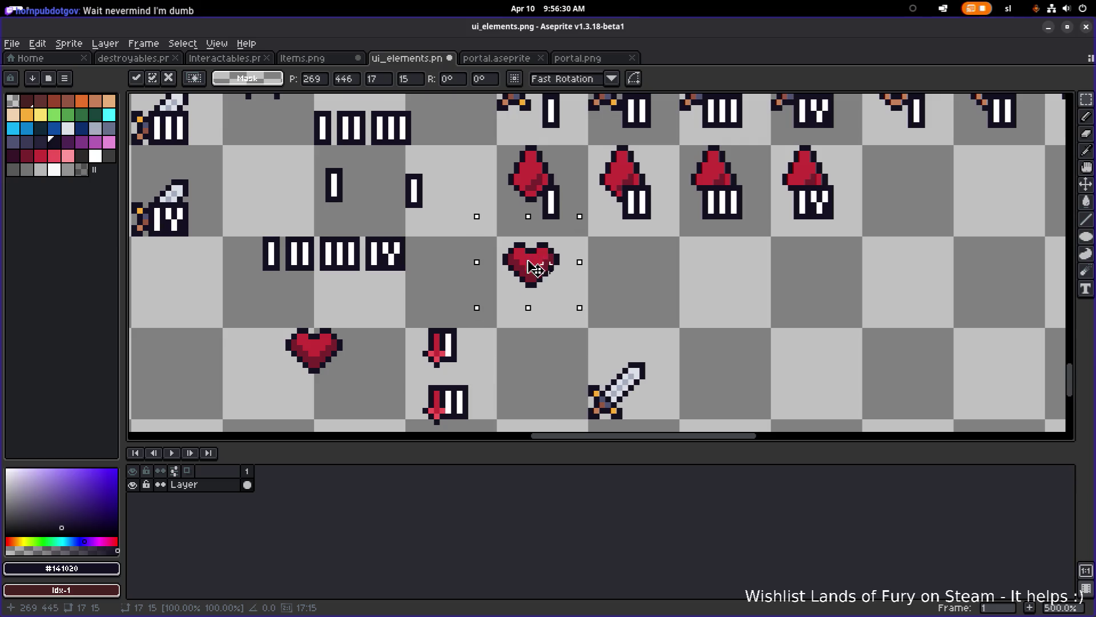
pyautogui.moveTo(631, 234); pyautogui.dragTo(599, 295)
pyautogui.click(594, 298)
pyautogui.scroll(1, 513, 275)
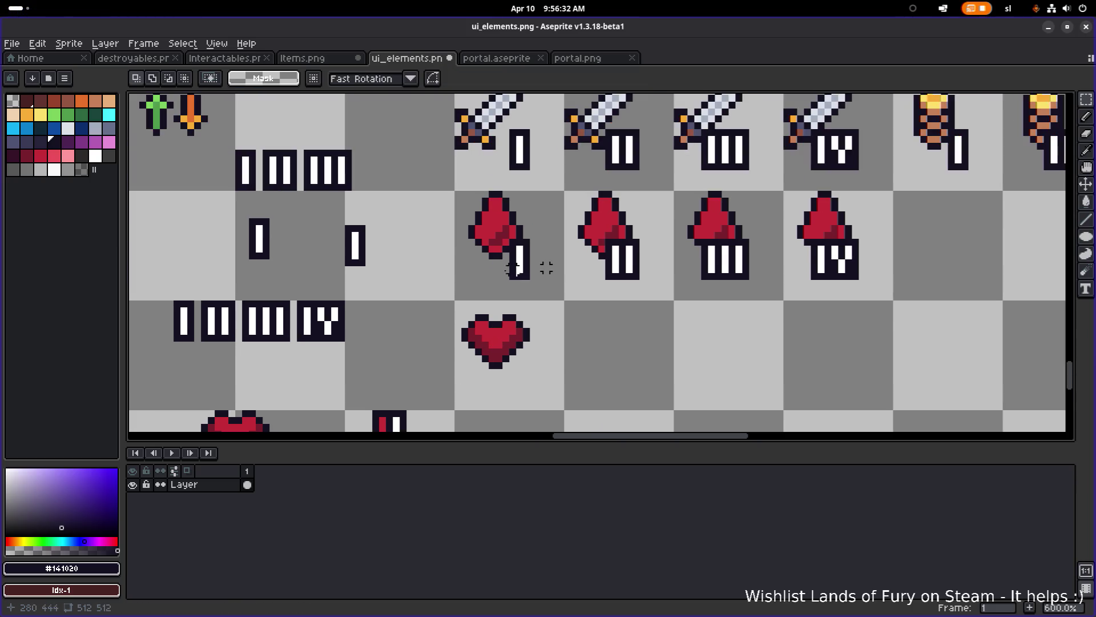
# - Copy the I numeral beside the new heart and commit it
pyautogui.moveTo(496, 366); pyautogui.dragTo(492, 301)
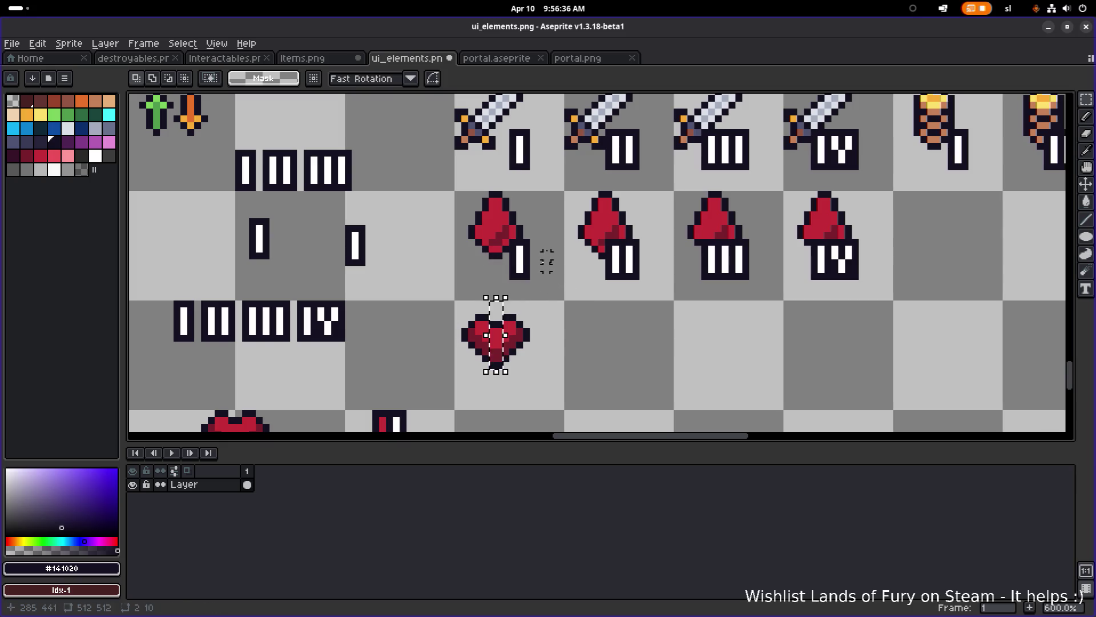
pyautogui.click(534, 277)
pyautogui.moveTo(479, 344); pyautogui.dragTo(471, 293)
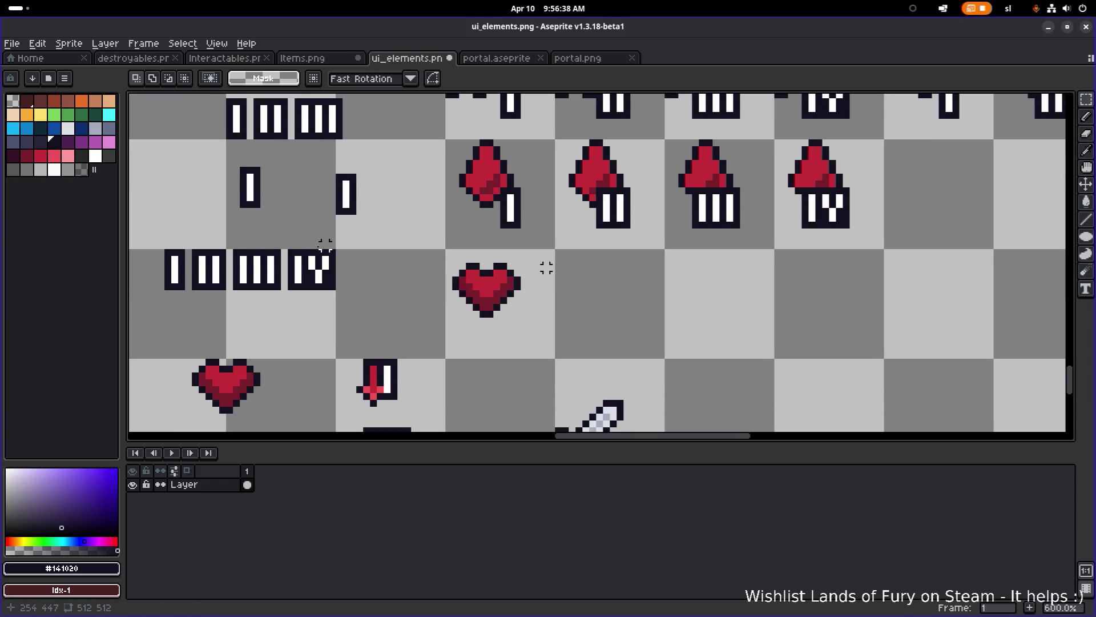
pyautogui.moveTo(160, 300)
pyautogui.mouseDown()
pyautogui.moveTo(185, 250)
pyautogui.moveTo(520, 305)
pyautogui.moveTo(520, 323)
pyautogui.mouseUp()
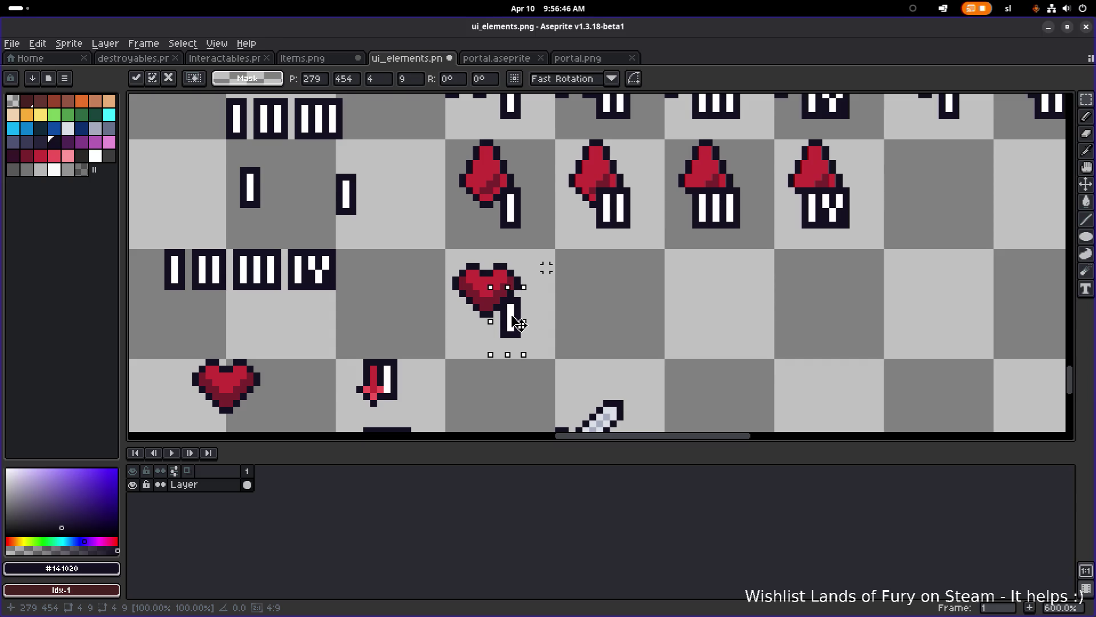
pyautogui.press('Return')
# - Copy the heart again into the new row and drop it in place
pyautogui.scroll(-2, 519, 323)
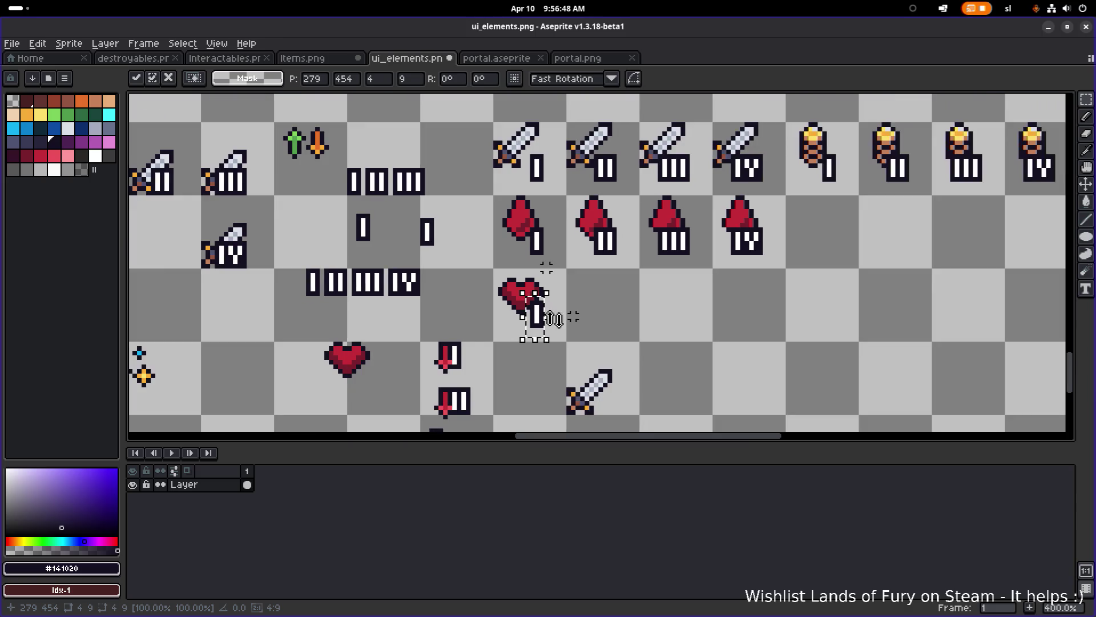
pyautogui.moveTo(311, 400); pyautogui.dragTo(395, 320)
pyautogui.moveTo(364, 362)
pyautogui.mouseDown()
pyautogui.moveTo(622, 304)
pyautogui.moveTo(509, 306)
pyautogui.moveTo(657, 305)
pyautogui.mouseUp()
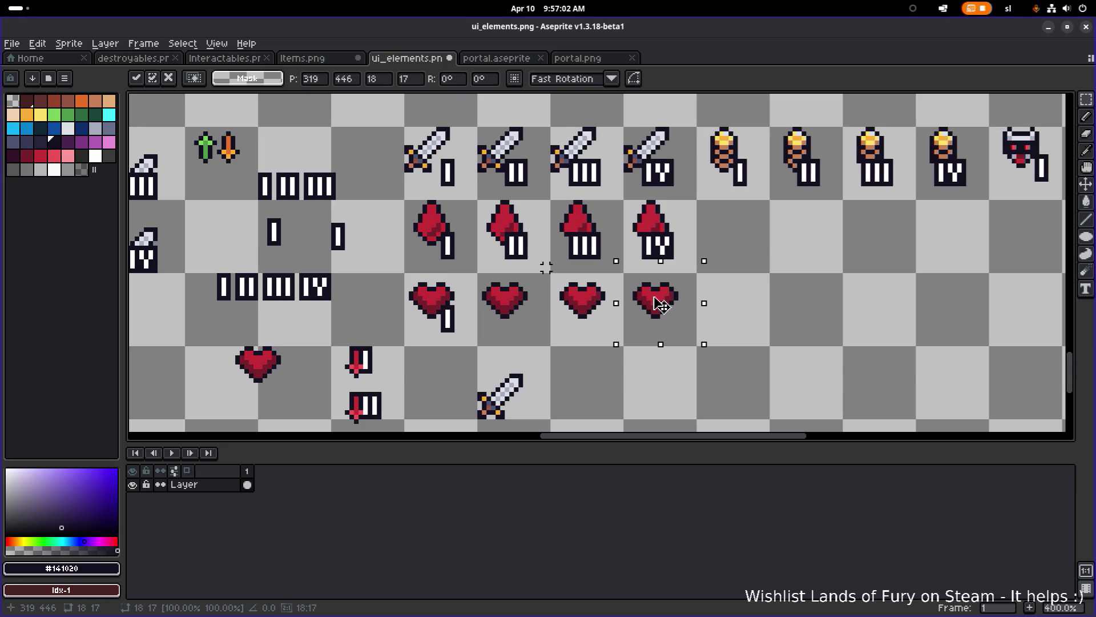
pyautogui.scroll(2, 661, 306)
pyautogui.scroll(-1, 660, 305)
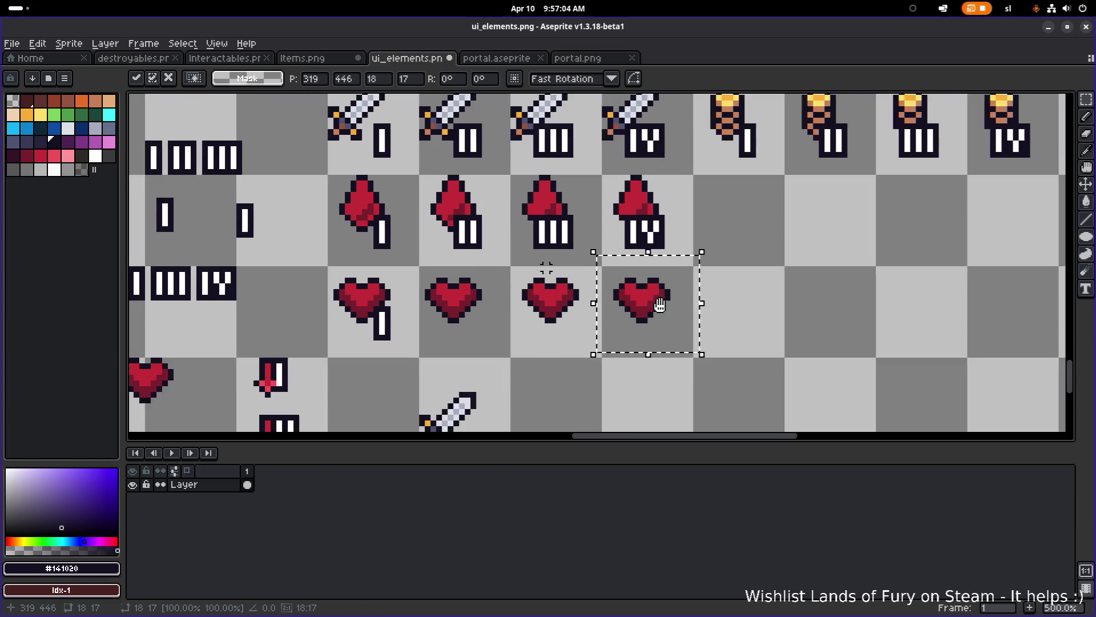
pyautogui.click(708, 262)
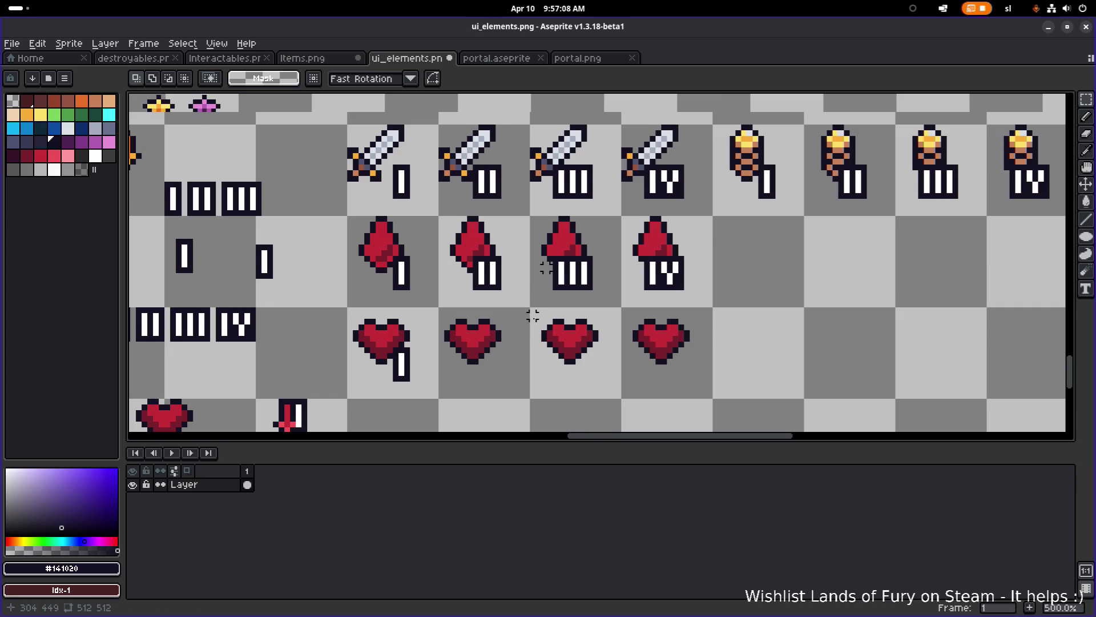
# - Copy the II numeral beside the second heart and shift the first heart's I one pixel right
pyautogui.scroll(-1, 455, 343)
pyautogui.scroll(-2, 478, 342)
pyautogui.hscroll(-2, 491, 319)
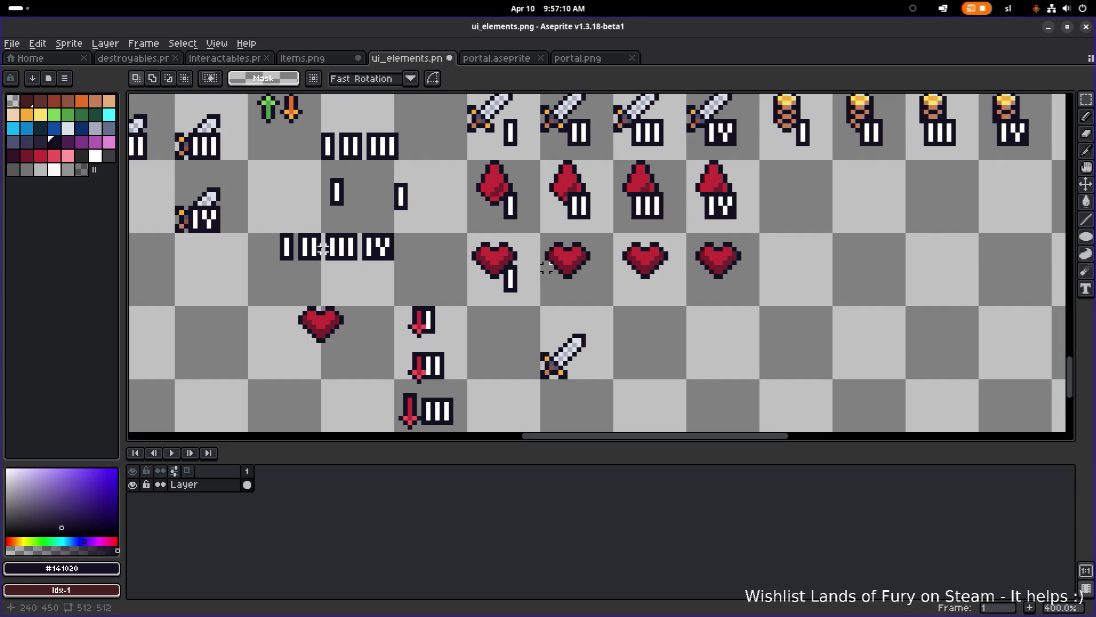
pyautogui.moveTo(300, 267)
pyautogui.mouseDown()
pyautogui.moveTo(321, 234)
pyautogui.moveTo(587, 280)
pyautogui.moveTo(591, 290)
pyautogui.mouseUp()
pyautogui.scroll(5, 591, 290)
pyautogui.press('Left')
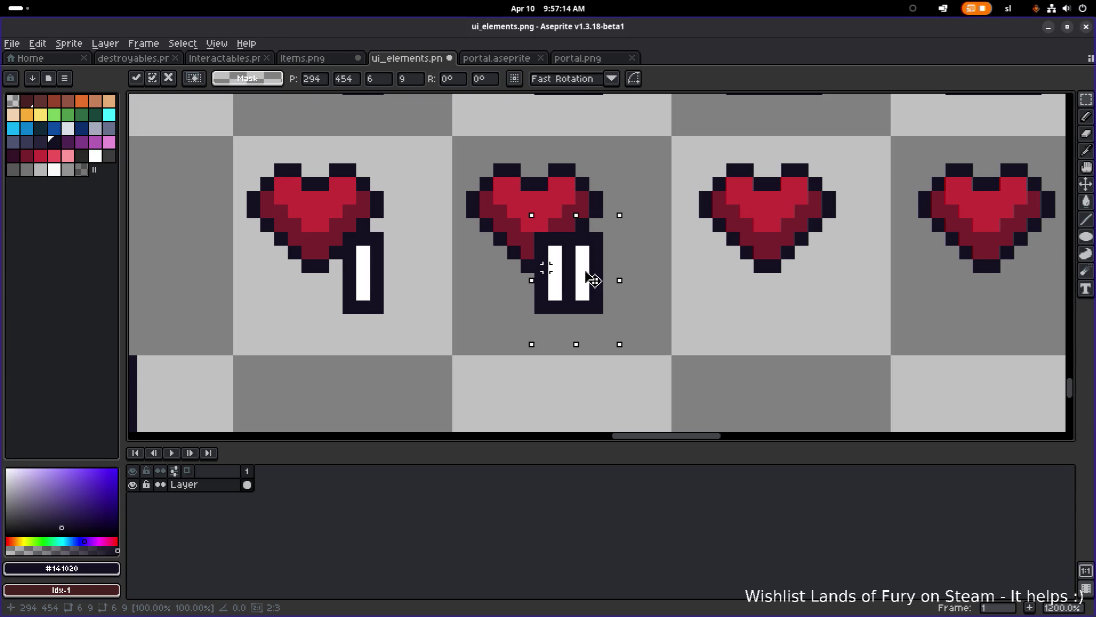
pyautogui.press('Right')
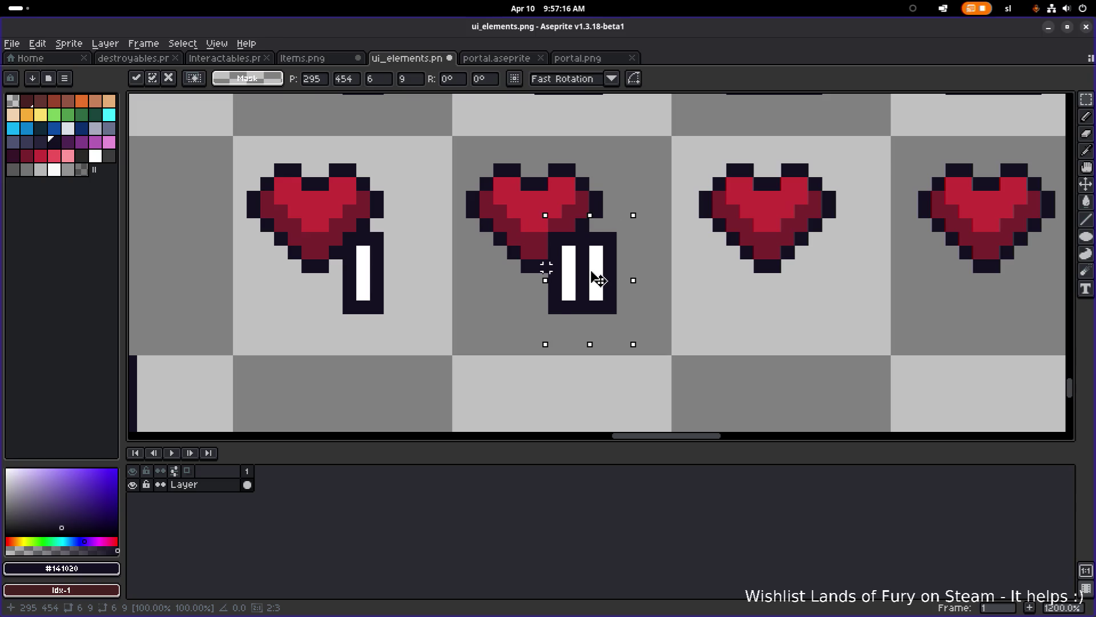
pyautogui.moveTo(400, 317); pyautogui.dragTo(341, 230)
pyautogui.moveTo(380, 259); pyautogui.dragTo(393, 259)
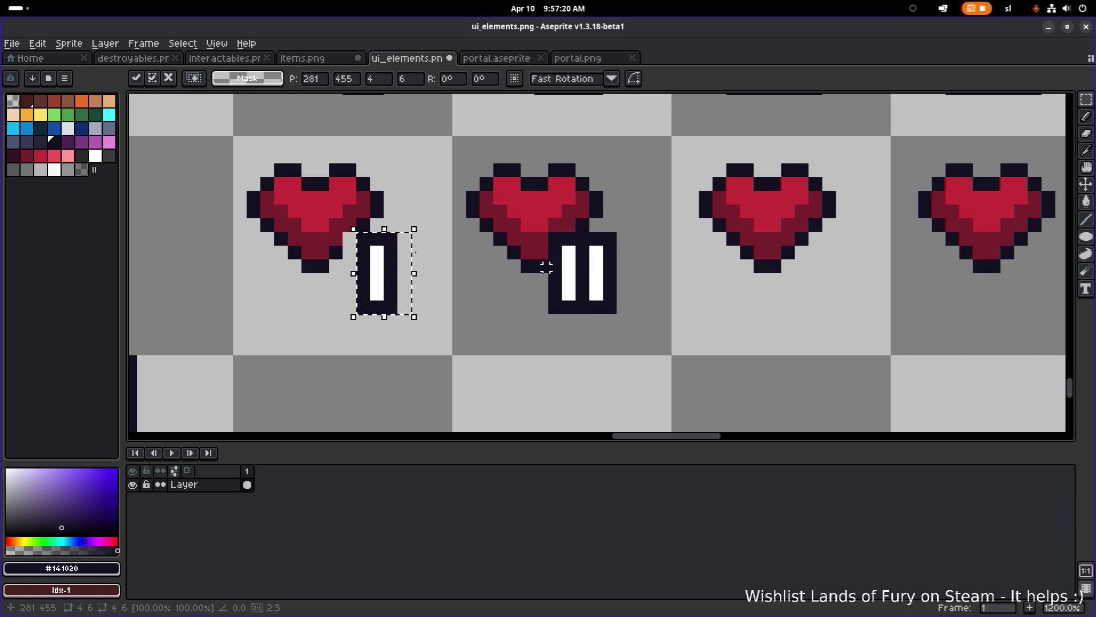
pyautogui.click(369, 225)
# - Copy the III and IV numerals beside the third and fourth hearts
pyautogui.press('b')
pyautogui.scroll(-5, 492, 251)
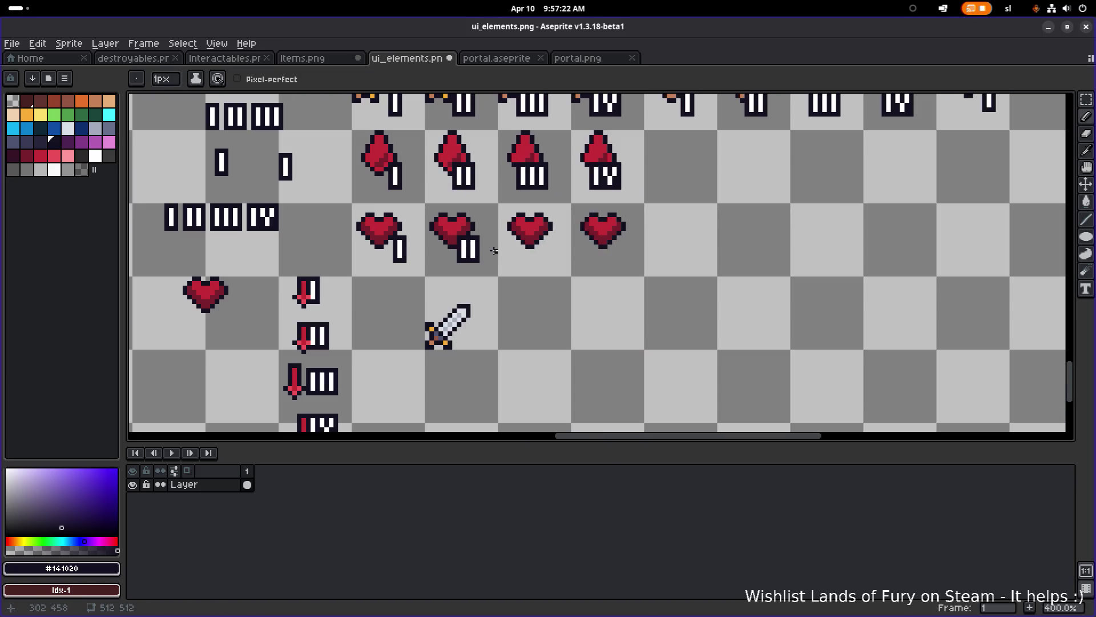
pyautogui.scroll(-1, 501, 252)
pyautogui.scroll(1, 322, 240)
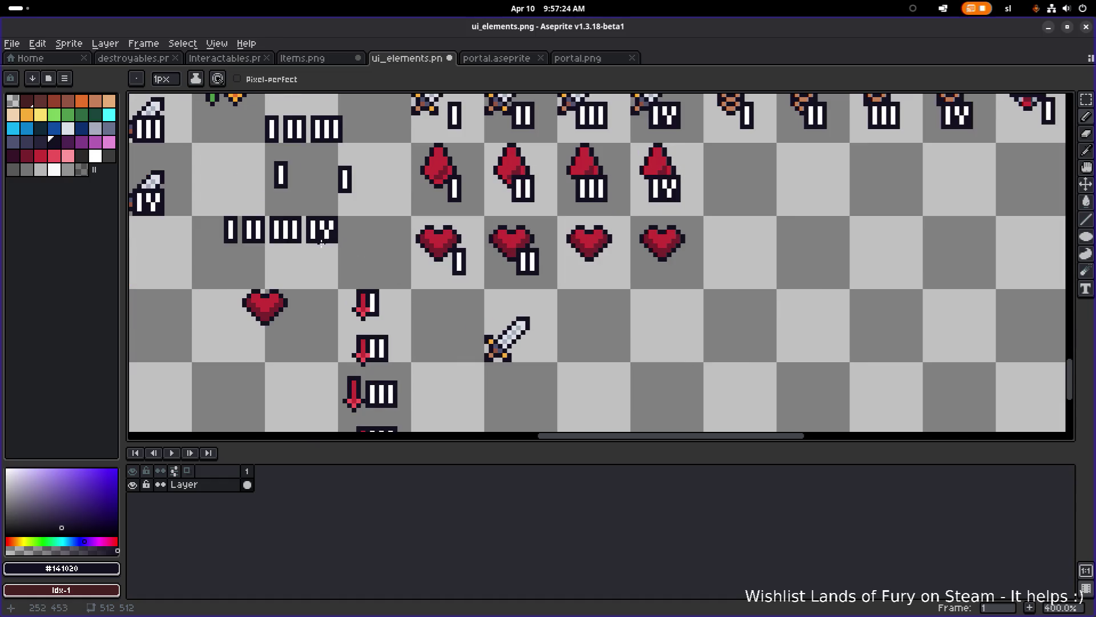
pyautogui.press('m')
pyautogui.moveTo(262, 255)
pyautogui.mouseDown()
pyautogui.moveTo(307, 210)
pyautogui.moveTo(606, 253)
pyautogui.moveTo(618, 266)
pyautogui.mouseUp()
pyautogui.scroll(1, 617, 266)
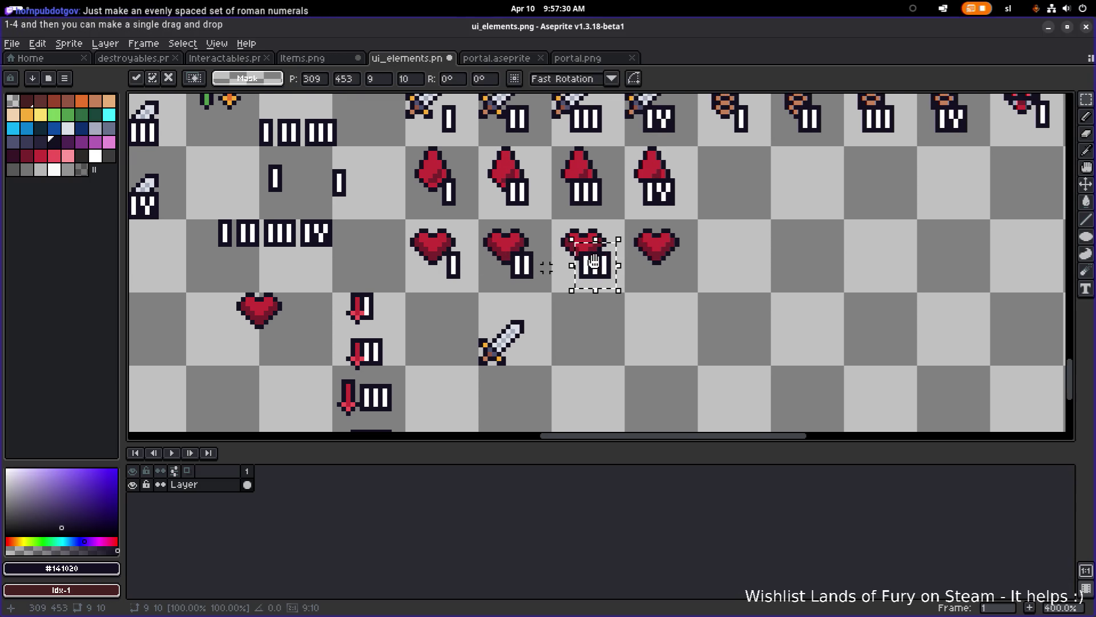
pyautogui.scroll(1, 618, 268)
pyautogui.scroll(-1, 621, 269)
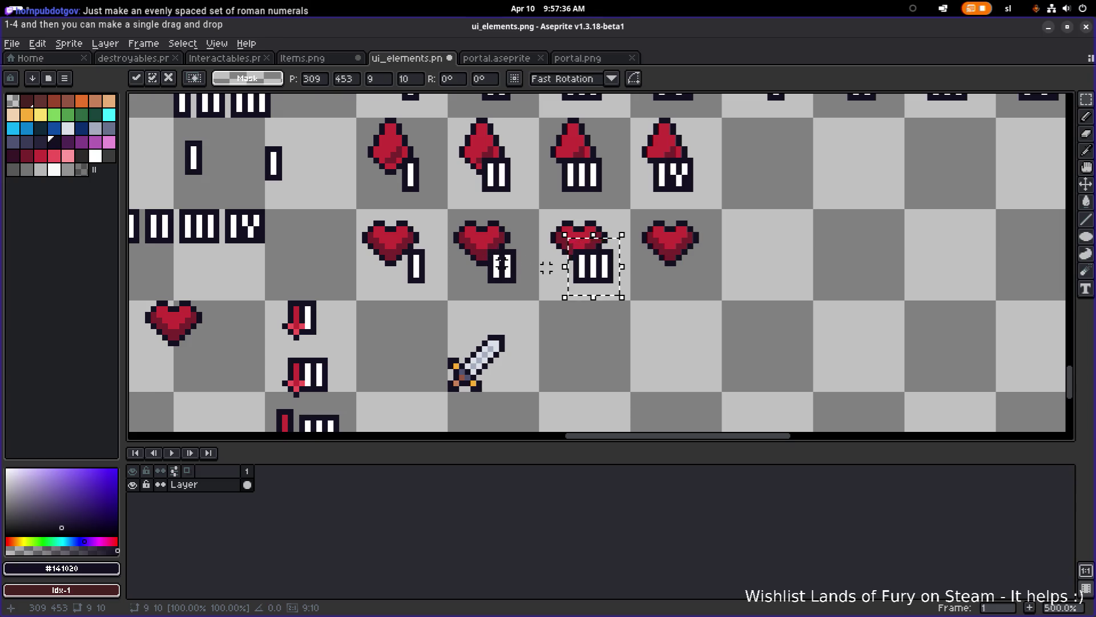
pyautogui.scroll(1, 551, 264)
pyautogui.scroll(-1, 560, 258)
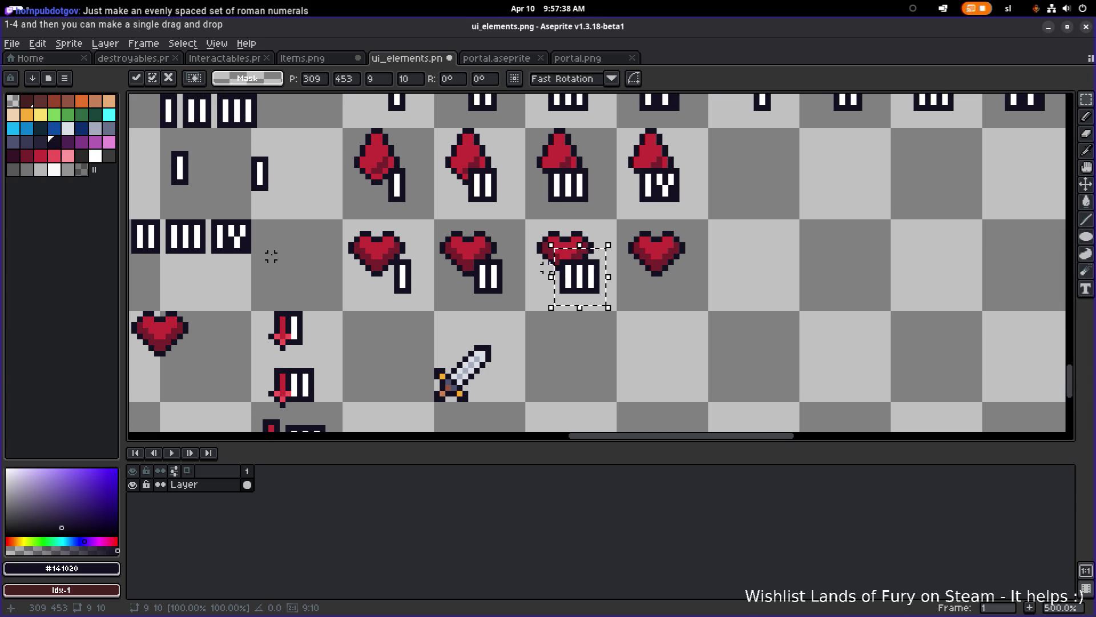
pyautogui.click(214, 257)
pyautogui.moveTo(248, 220)
pyautogui.mouseDown()
pyautogui.moveTo(697, 286)
pyautogui.moveTo(678, 289)
pyautogui.mouseUp()
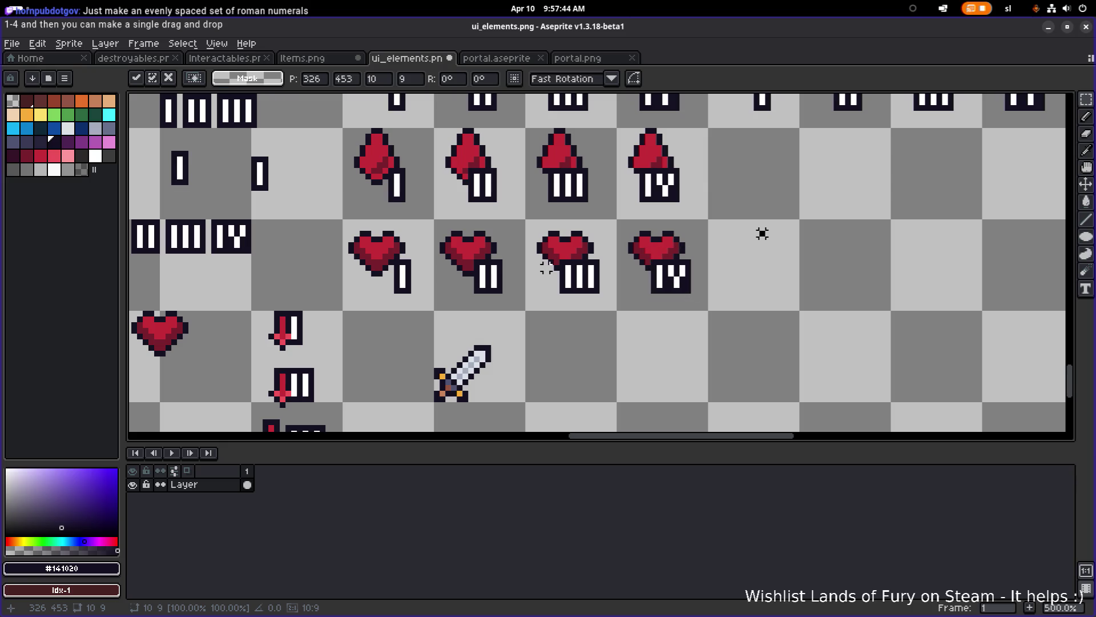
pyautogui.hotkey('ctrl', 'd')
# - Paste an I numeral beside the first heart, nudge it closer, and commit it
pyautogui.scroll(-1, 739, 245)
pyautogui.scroll(1, 688, 277)
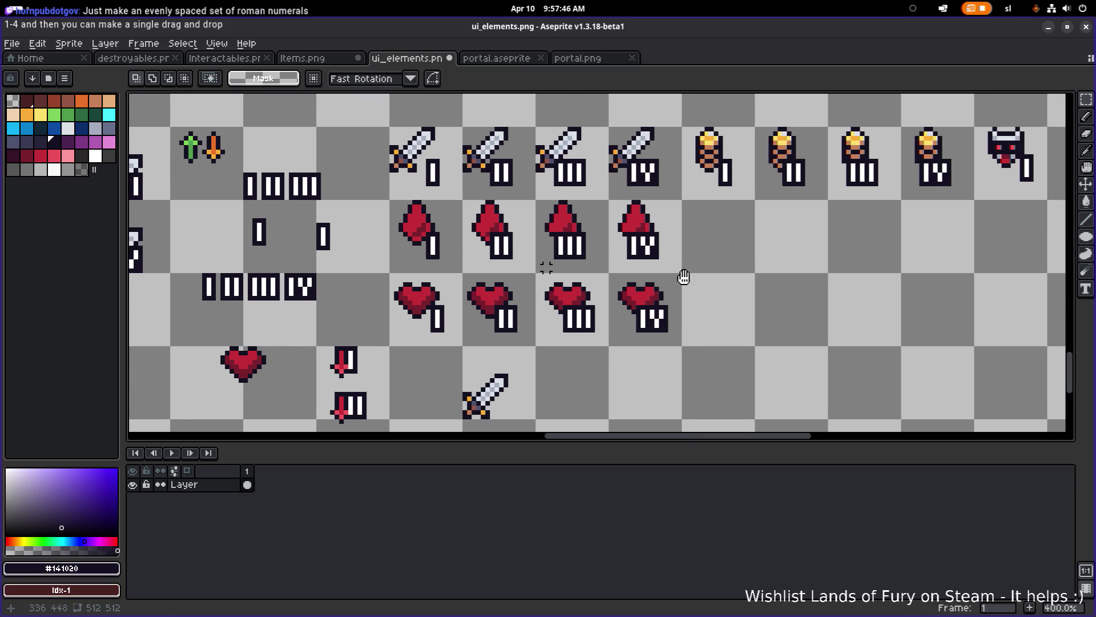
pyautogui.scroll(1, 604, 334)
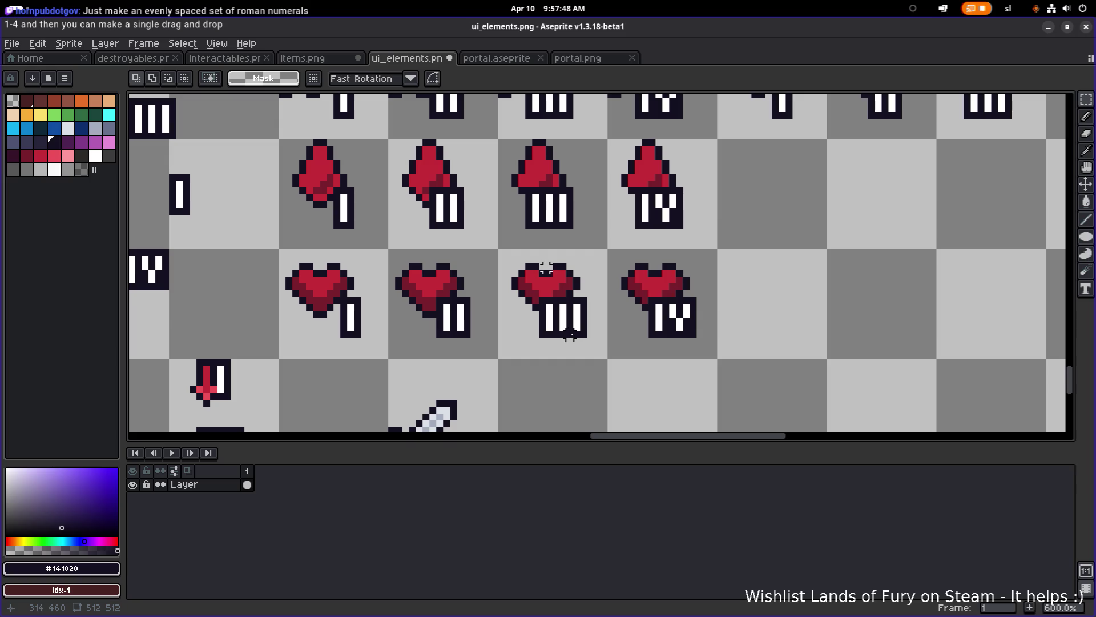
pyautogui.scroll(-4, 707, 312)
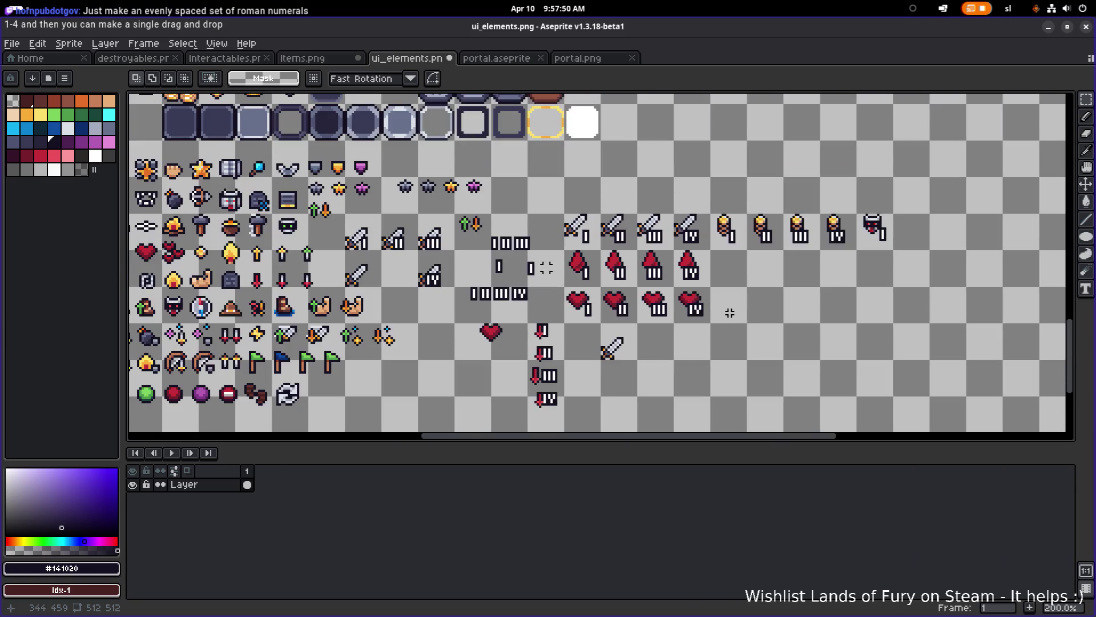
pyautogui.scroll(4, 679, 318)
pyautogui.moveTo(508, 282); pyautogui.dragTo(501, 292)
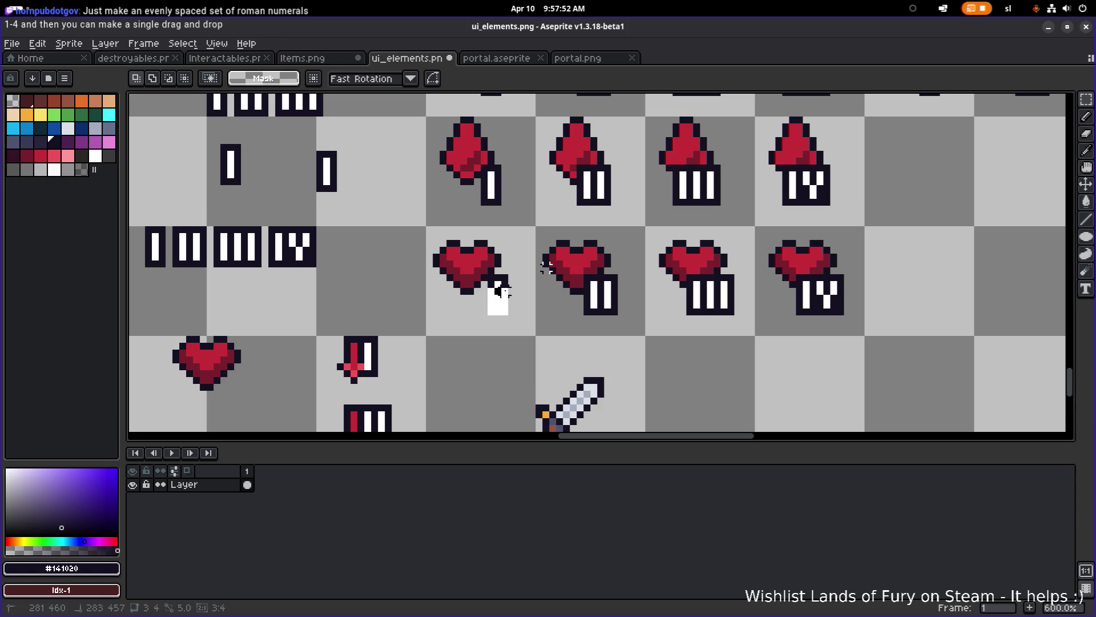
pyautogui.hotkey('ctrl', 'v')
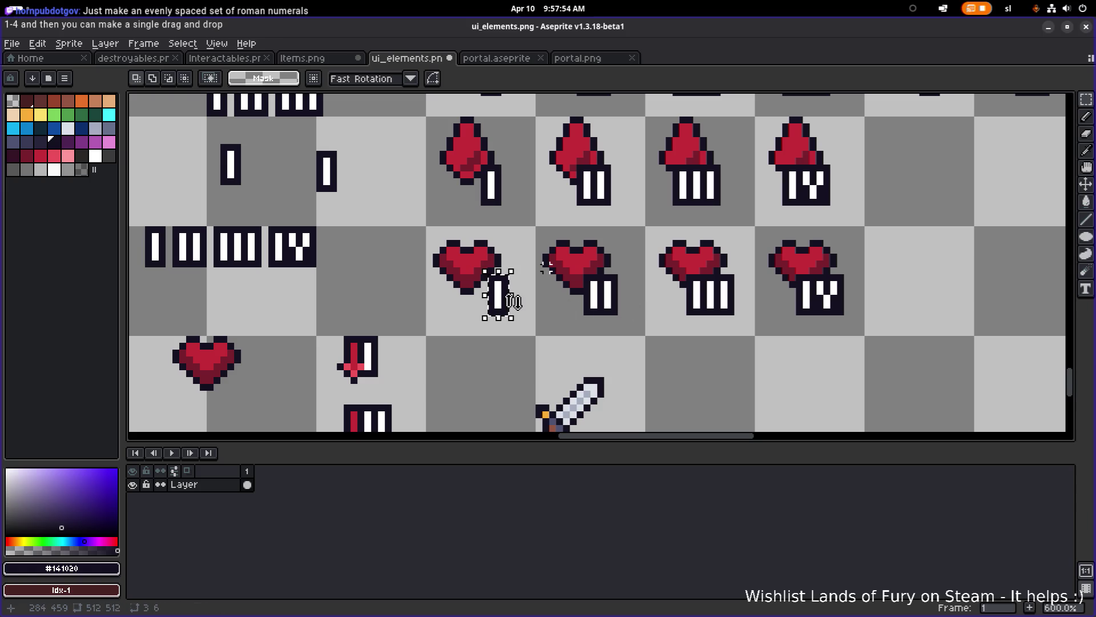
pyautogui.moveTo(499, 305); pyautogui.dragTo(494, 308)
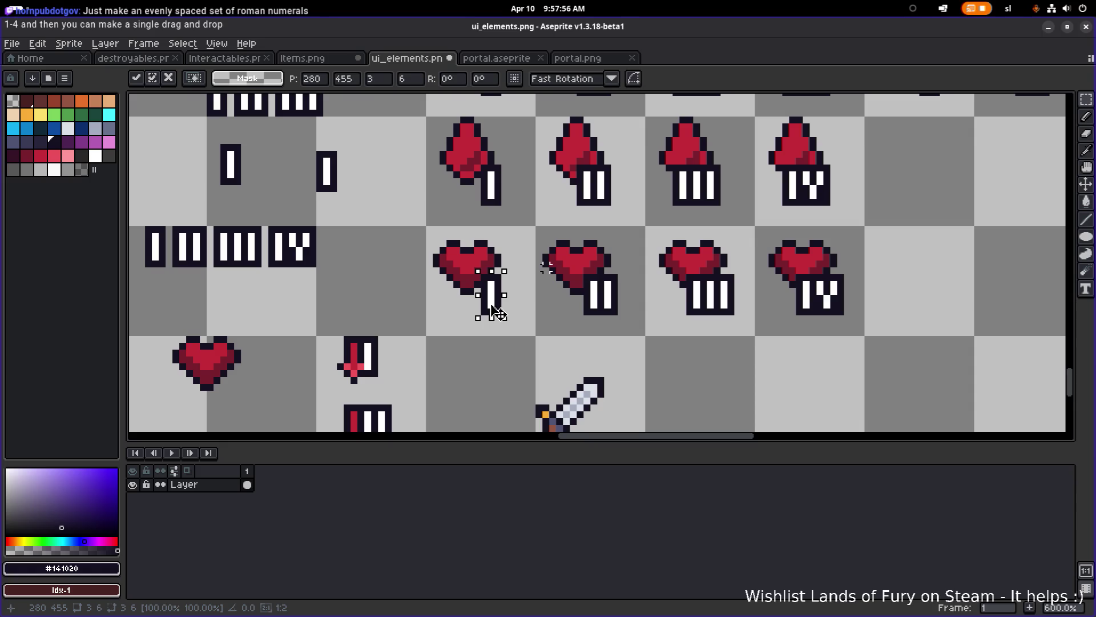
pyautogui.press('Return')
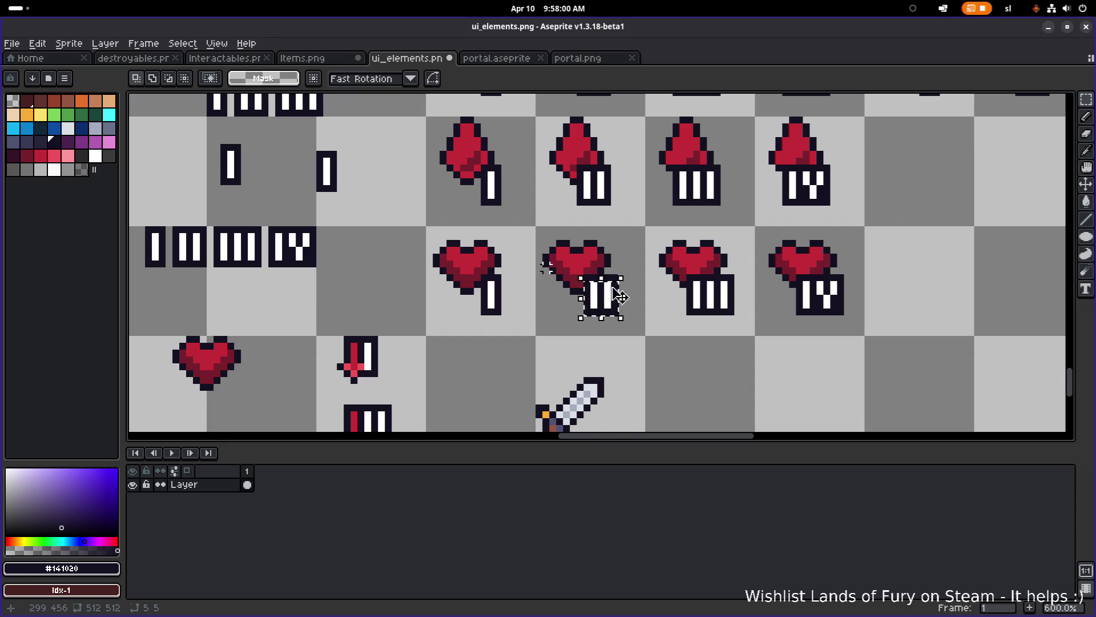
# - Reposition the II, III and IV numerals on the second, third and fourth hearts
pyautogui.moveTo(840, 312)
pyautogui.mouseDown()
pyautogui.moveTo(800, 282)
pyautogui.moveTo(611, 285)
pyautogui.moveTo(629, 285)
pyautogui.mouseUp()
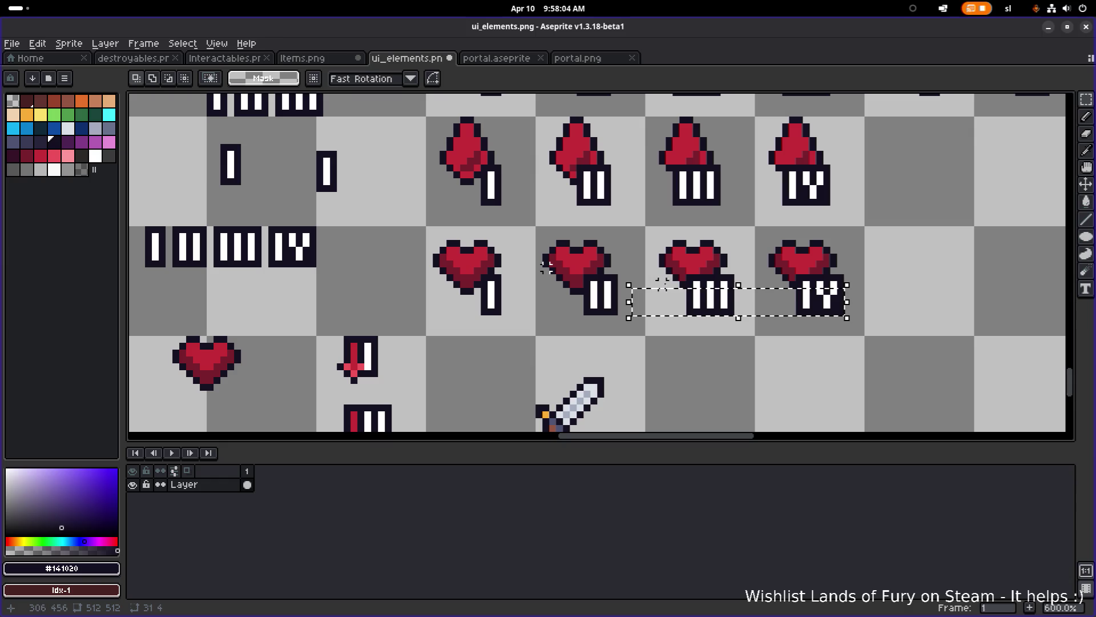
pyautogui.click(839, 336)
pyautogui.scroll(4, 640, 299)
pyautogui.click(651, 251)
pyautogui.moveTo(651, 255)
pyautogui.mouseDown()
pyautogui.moveTo(765, 365)
pyautogui.moveTo(760, 388)
pyautogui.mouseUp()
pyautogui.scroll(-5, 731, 371)
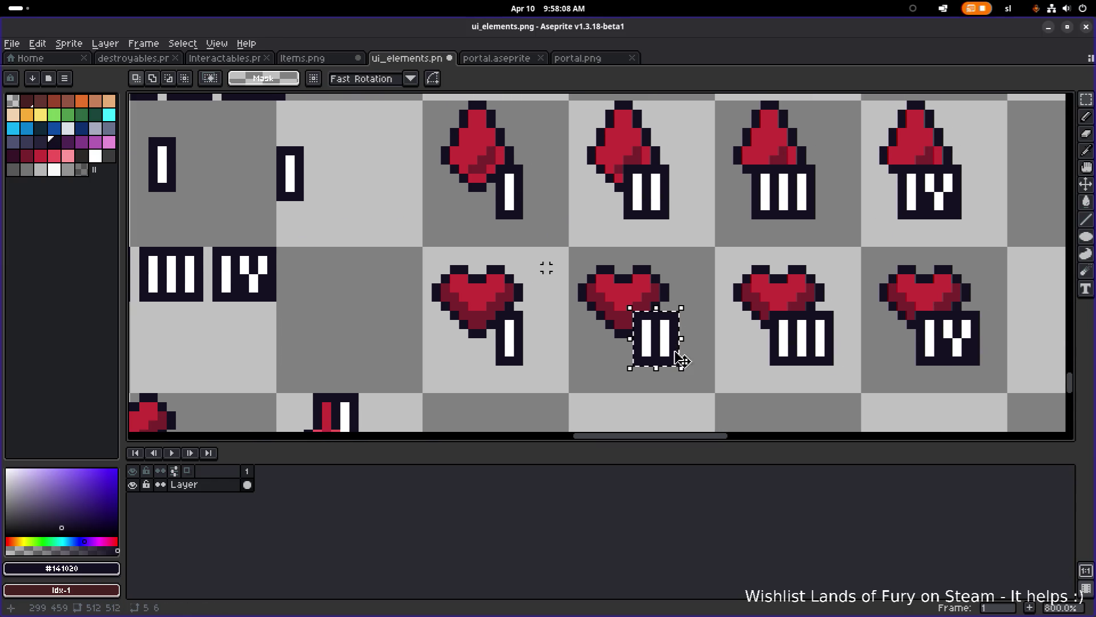
pyautogui.moveTo(771, 313)
pyautogui.mouseDown()
pyautogui.moveTo(839, 348)
pyautogui.moveTo(830, 365)
pyautogui.mouseUp()
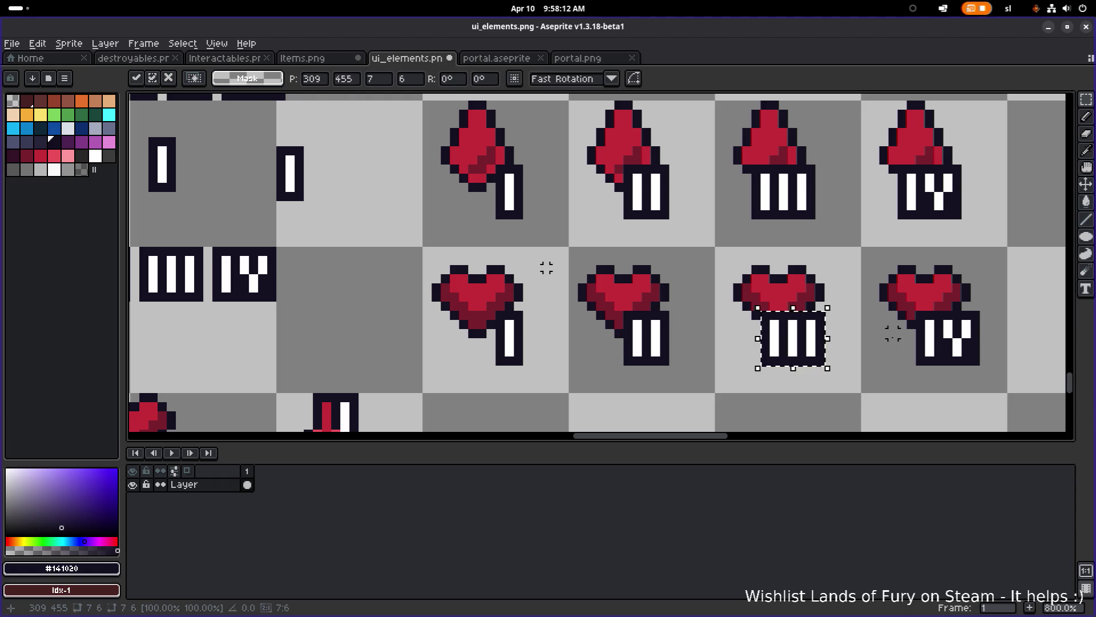
pyautogui.hscroll(3, 844, 323)
pyautogui.click(844, 323)
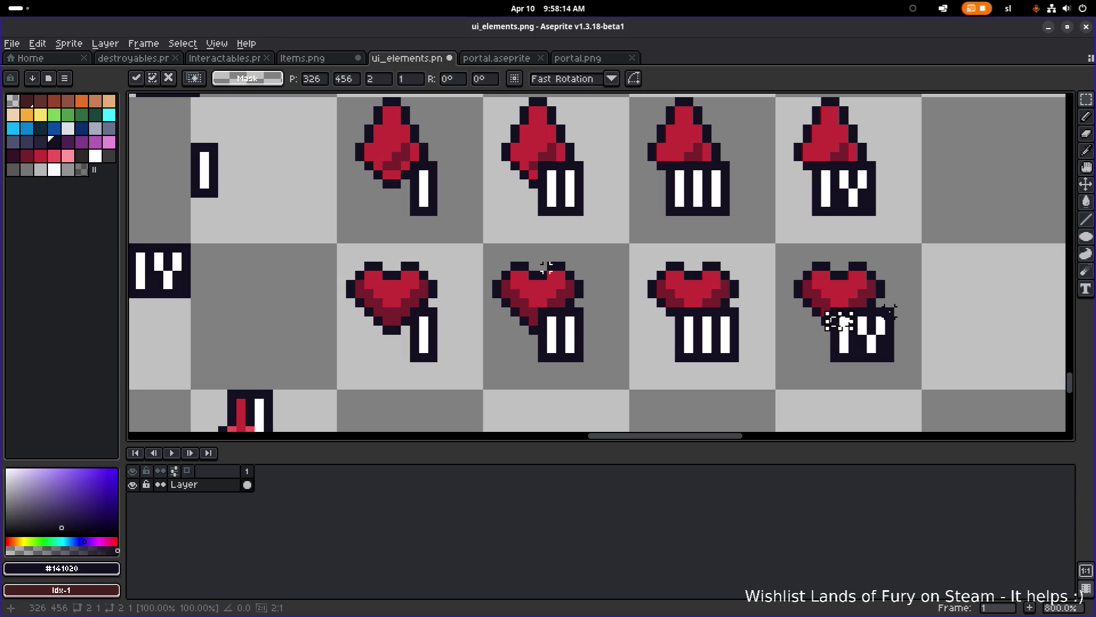
pyautogui.moveTo(895, 305)
pyautogui.mouseDown()
pyautogui.moveTo(827, 364)
pyautogui.moveTo(855, 351)
pyautogui.mouseUp()
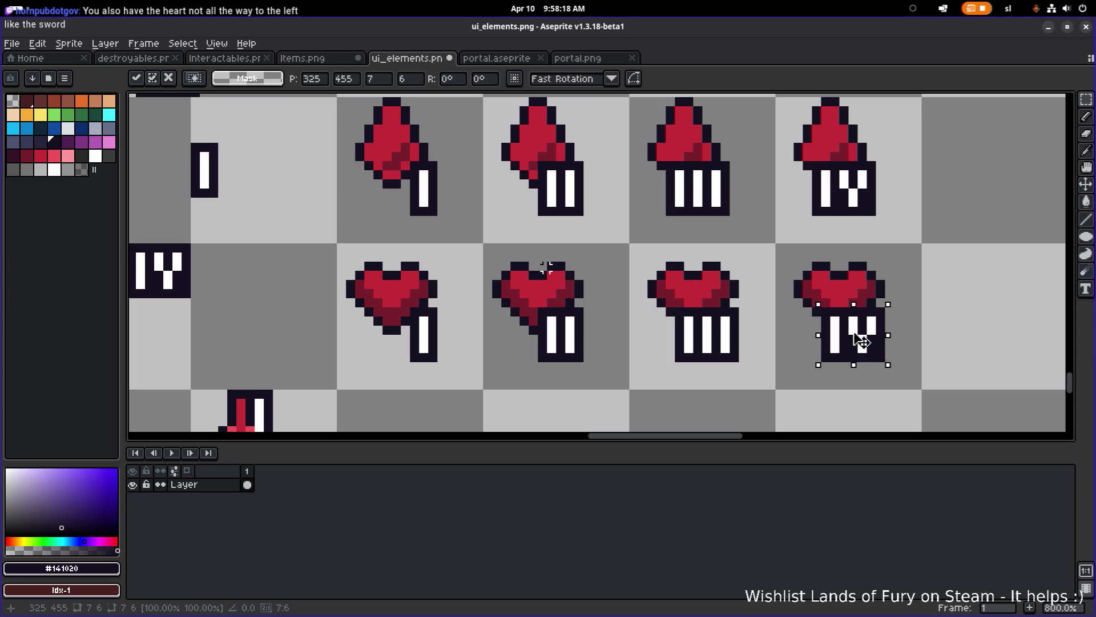
pyautogui.click(935, 303)
pyautogui.scroll(-4, 935, 303)
pyautogui.moveTo(935, 301); pyautogui.dragTo(773, 318)
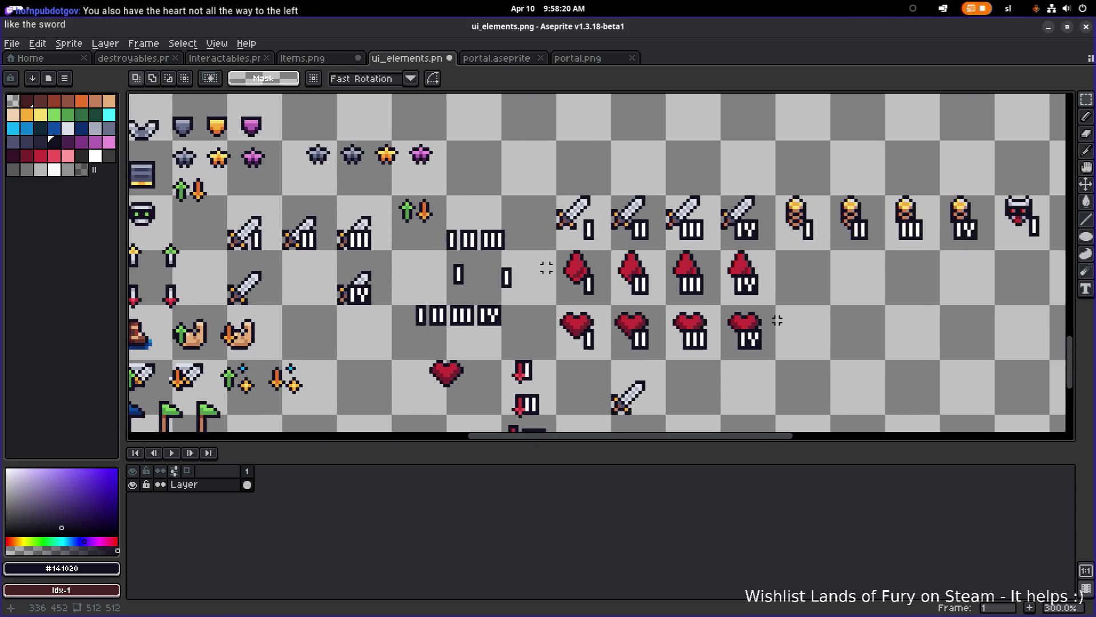
# - Select the IV icon column and compare the tops of the sword, blood drop and heart
pyautogui.scroll(2, 771, 308)
pyautogui.moveTo(747, 166)
pyautogui.mouseDown()
pyautogui.moveTo(746, 431)
pyautogui.moveTo(801, 406)
pyautogui.mouseUp()
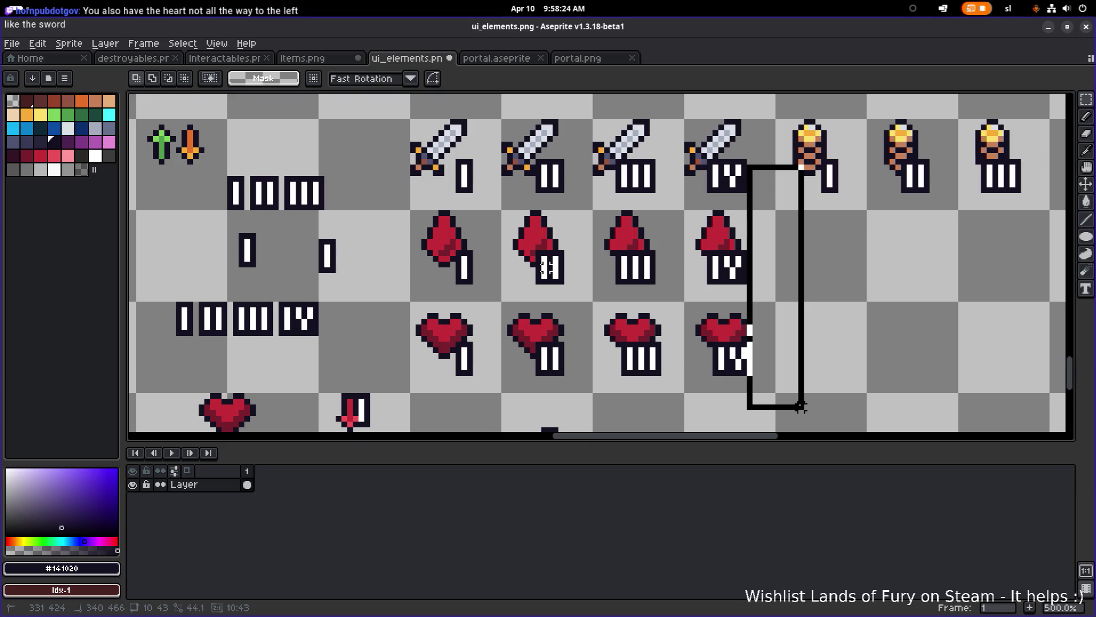
pyautogui.moveTo(801, 407); pyautogui.dragTo(801, 407)
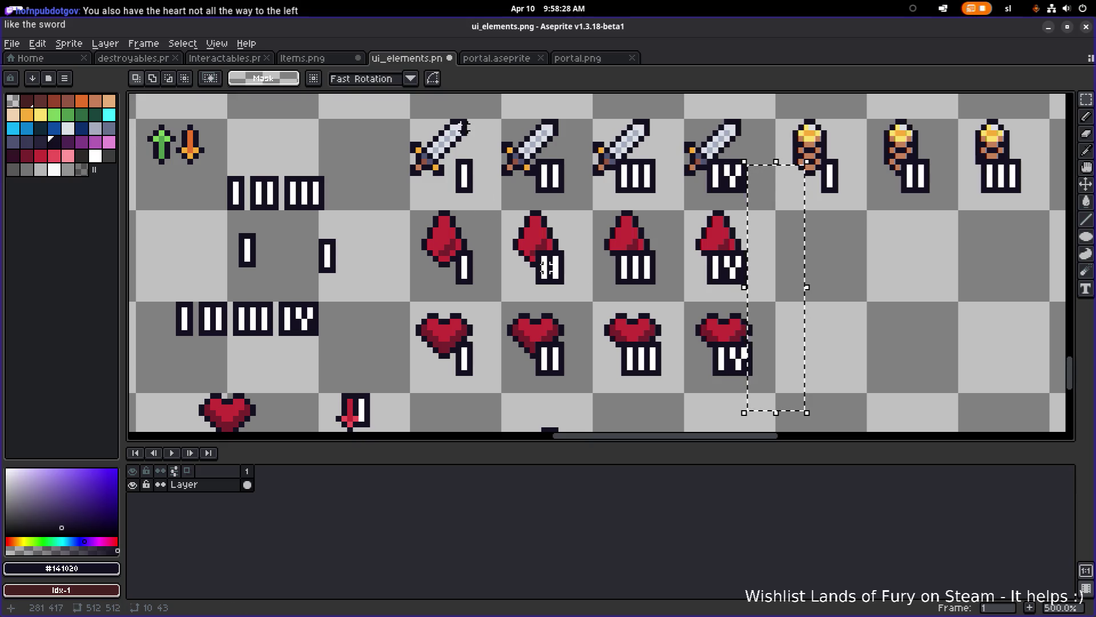
pyautogui.moveTo(402, 116)
pyautogui.mouseDown()
pyautogui.moveTo(465, 132)
pyautogui.moveTo(460, 121)
pyautogui.moveTo(407, 122)
pyautogui.mouseUp()
pyautogui.press('l')
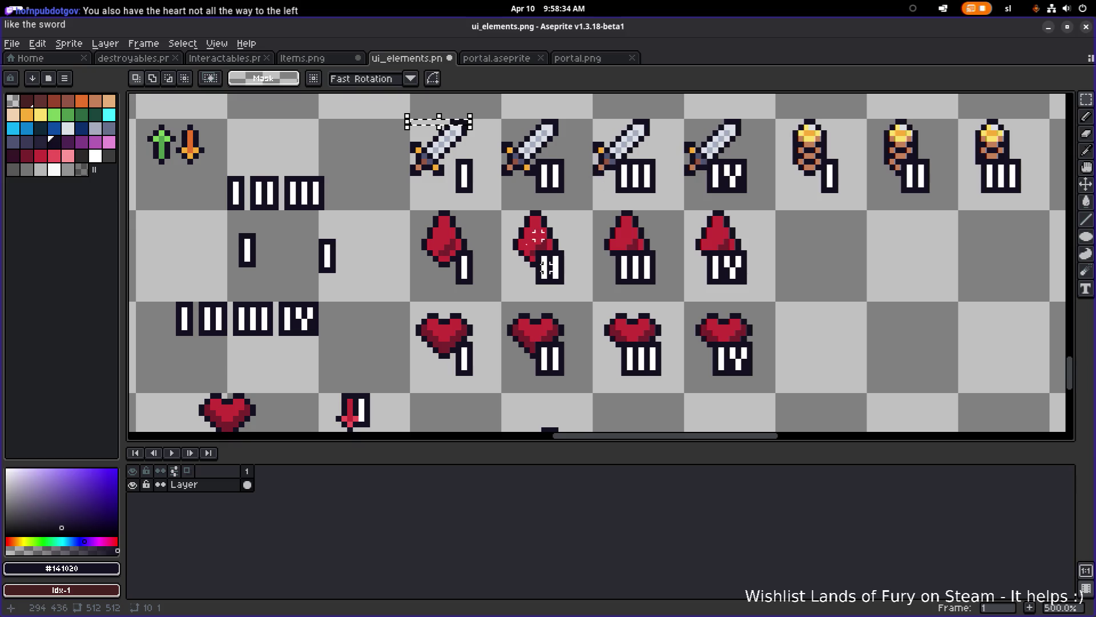
pyautogui.moveTo(469, 212); pyautogui.dragTo(406, 212)
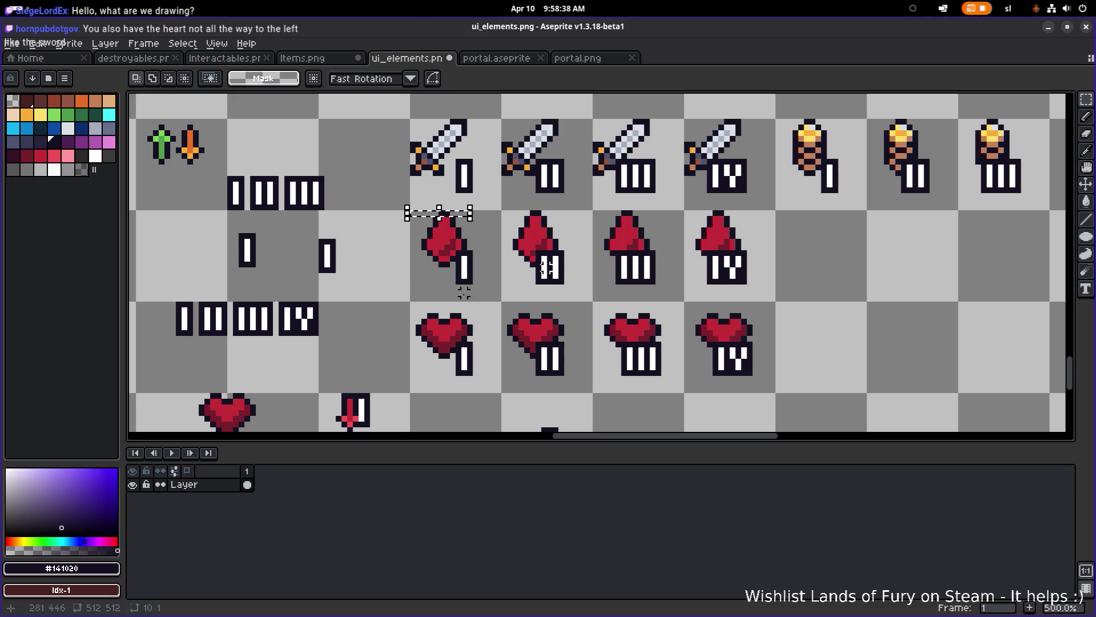
pyautogui.moveTo(408, 304); pyautogui.dragTo(476, 305)
# - Nudge the four numbered hearts two pixels left and commit them
pyautogui.moveTo(806, 407)
pyautogui.mouseDown()
pyautogui.moveTo(774, 380)
pyautogui.moveTo(421, 318)
pyautogui.moveTo(407, 304)
pyautogui.mouseUp()
pyautogui.press('Left')
pyautogui.press('Left')
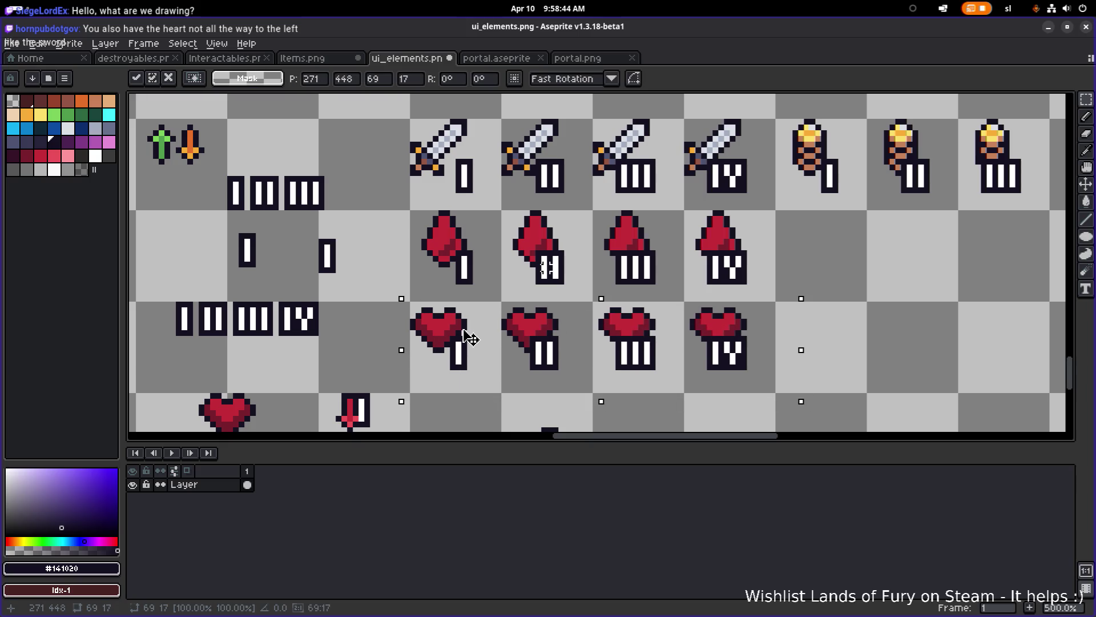
pyautogui.hotkey('ctrl', 'd')
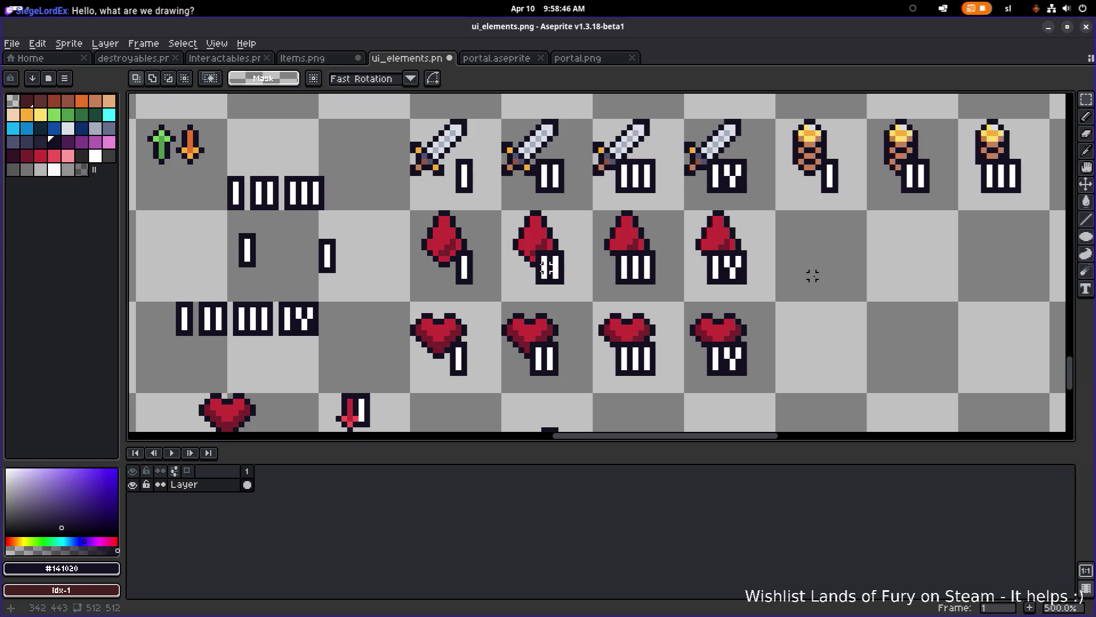
# - Move the lone sword further left and commit it
pyautogui.scroll(-2, 806, 270)
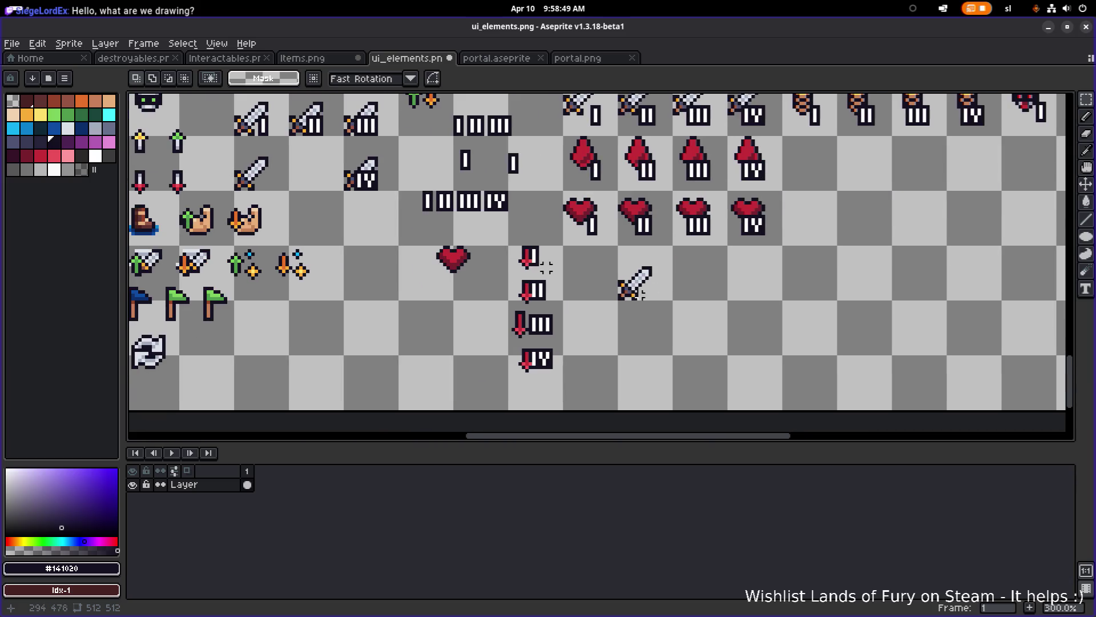
pyautogui.moveTo(607, 257); pyautogui.dragTo(689, 313)
pyautogui.moveTo(634, 285)
pyautogui.mouseDown()
pyautogui.moveTo(408, 301)
pyautogui.moveTo(425, 300)
pyautogui.mouseUp()
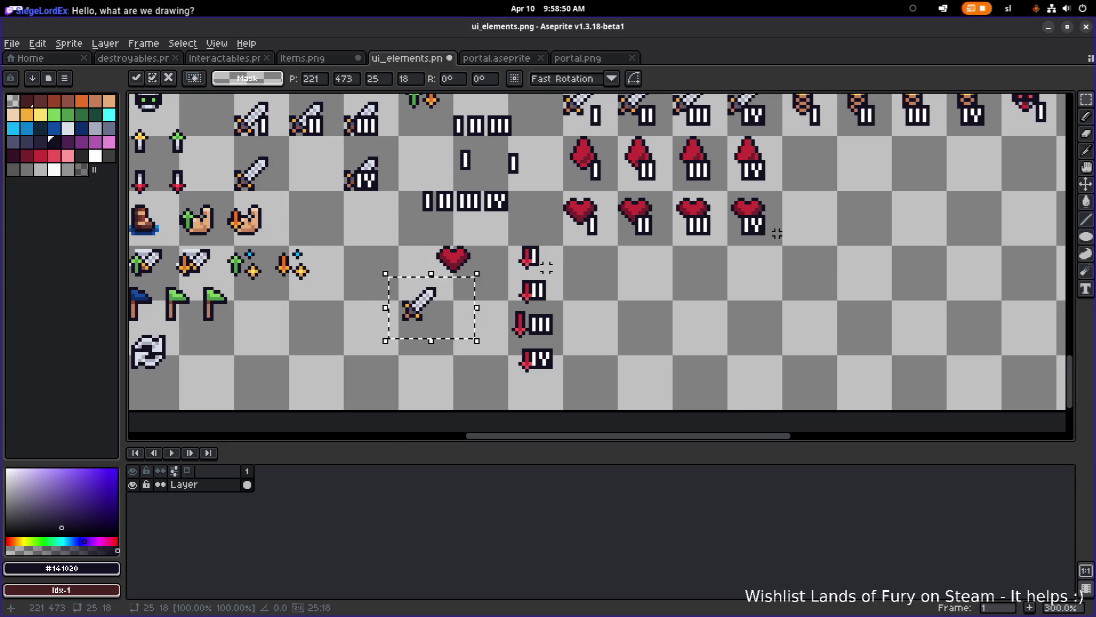
pyautogui.scroll(3, 688, 301)
pyautogui.hscroll(3, 688, 302)
pyautogui.hotkey('ctrl', 'd')
# - Shift the heart and sword sprites and the red sword column left
pyautogui.moveTo(603, 267); pyautogui.dragTo(820, 210)
pyautogui.scroll(-2, 767, 266)
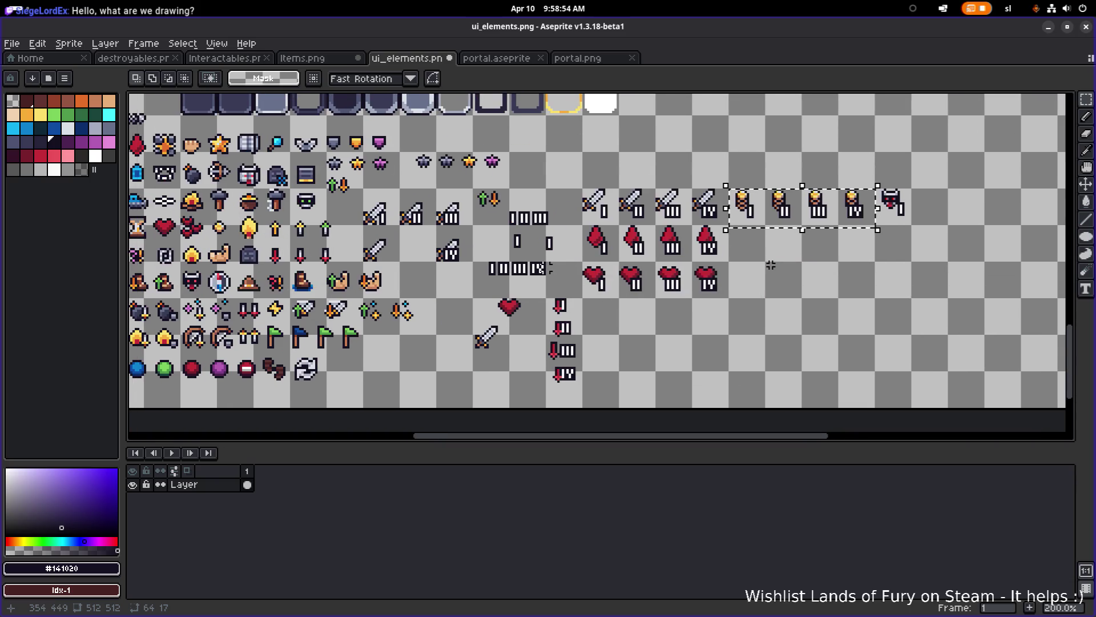
pyautogui.scroll(2, 605, 360)
pyautogui.moveTo(387, 362); pyautogui.dragTo(450, 311)
pyautogui.click(381, 370)
pyautogui.moveTo(381, 370); pyautogui.dragTo(505, 249)
pyautogui.moveTo(457, 308); pyautogui.dragTo(392, 306)
pyautogui.click(494, 408)
pyautogui.moveTo(493, 408); pyautogui.dragTo(570, 269)
pyautogui.moveTo(534, 317); pyautogui.dragTo(454, 317)
pyautogui.moveTo(743, 304); pyautogui.dragTo(612, 384)
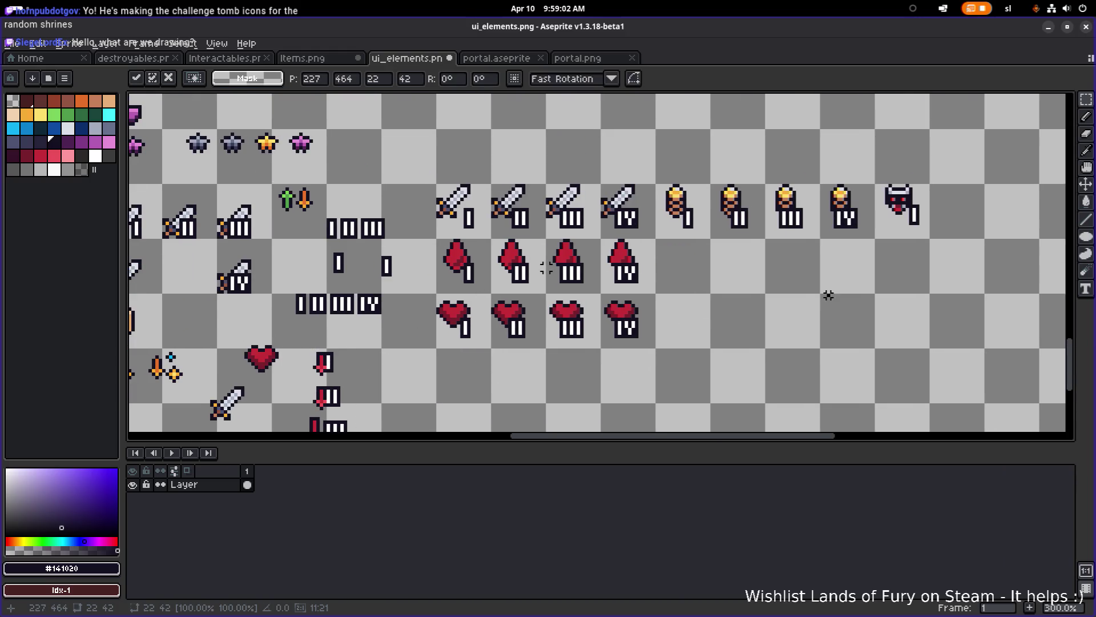
pyautogui.click(656, 238)
# - Move the four torch icons into a row beneath the hearts, nudged up two pixels
pyautogui.moveTo(650, 240)
pyautogui.mouseDown()
pyautogui.moveTo(815, 164)
pyautogui.moveTo(864, 171)
pyautogui.mouseUp()
pyautogui.moveTo(691, 200)
pyautogui.mouseDown()
pyautogui.moveTo(467, 377)
pyautogui.moveTo(607, 291)
pyautogui.mouseUp()
pyautogui.press('Up')
pyautogui.press('Up')
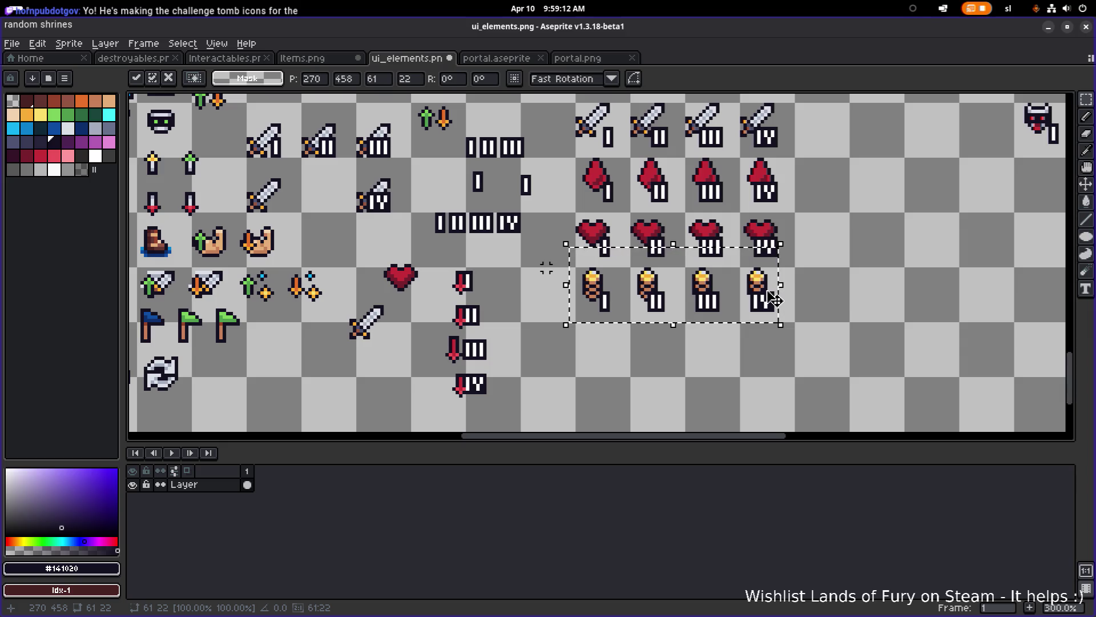
pyautogui.scroll(1, 835, 285)
# - Commit the torch row, then nudge the III and IV numerals right to line them up
pyautogui.press('Return')
pyautogui.scroll(3, 659, 337)
pyautogui.moveTo(723, 314); pyautogui.dragTo(635, 245)
pyautogui.moveTo(683, 285); pyautogui.dragTo(705, 284)
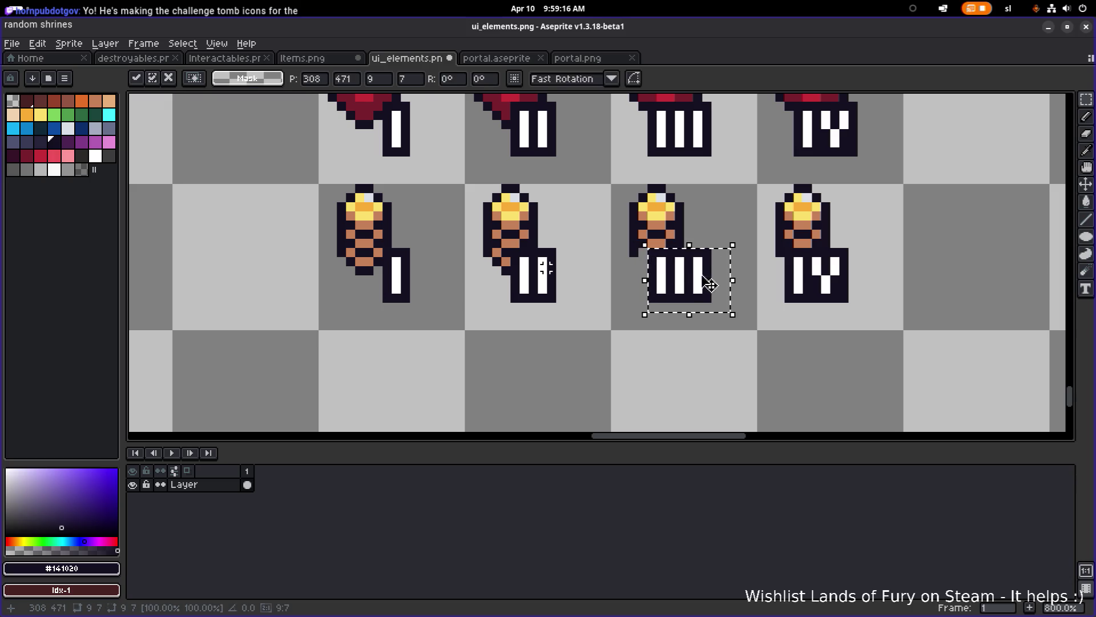
pyautogui.press('Return')
pyautogui.moveTo(822, 318); pyautogui.dragTo(725, 248)
pyautogui.moveTo(849, 318); pyautogui.dragTo(733, 248)
pyautogui.click(795, 278)
pyautogui.moveTo(795, 278); pyautogui.dragTo(804, 278)
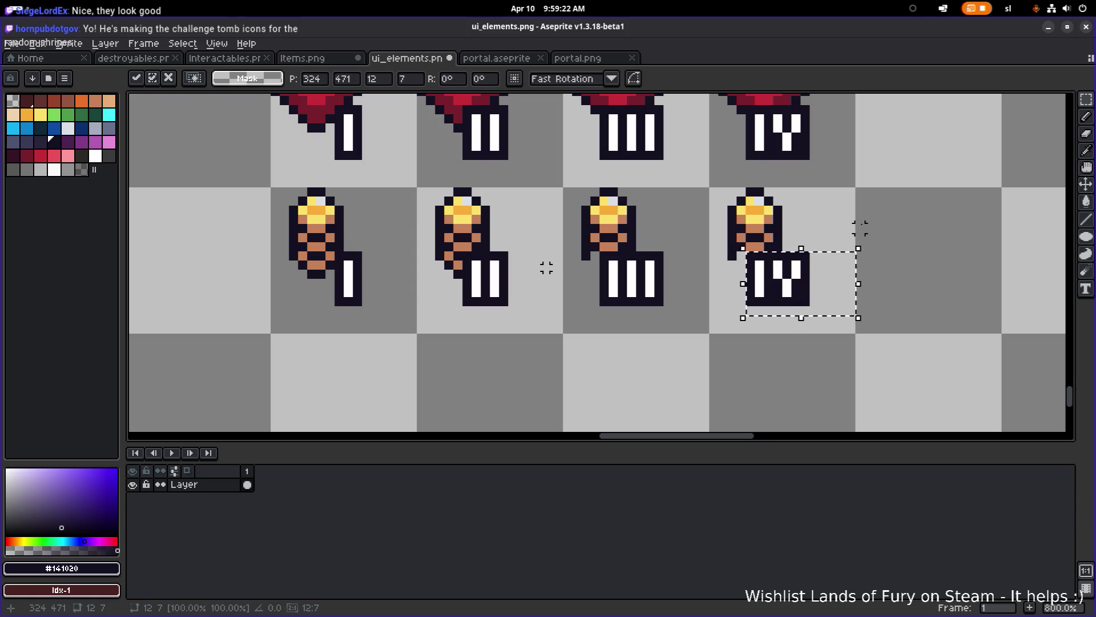
pyautogui.press('Return')
# - Place a copy of the first torch icon below the torch row
pyautogui.scroll(-1, 816, 286)
pyautogui.scroll(1, 504, 264)
pyautogui.moveTo(460, 263); pyautogui.dragTo(521, 166)
pyautogui.moveTo(510, 223)
pyautogui.mouseDown()
pyautogui.moveTo(636, 223)
pyautogui.moveTo(685, 351)
pyautogui.moveTo(770, 323)
pyautogui.mouseUp()
pyautogui.click(760, 366)
pyautogui.moveTo(785, 390)
pyautogui.mouseDown()
pyautogui.moveTo(732, 317)
pyautogui.moveTo(725, 266)
pyautogui.mouseUp()
pyautogui.press('Left')
pyautogui.press('Left')
pyautogui.press('Left')
pyautogui.press('Down')
pyautogui.press('Down')
pyautogui.press('Down')
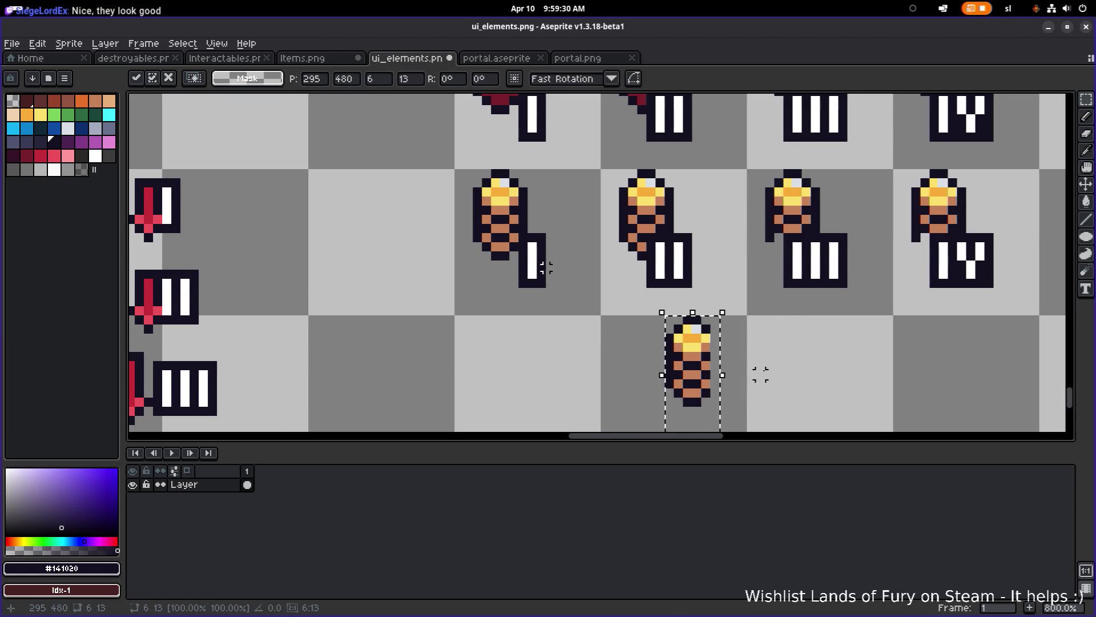
# - Reselect the spare torch copy and shift it further right beneath the row
pyautogui.moveTo(760, 374); pyautogui.dragTo(790, 318)
pyautogui.moveTo(660, 274); pyautogui.dragTo(697, 379)
pyautogui.moveTo(790, 341); pyautogui.dragTo(702, 400)
pyautogui.moveTo(692, 350); pyautogui.dragTo(725, 323)
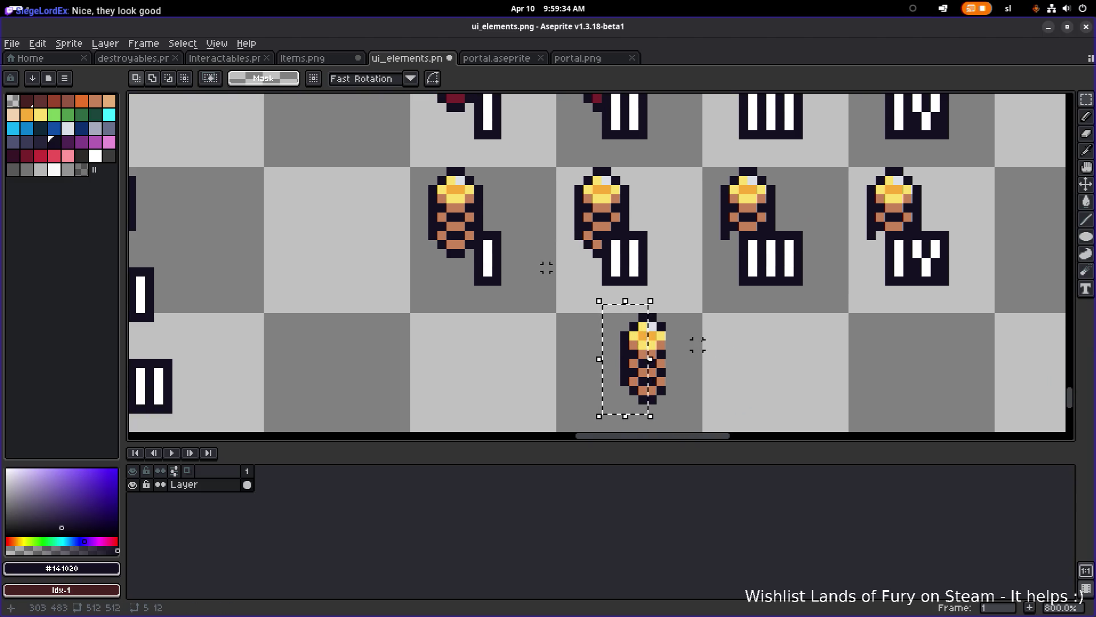
pyautogui.moveTo(599, 301)
pyautogui.mouseDown()
pyautogui.moveTo(641, 389)
pyautogui.moveTo(742, 260)
pyautogui.moveTo(728, 263)
pyautogui.moveTo(733, 252)
pyautogui.mouseUp()
pyautogui.click(649, 377)
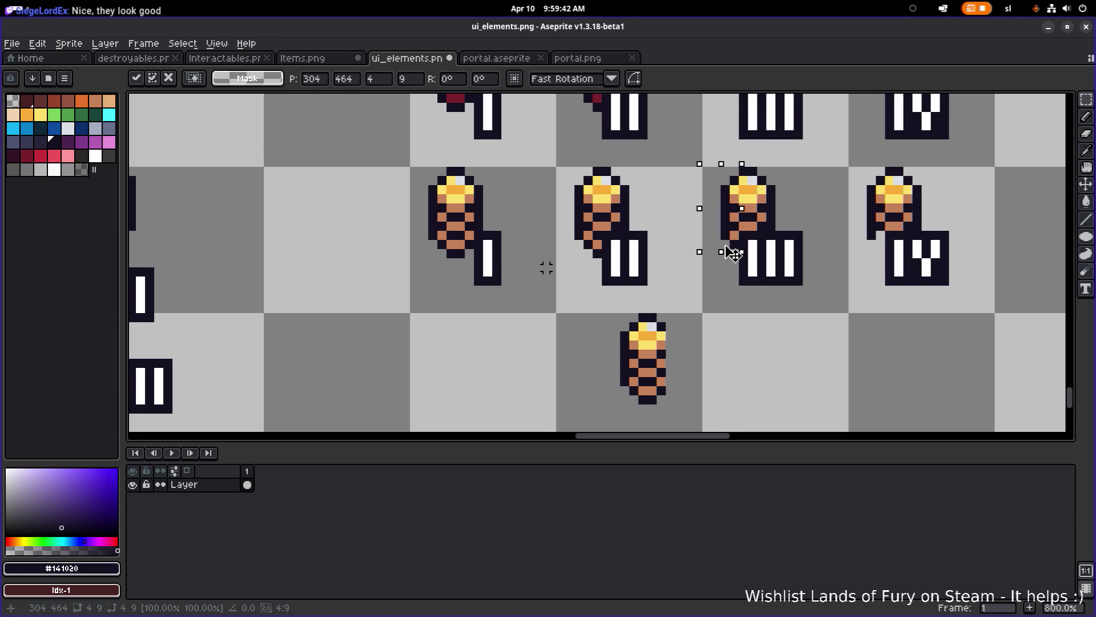
pyautogui.hscroll(3, 733, 254)
pyautogui.scroll(1, 733, 254)
pyautogui.moveTo(618, 249); pyautogui.dragTo(748, 240)
pyautogui.click(906, 225)
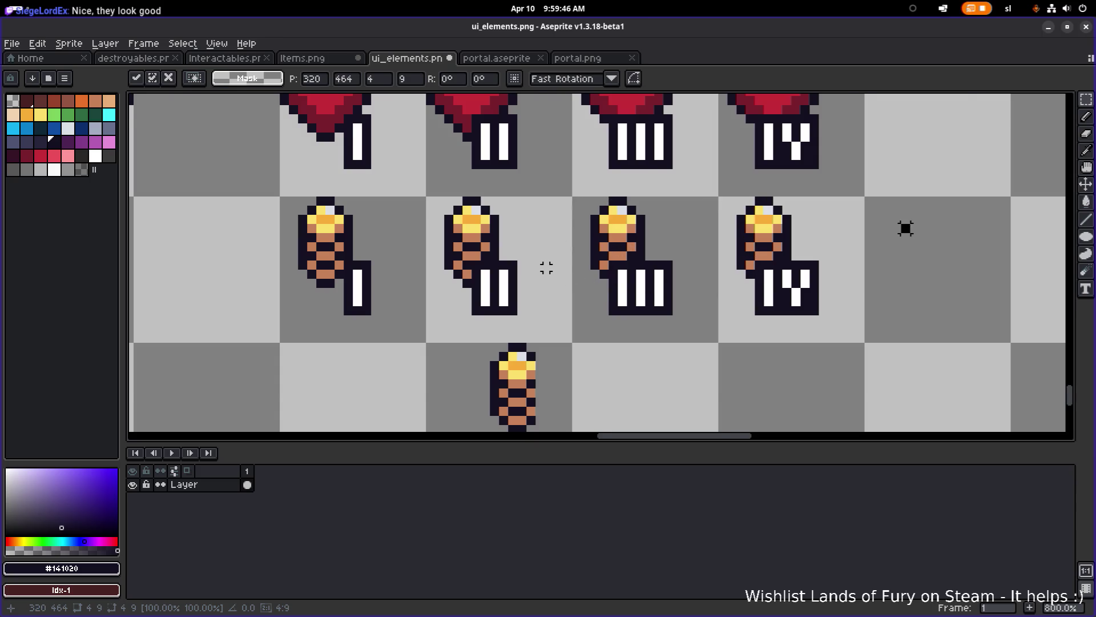
pyautogui.scroll(-2, 897, 236)
pyautogui.scroll(-2, 897, 236)
pyautogui.moveTo(895, 237); pyautogui.dragTo(735, 311)
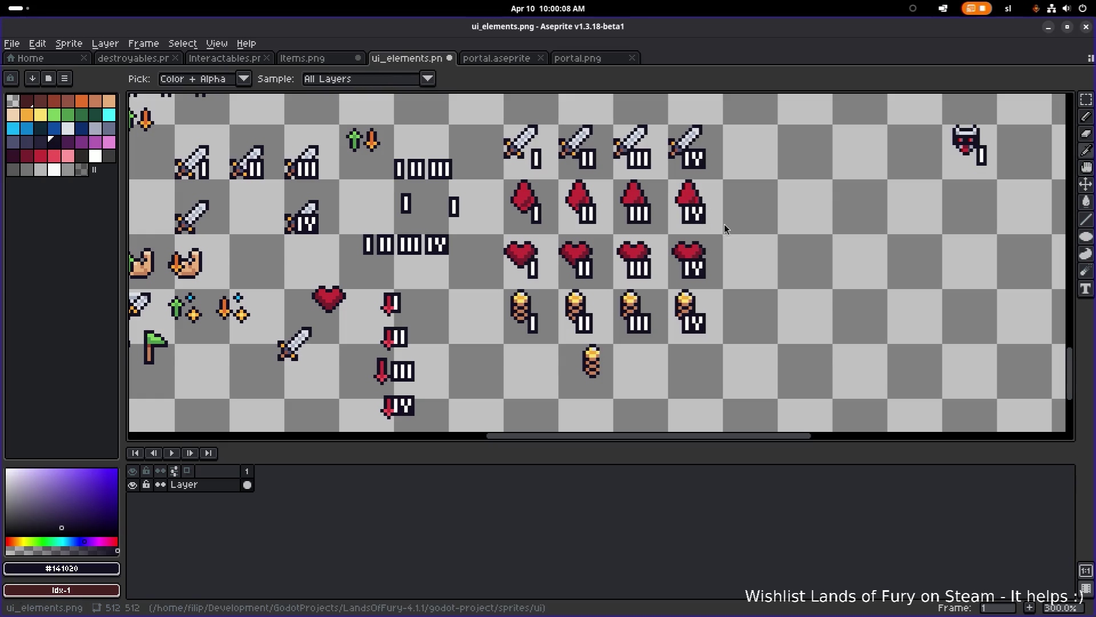
# - Save ui_elements.png and select the spare torch and the torch row
pyautogui.hotkey('alt', 'Tab')
pyautogui.hotkey('ctrl', 's')
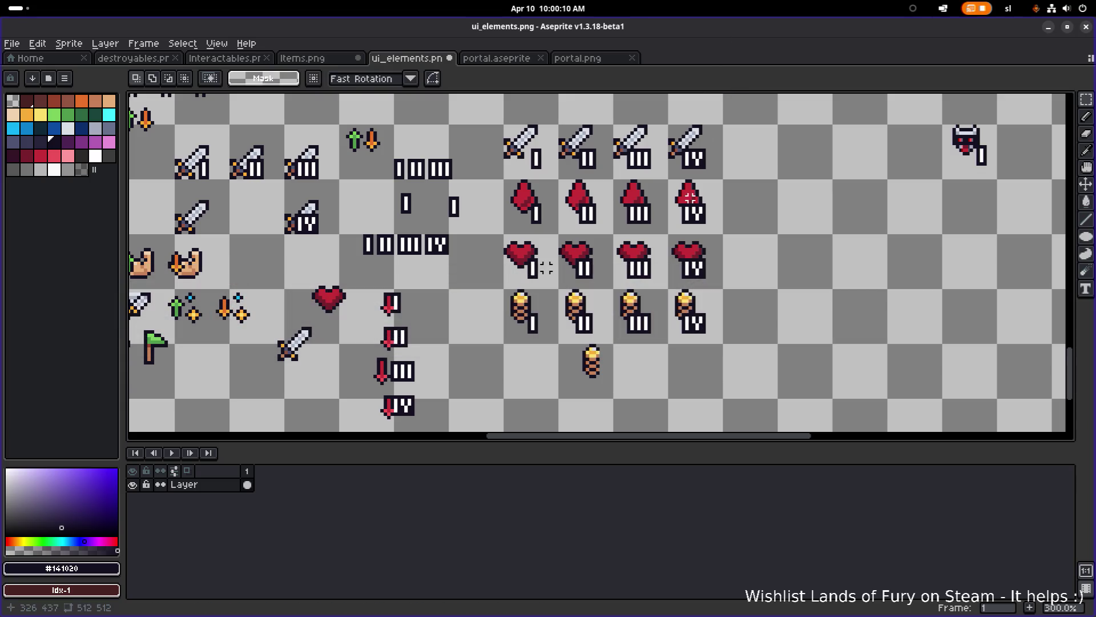
pyautogui.moveTo(560, 390); pyautogui.dragTo(618, 349)
pyautogui.moveTo(615, 397)
pyautogui.mouseDown()
pyautogui.moveTo(560, 338)
pyautogui.moveTo(682, 322)
pyautogui.moveTo(669, 338)
pyautogui.mouseUp()
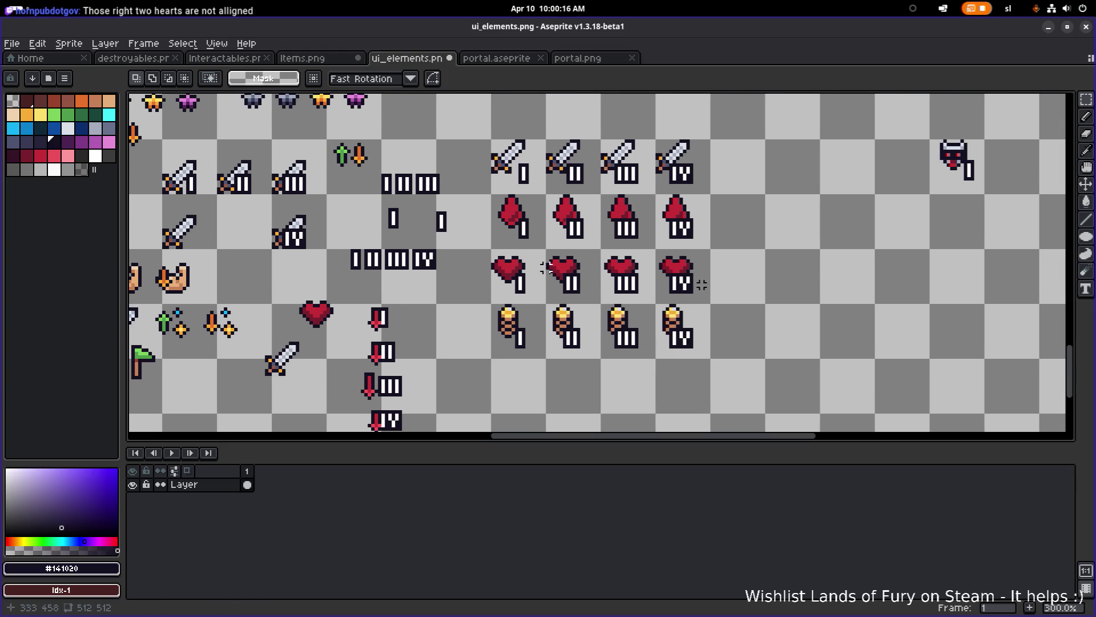
pyautogui.scroll(1, 610, 291)
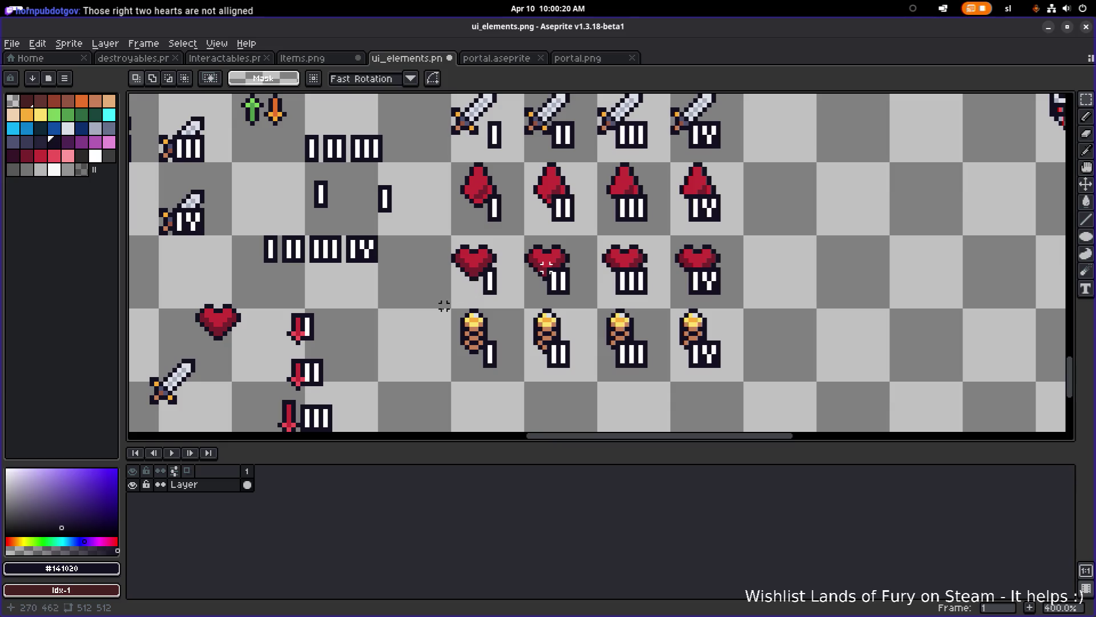
pyautogui.moveTo(428, 419); pyautogui.dragTo(814, 307)
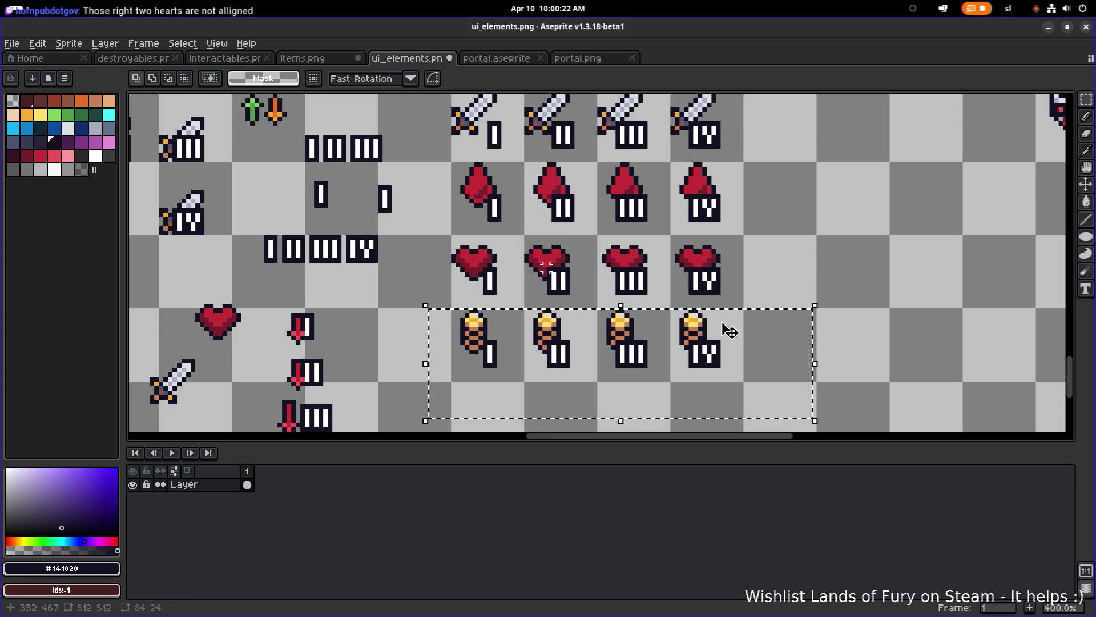
# - Move the first two hearts right to align with the others, then switch to Visual Studio Code
pyautogui.moveTo(429, 229)
pyautogui.mouseDown()
pyautogui.moveTo(576, 301)
pyautogui.moveTo(562, 275)
pyautogui.mouseUp()
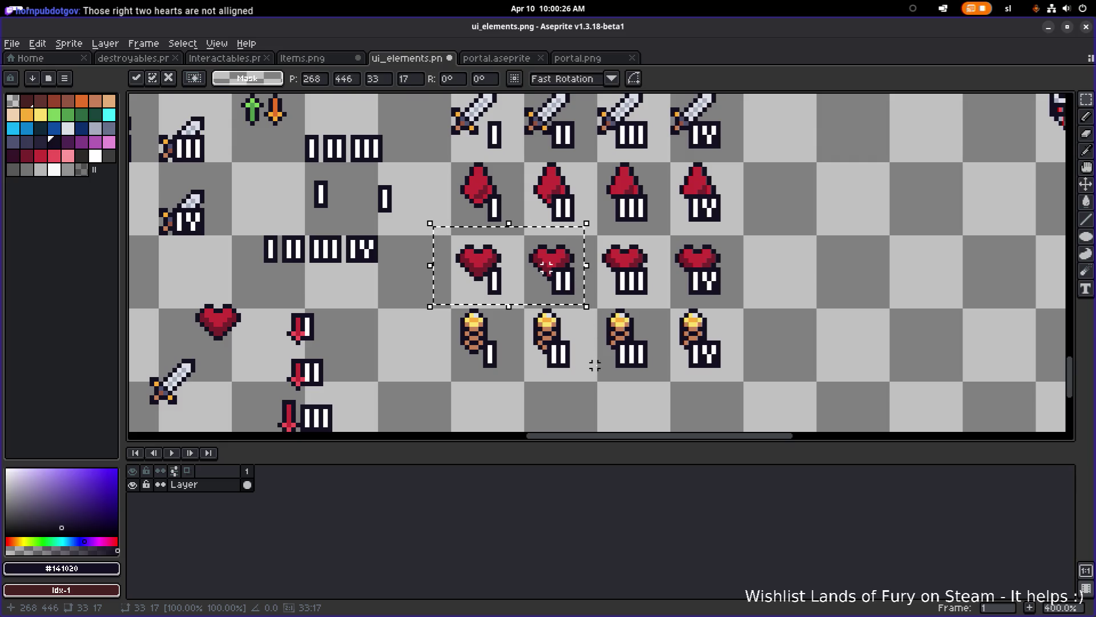
pyautogui.click(462, 398)
pyautogui.moveTo(462, 398); pyautogui.dragTo(589, 301)
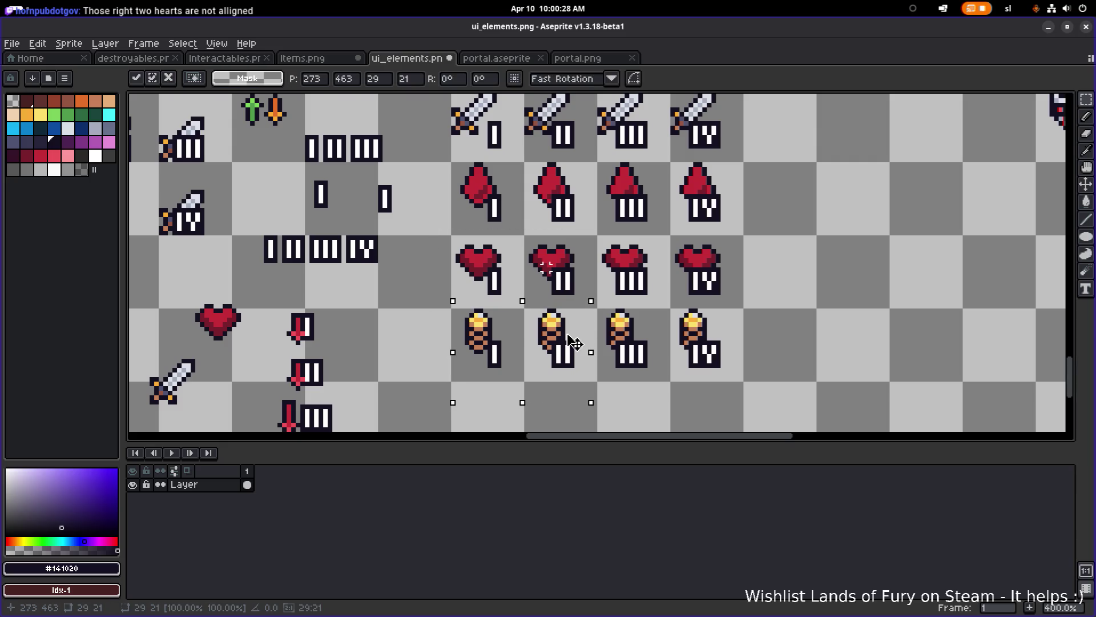
pyautogui.click(814, 311)
pyautogui.scroll(-3, 807, 306)
pyautogui.scroll(2, 751, 314)
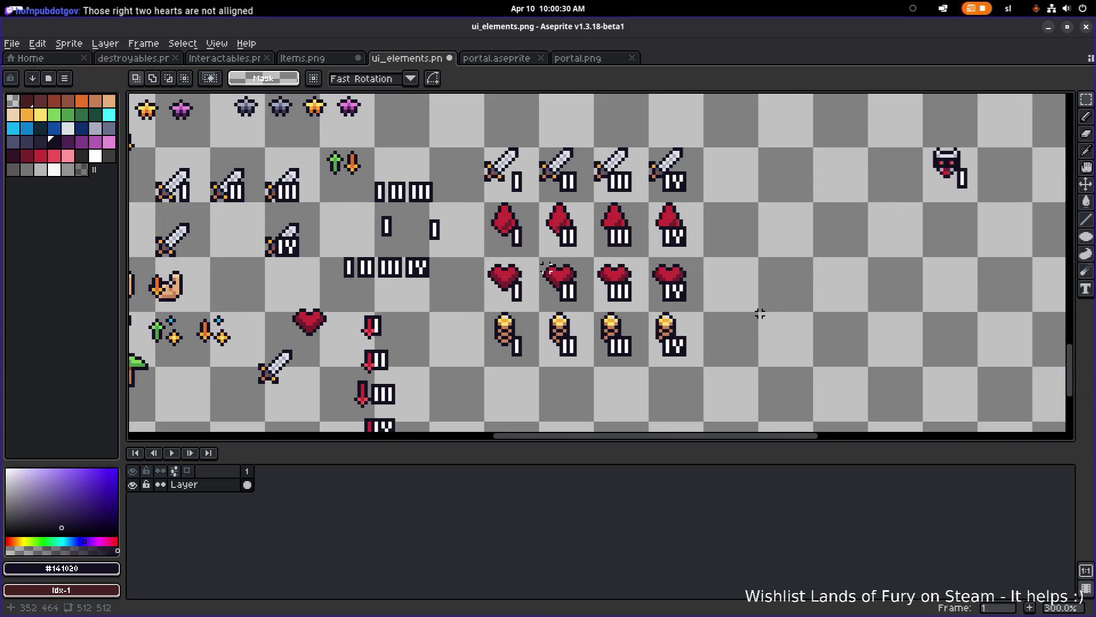
pyautogui.moveTo(769, 314); pyautogui.dragTo(751, 310)
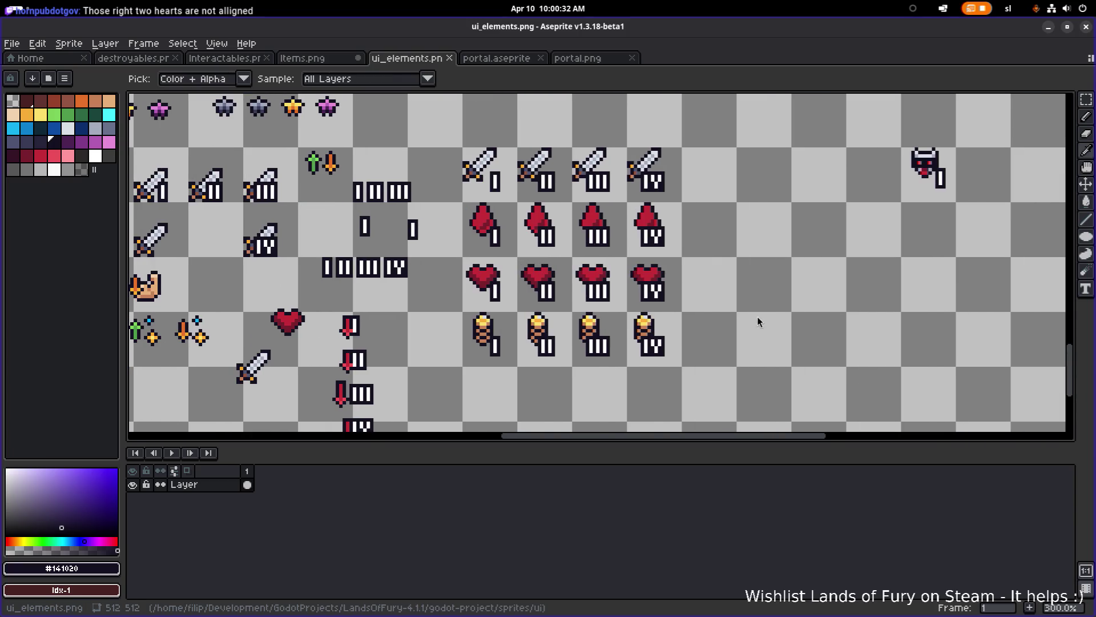
pyautogui.press('super')
pyautogui.click(627, 308)
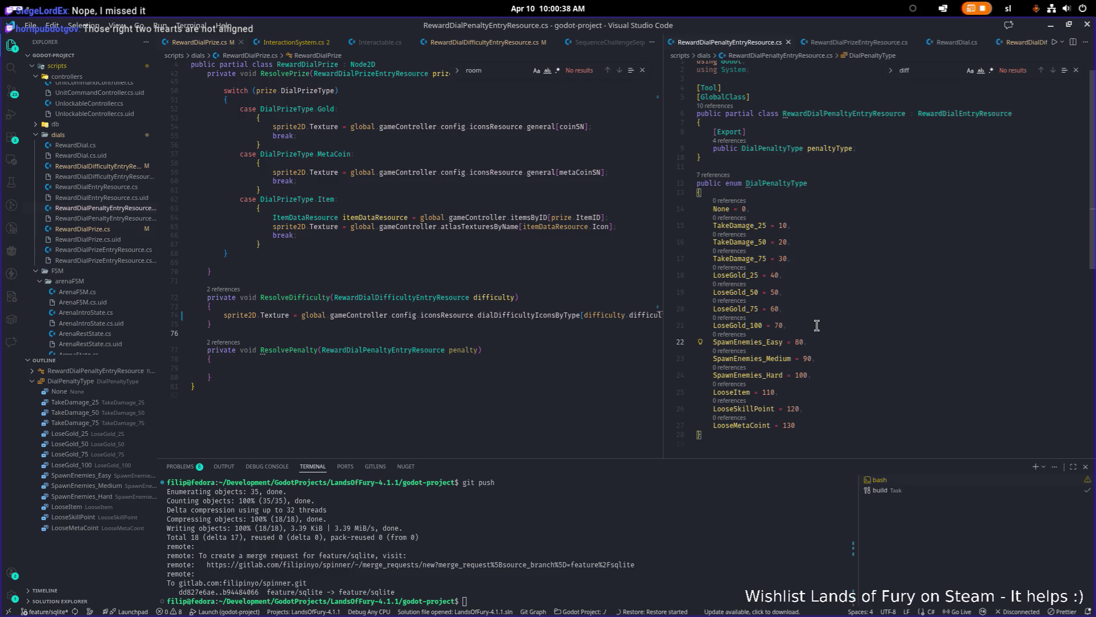
# - Review the DialPenaltyType entries TakeDamage_25, LoseGold_25 and SpawnEnemies_Easy (80), then return to Aseprite
pyautogui.doubleClick(756, 227)
pyautogui.click(742, 276)
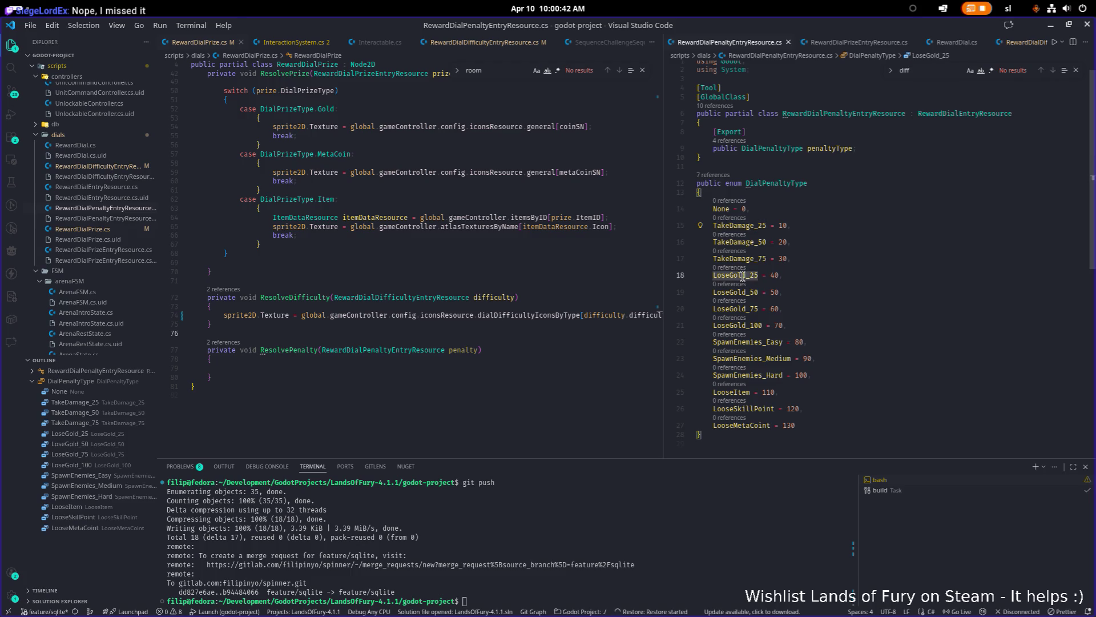
pyautogui.click(773, 343)
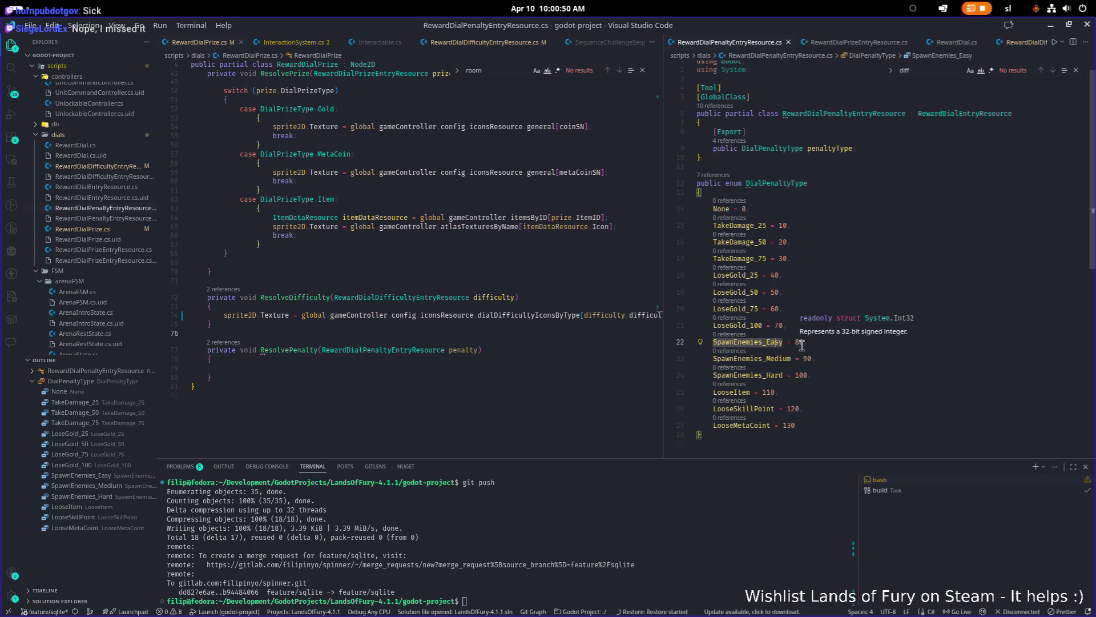
pyautogui.scroll(1, 769, 403)
pyautogui.click(754, 408)
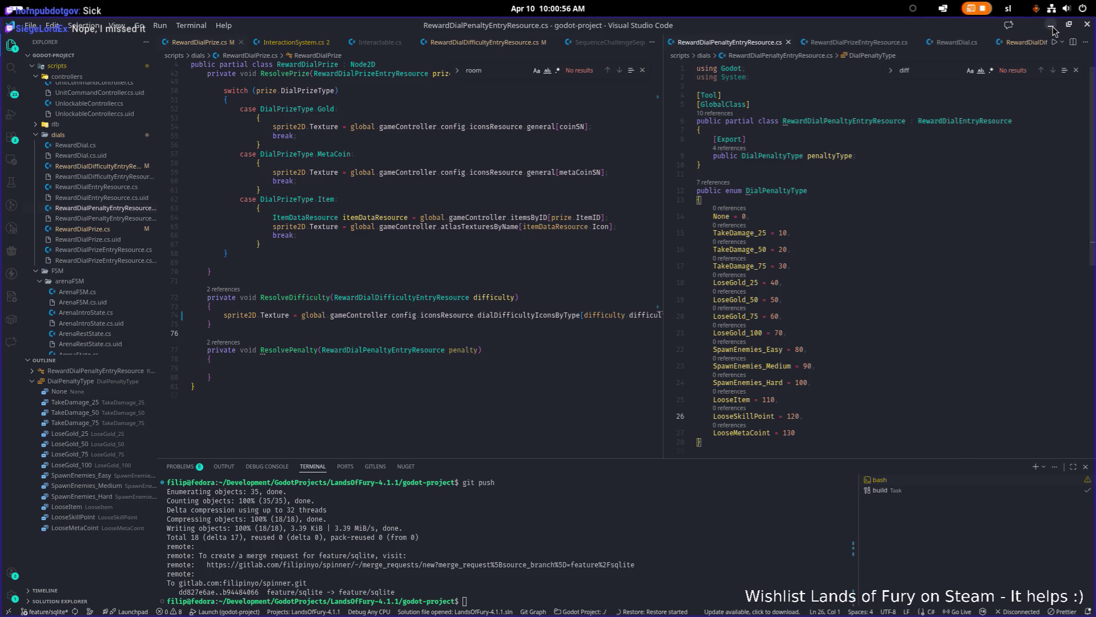
pyautogui.hotkey('alt', 'Tab')
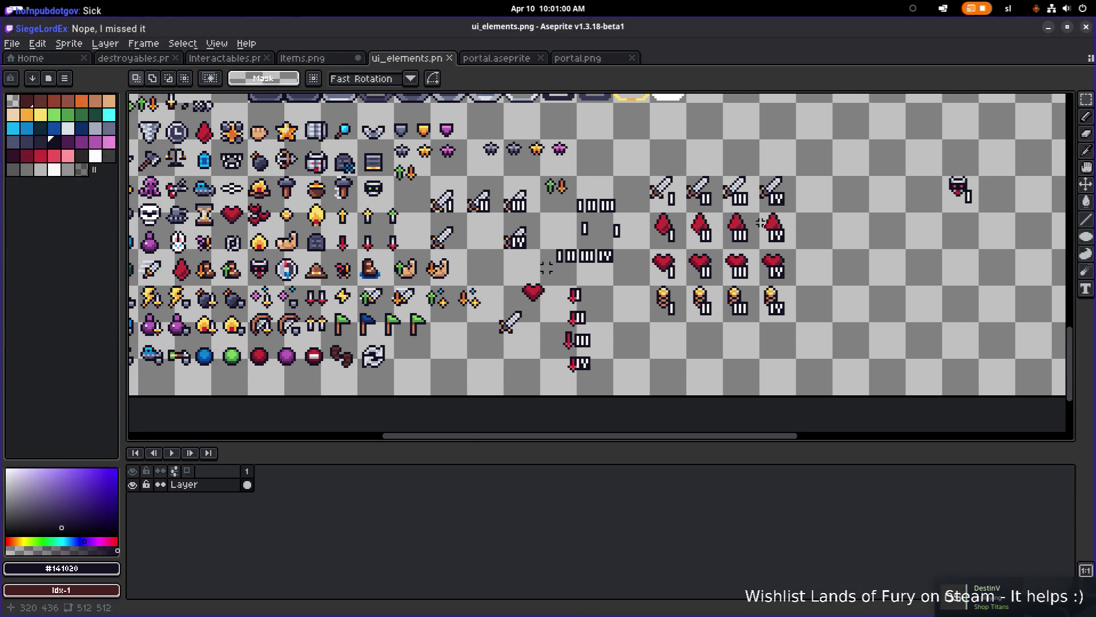
# - Paste the purple gem into a new row beneath the torches, commit it, and minimize Aseprite
pyautogui.hscroll(-2, 546, 267)
pyautogui.hscroll(-6, 723, 219)
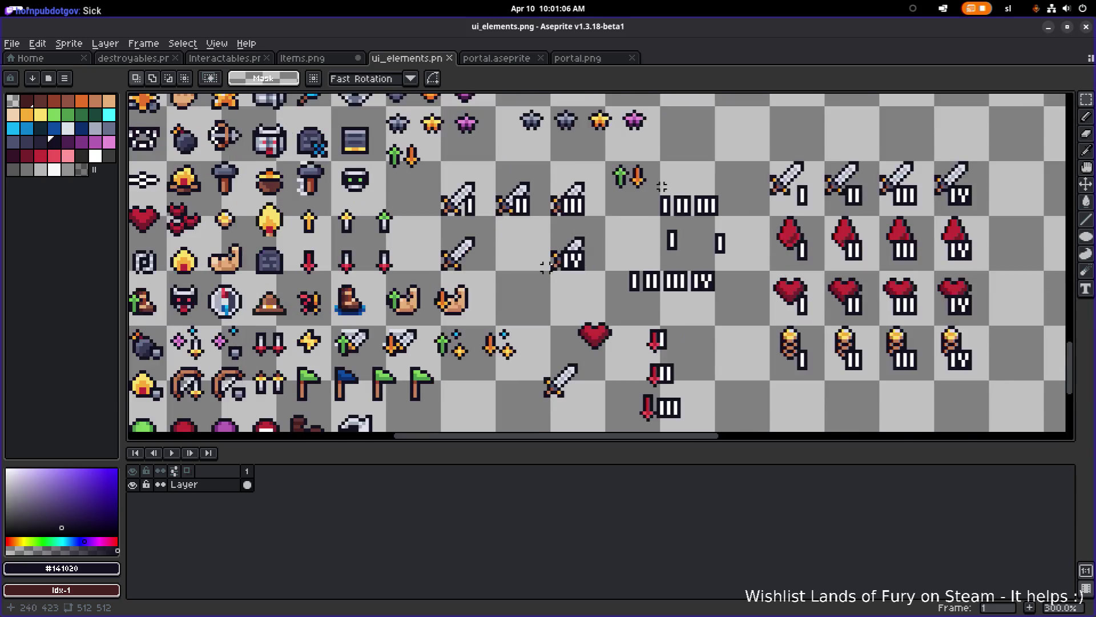
pyautogui.scroll(-2, 843, 179)
pyautogui.scroll(3, 596, 209)
pyautogui.scroll(-2, 596, 210)
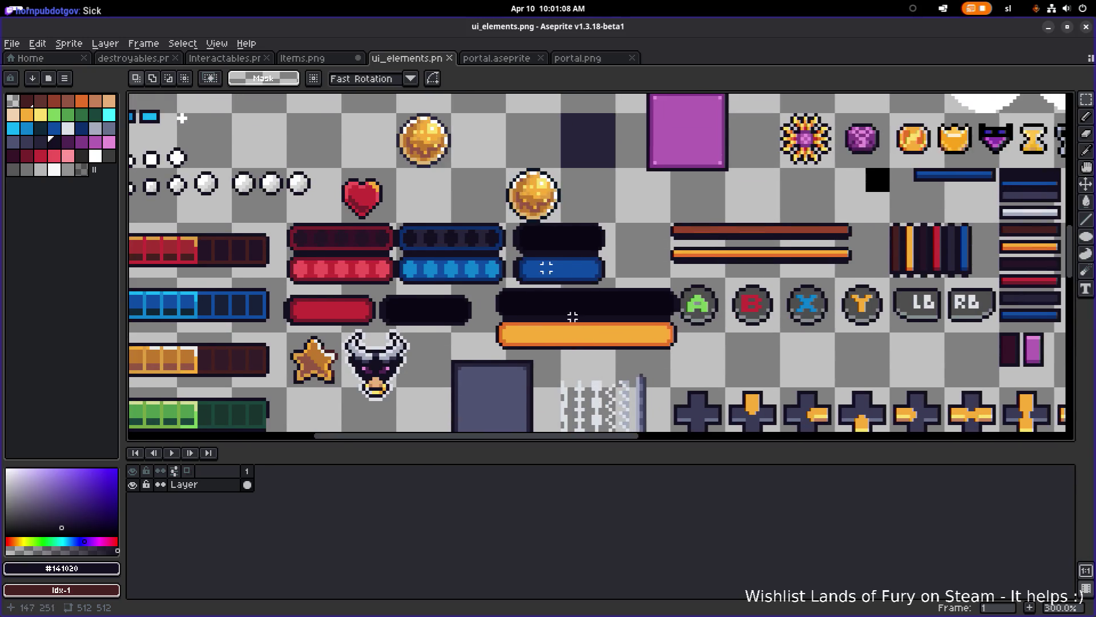
pyautogui.scroll(2, 671, 183)
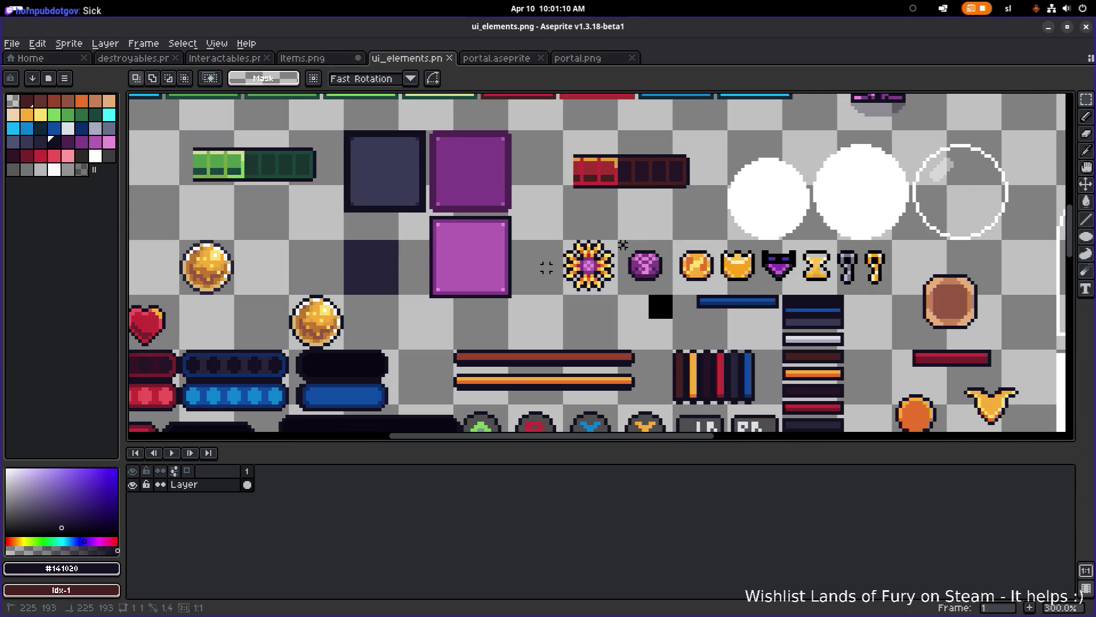
pyautogui.scroll(-2, 636, 264)
pyautogui.scroll(1, 603, 219)
pyautogui.scroll(-1, 602, 220)
pyautogui.hotkey('ctrl', 'v')
pyautogui.moveTo(599, 338); pyautogui.dragTo(584, 370)
pyautogui.scroll(-3, 594, 309)
pyautogui.moveTo(634, 260)
pyautogui.mouseDown()
pyautogui.moveTo(518, 406)
pyautogui.moveTo(537, 369)
pyautogui.mouseUp()
pyautogui.scroll(1, 531, 392)
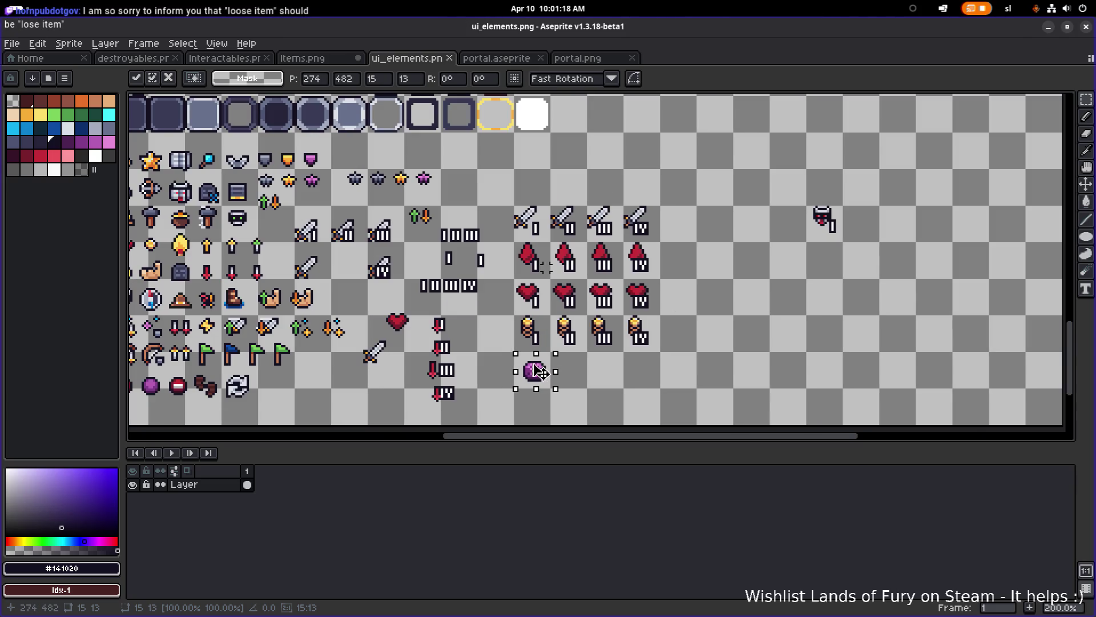
pyautogui.click(636, 366)
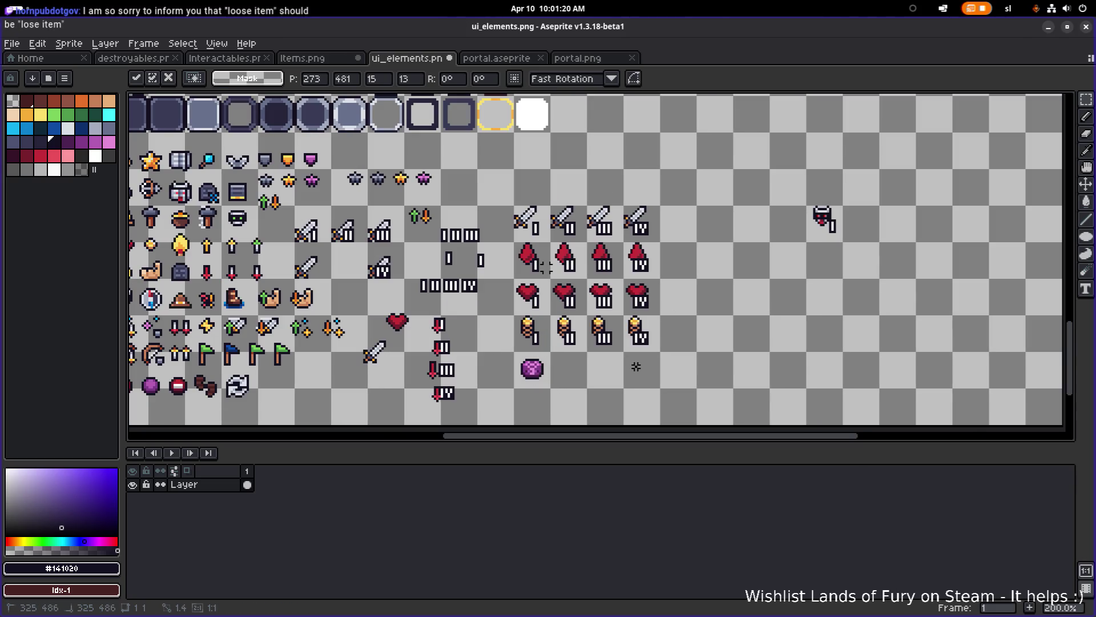
pyautogui.click(1048, 27)
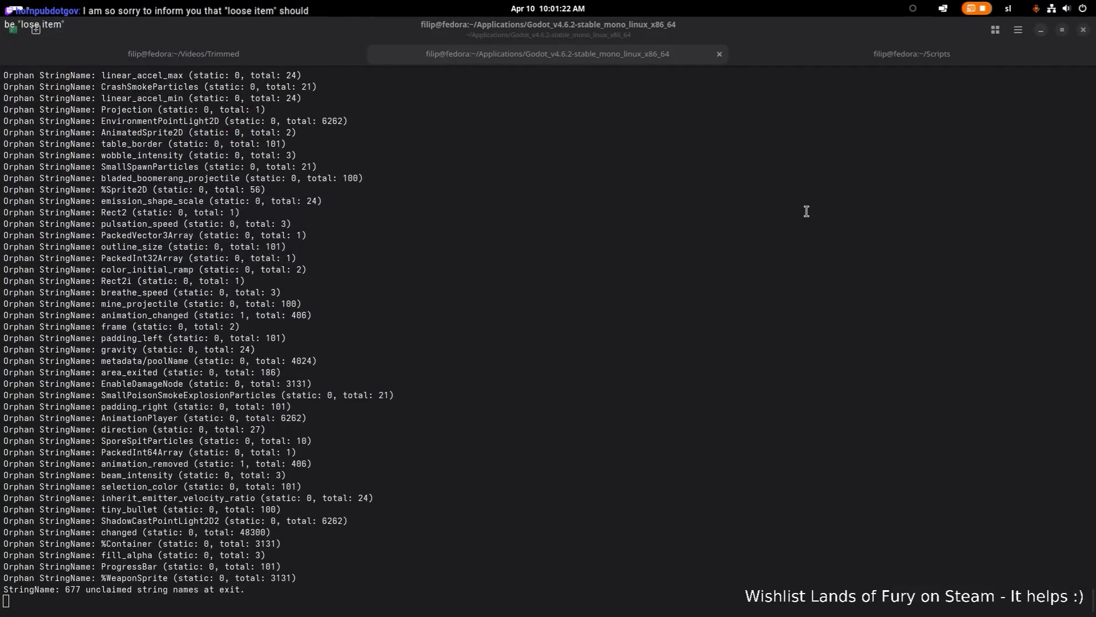
# - Restart Godot from the terminal, open LandsOfFury-4.1.1, then switch to Visual Studio Code
pyautogui.hotkey('alt', 'Tab')
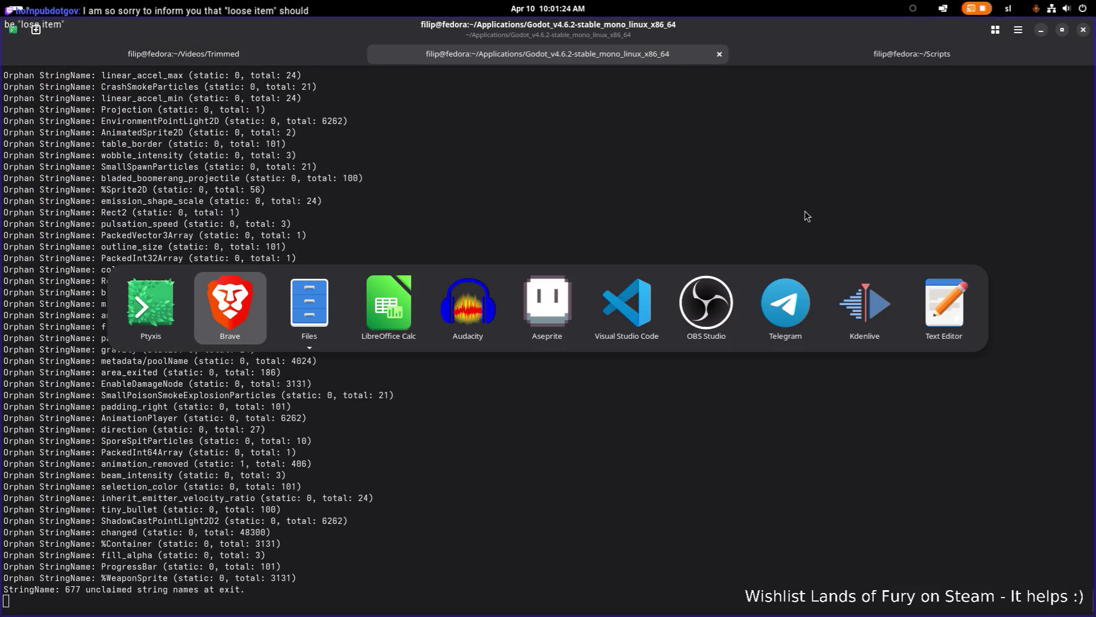
pyautogui.press('Escape')
pyautogui.write('c')
pyautogui.hotkey('ctrl', 'c')
pyautogui.press('Up')
pyautogui.press('Return')
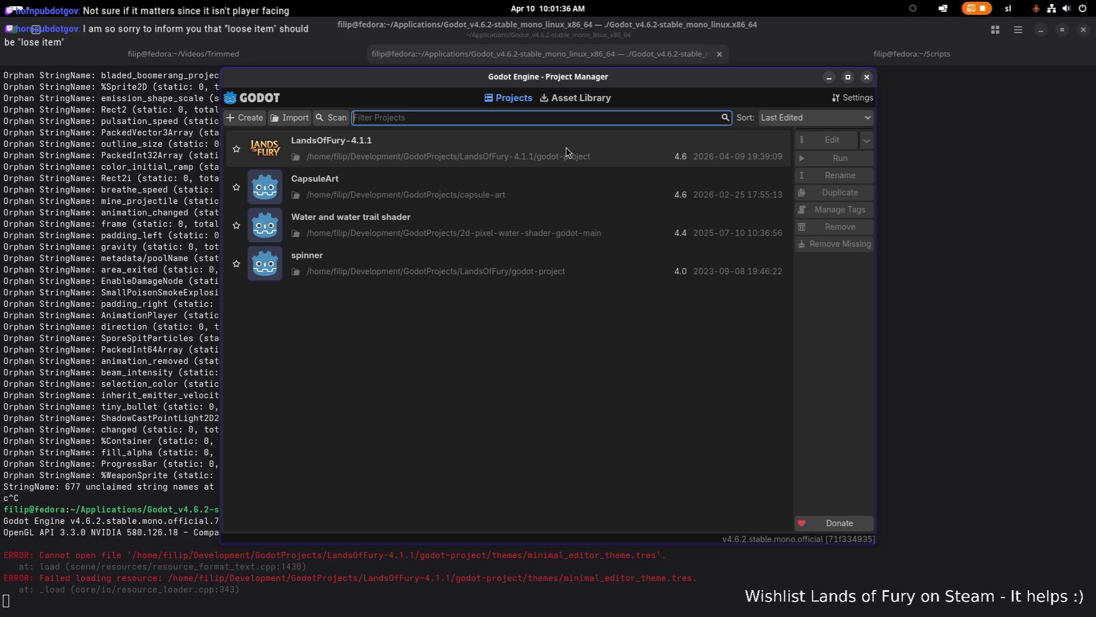
pyautogui.doubleClick(507, 151)
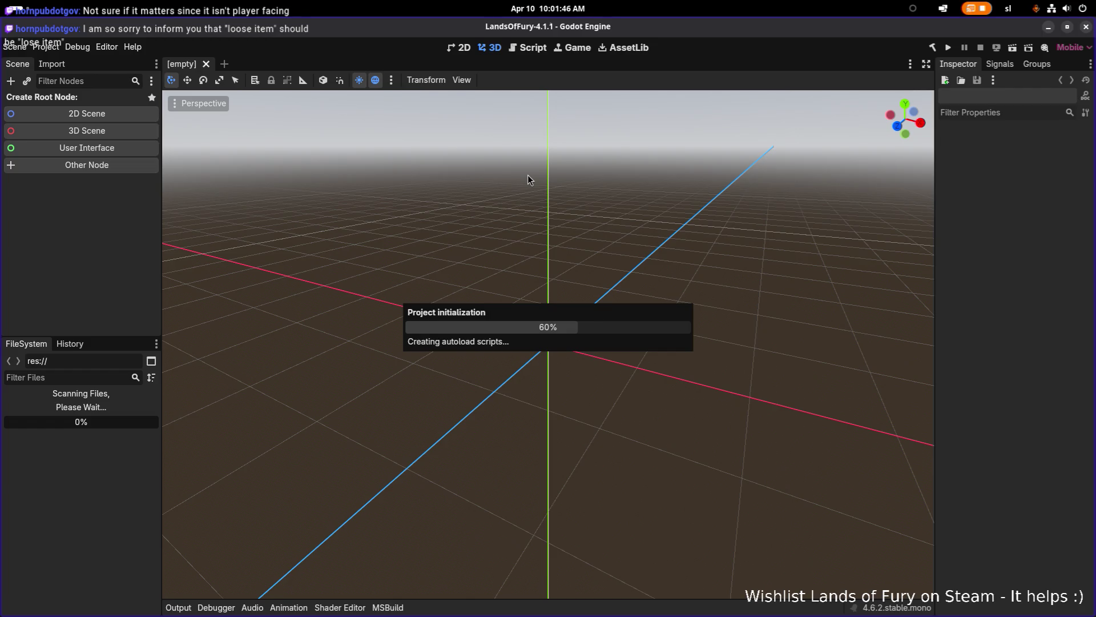
pyautogui.hotkey('alt', 'Tab')
pyautogui.hotkey('alt', 'Tab')
pyautogui.hotkey('alt', 'Tab')
pyautogui.hotkey('alt', 'Tab')
pyautogui.hotkey('alt', 'Tab')
pyautogui.hotkey('alt', 'Tab')
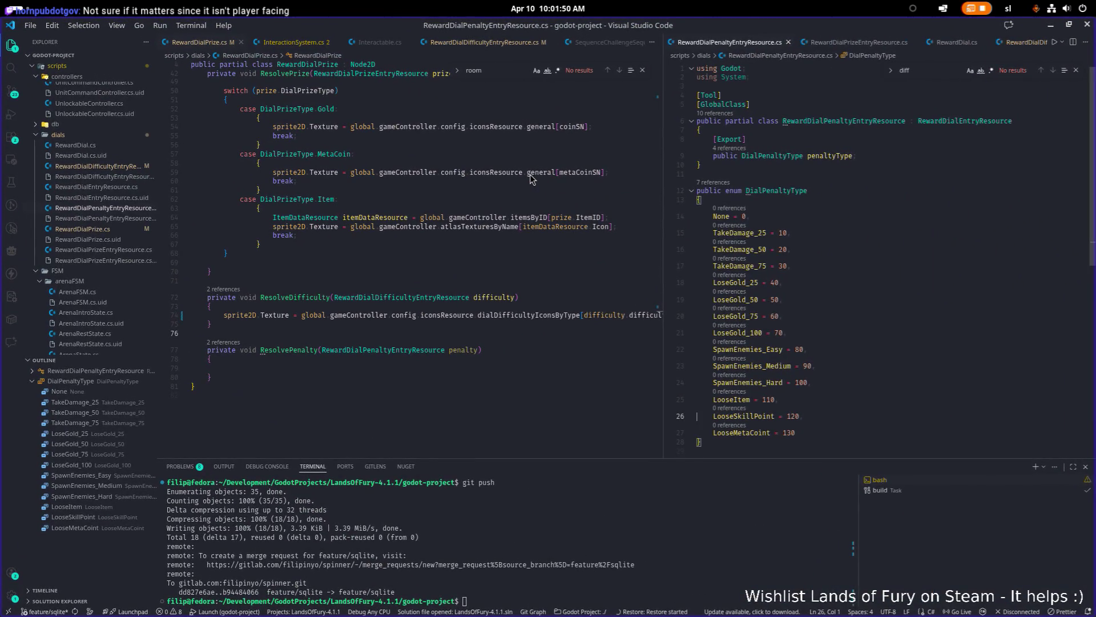
# - Rename LooseItem, LooseSkillPoint and LooseMetaCoint to LoseItem, LoseSkillPoint and LoseMetaCoint, and save
pyautogui.click(765, 299)
pyautogui.scroll(-3, 769, 334)
pyautogui.click(732, 312)
pyautogui.press('F2')
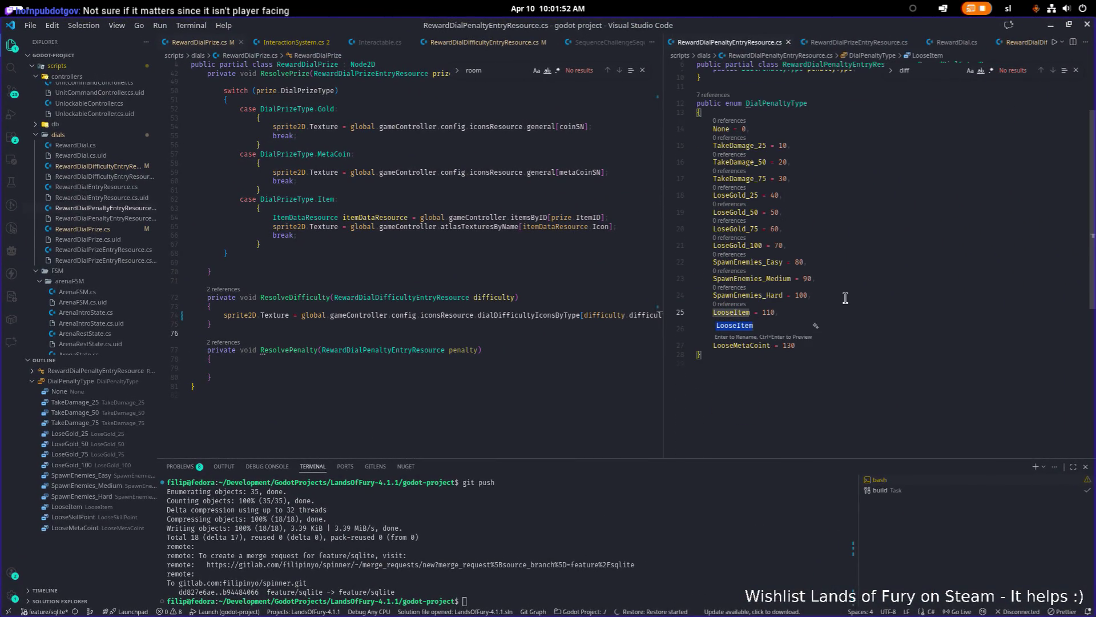
pyautogui.press('Return')
pyautogui.press('Down')
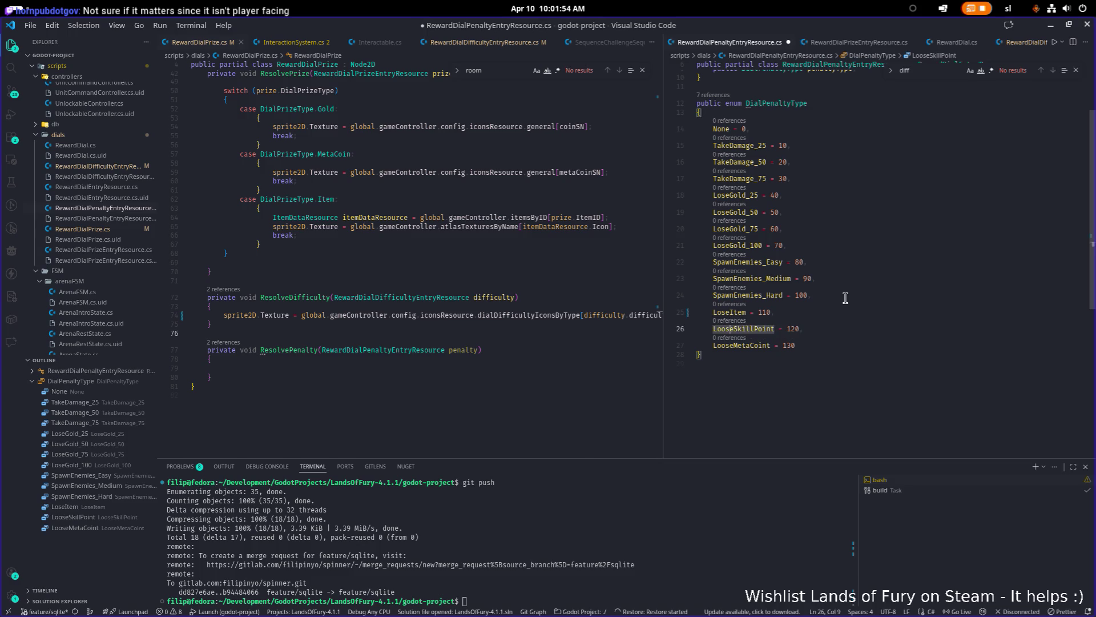
pyautogui.press('F2')
pyautogui.press('Delete')
pyautogui.press('Return')
pyautogui.press('Down')
pyautogui.press('F2')
pyautogui.press('Return')
pyautogui.hotkey('ctrl', 's')
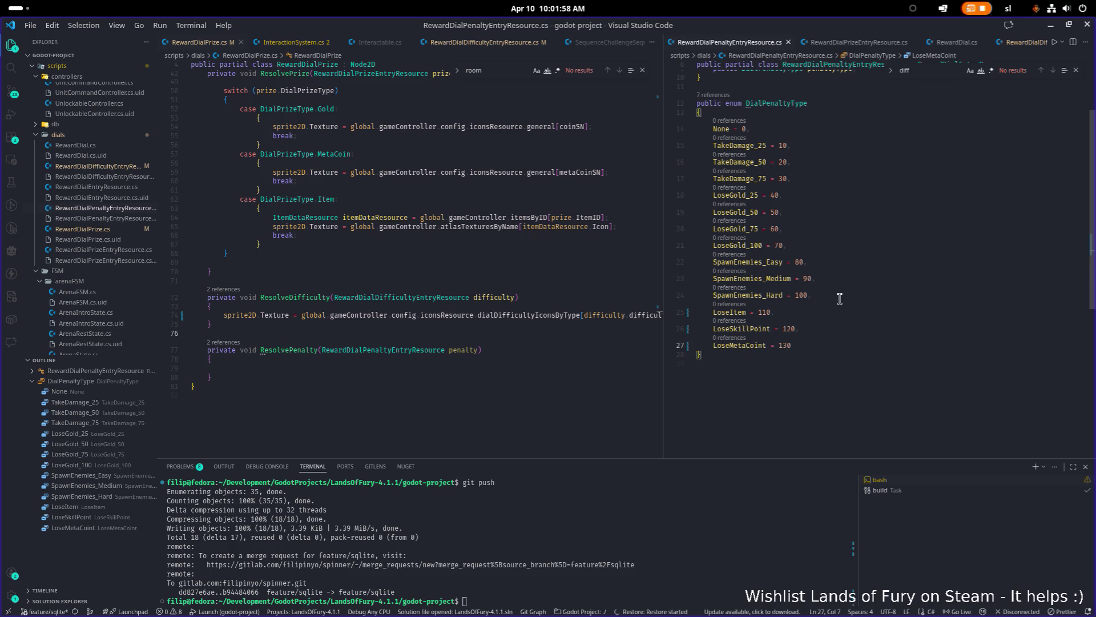
# - Check the history of the LoseGold_50 line and look at LoseGold_75, then return to Godot
pyautogui.click(845, 297)
pyautogui.click(912, 212)
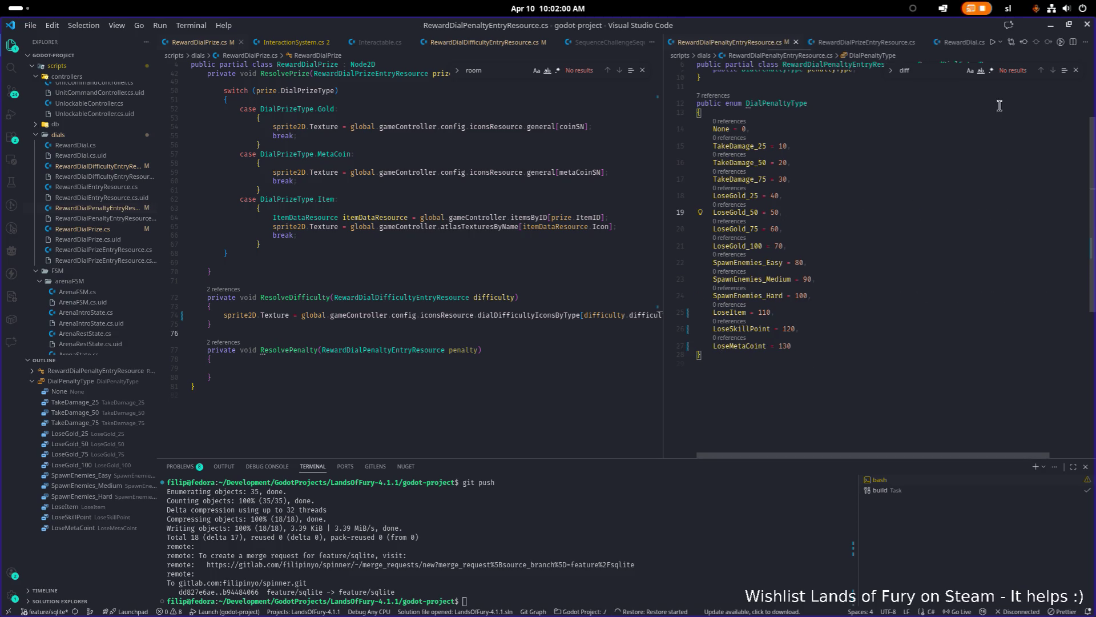
pyautogui.click(732, 229)
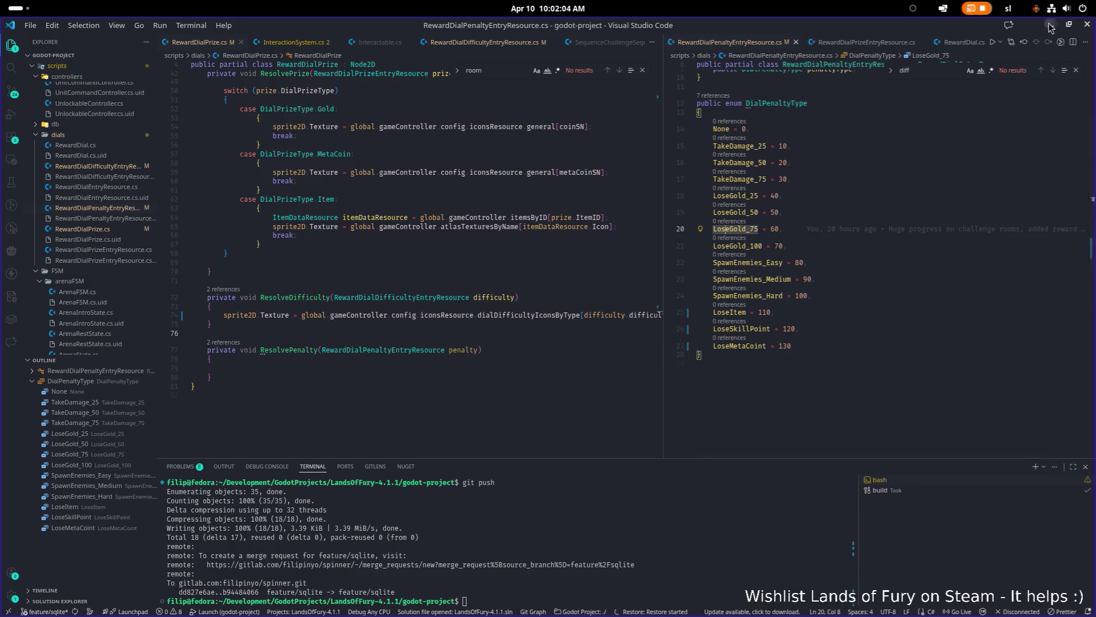
pyautogui.hotkey('alt', 'Tab')
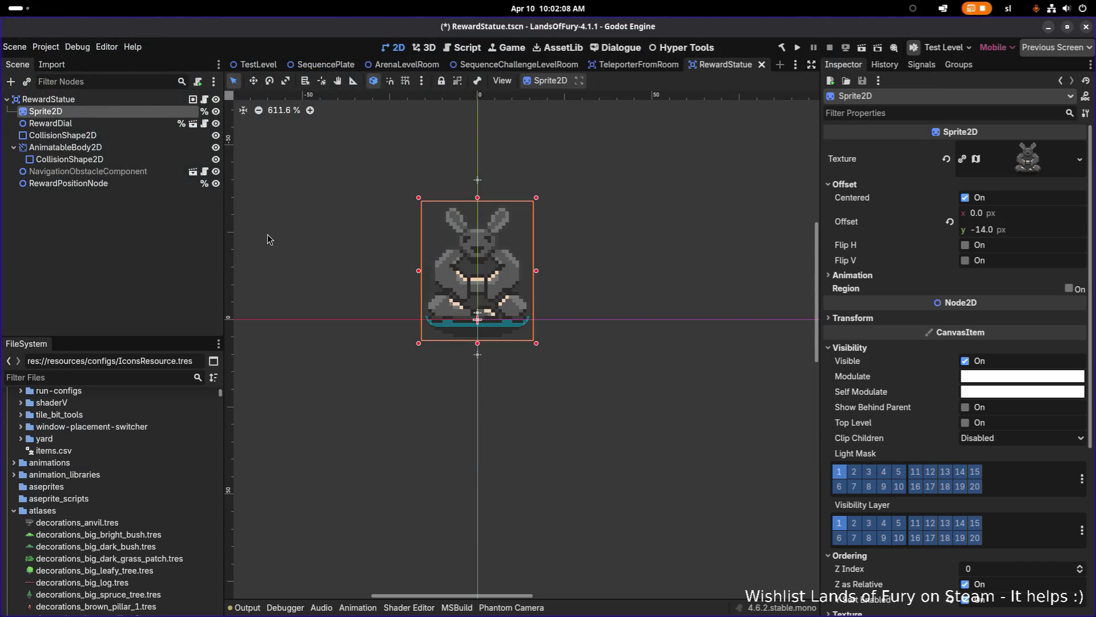
# - Launch Lands of Fury with Godot's Run Project button
pyautogui.click(799, 47)
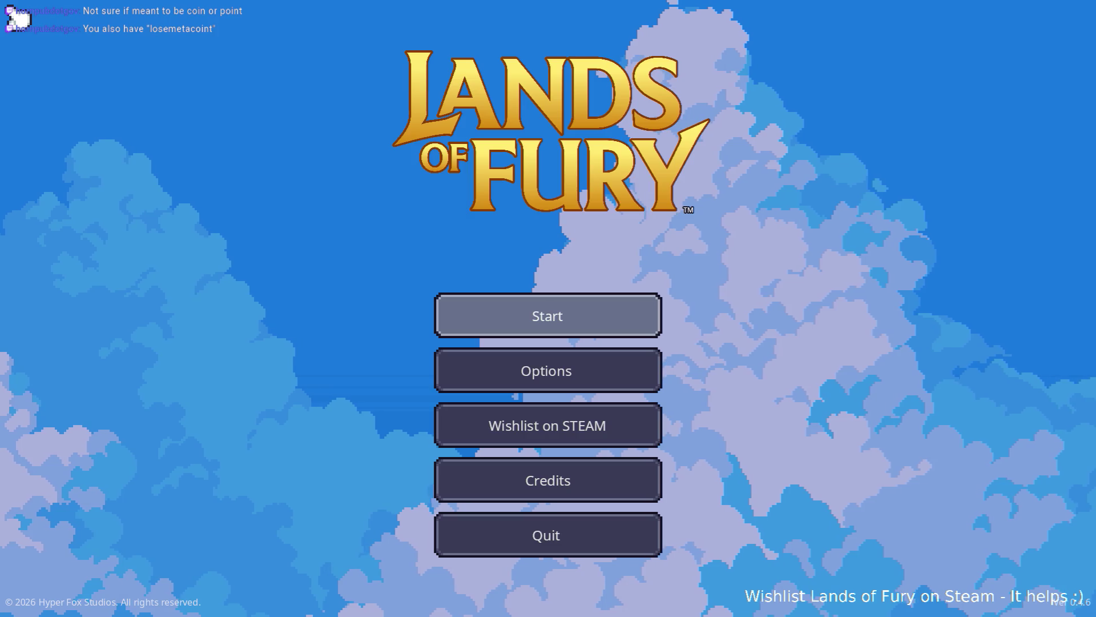
# - Start the game on the first save profile and walk the hero up to the left statue
pyautogui.click(584, 317)
pyautogui.click(558, 319)
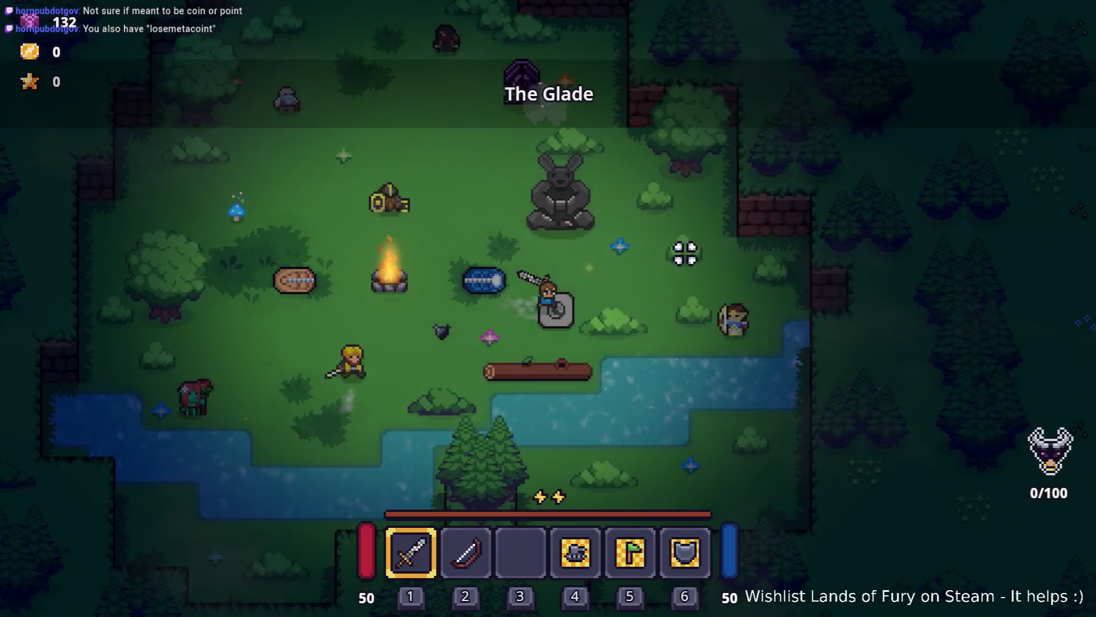
pyautogui.press('w')
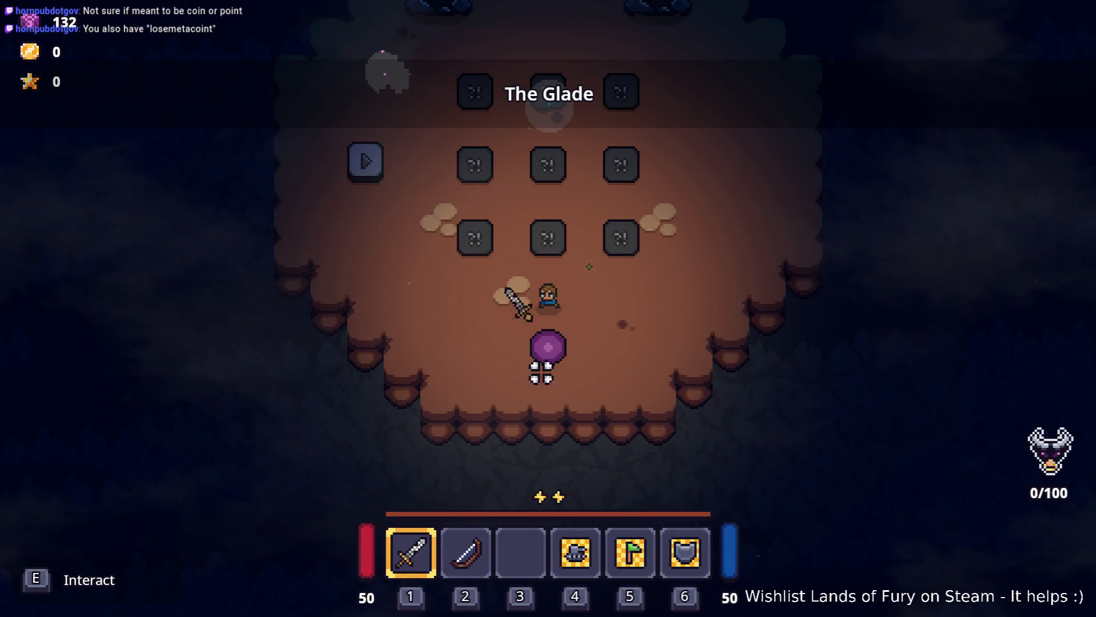
pyautogui.press('d')
pyautogui.press('w')
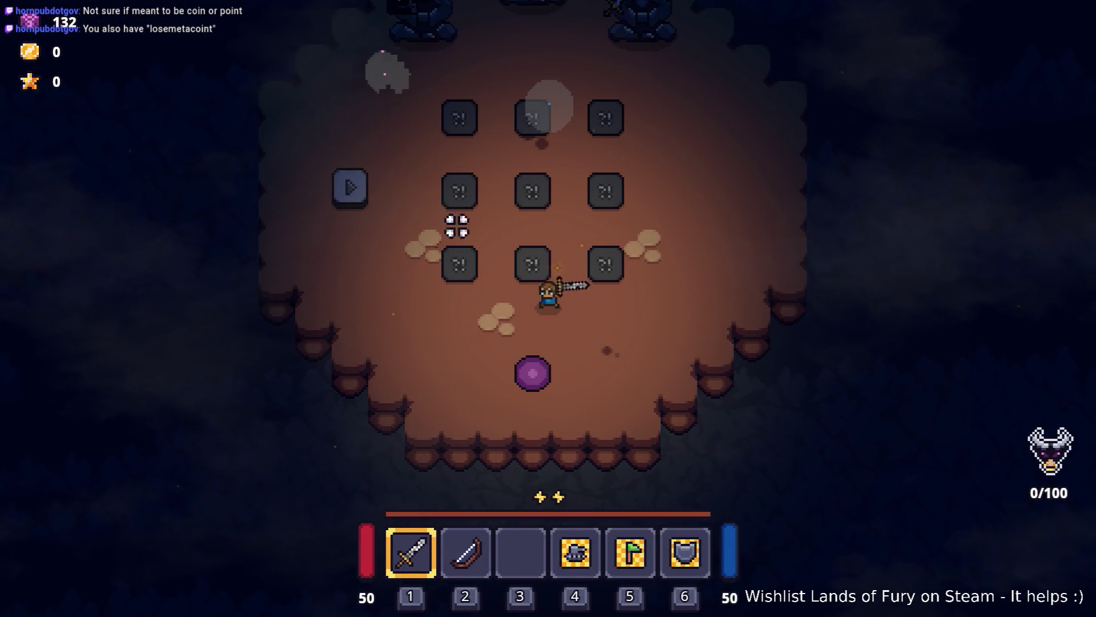
pyautogui.press('a')
pyautogui.press('w')
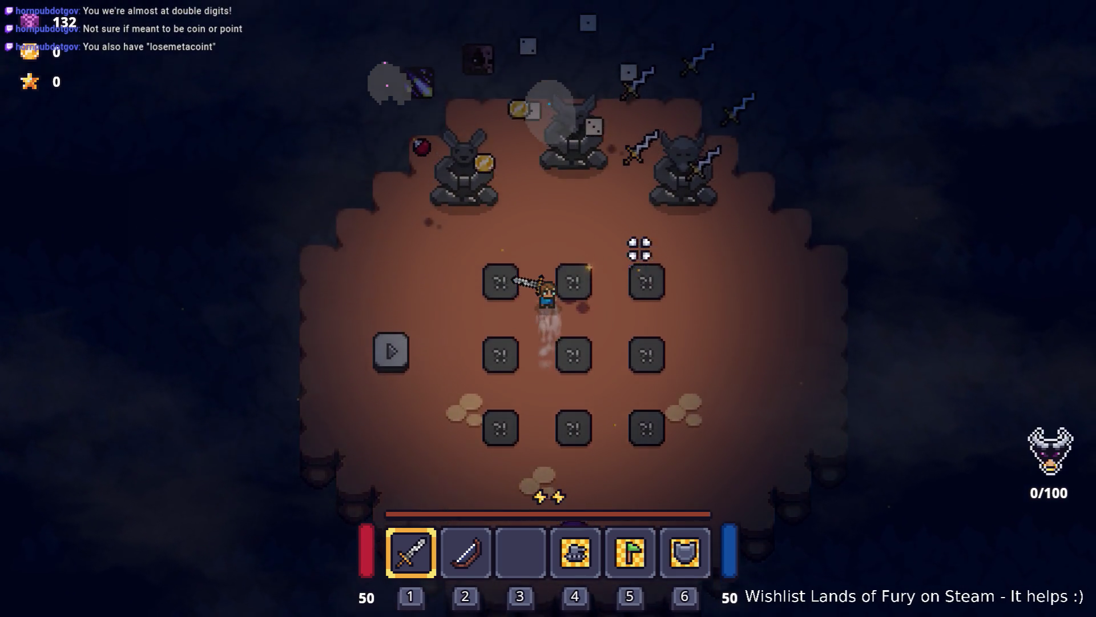
pyautogui.press('w')
pyautogui.press('a')
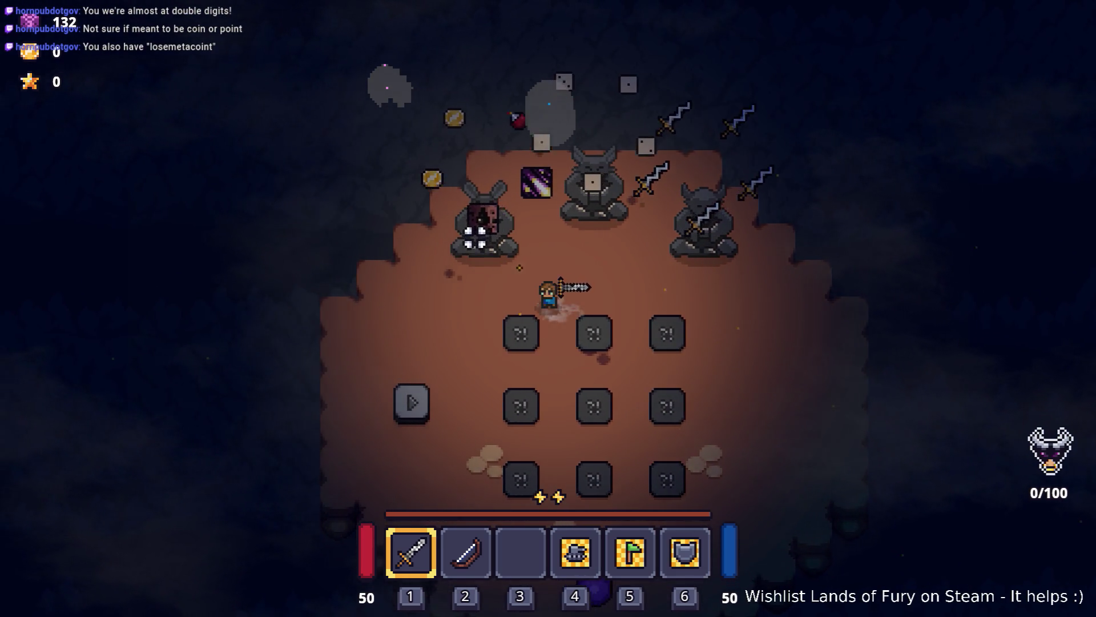
pyautogui.press('w')
pyautogui.press('a')
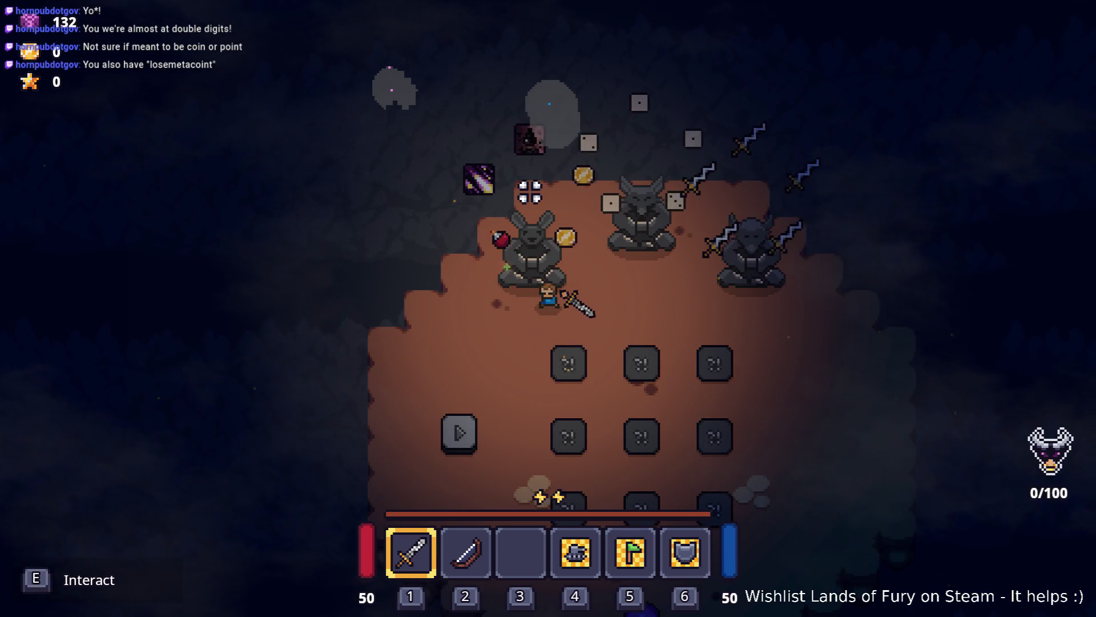
pyautogui.press('a')
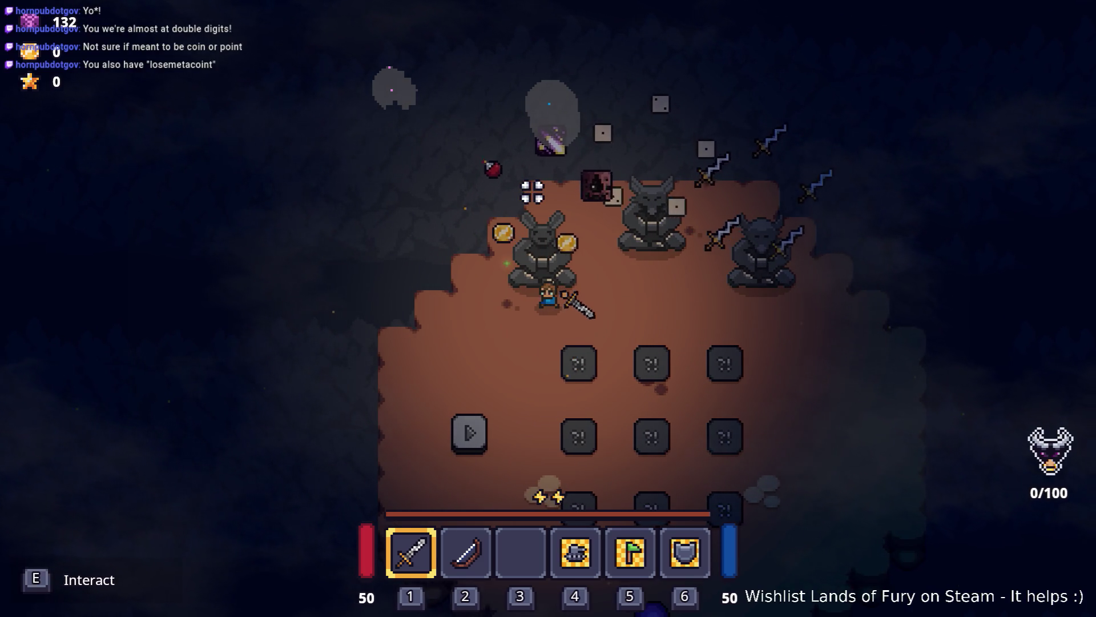
pyautogui.press('w')
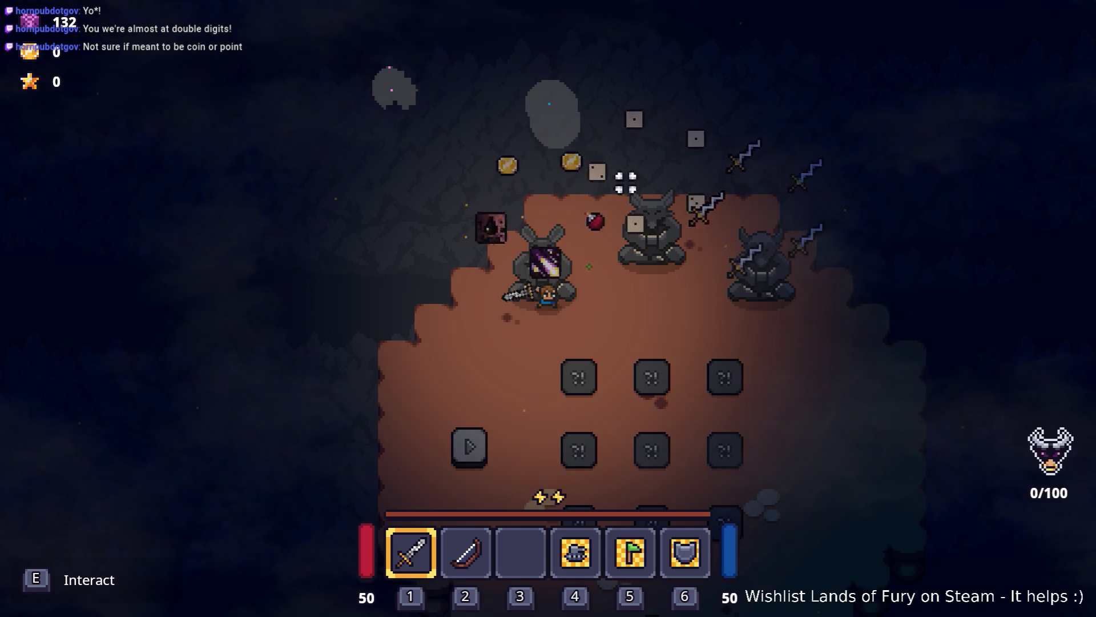
# - Switch to the framed minimap and visit the central and right statues and the Void Sphere Rune card
pyautogui.press('Tab')
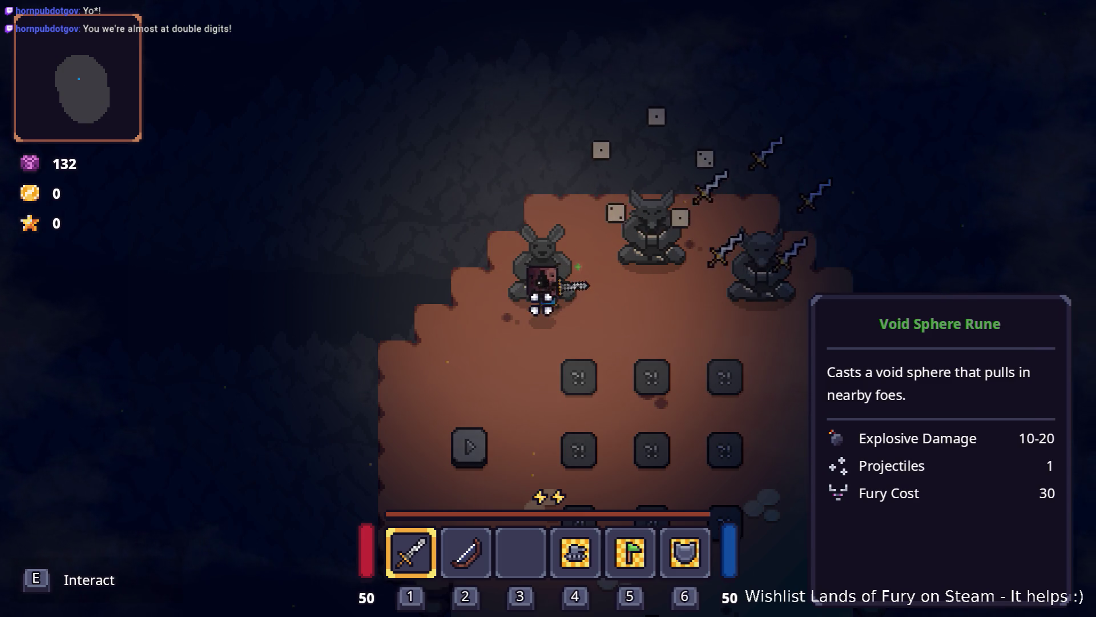
pyautogui.press('d')
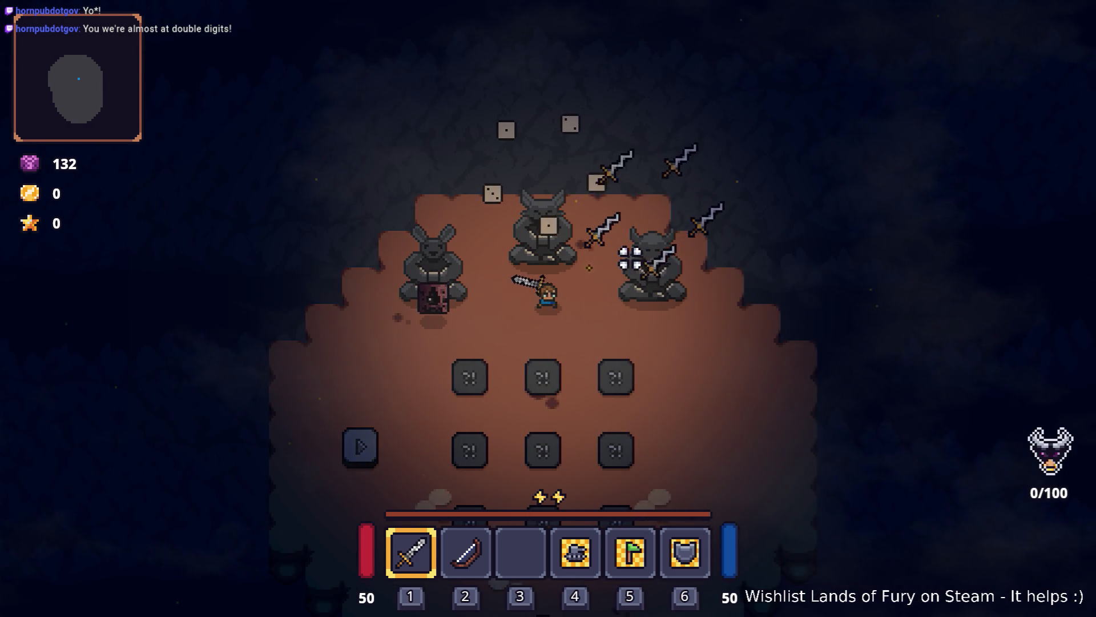
pyautogui.press('w')
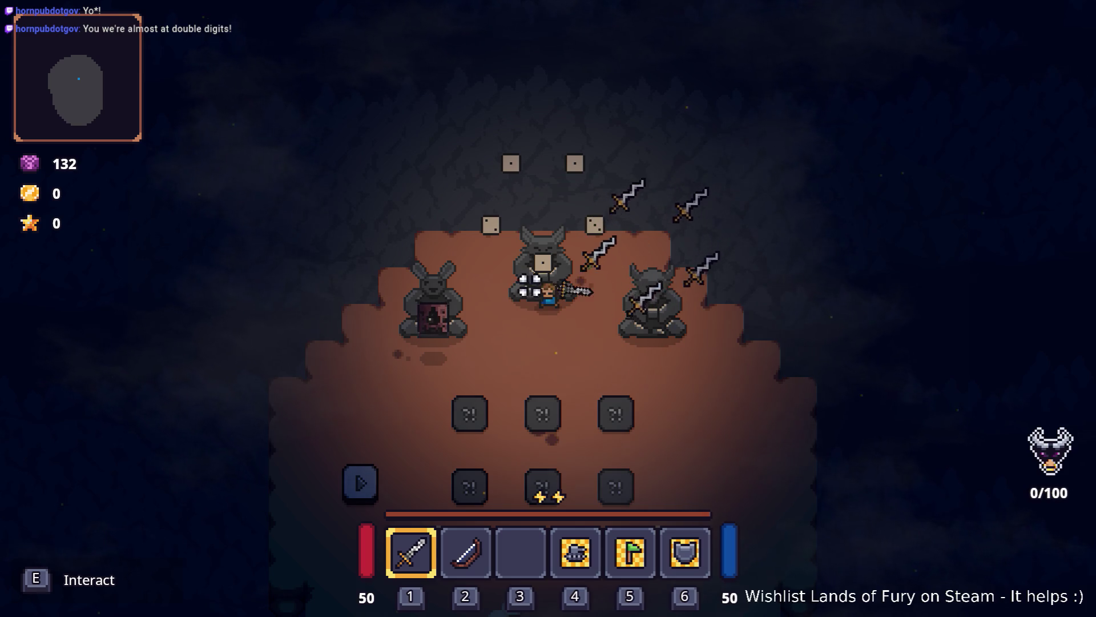
pyautogui.press('s')
pyautogui.press('d')
pyautogui.press('d')
pyautogui.press('s')
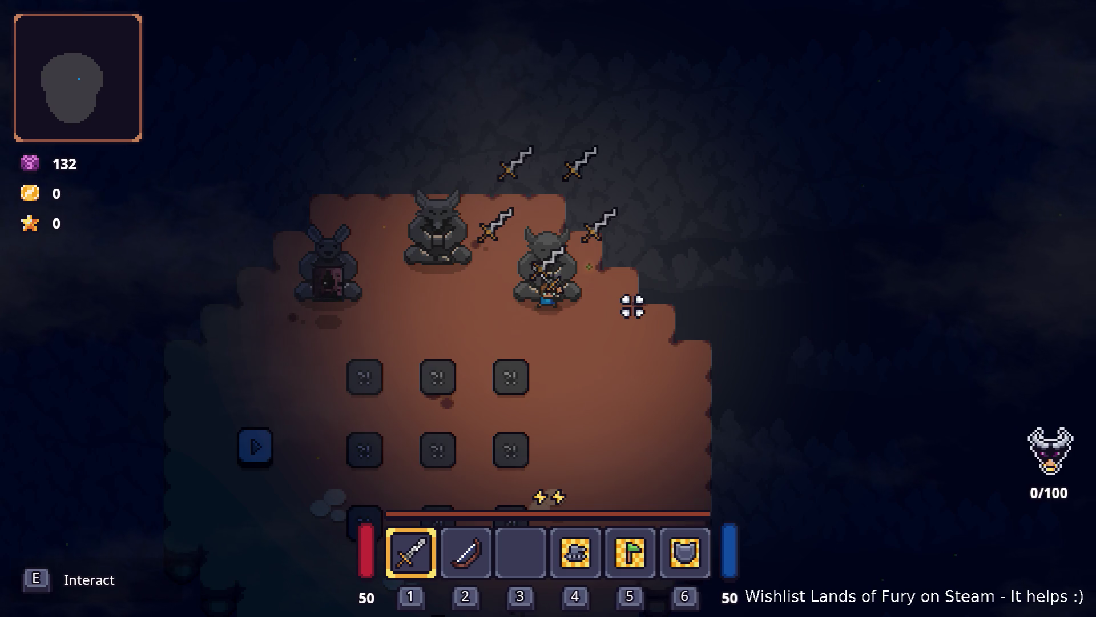
pyautogui.press('a')
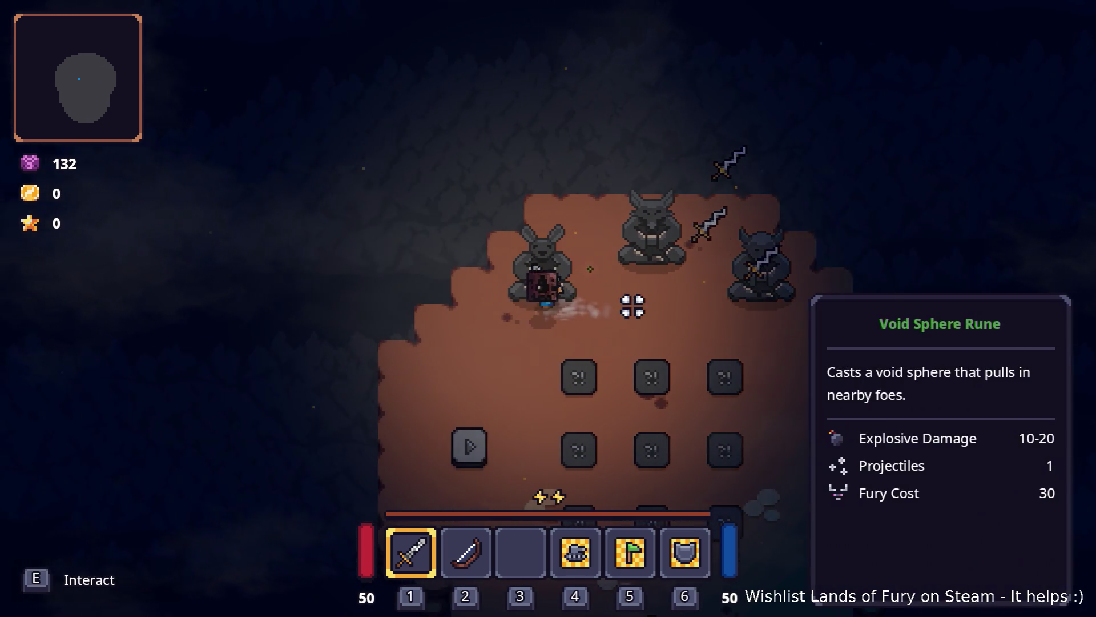
pyautogui.press('d')
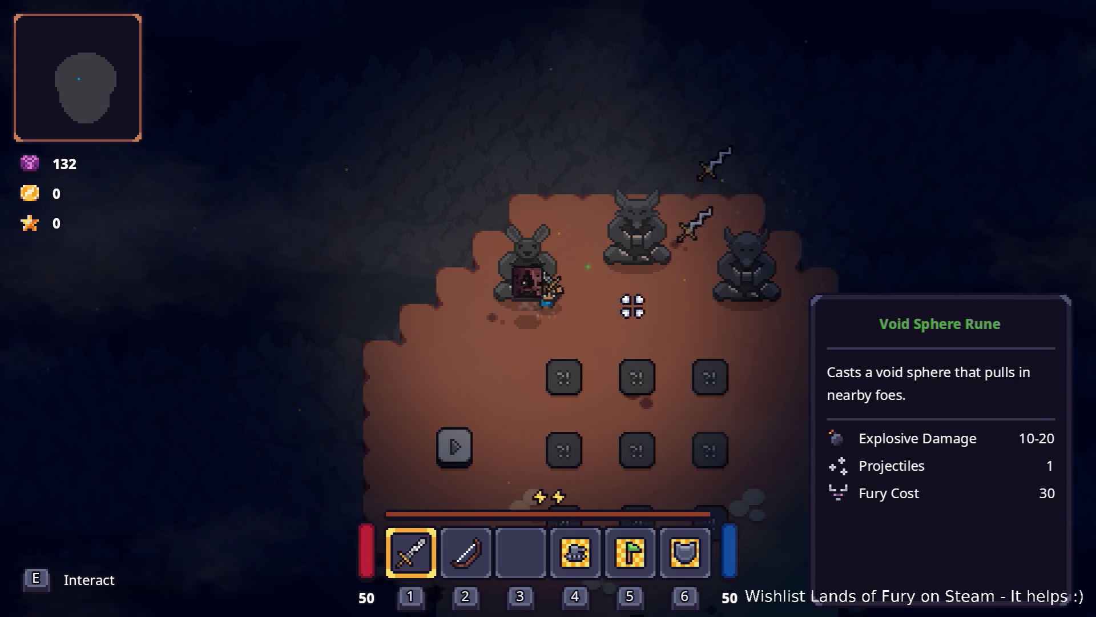
pyautogui.press('a')
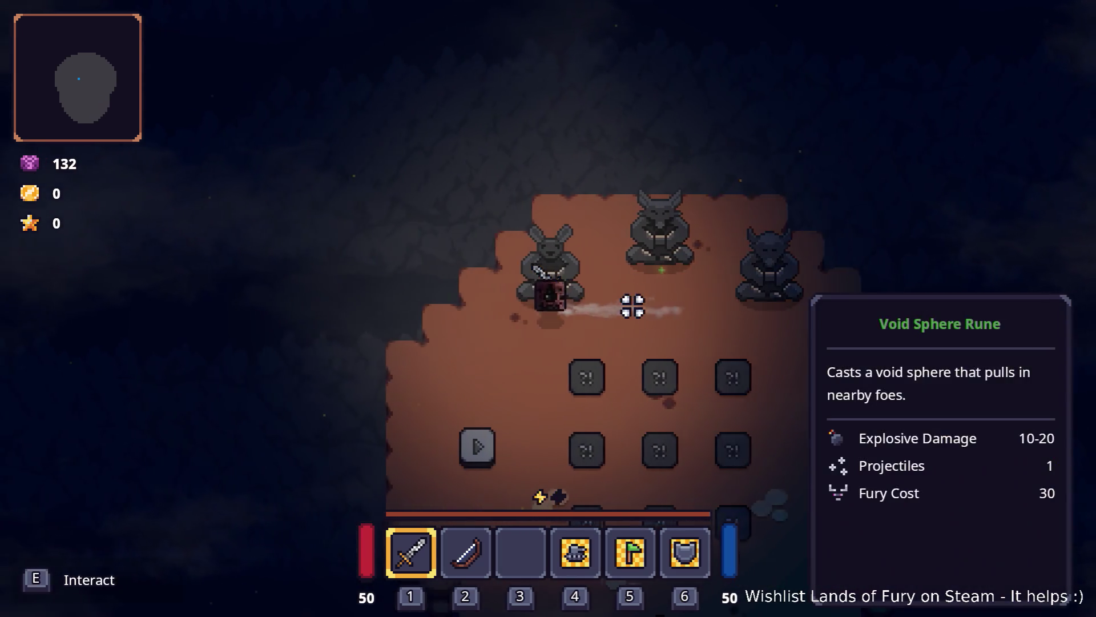
pyautogui.press('d')
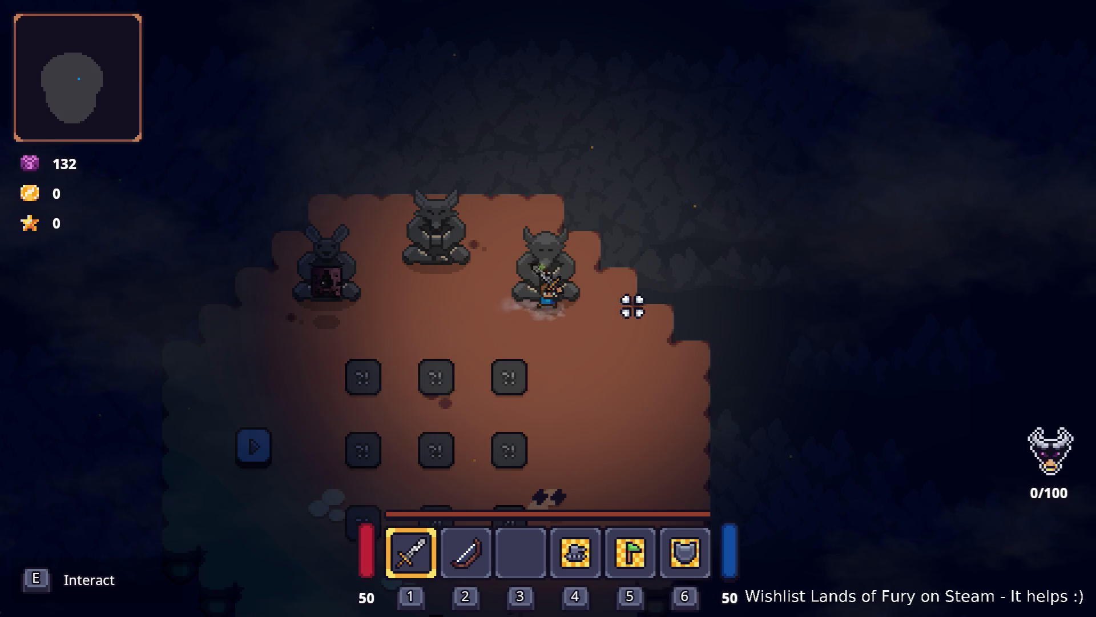
pyautogui.press('a')
pyautogui.press('s')
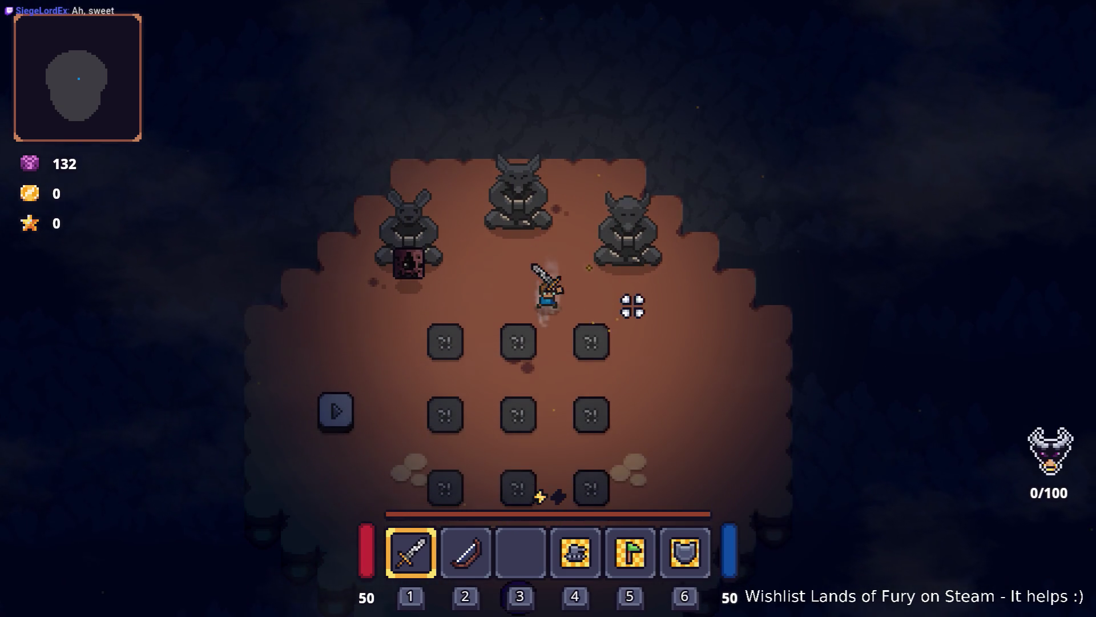
# - Walk the hero down-left across the arena onto the start tile beside the hidden tiles
pyautogui.press('d')
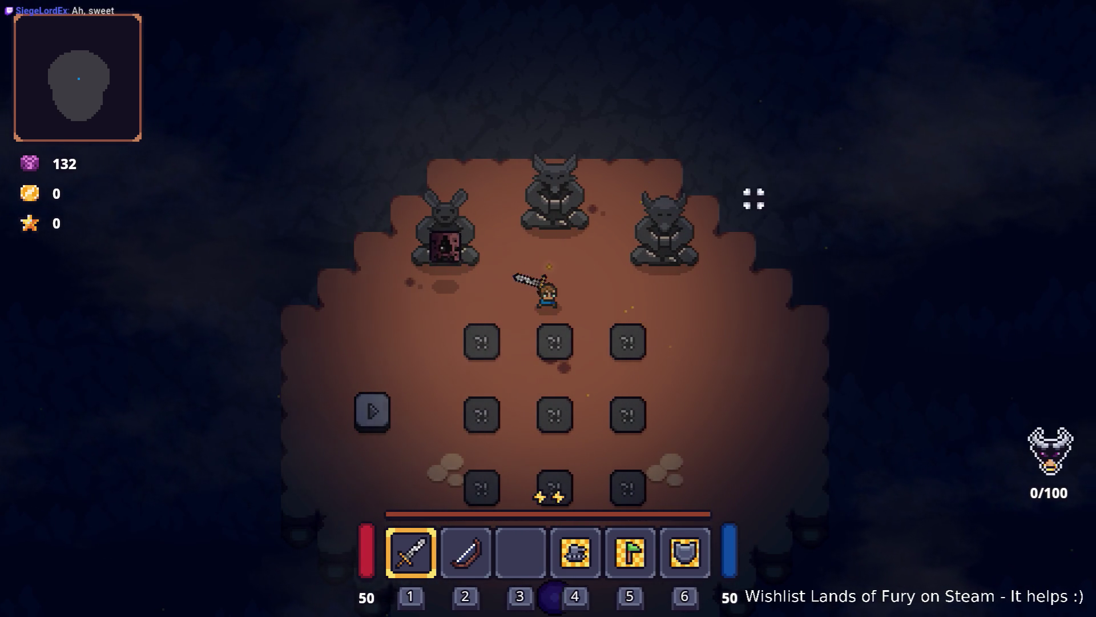
pyautogui.press('w')
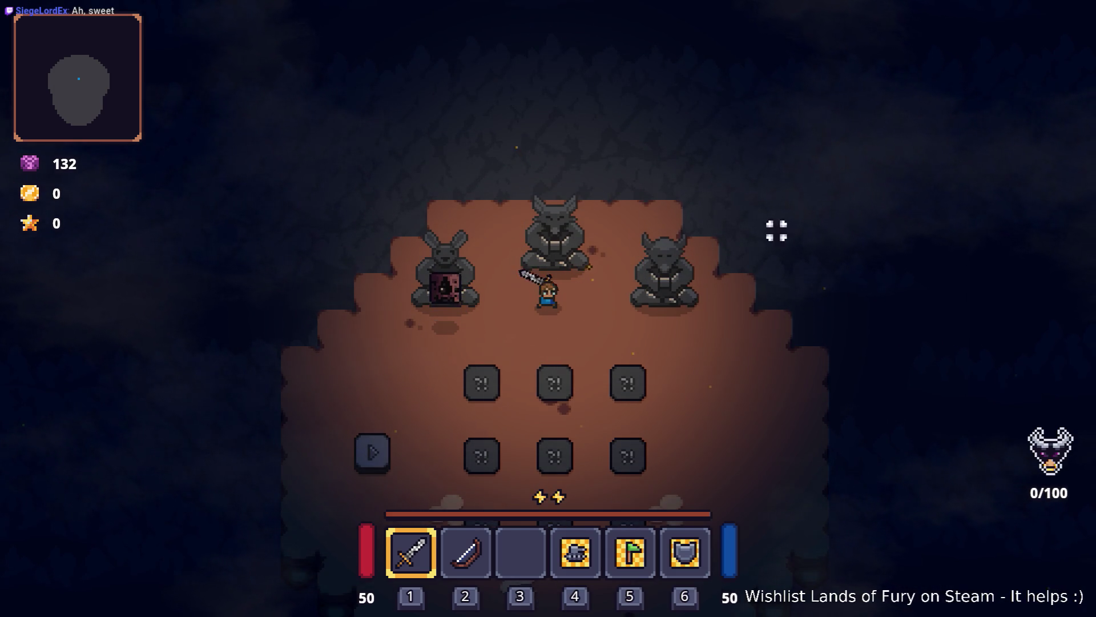
pyautogui.press('s')
pyautogui.press('s')
pyautogui.press('a')
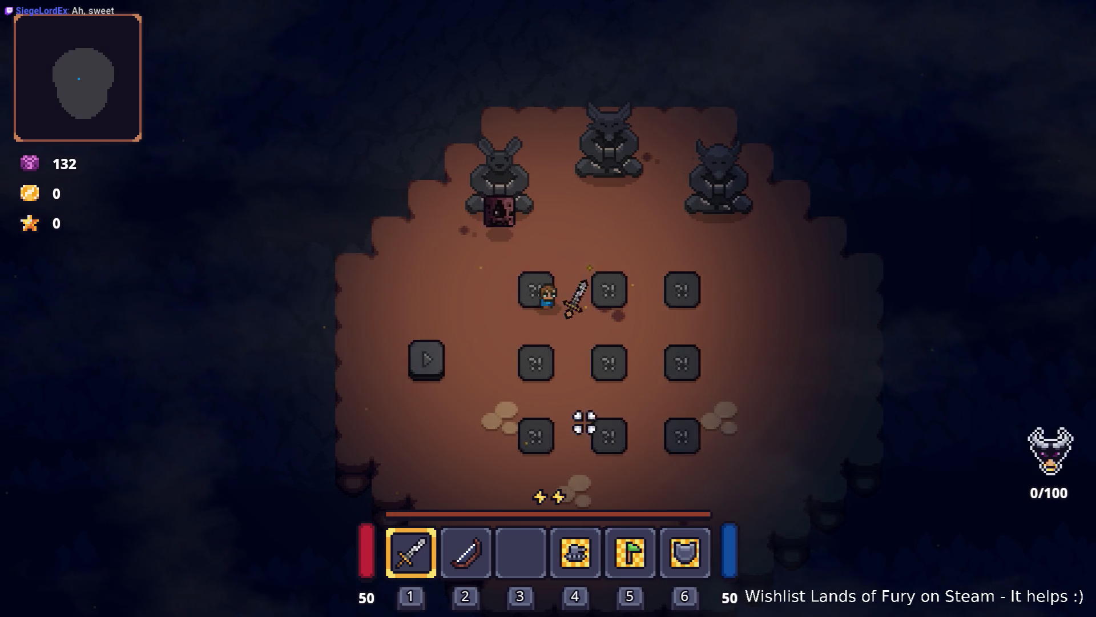
pyautogui.press('a')
pyautogui.press('a')
pyautogui.press('s')
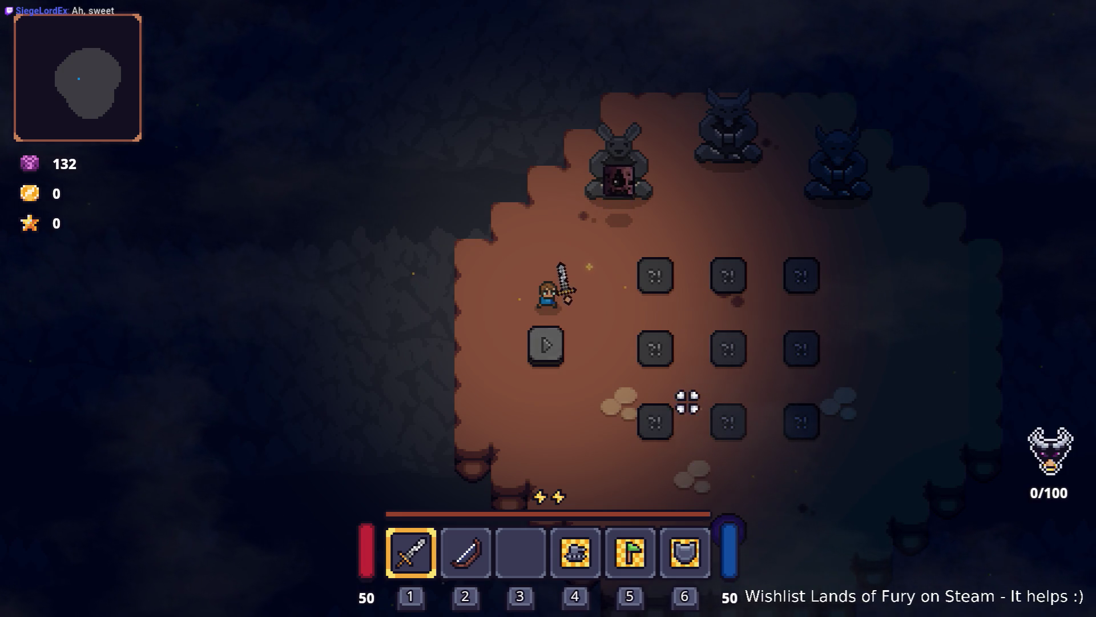
pyautogui.press('s')
pyautogui.press('d')
pyautogui.press('d')
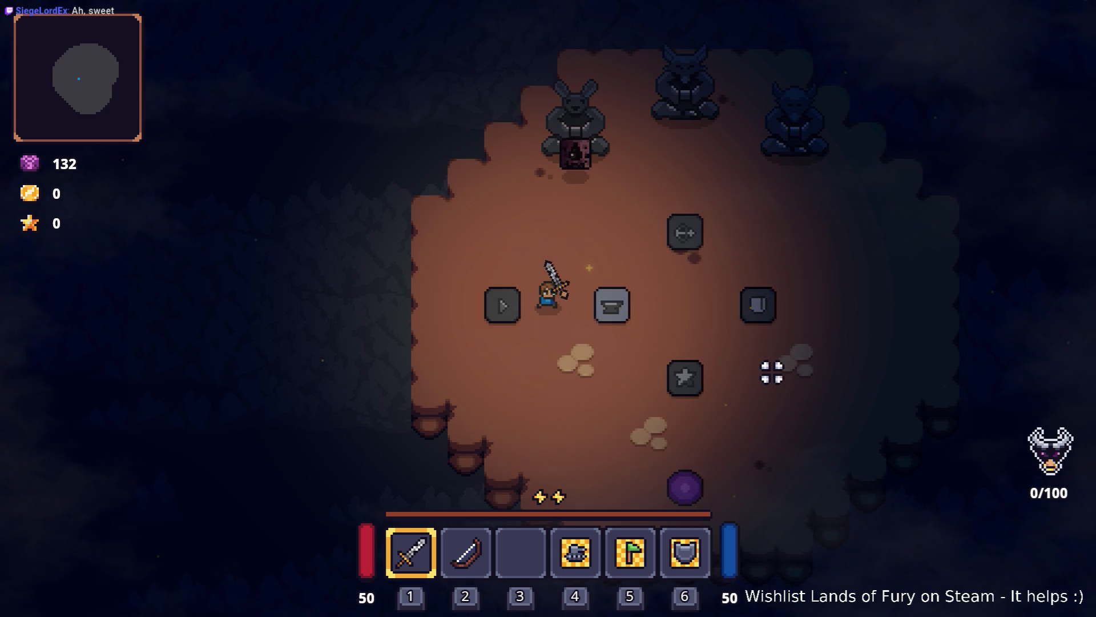
# - Walk the hero around the revealed pedestals and onto the anvil pedestal, then open the window switcher
pyautogui.press('d')
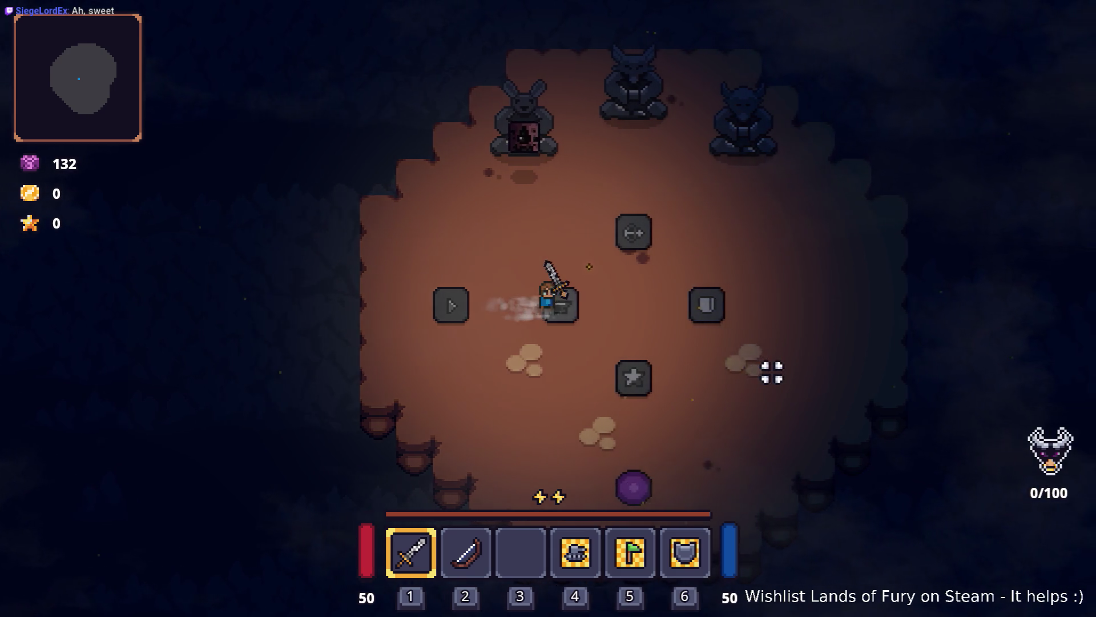
pyautogui.press('d')
pyautogui.press('a')
pyautogui.press('w')
pyautogui.press('d')
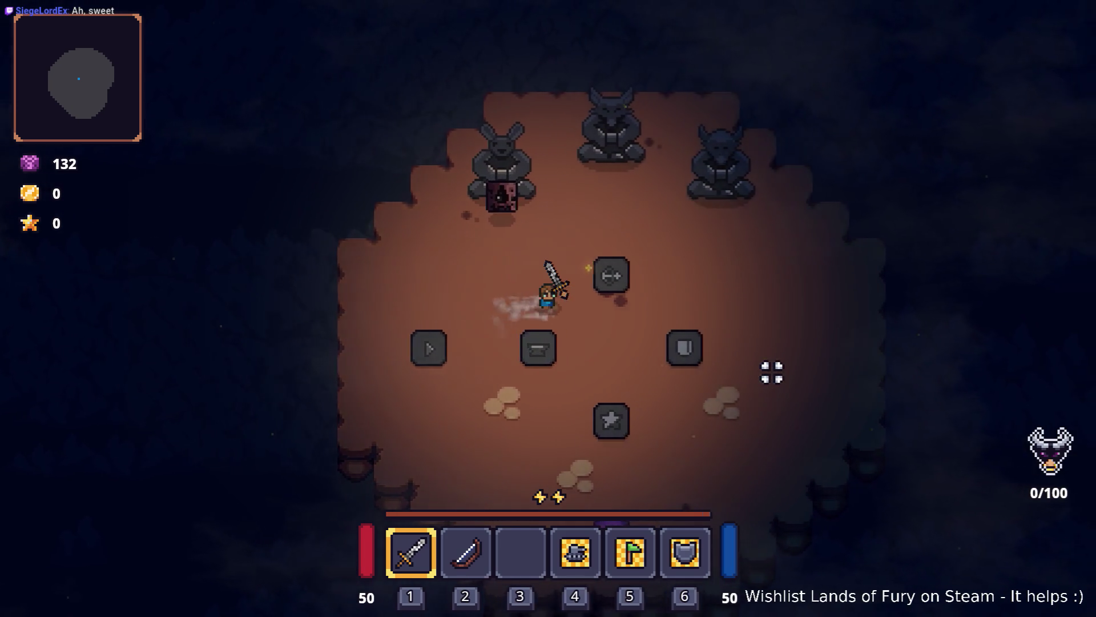
pyautogui.press('d')
pyautogui.press('s')
pyautogui.press('w')
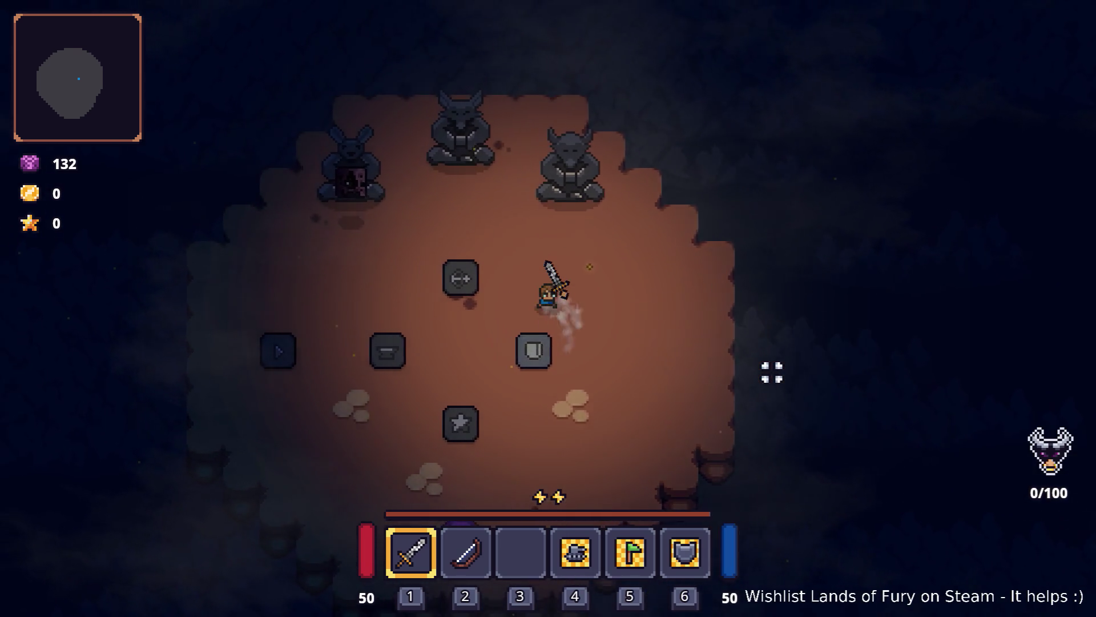
pyautogui.press('a')
pyautogui.press('s')
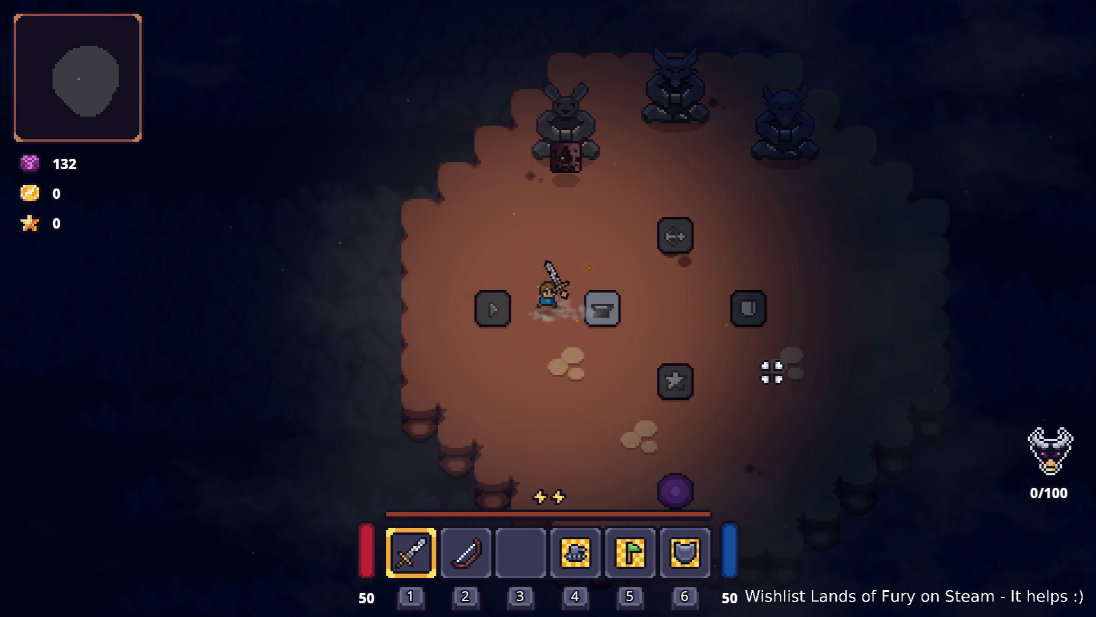
pyautogui.press('d')
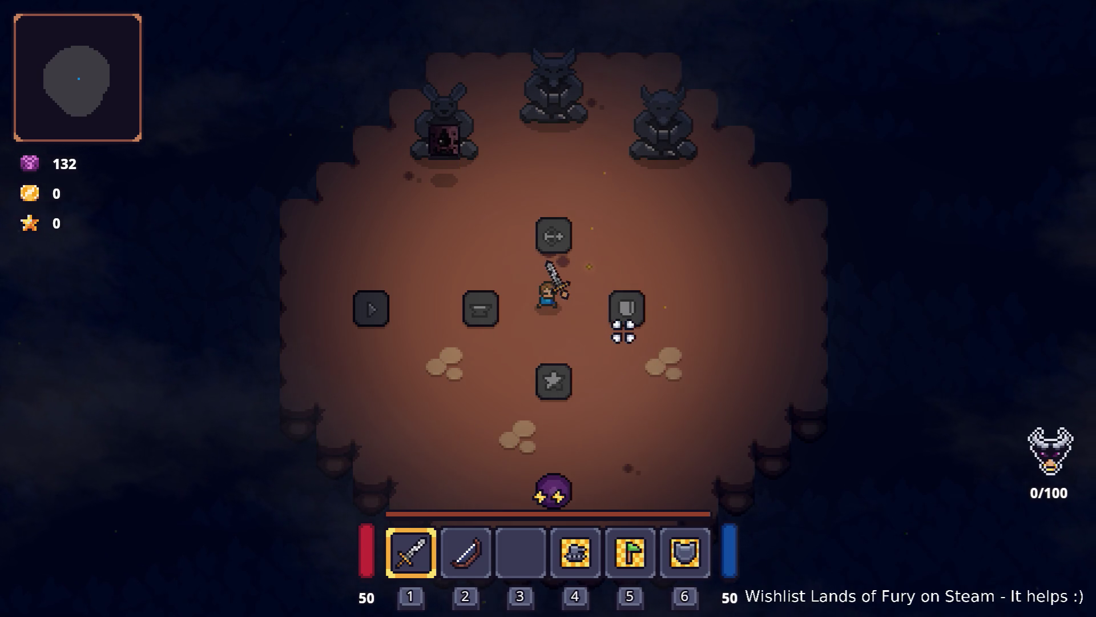
pyautogui.hotkey('alt', 'Tab')
pyautogui.press('Tab')
pyautogui.press('Tab')
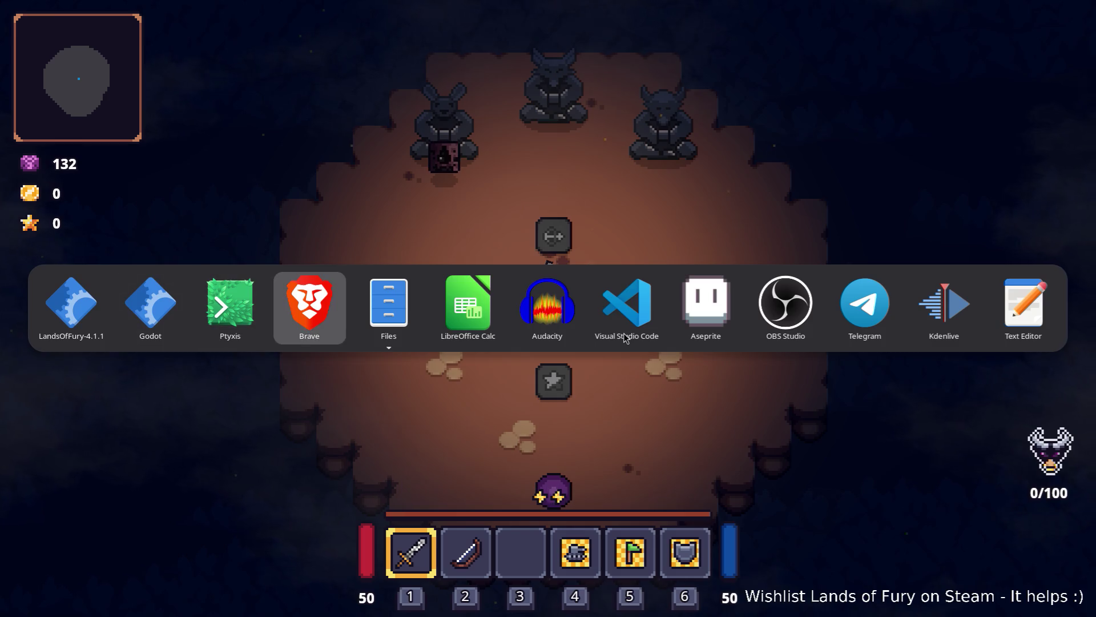
# - Dismiss the window switcher to return to the Lands of Fury arena
pyautogui.press('Escape')
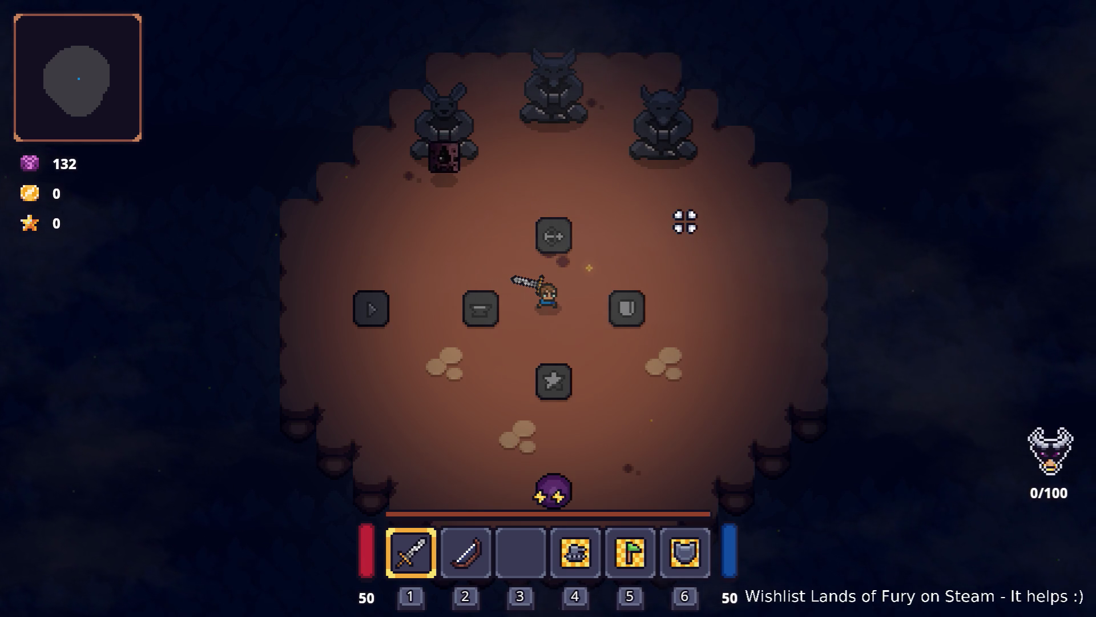
# - Swing the sword three times, then switch the hero to the bow
pyautogui.click(558, 257)
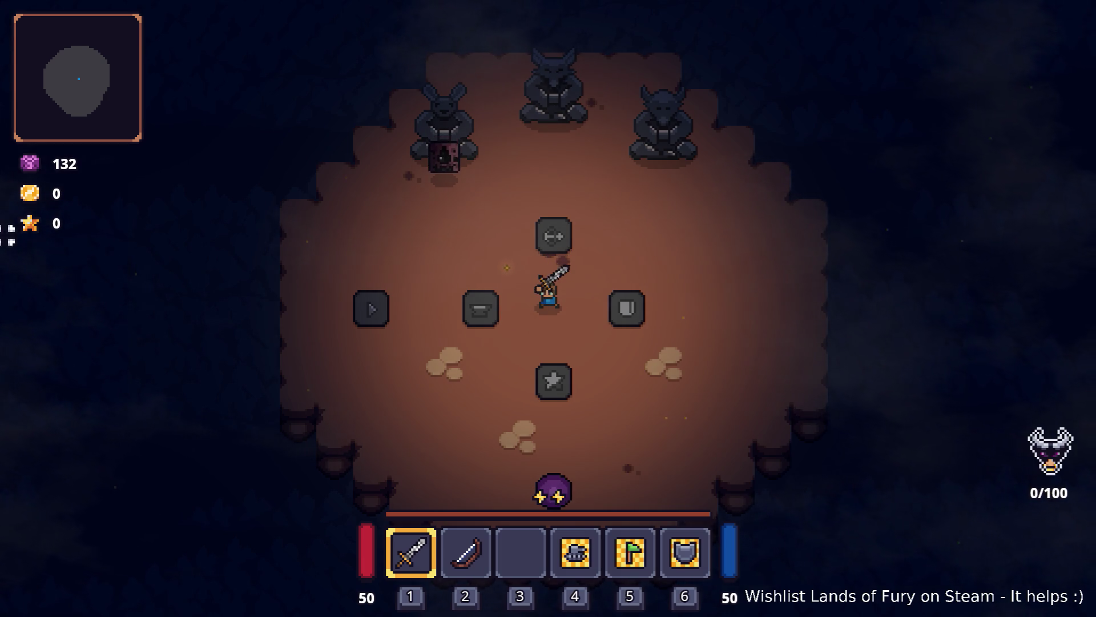
pyautogui.click(582, 306)
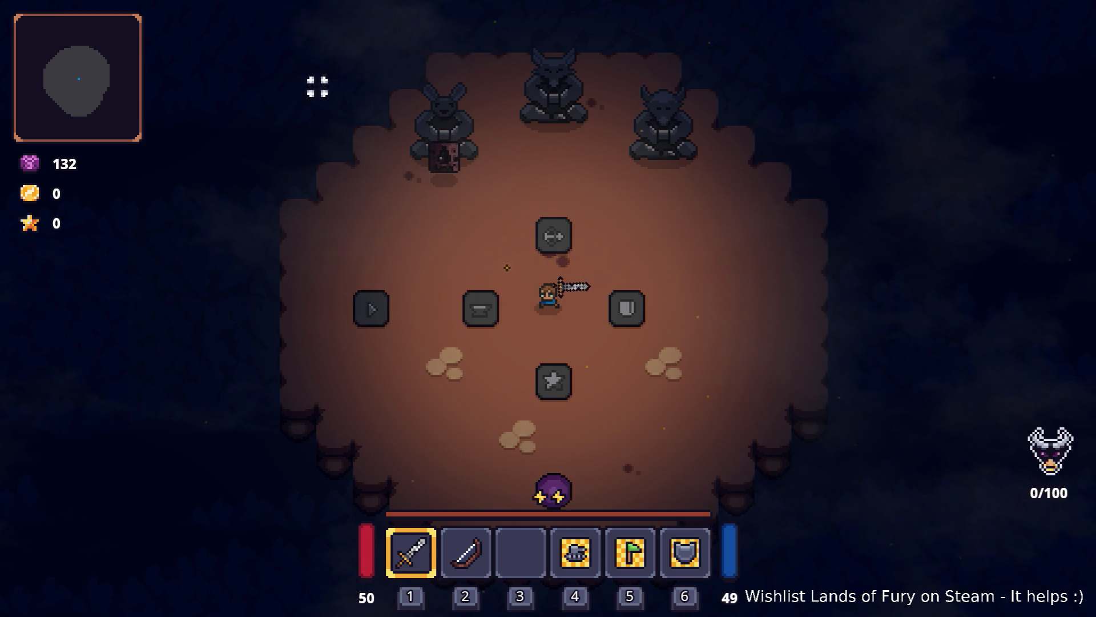
pyautogui.click(575, 508)
pyautogui.press('2')
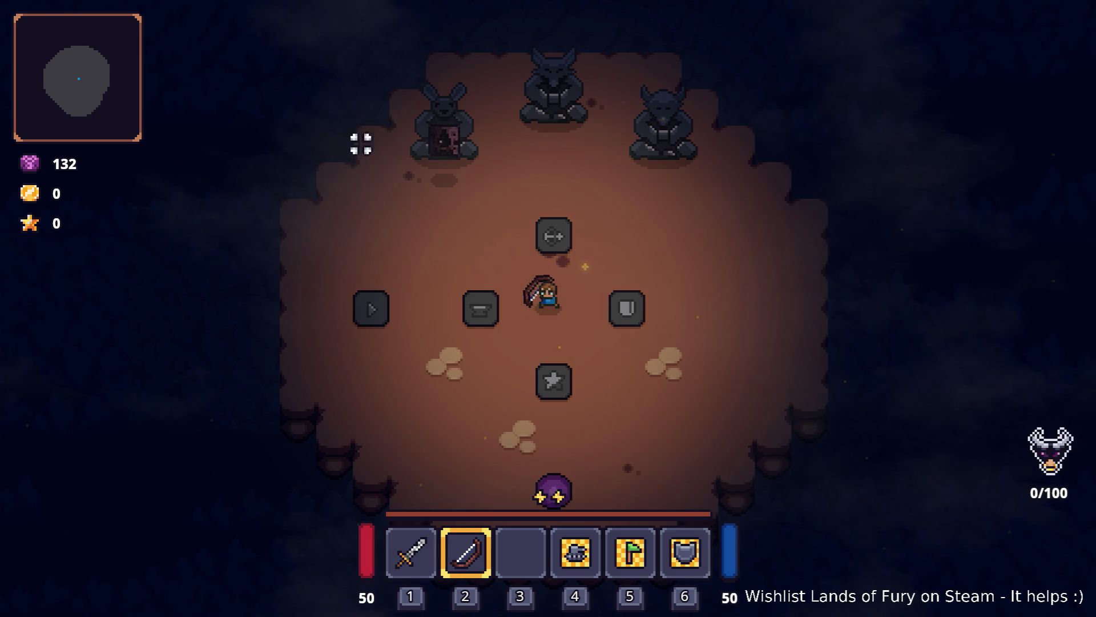
# - Walk the hero around the chamber, re-equip the sword and stop near the top pedestal
pyautogui.press('d')
pyautogui.press('s')
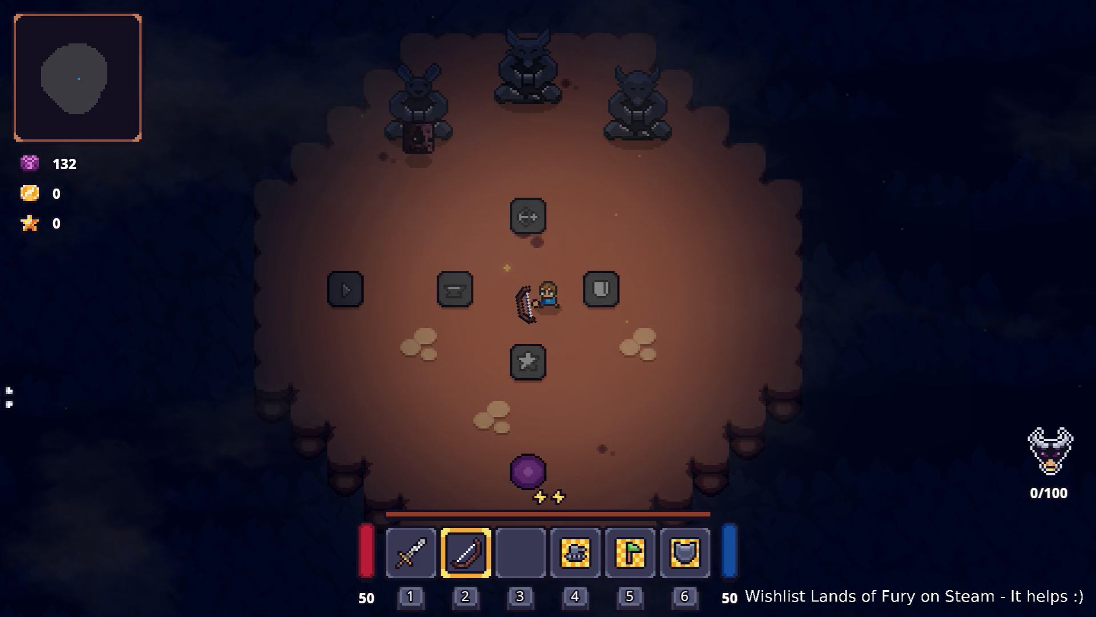
pyautogui.press('a')
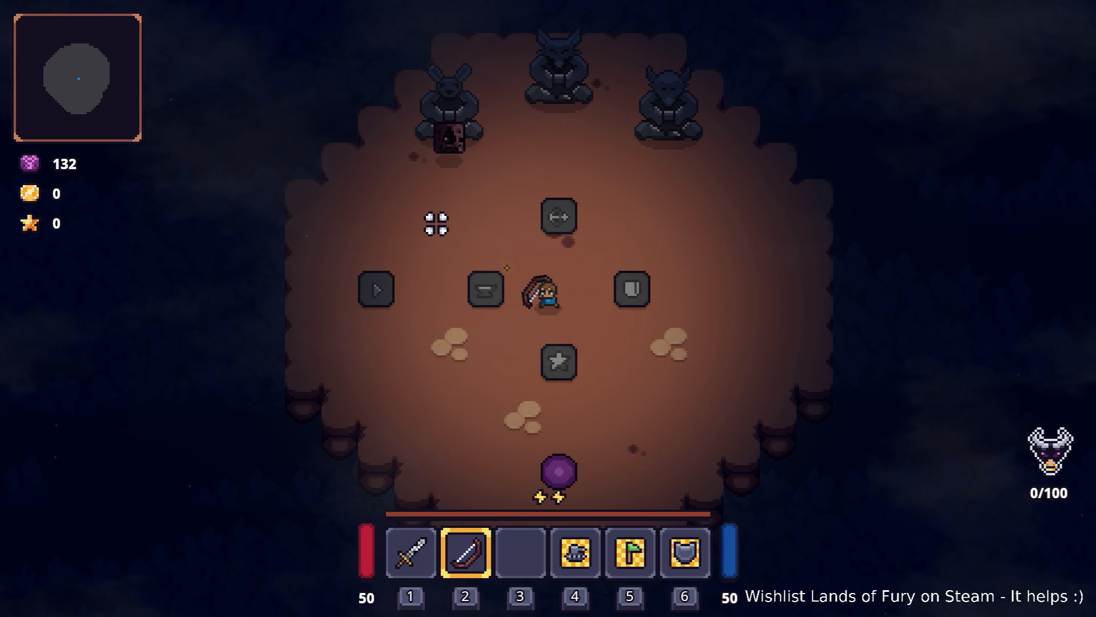
pyautogui.press('space')
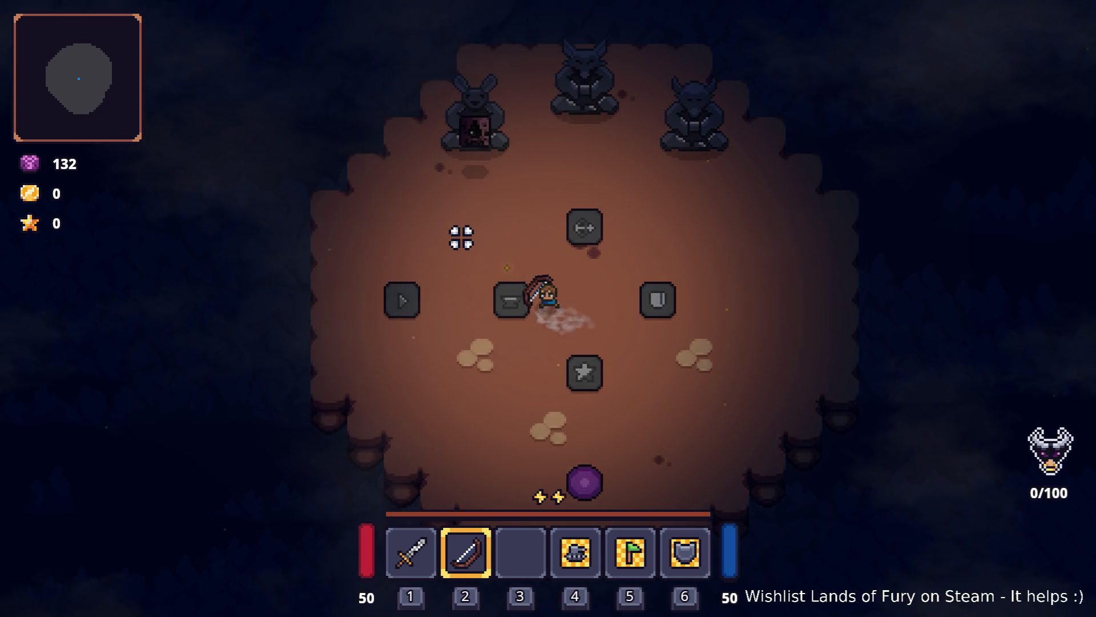
pyautogui.press('1')
pyautogui.press('w')
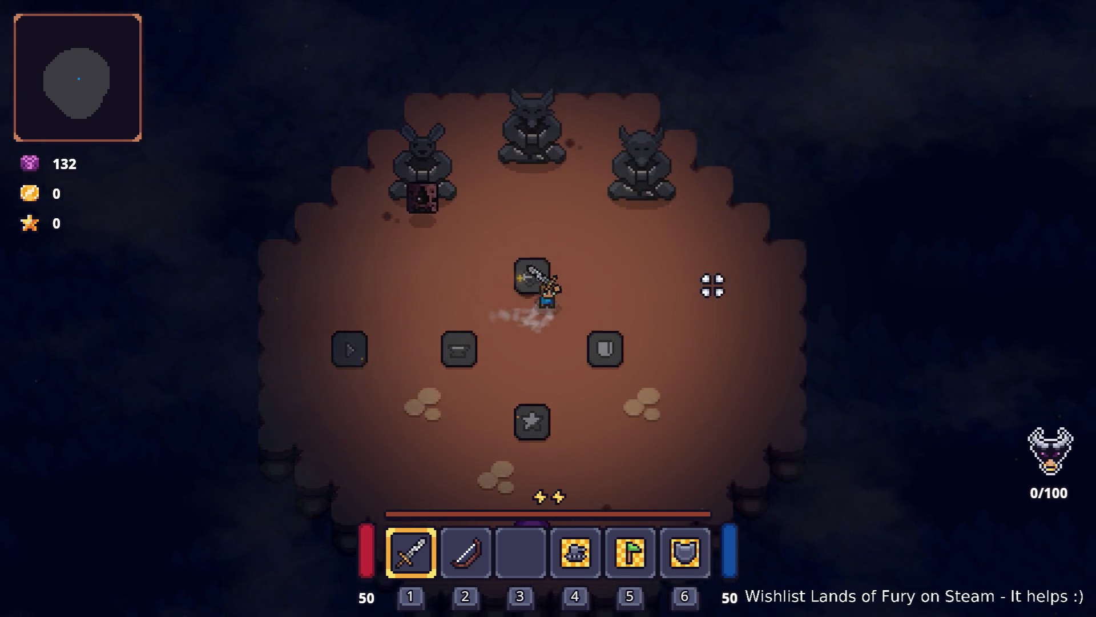
pyautogui.press('s')
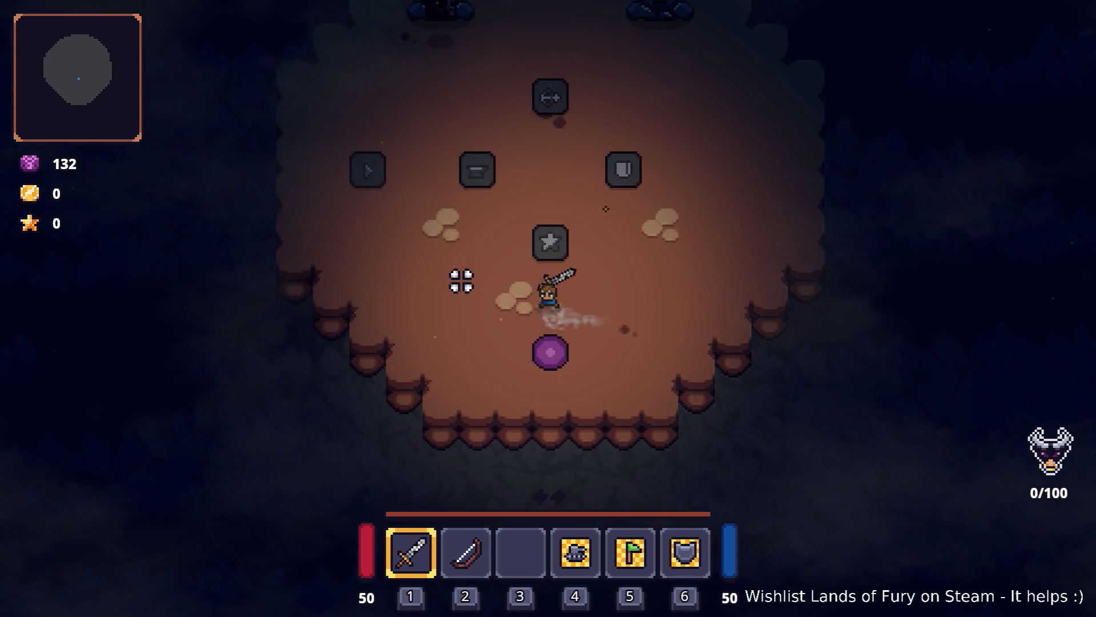
pyautogui.press('w')
pyautogui.press('a')
pyautogui.press('2')
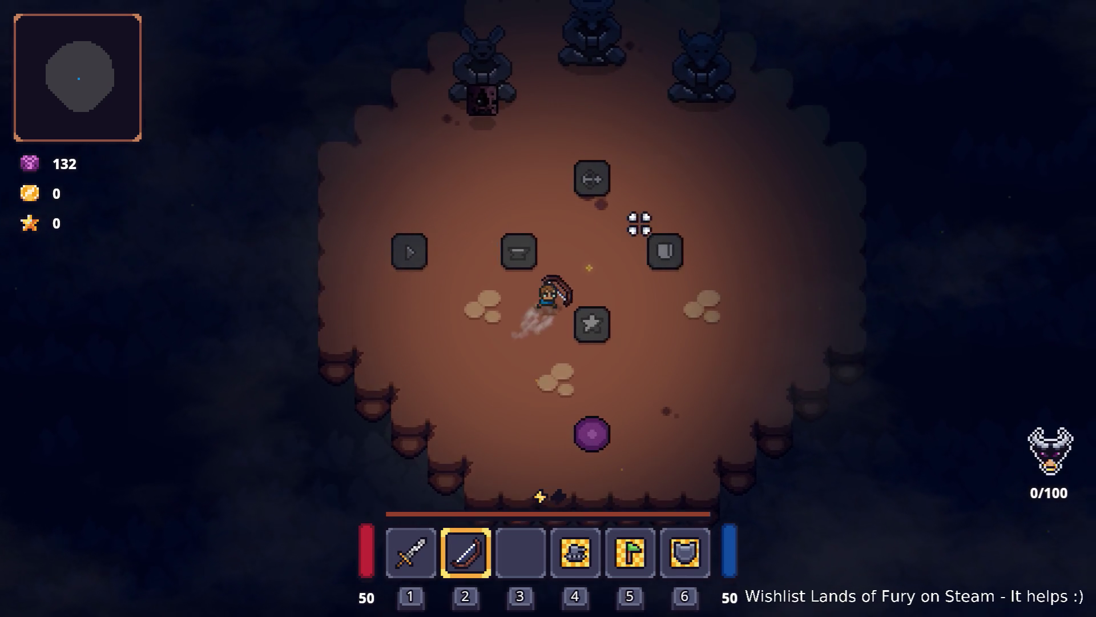
pyautogui.press('w')
pyautogui.press('a')
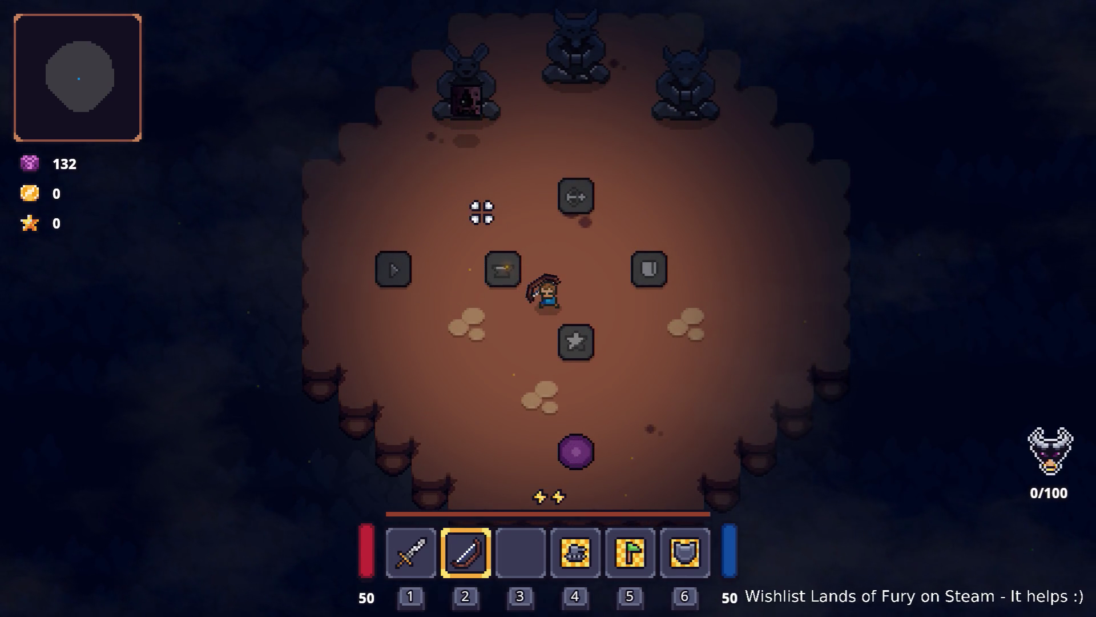
pyautogui.press('1')
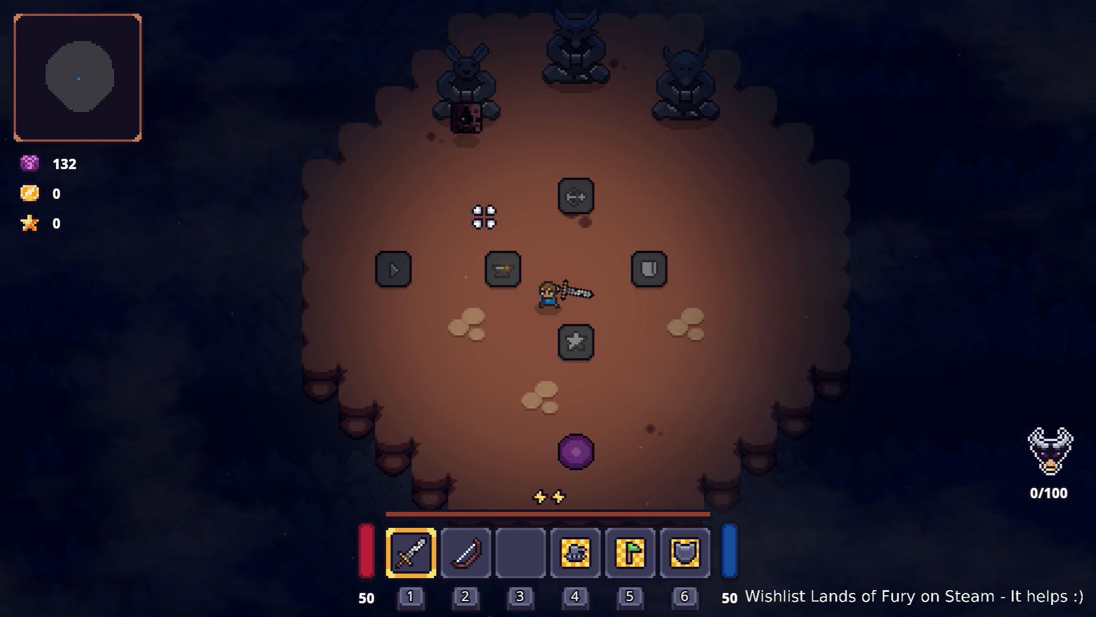
pyautogui.press('w')
pyautogui.press('a')
pyautogui.press('space')
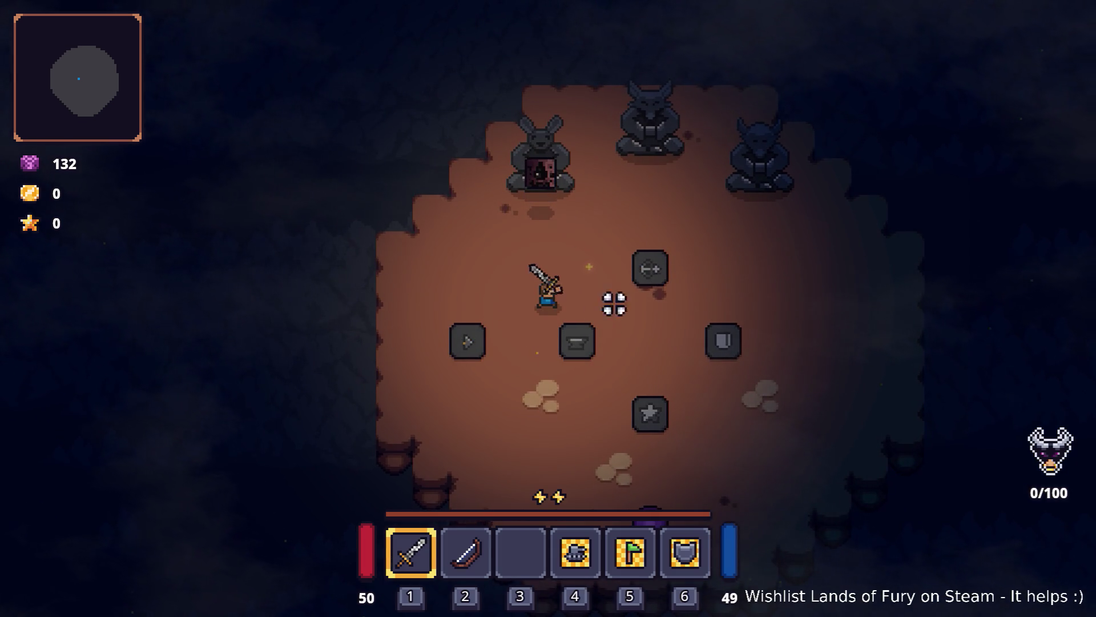
pyautogui.press('d')
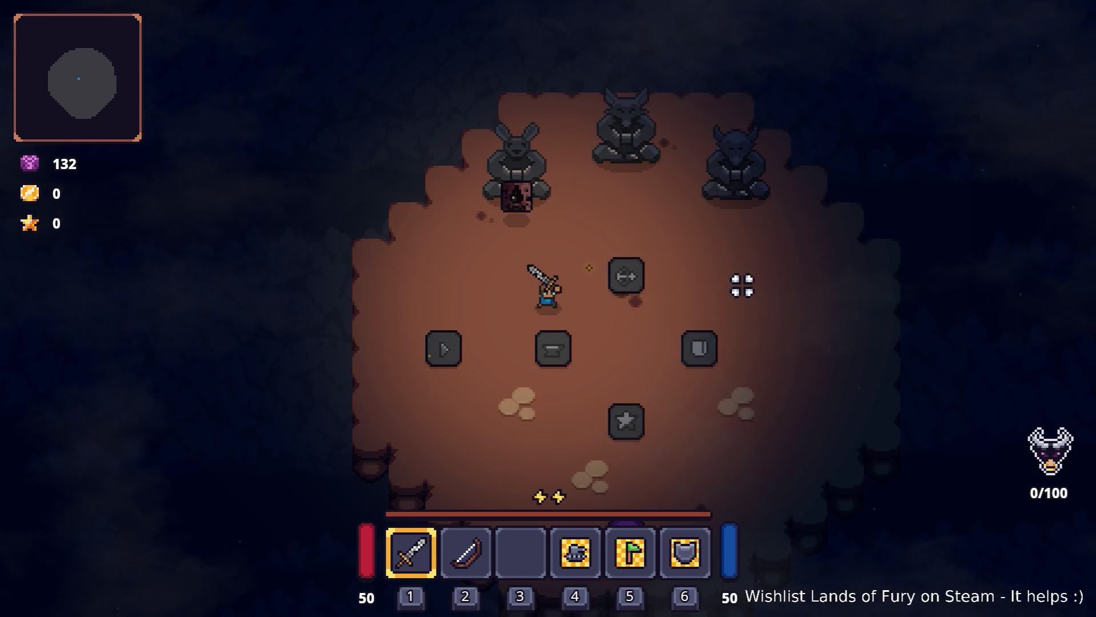
pyautogui.press('d')
pyautogui.press('space')
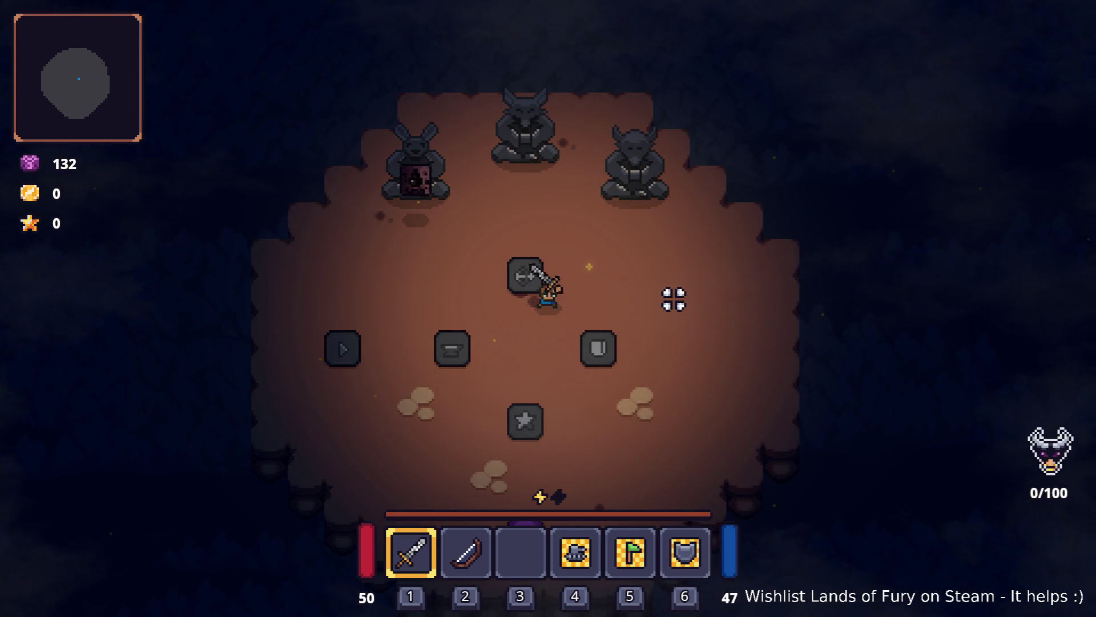
pyautogui.press('s')
pyautogui.press('a')
pyautogui.press('space')
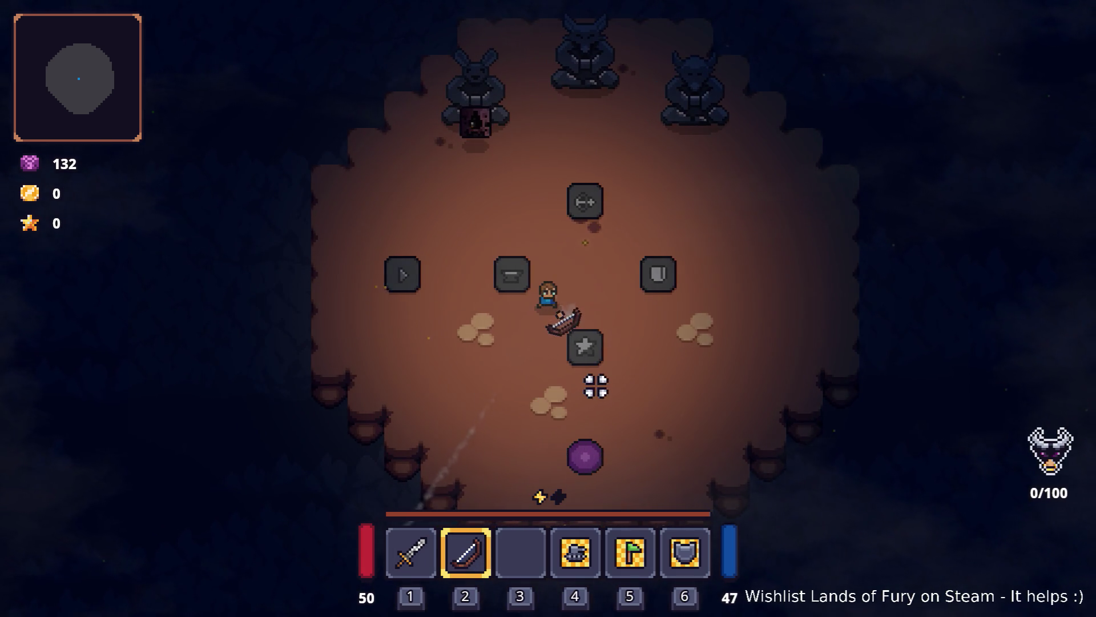
pyautogui.press('a')
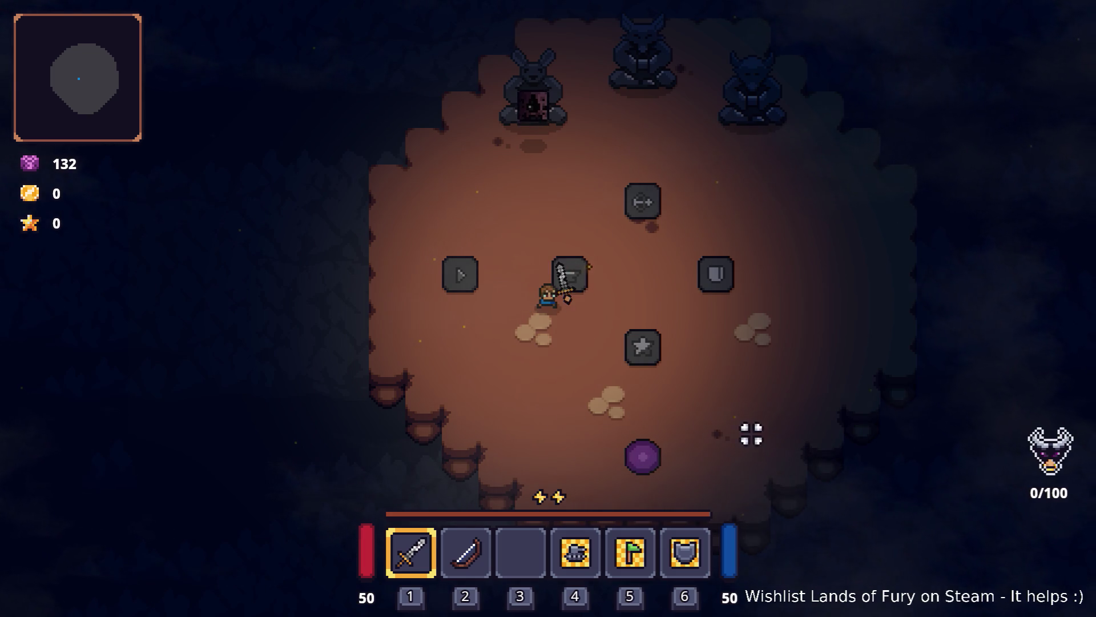
pyautogui.press('a')
pyautogui.press('s')
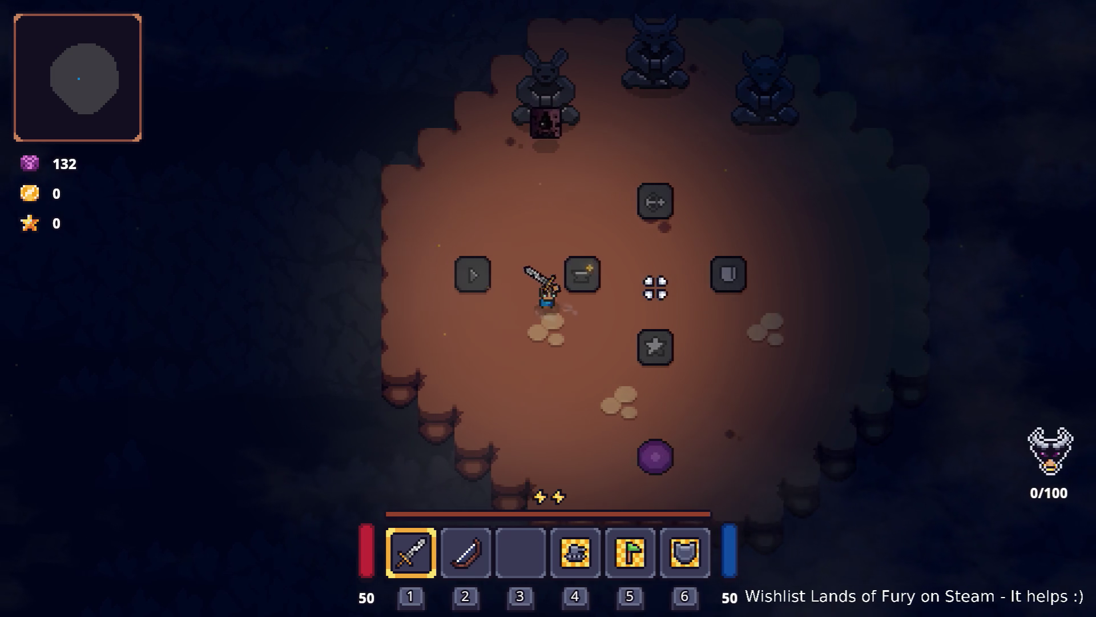
pyautogui.press('w')
pyautogui.press('d')
pyautogui.press('space')
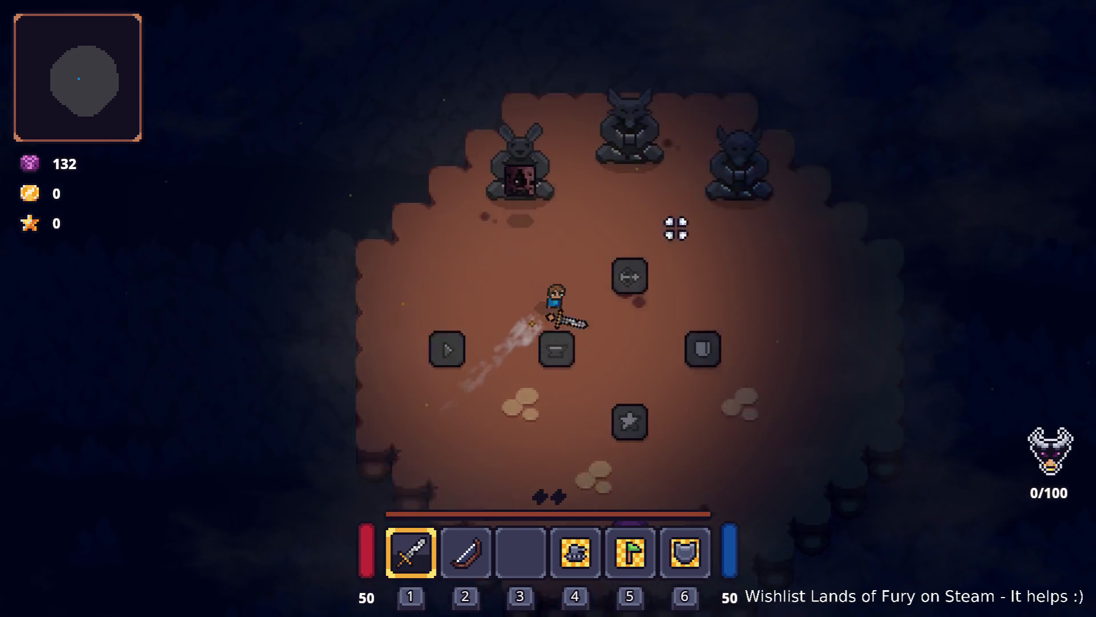
pyautogui.press('s')
pyautogui.press('d')
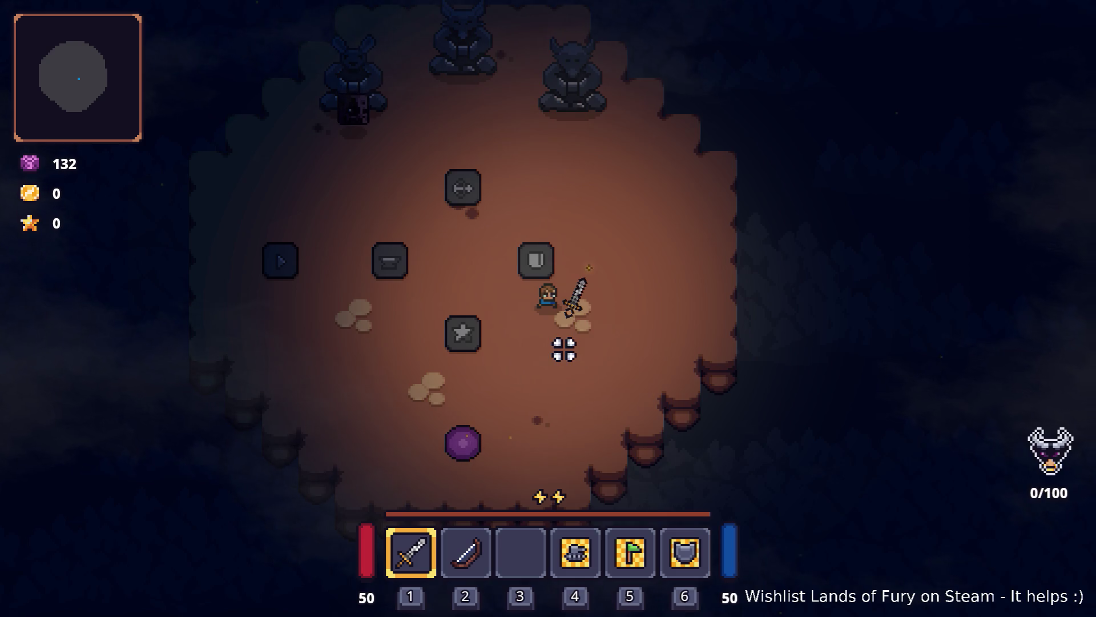
pyautogui.press('s')
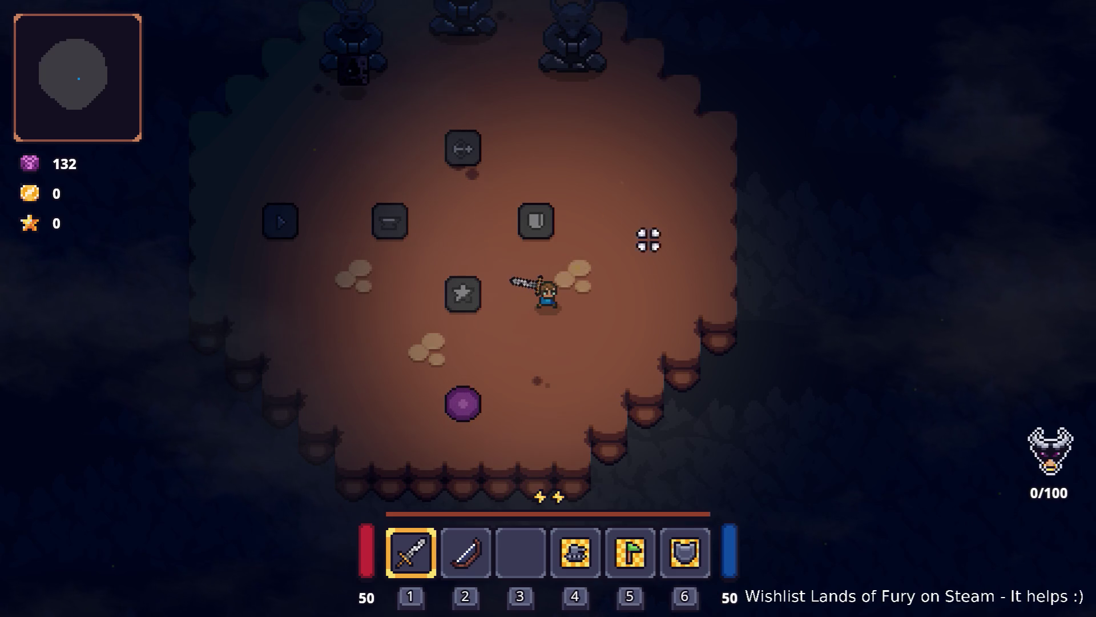
pyautogui.hotkey('w', 'a')
pyautogui.press('2')
pyautogui.press('1')
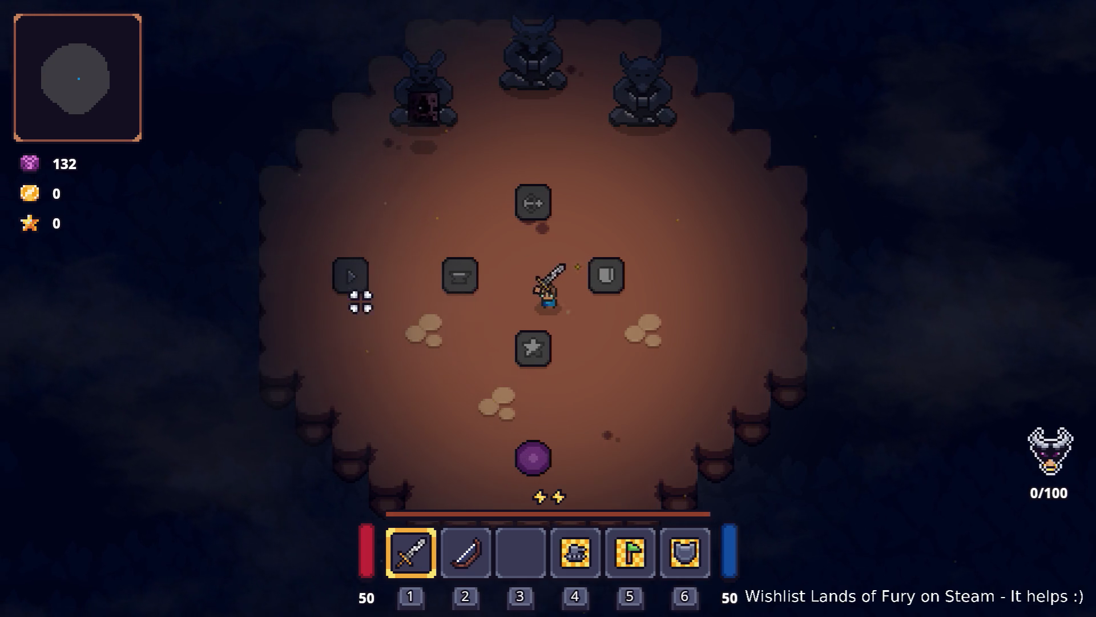
pyautogui.press('a')
pyautogui.press('s')
pyautogui.press('w')
pyautogui.press('w')
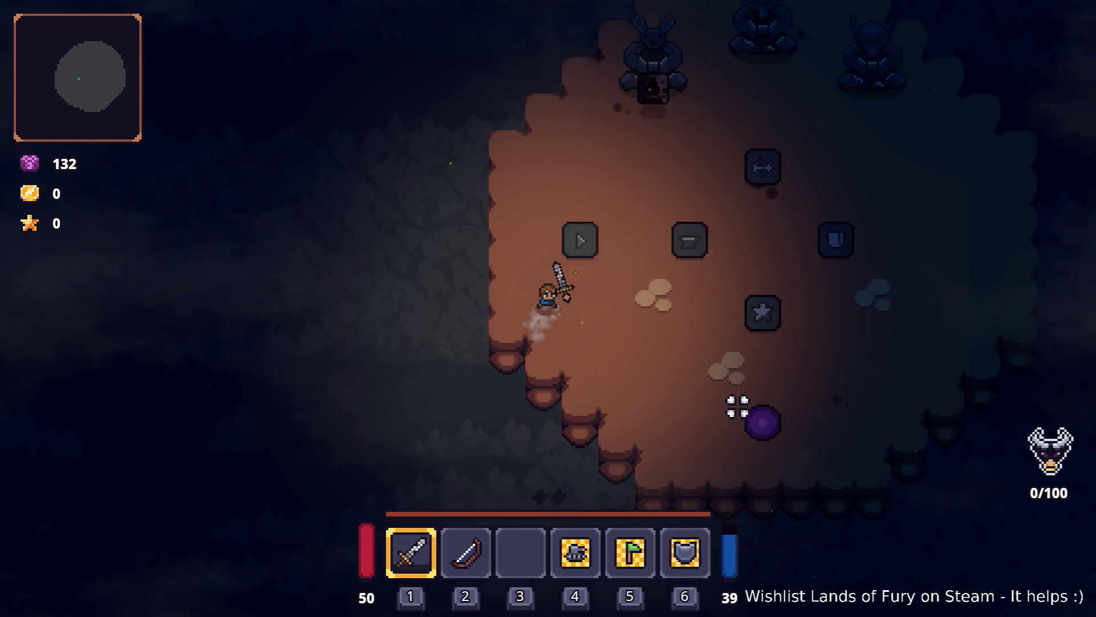
pyautogui.press('d')
pyautogui.press('s')
pyautogui.press('s')
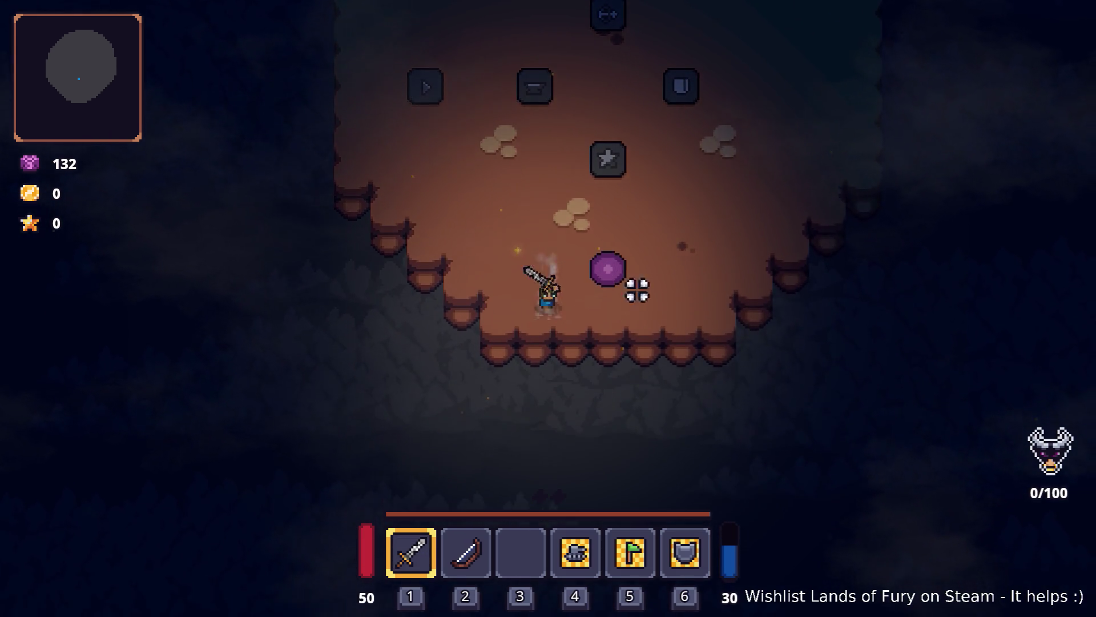
pyautogui.press('d')
pyautogui.press('w')
pyautogui.press('w')
pyautogui.press('d')
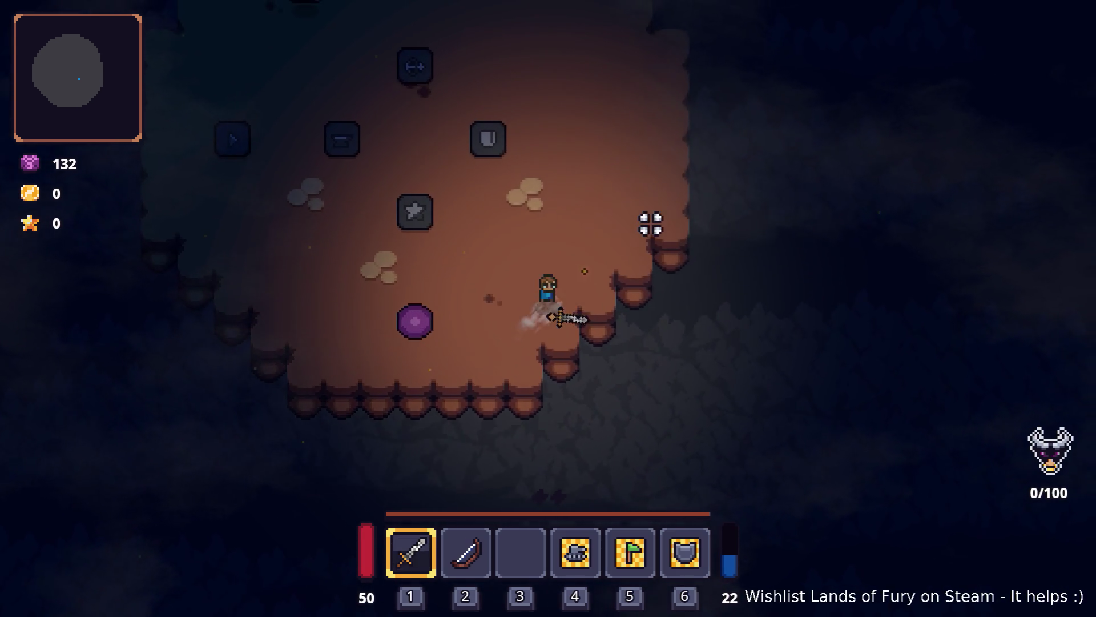
pyautogui.press('a')
pyautogui.press('a')
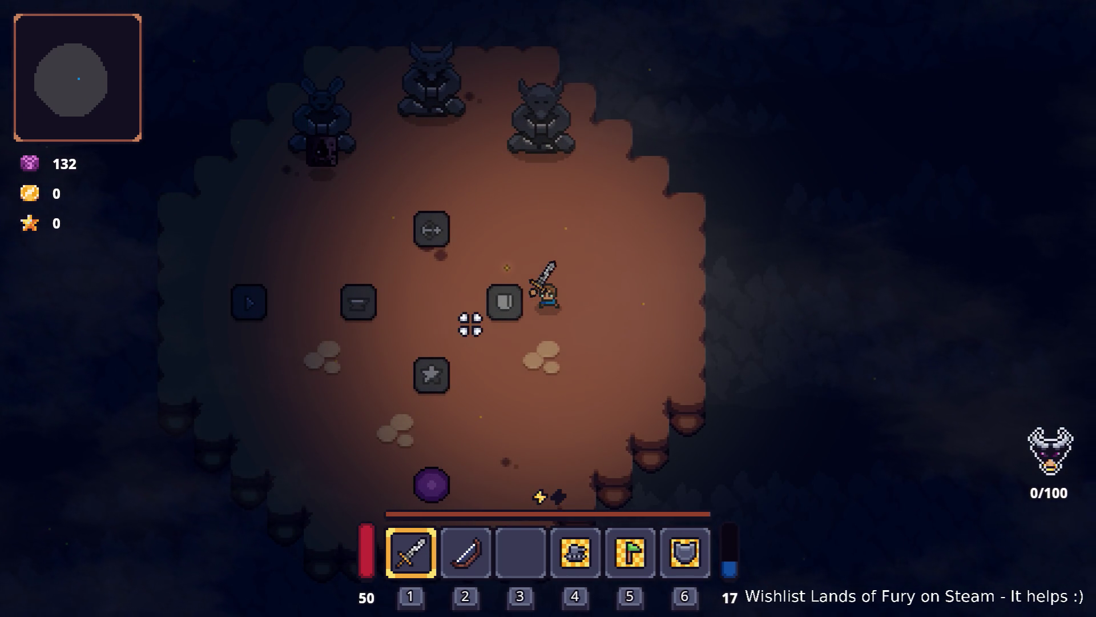
pyautogui.press('a')
pyautogui.press('space')
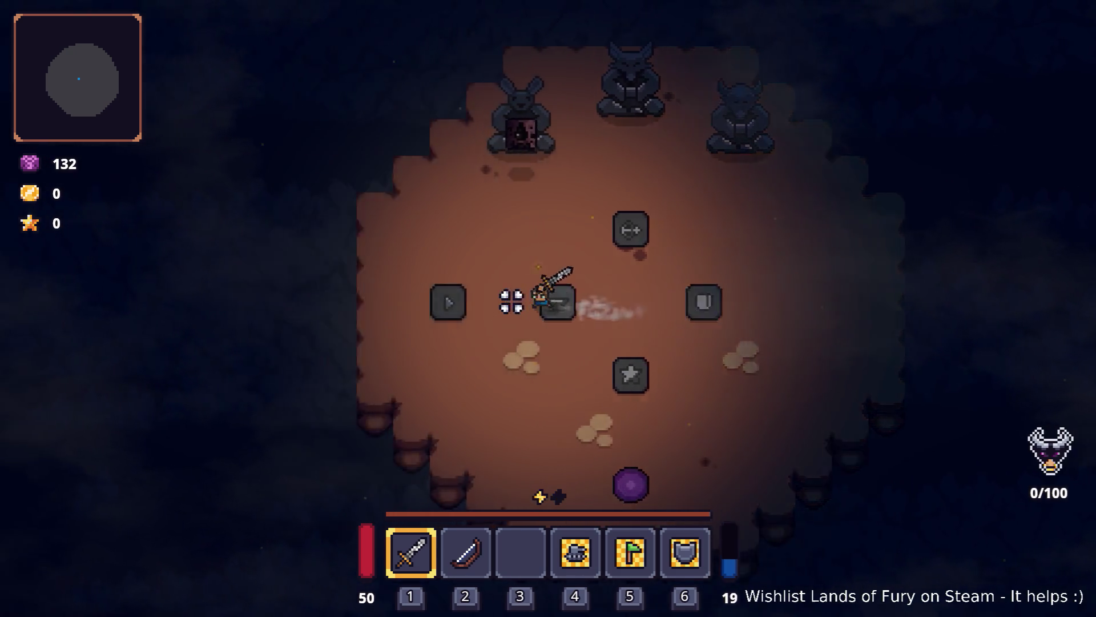
pyautogui.press('s')
pyautogui.press('d')
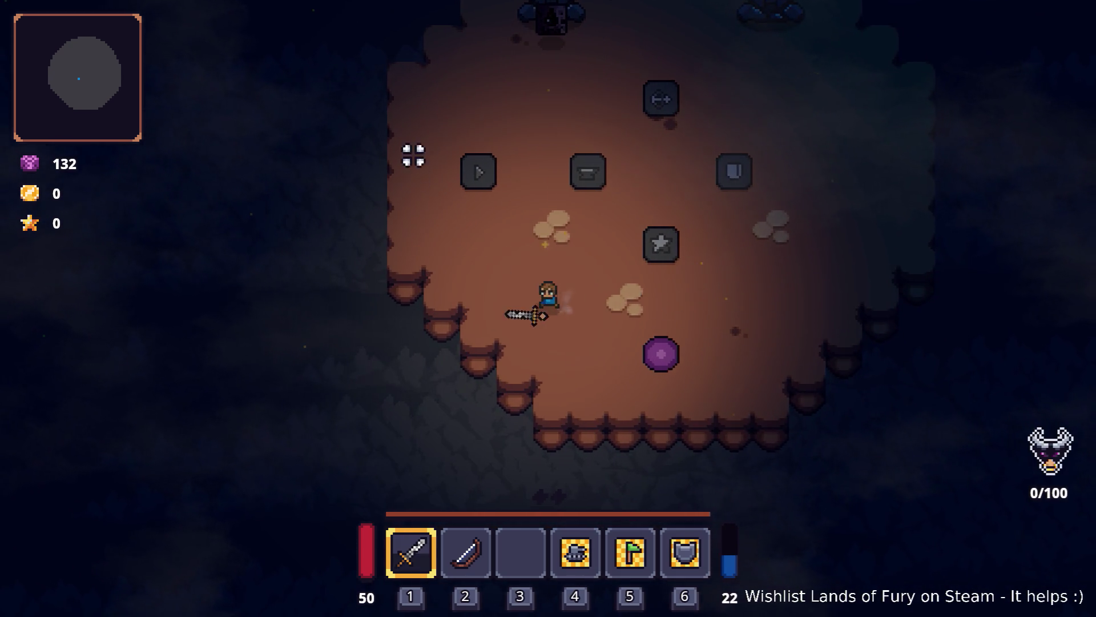
pyautogui.press('w')
pyautogui.press('w')
pyautogui.press('d')
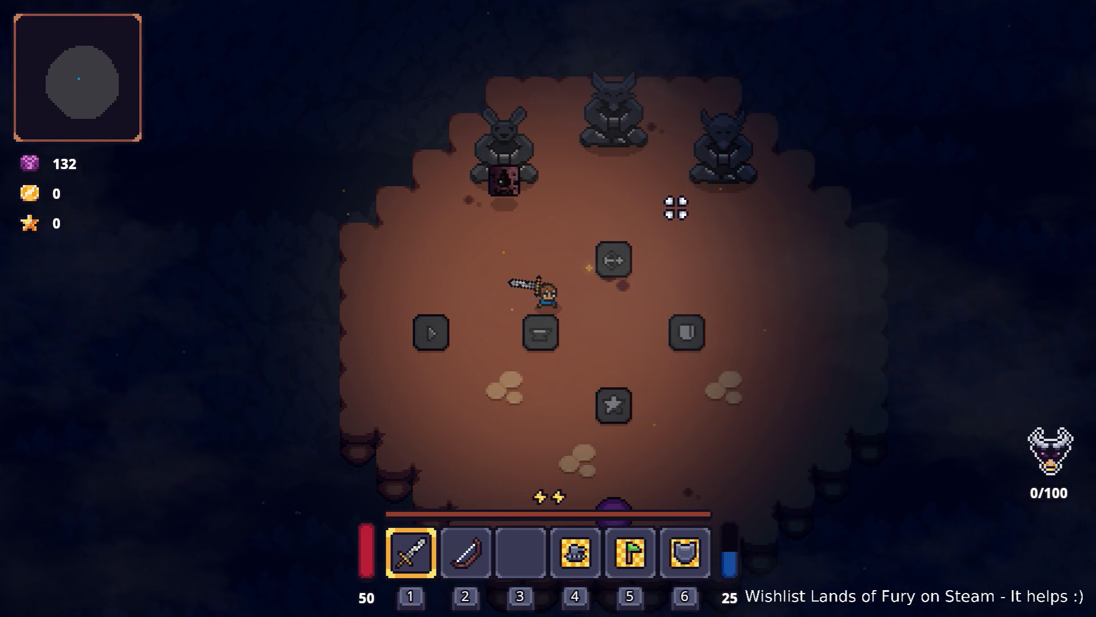
pyautogui.press('d')
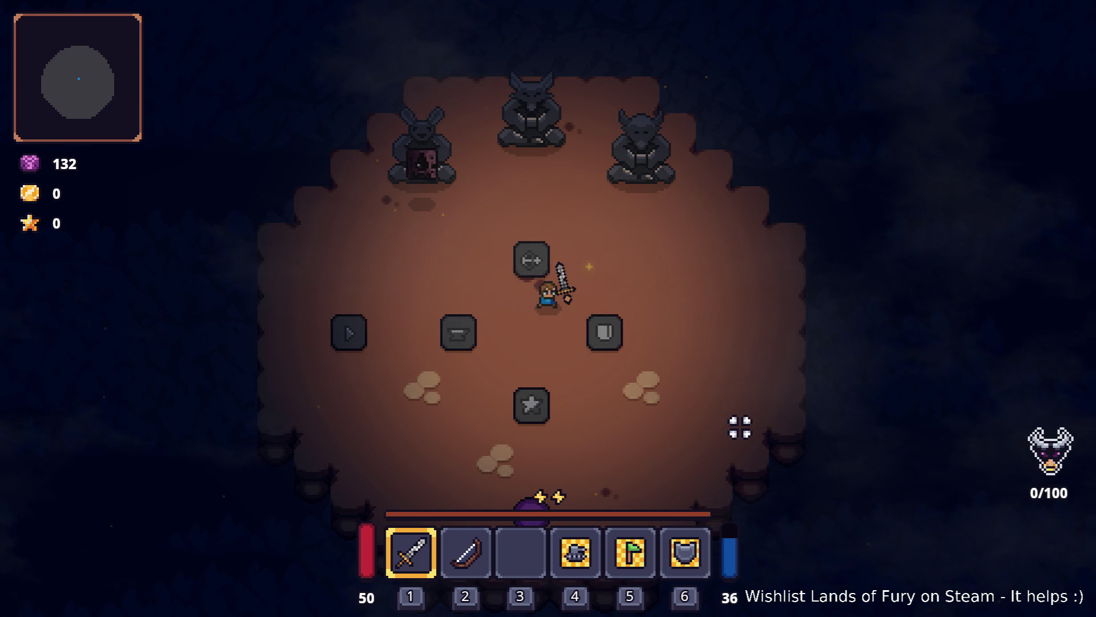
pyautogui.press('a')
pyautogui.press('s')
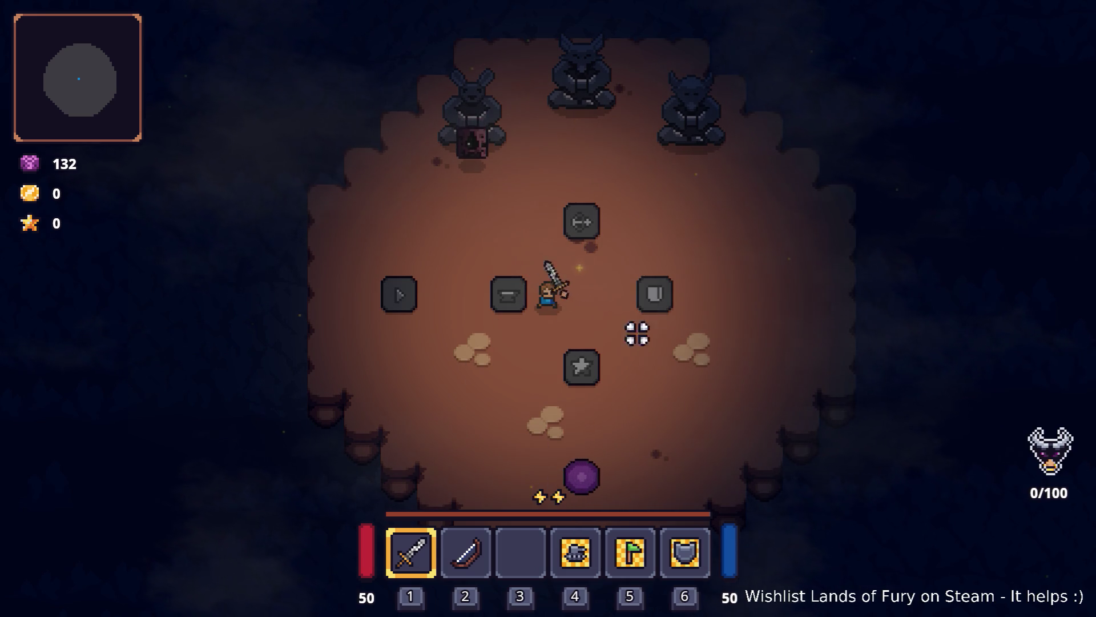
pyautogui.press('d')
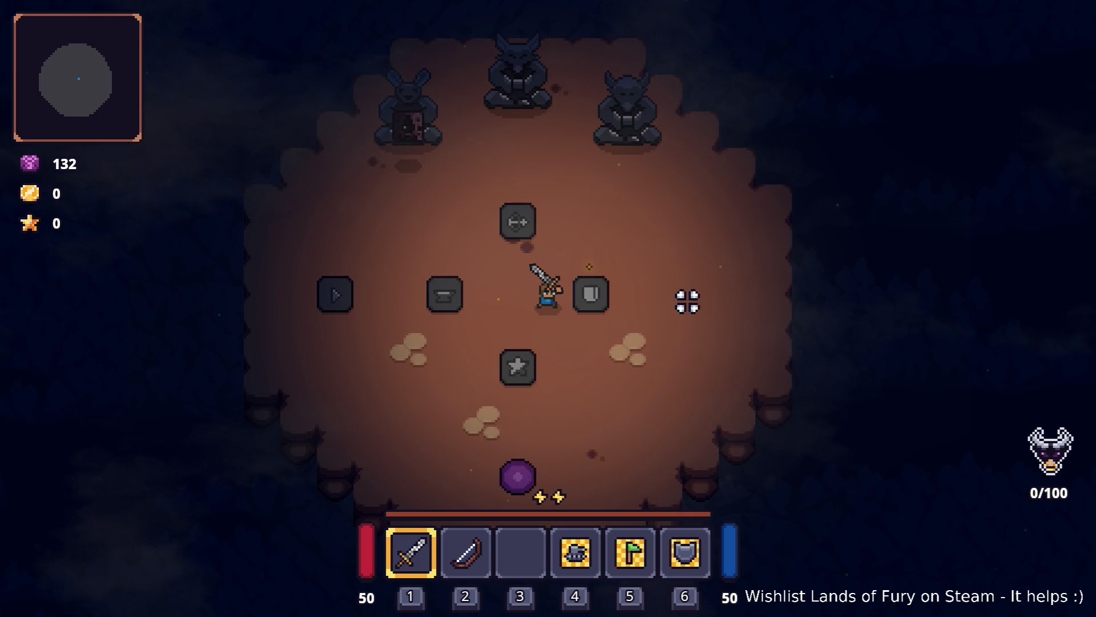
pyautogui.press('a')
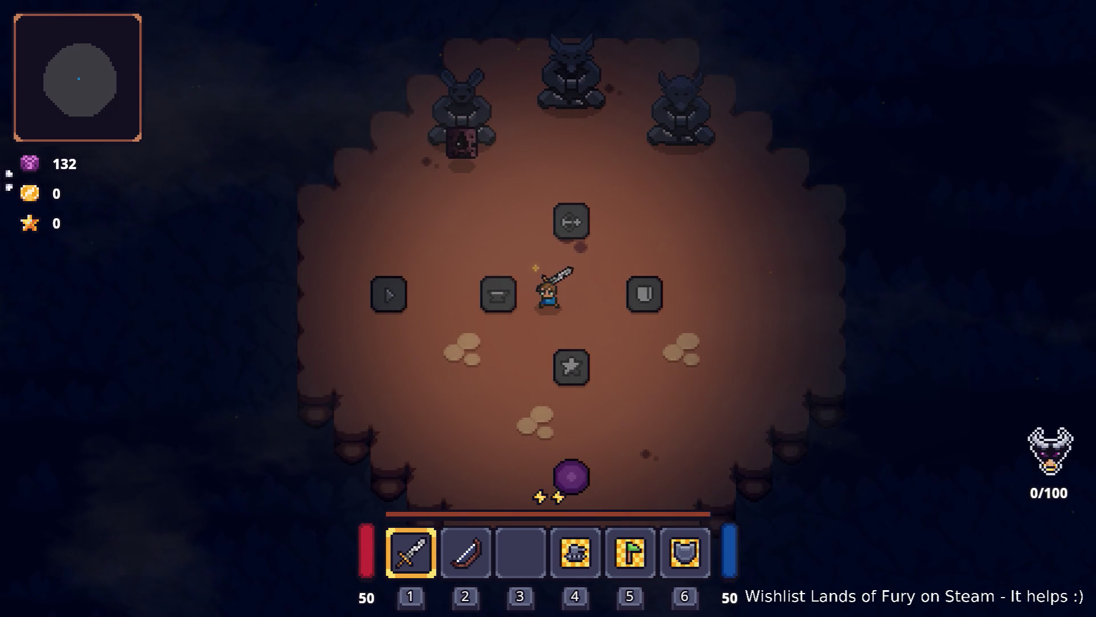
pyautogui.press('w')
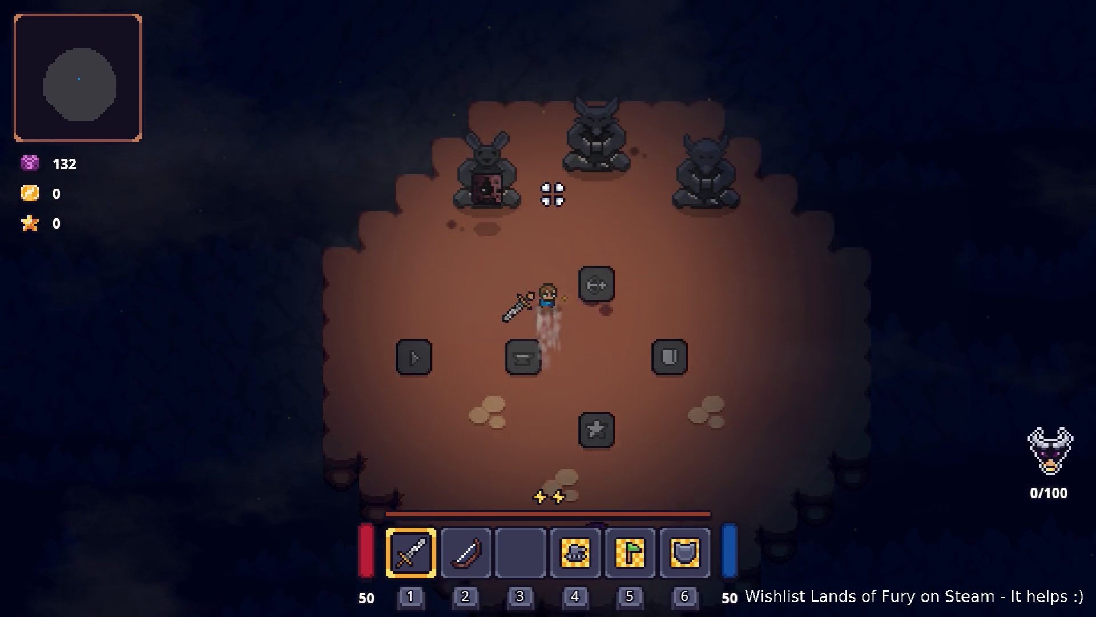
# - Swing the sword twice by the rune stone, walk right past the star pedestal, and dash up-left
pyautogui.click(608, 284)
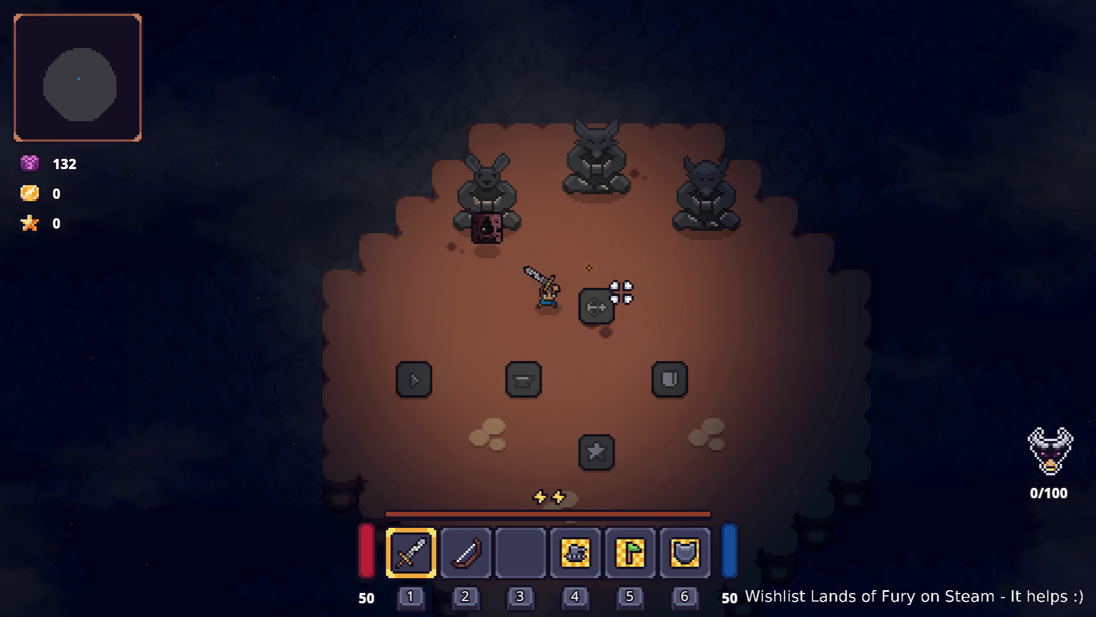
pyautogui.click(622, 292)
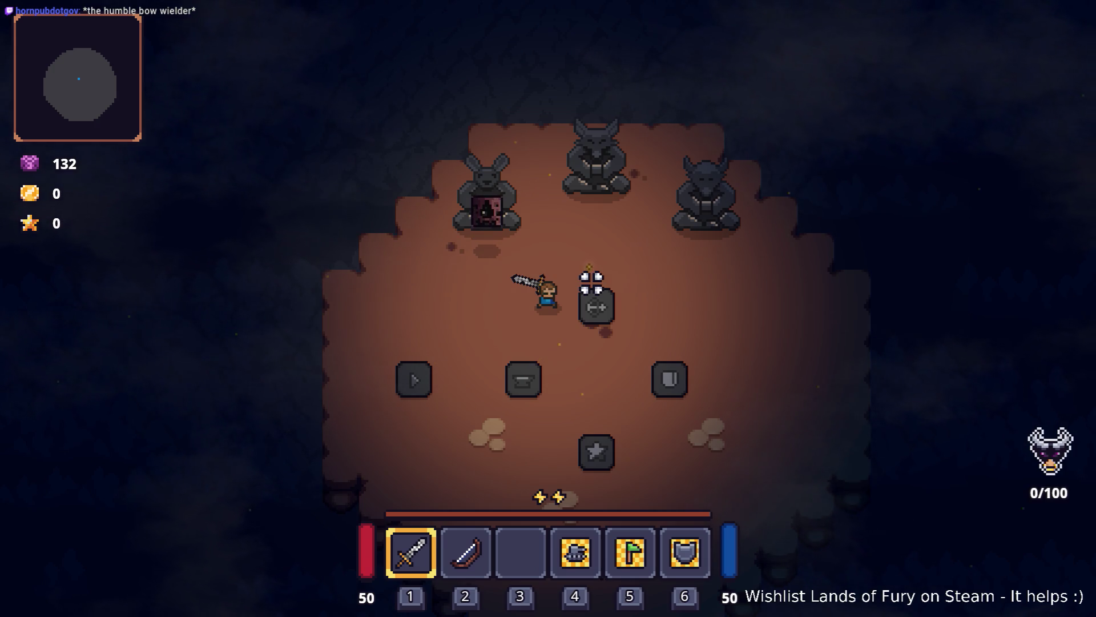
pyautogui.press('s')
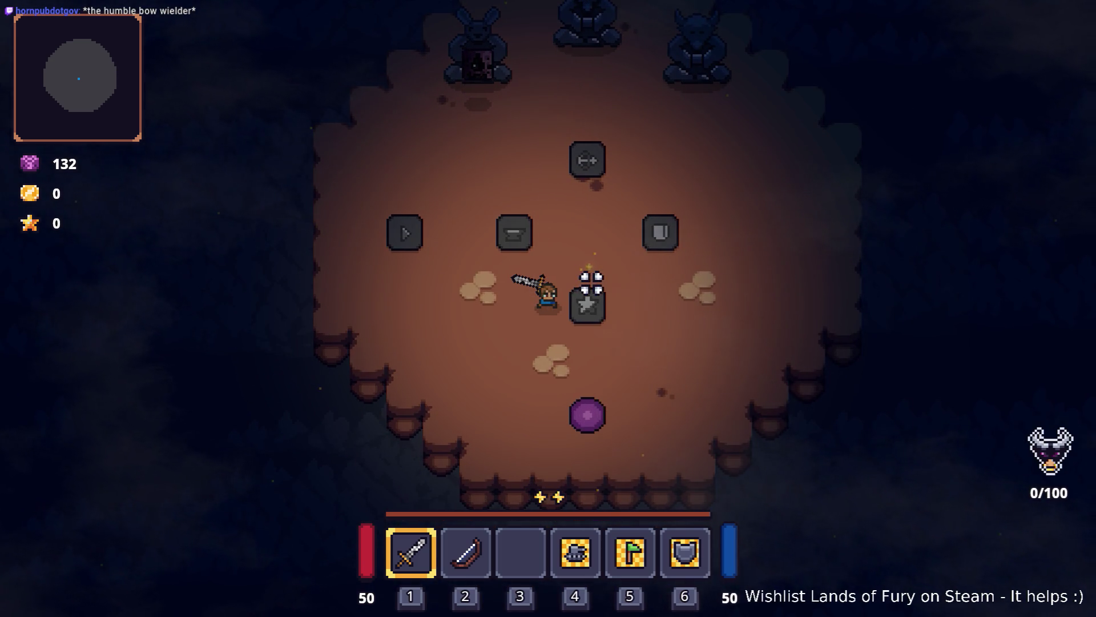
pyautogui.press('d')
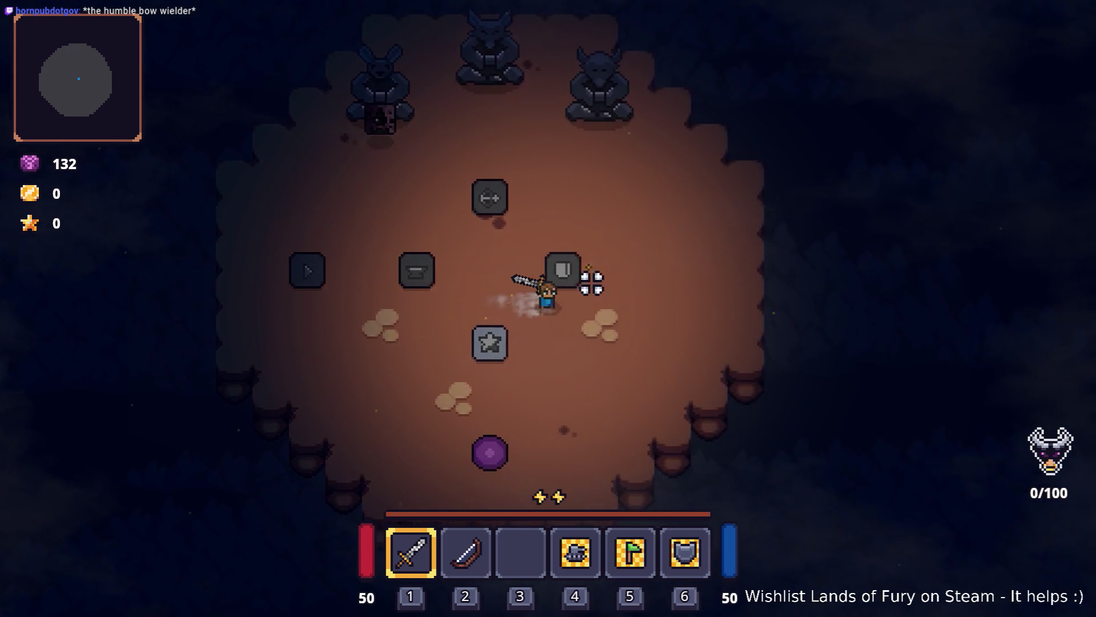
pyautogui.press('d')
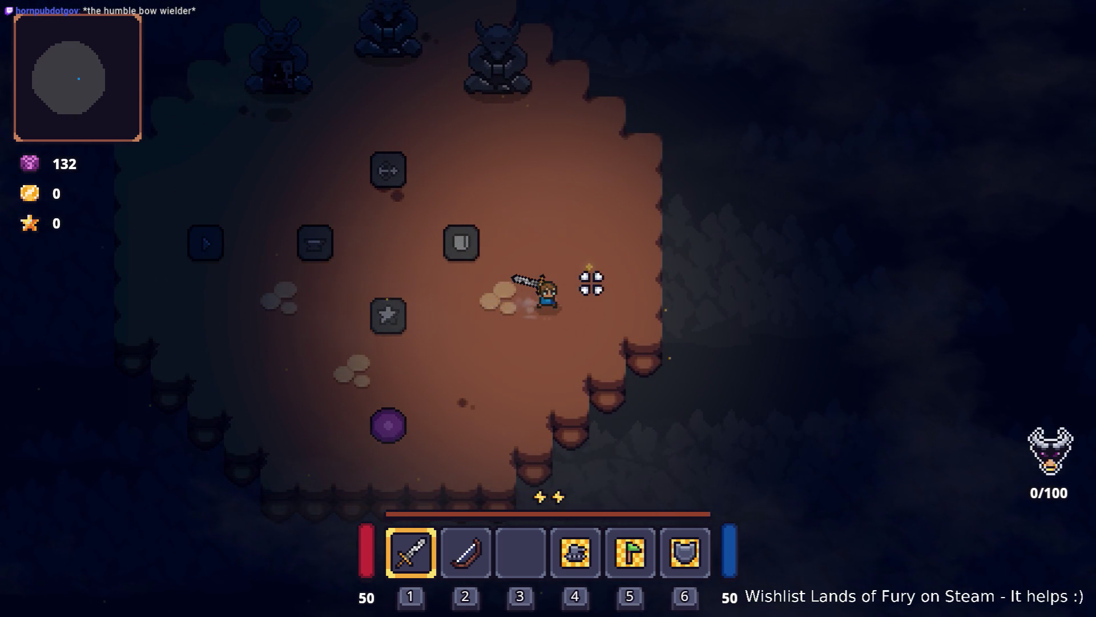
pyautogui.press('a')
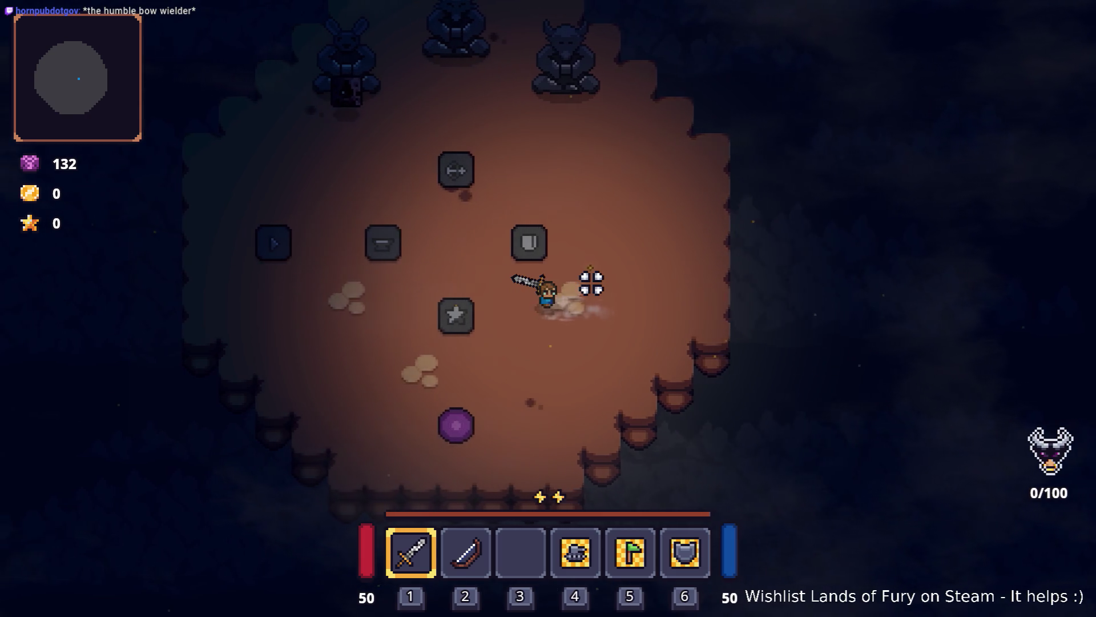
pyautogui.press('w')
pyautogui.press('space')
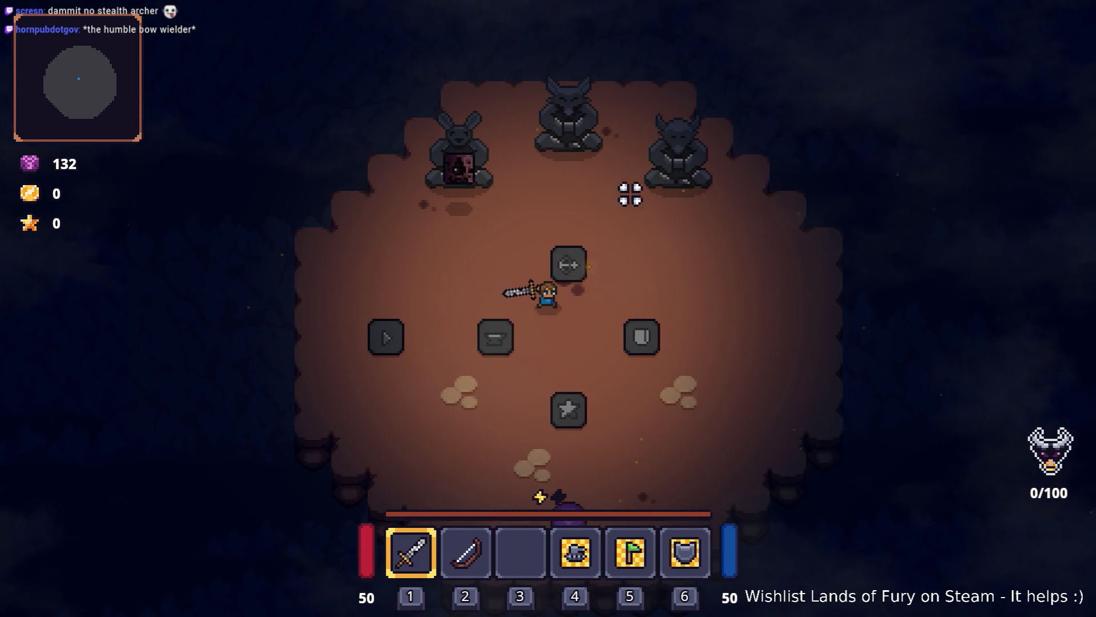
# - Attack with the sword near the statues, then bring Visual Studio Code to the front
pyautogui.press('w')
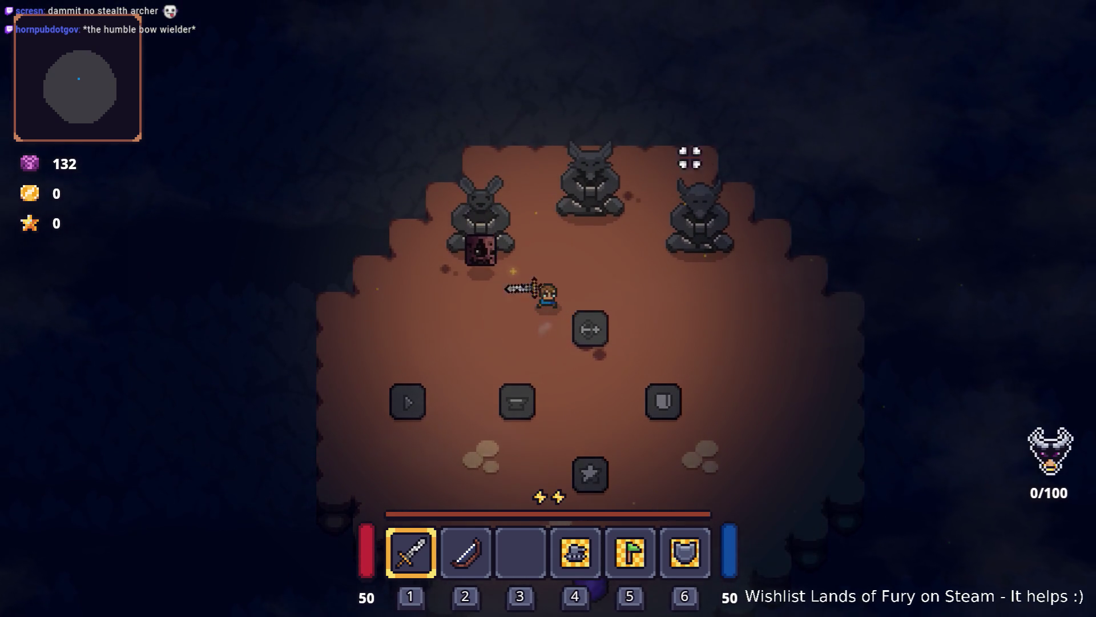
pyautogui.click(594, 240)
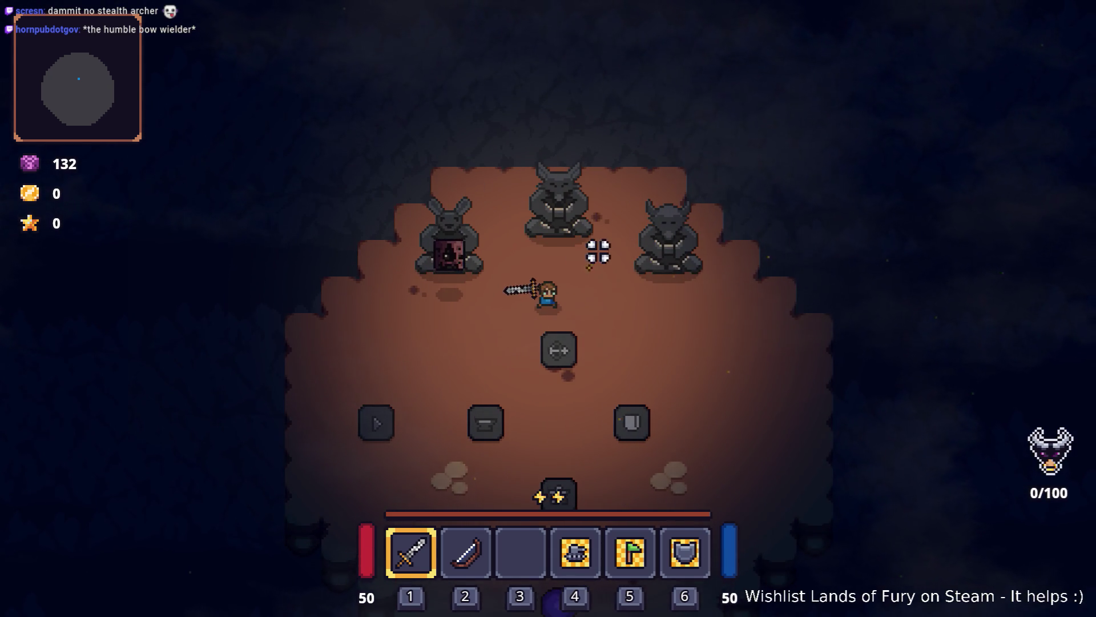
pyautogui.press('w')
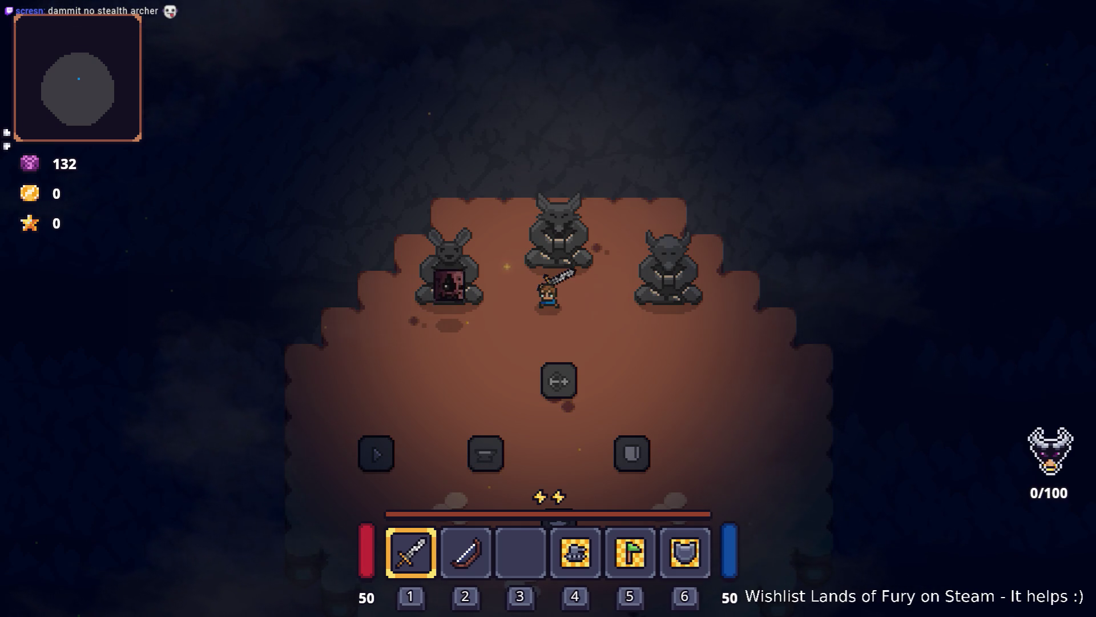
pyautogui.click(518, 367)
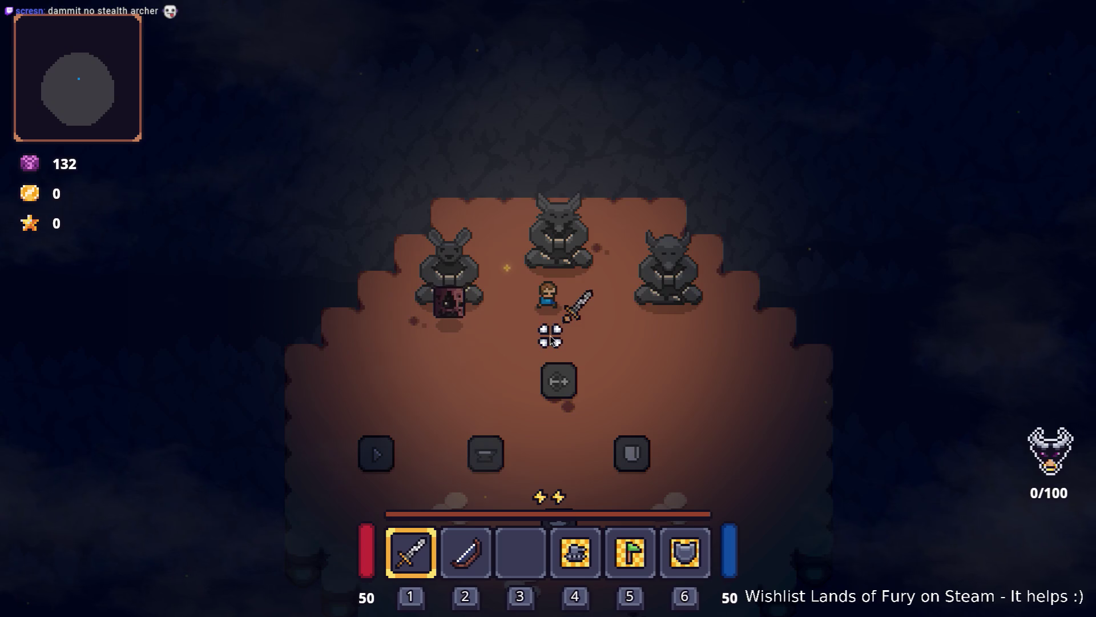
pyautogui.hotkey('alt', 'Tab')
pyautogui.click(638, 319)
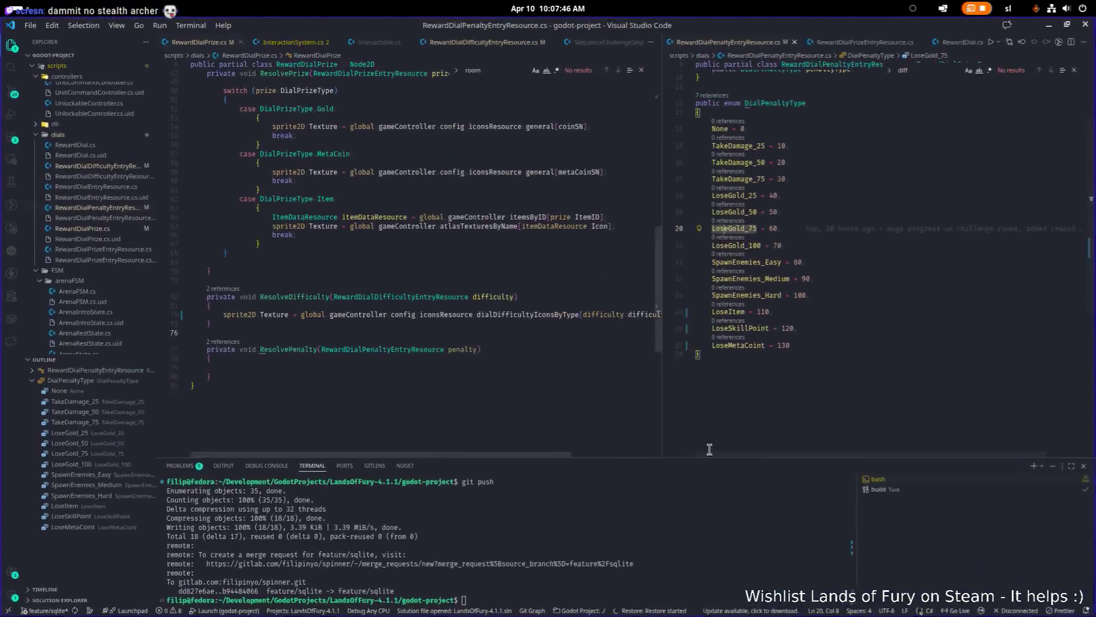
# - Rename the enum value LoseMetaCoint to LoseMetaCoin and save RewardDialPrize.cs
pyautogui.click(752, 347)
pyautogui.press('F2')
pyautogui.press('Return')
pyautogui.hotkey('ctrl', 's')
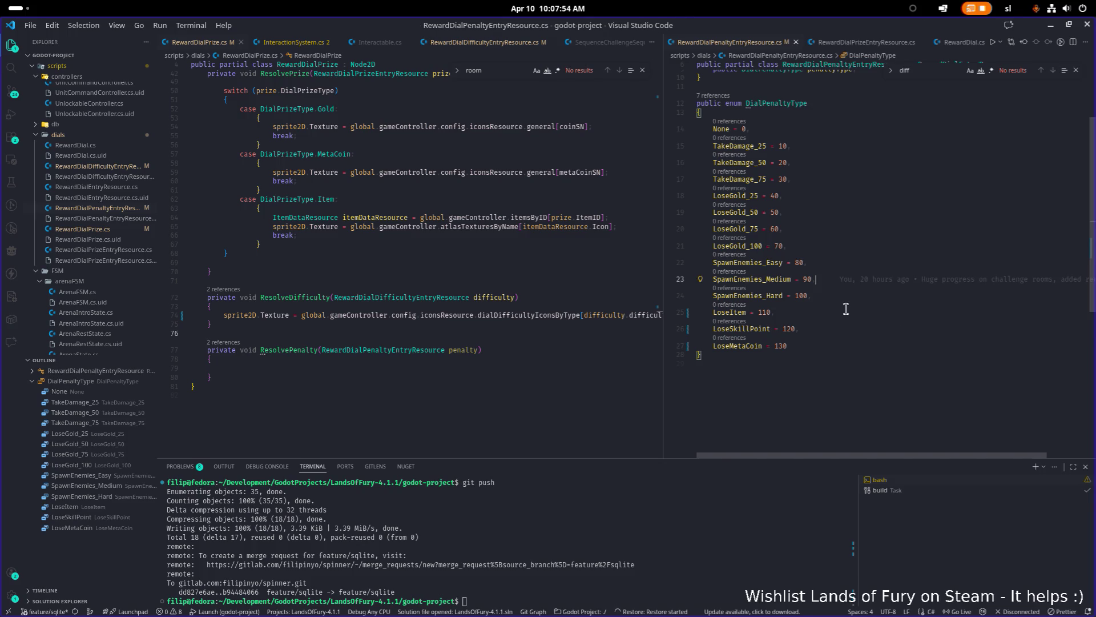
# - Look over the code, then minimize the editor and swing the sword in the game
pyautogui.click(751, 334)
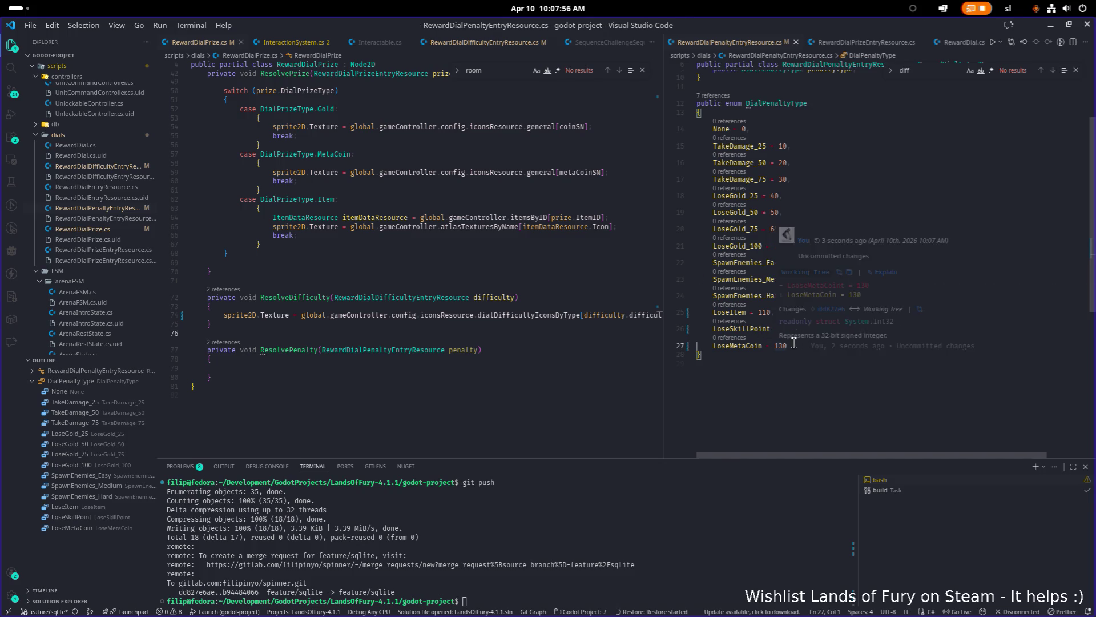
pyautogui.click(907, 365)
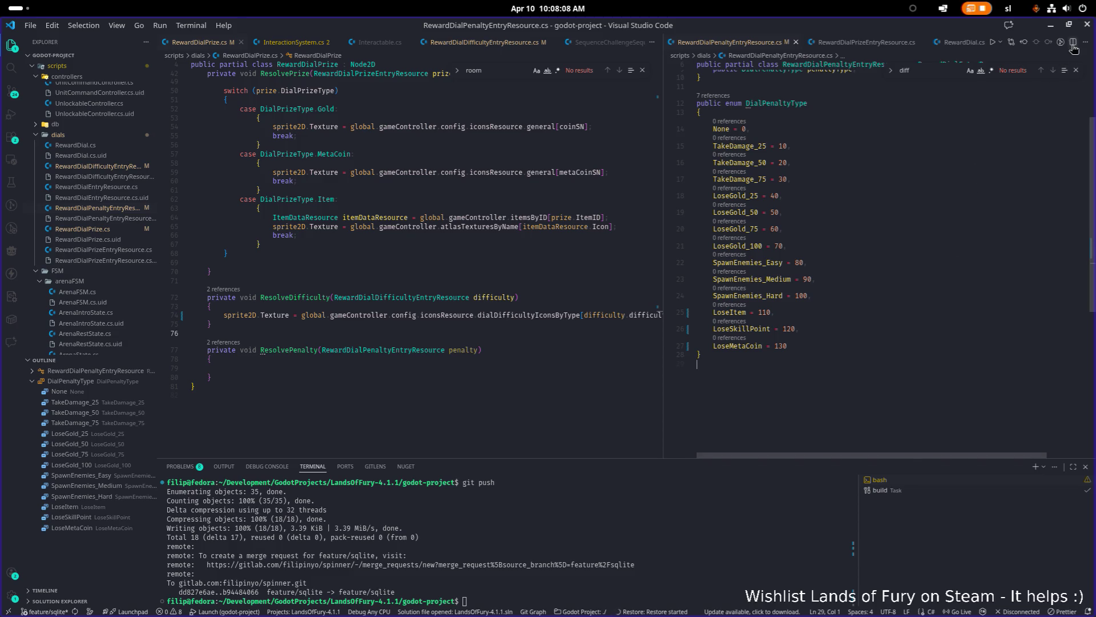
pyautogui.scroll(1, 984, 182)
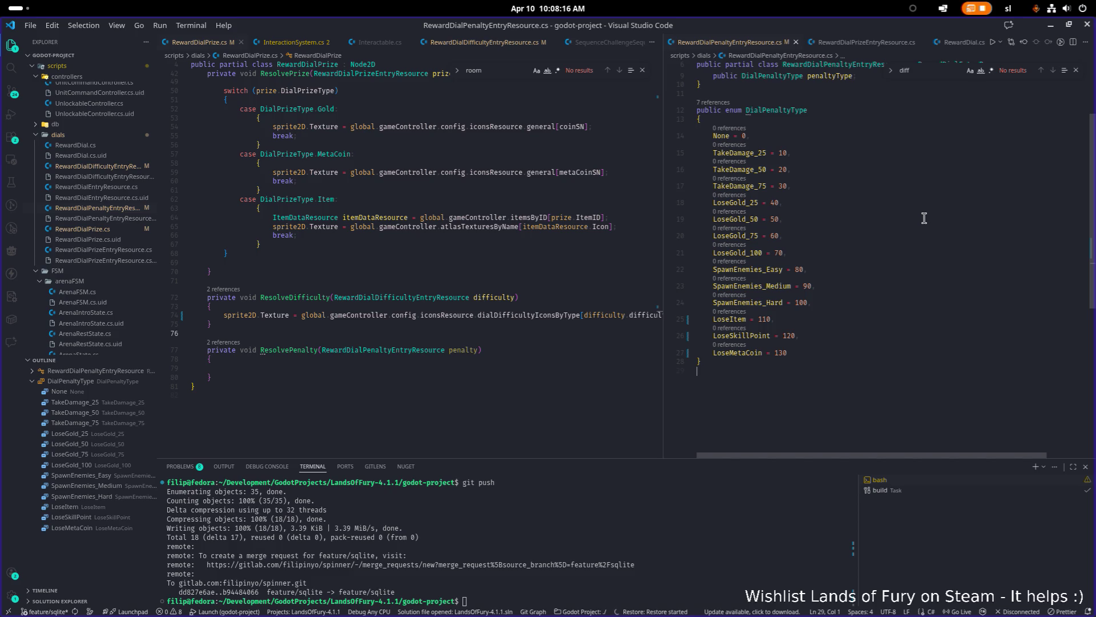
pyautogui.click(935, 238)
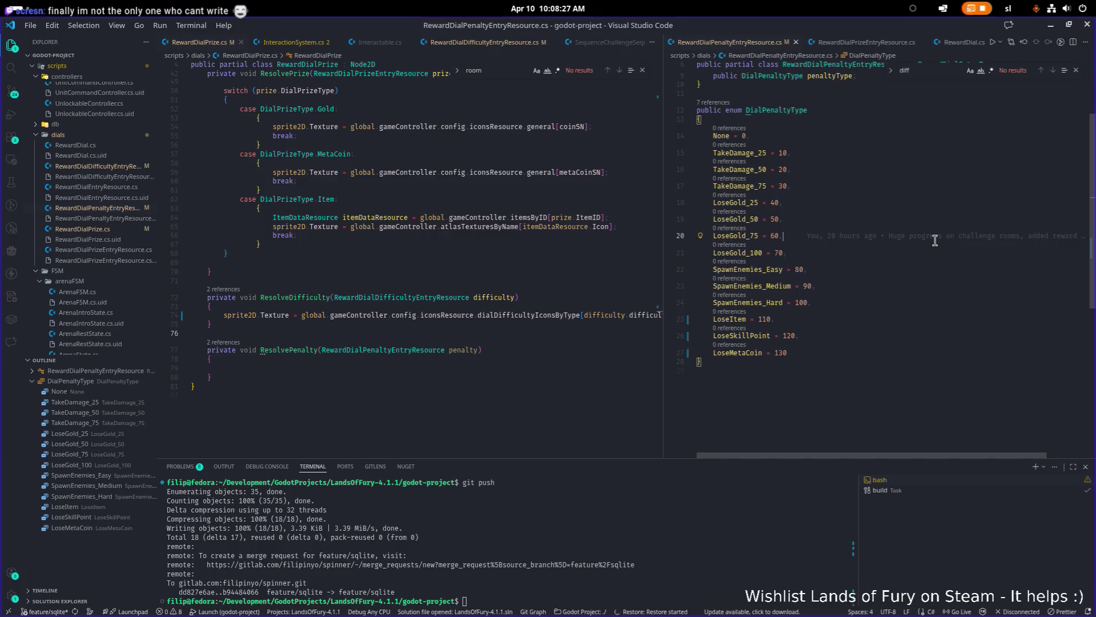
pyautogui.click(1052, 27)
pyautogui.click(742, 286)
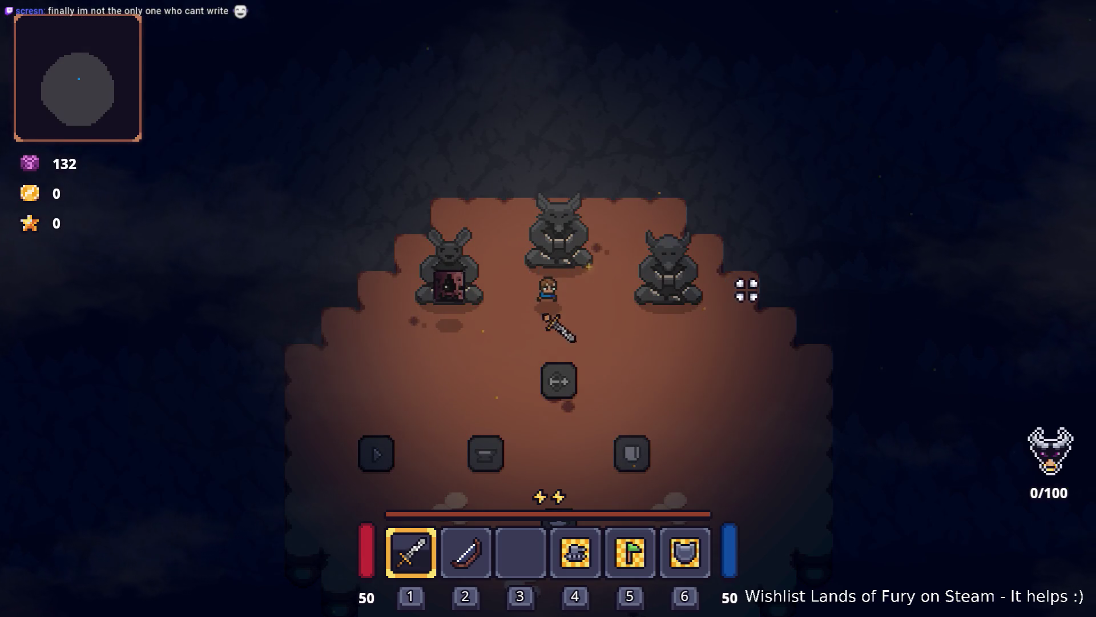
# - Walk the hero around the arena, then quit the game to desktop from the pause menu
pyautogui.press('s')
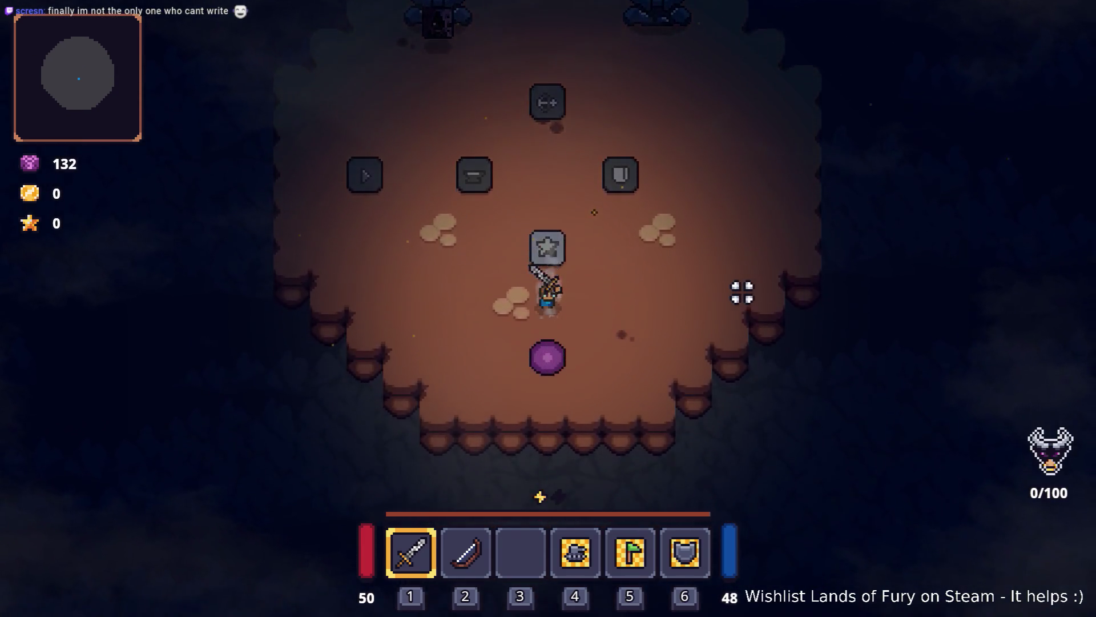
pyautogui.press('a')
pyautogui.press('w')
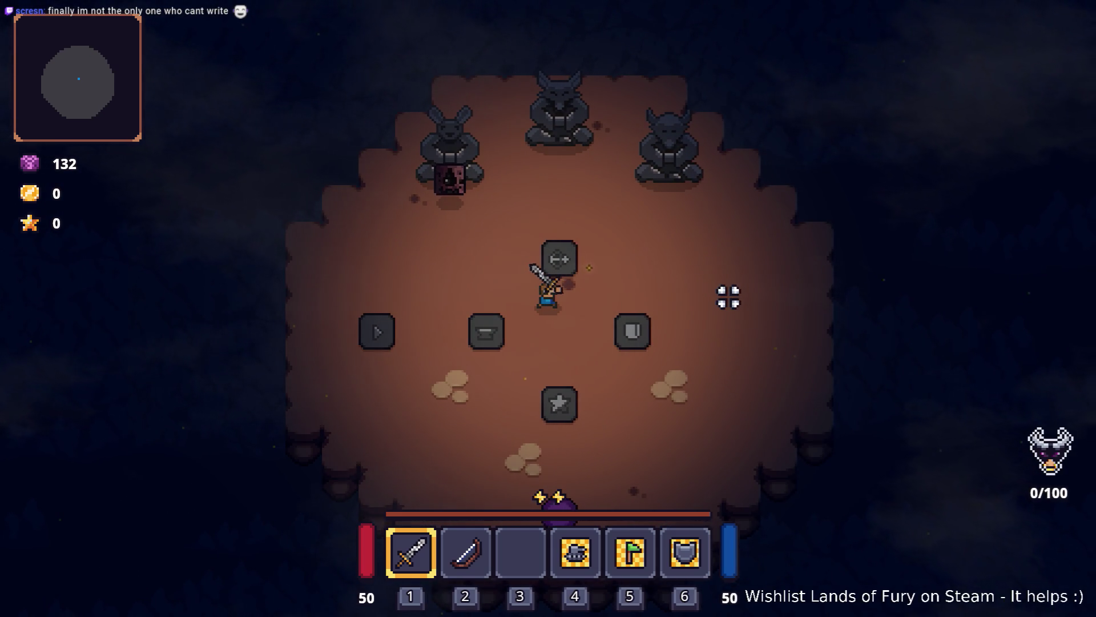
pyautogui.press('Escape')
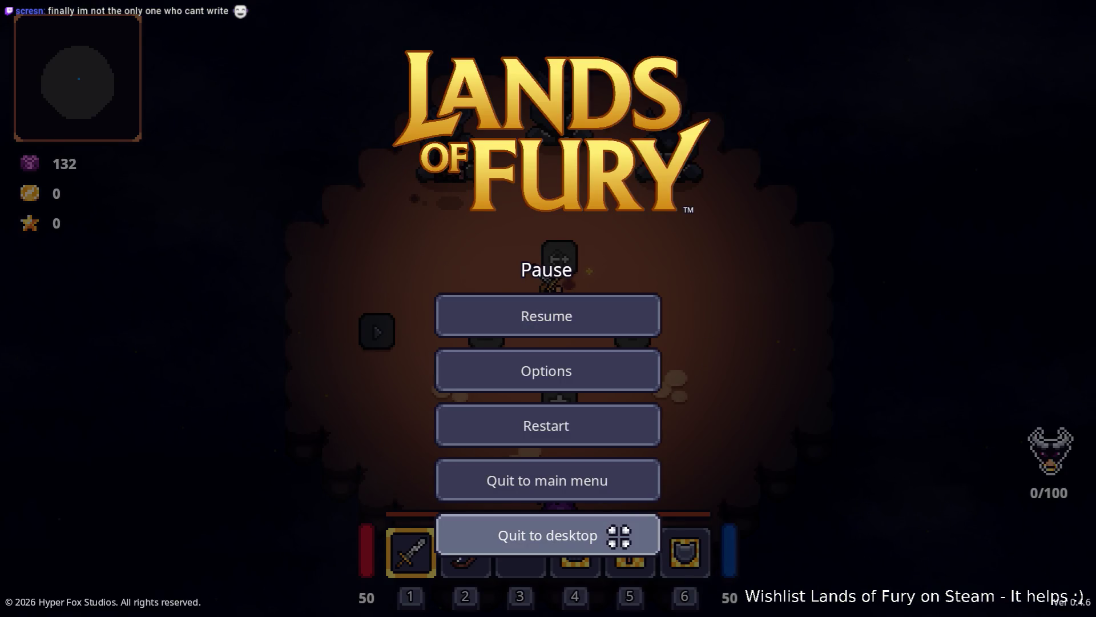
pyautogui.click(618, 533)
pyautogui.hotkey('alt', 'Tab')
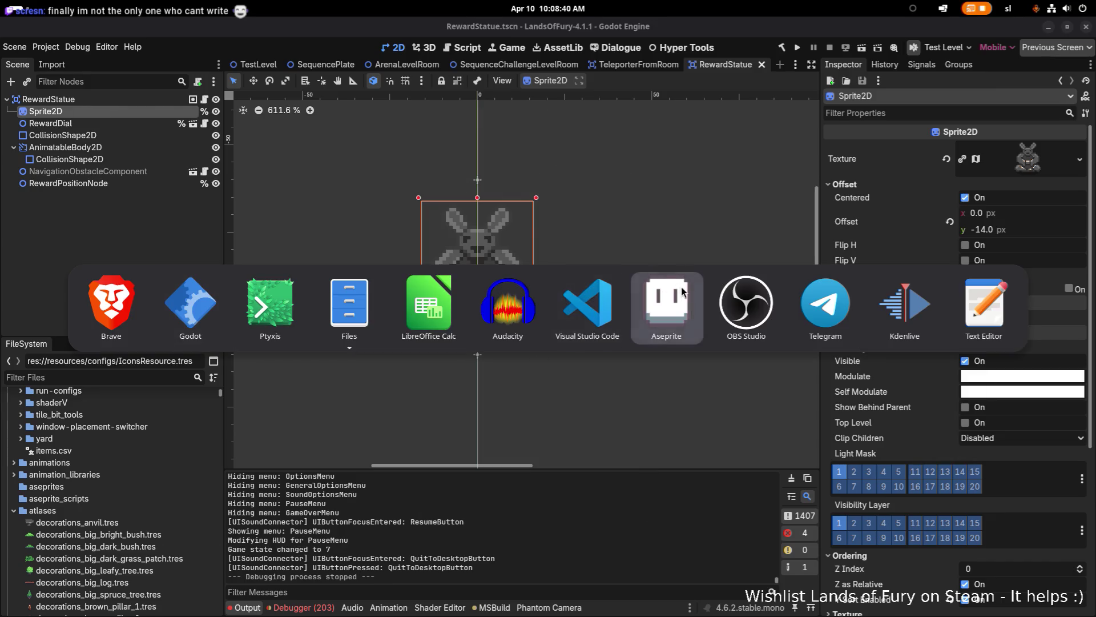
# - In Aseprite, select the purple mana orb and copy it one tile to the right
pyautogui.click(665, 291)
pyautogui.scroll(2, 587, 313)
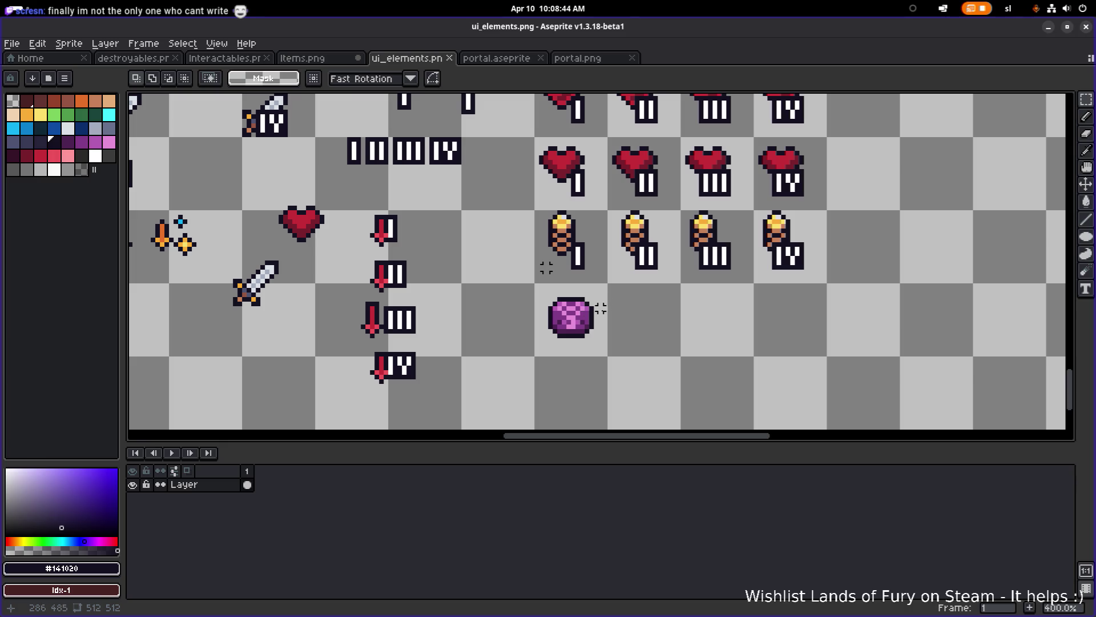
pyautogui.moveTo(532, 363); pyautogui.dragTo(619, 290)
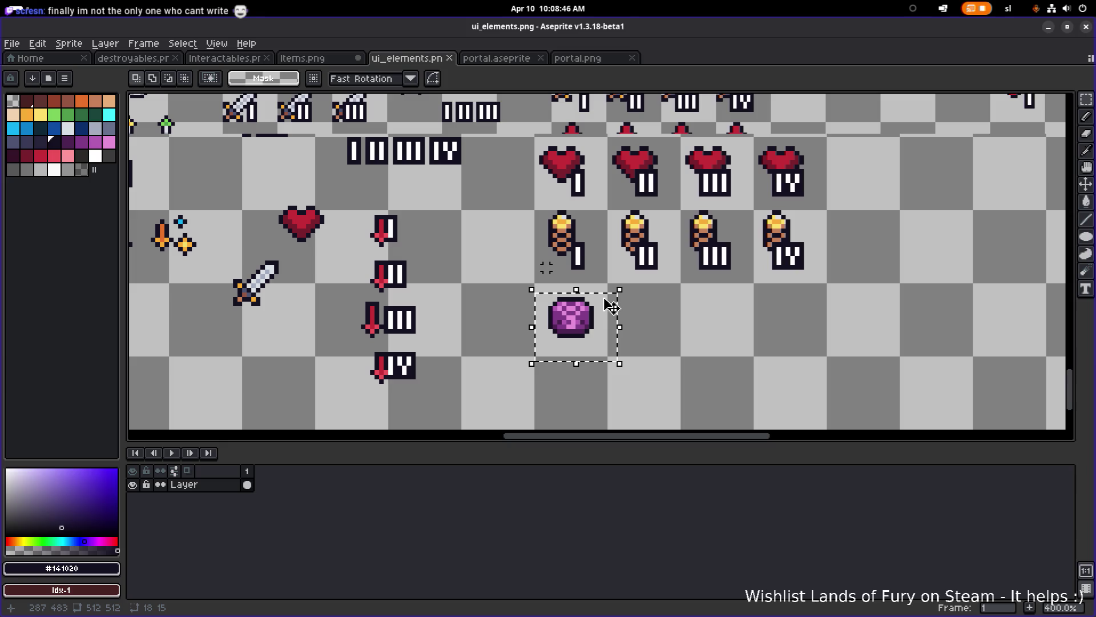
pyautogui.click(611, 307)
pyautogui.scroll(1, 612, 306)
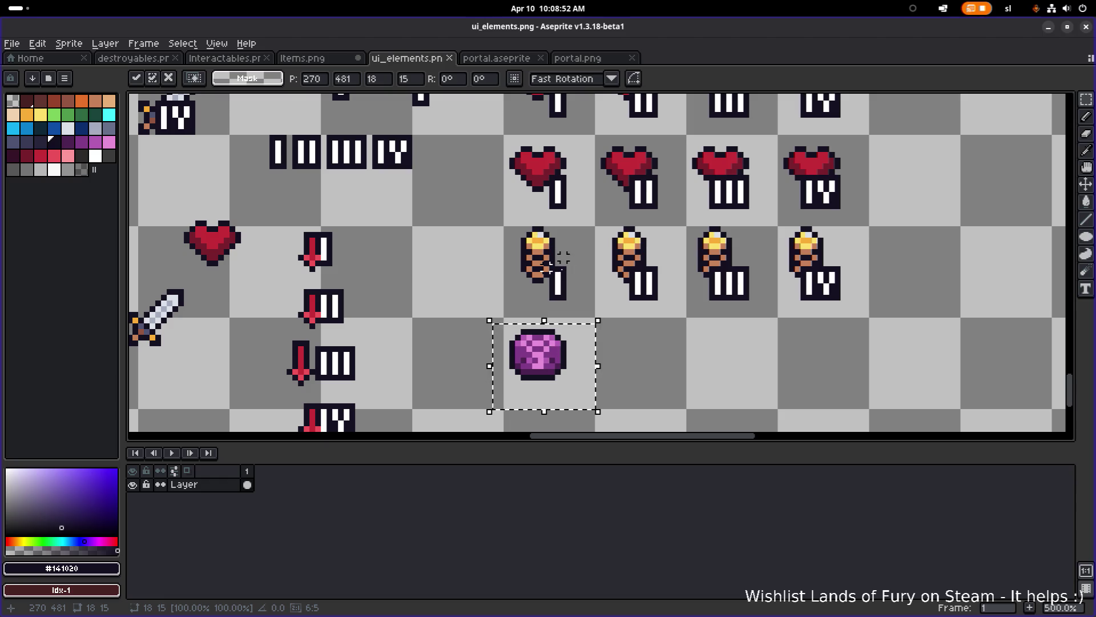
pyautogui.scroll(-3, 560, 337)
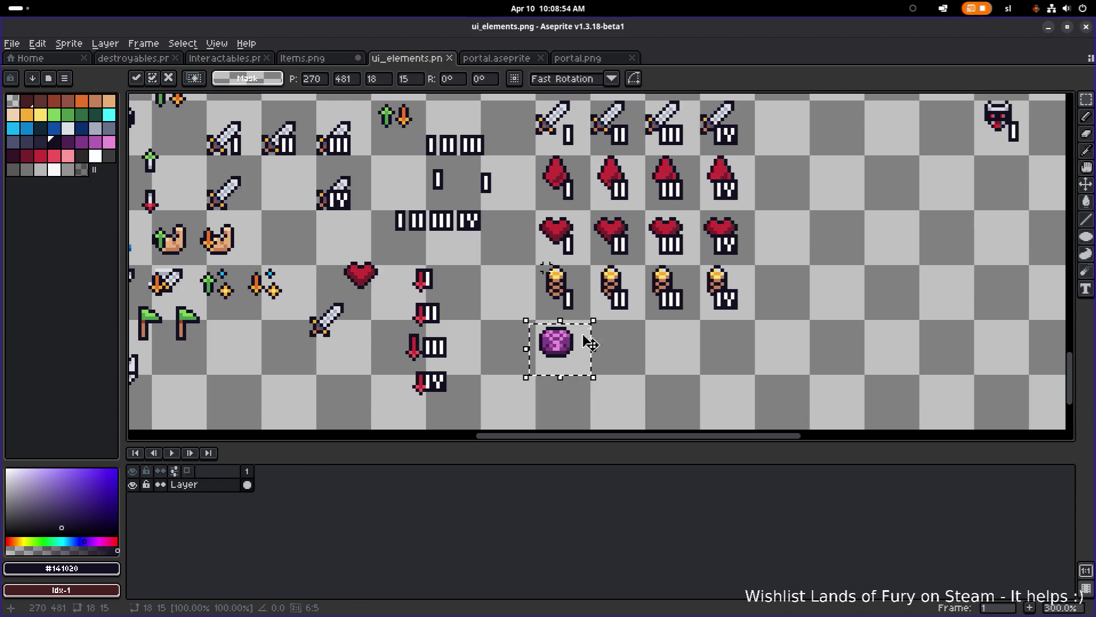
pyautogui.scroll(5, 597, 322)
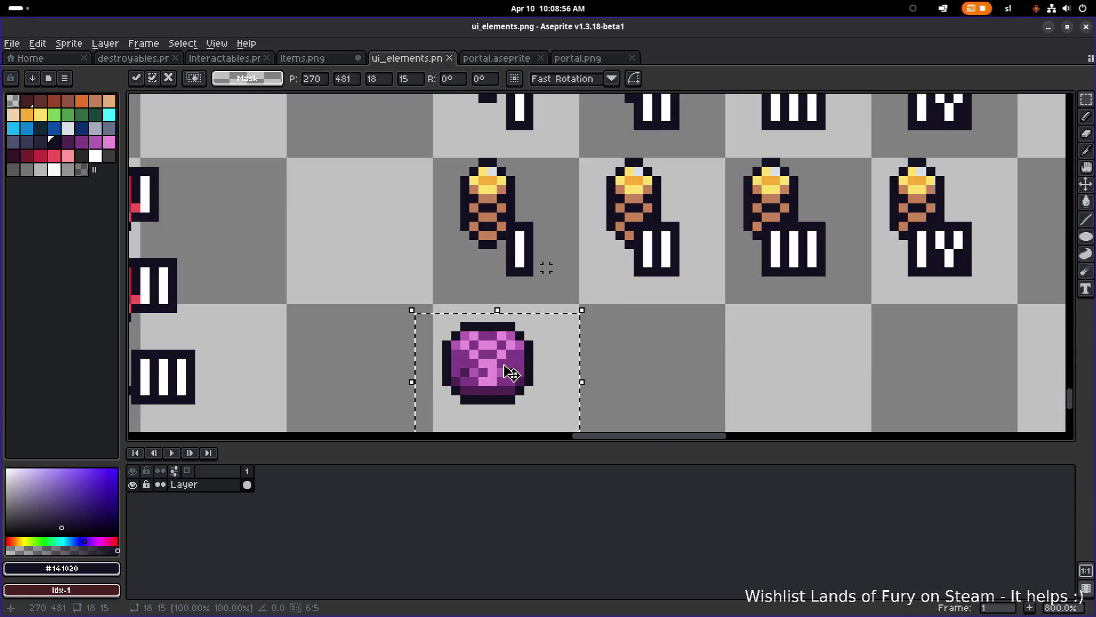
pyautogui.scroll(-1, 553, 360)
pyautogui.moveTo(576, 305)
pyautogui.mouseDown()
pyautogui.moveTo(699, 304)
pyautogui.moveTo(689, 306)
pyautogui.mouseUp()
# - Nudge the orb copy one pixel left, copy it a tile further right, and deselect
pyautogui.moveTo(822, 289); pyautogui.dragTo(665, 385)
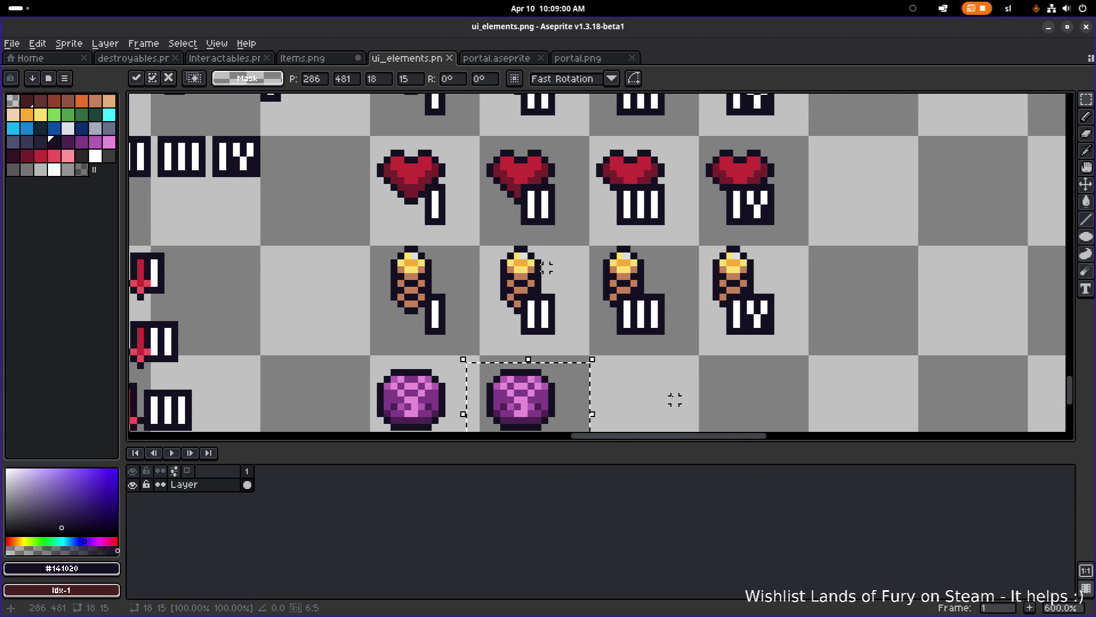
pyautogui.scroll(-1, 651, 324)
pyautogui.moveTo(652, 323); pyautogui.dragTo(664, 283)
pyautogui.moveTo(577, 336); pyautogui.dragTo(755, 333)
pyautogui.click(845, 247)
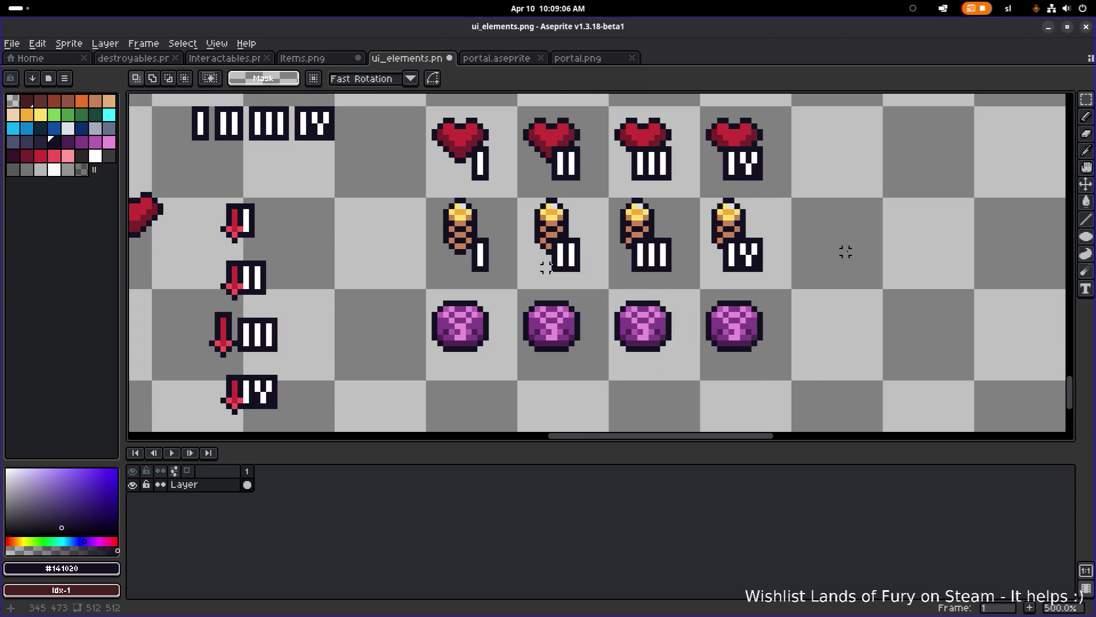
# - Move the I–IV numerals up into the row above the swords
pyautogui.scroll(-3, 845, 248)
pyautogui.scroll(2, 657, 308)
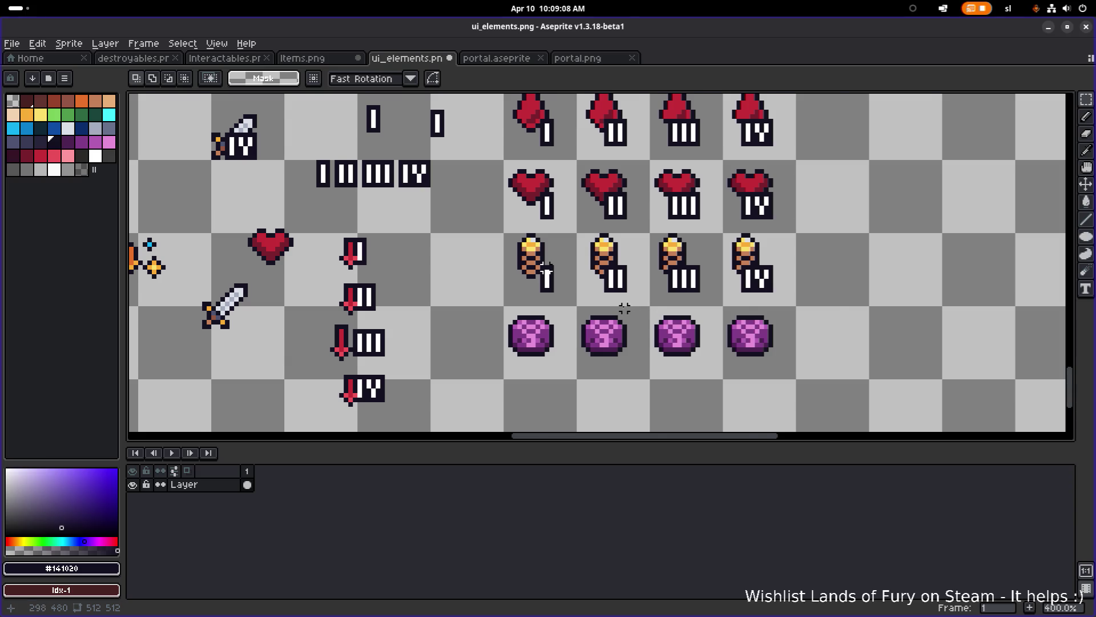
pyautogui.scroll(1, 625, 308)
pyautogui.scroll(-1, 546, 268)
pyautogui.moveTo(503, 274); pyautogui.dragTo(397, 264)
pyautogui.scroll(-1, 396, 324)
pyautogui.moveTo(291, 327)
pyautogui.mouseDown()
pyautogui.moveTo(402, 289)
pyautogui.moveTo(399, 302)
pyautogui.moveTo(558, 165)
pyautogui.mouseUp()
pyautogui.scroll(2, 558, 164)
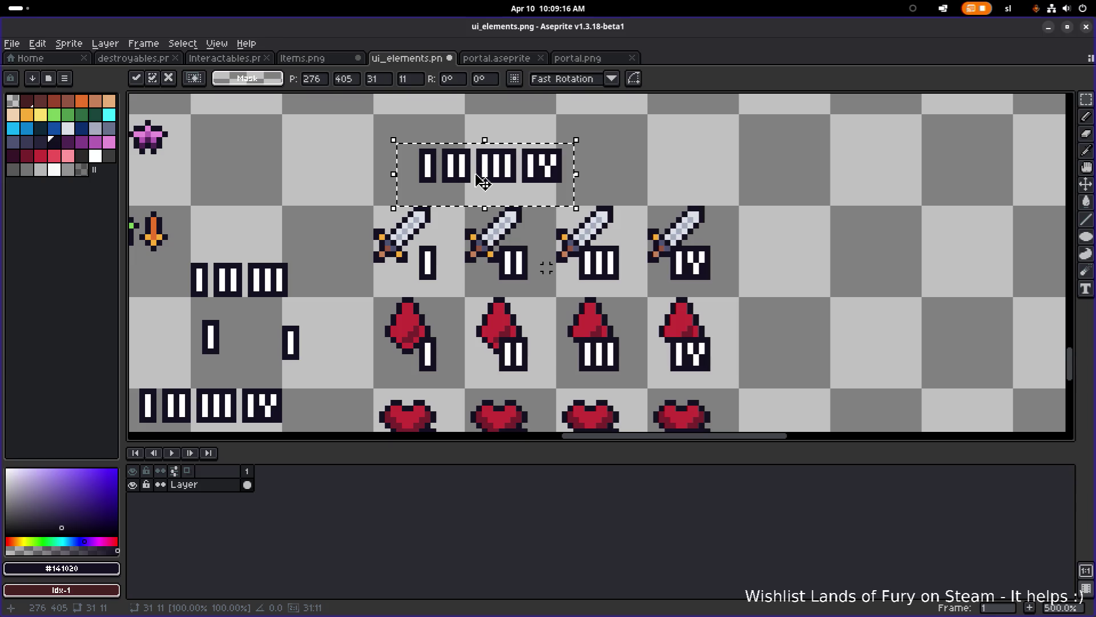
pyautogui.click(626, 162)
# - Shift numerals II–IV, then III–IV, right so each lines up with a sword column
pyautogui.moveTo(607, 181); pyautogui.dragTo(439, 135)
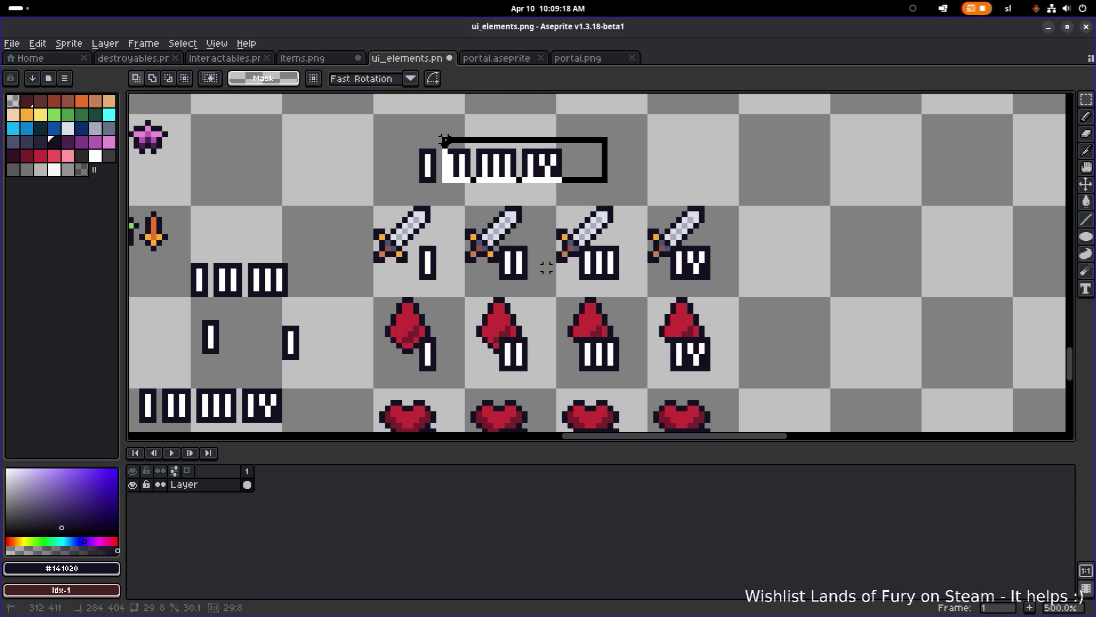
pyautogui.moveTo(483, 165); pyautogui.dragTo(540, 165)
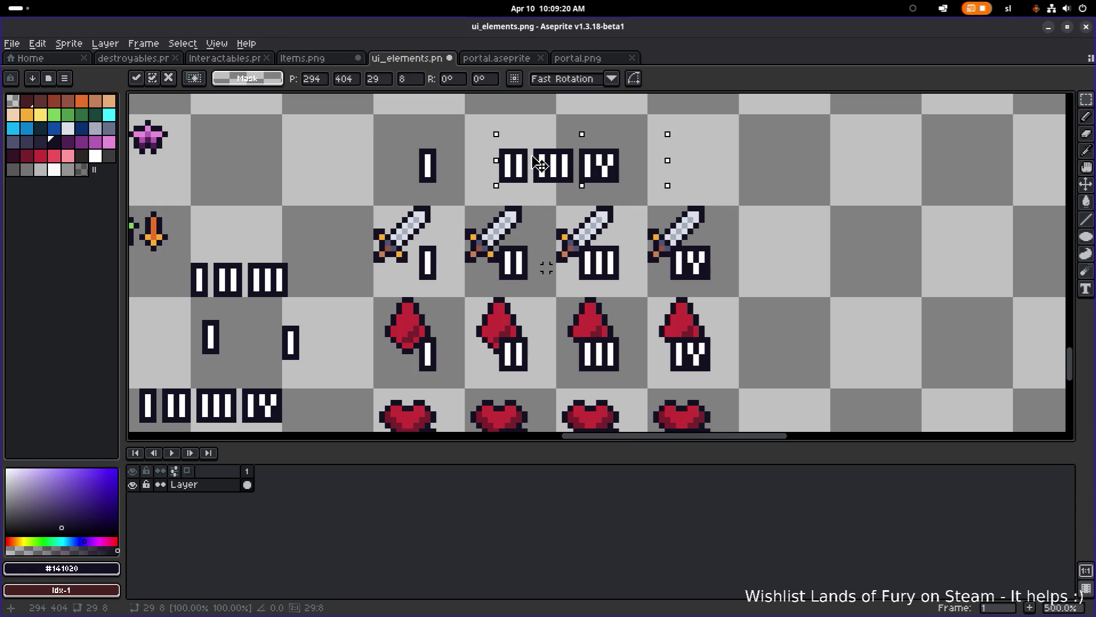
pyautogui.click(717, 134)
pyautogui.moveTo(711, 120)
pyautogui.mouseDown()
pyautogui.moveTo(521, 196)
pyautogui.moveTo(609, 166)
pyautogui.moveTo(565, 188)
pyautogui.moveTo(539, 220)
pyautogui.moveTo(606, 211)
pyautogui.mouseUp()
pyautogui.scroll(-2, 668, 140)
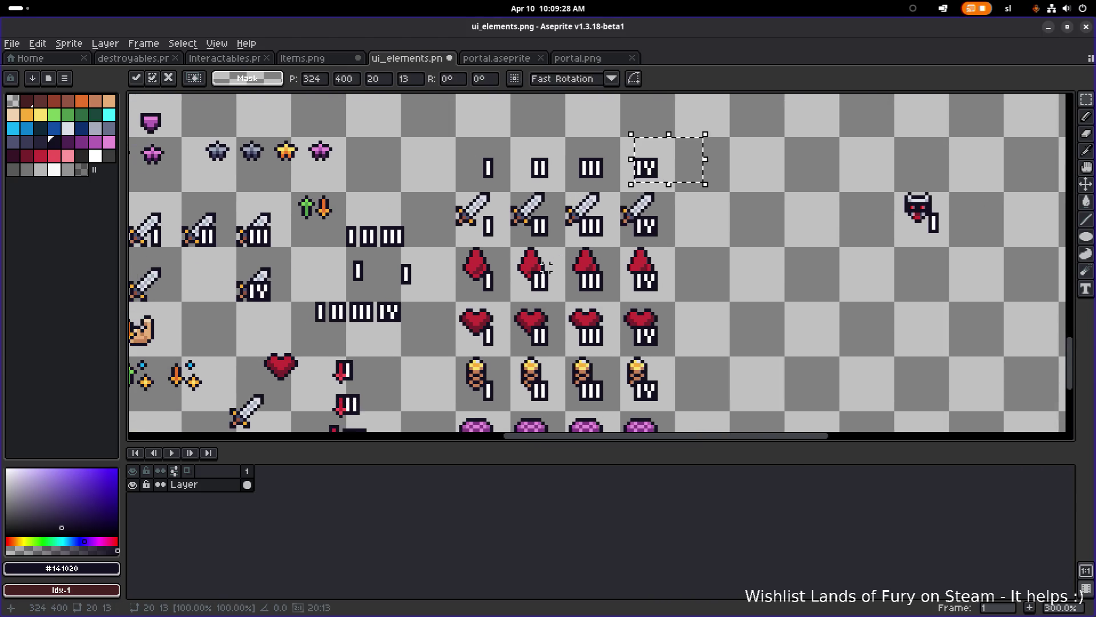
pyautogui.click(459, 132)
# - Lower the I–IV numeral row a few pixels and deselect it
pyautogui.scroll(1, 483, 257)
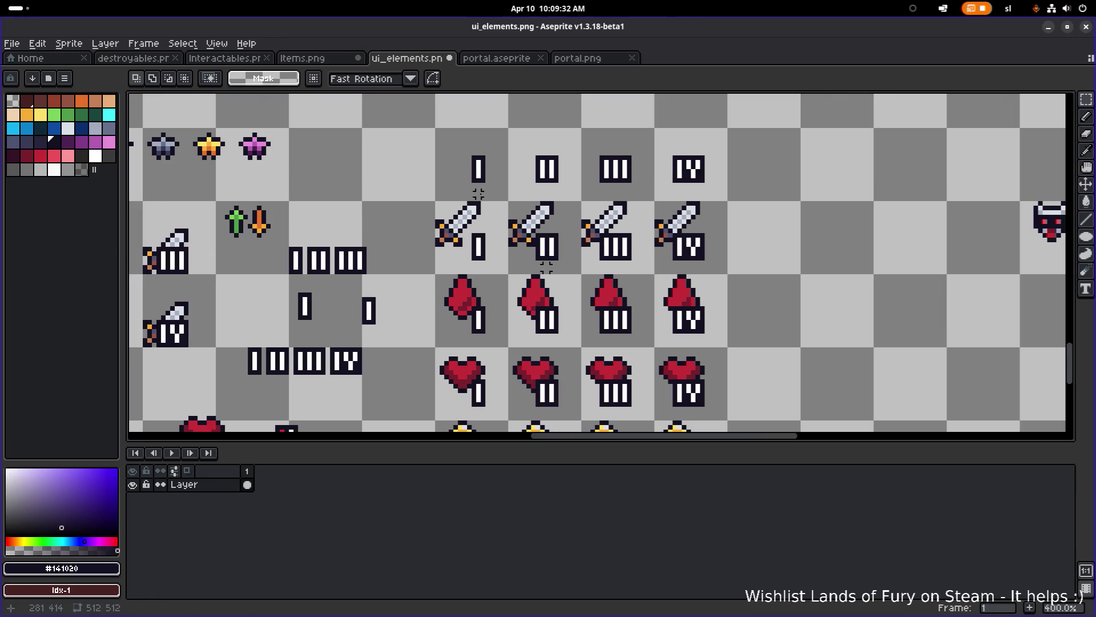
pyautogui.moveTo(442, 125)
pyautogui.mouseDown()
pyautogui.moveTo(765, 183)
pyautogui.moveTo(704, 183)
pyautogui.mouseUp()
pyautogui.click(802, 167)
pyautogui.moveTo(802, 167)
pyautogui.mouseDown()
pyautogui.moveTo(599, 179)
pyautogui.moveTo(724, 239)
pyautogui.mouseUp()
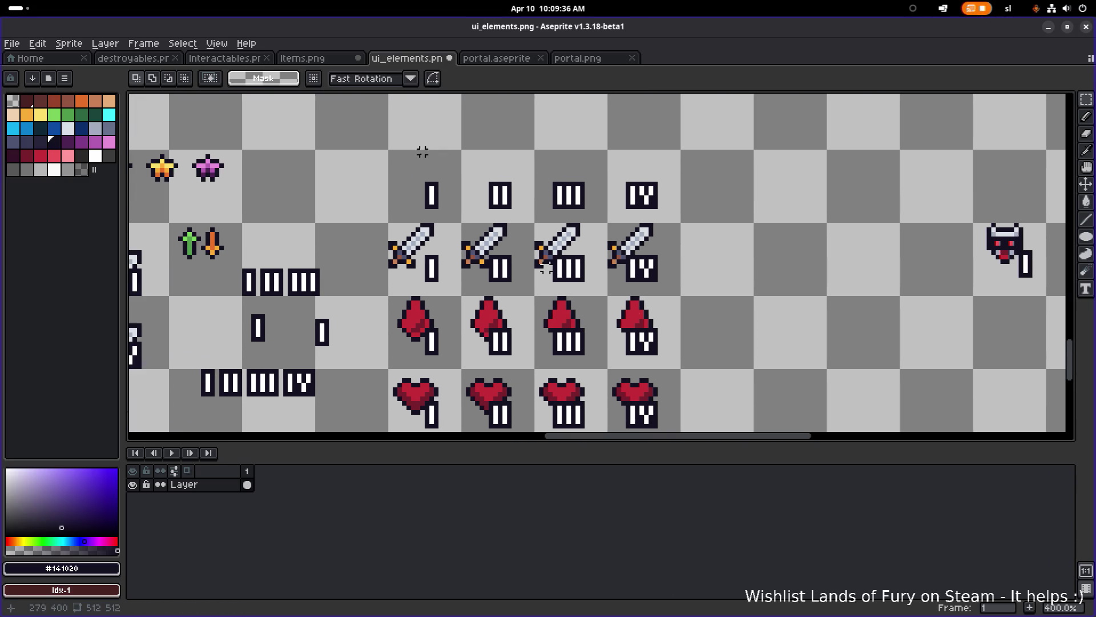
pyautogui.moveTo(390, 152); pyautogui.dragTo(694, 214)
pyautogui.scroll(-2, 695, 215)
pyautogui.moveTo(669, 297)
pyautogui.mouseDown()
pyautogui.moveTo(622, 198)
pyautogui.moveTo(631, 230)
pyautogui.mouseUp()
pyautogui.scroll(1, 618, 151)
pyautogui.click(740, 145)
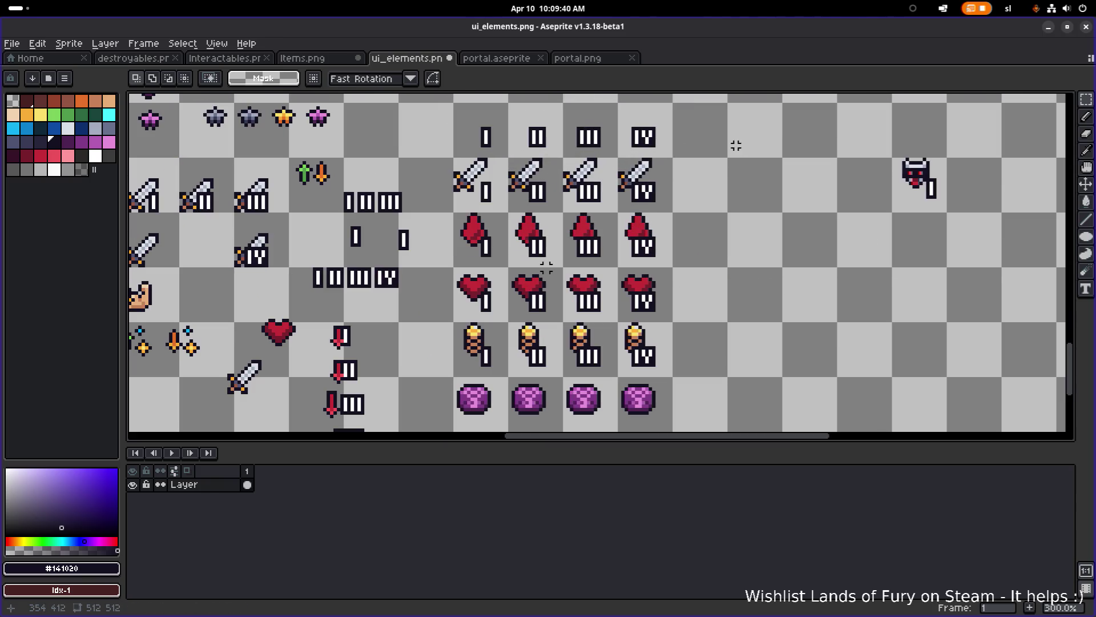
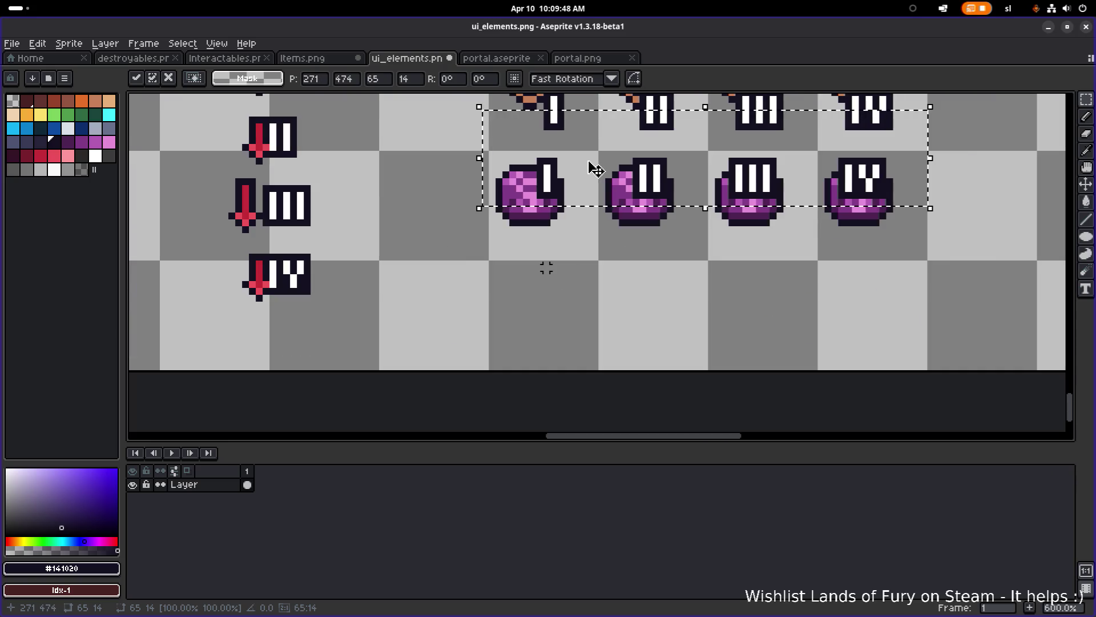
# - Nudge the floating I–IV numerals down two pixels and drop them onto the four purple icons
pyautogui.press('Down')
pyautogui.press('Down')
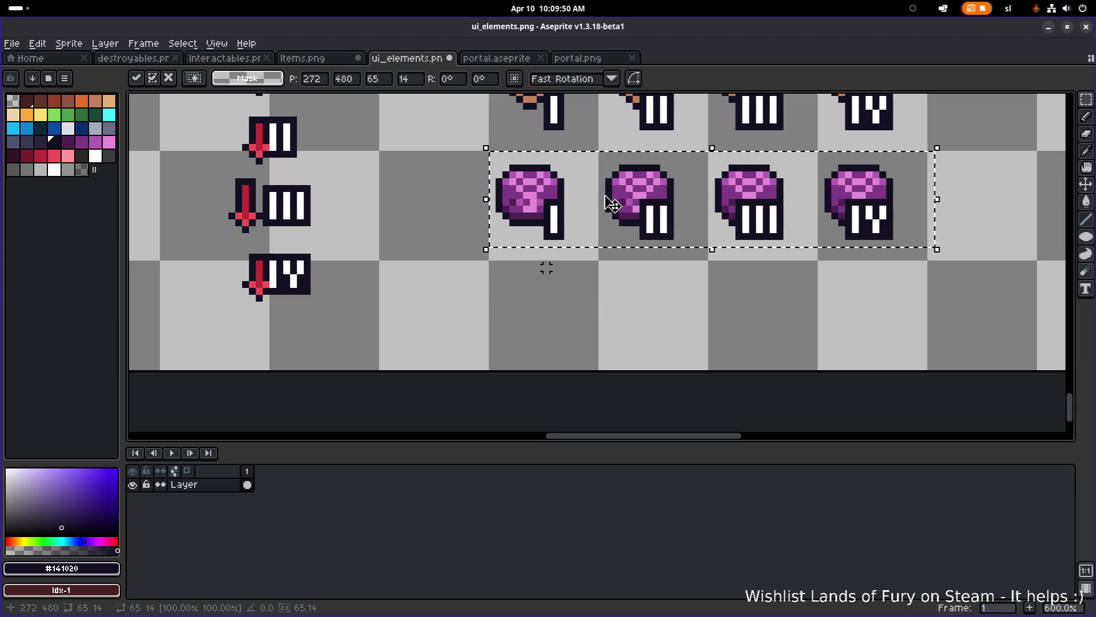
pyautogui.scroll(-2, 938, 181)
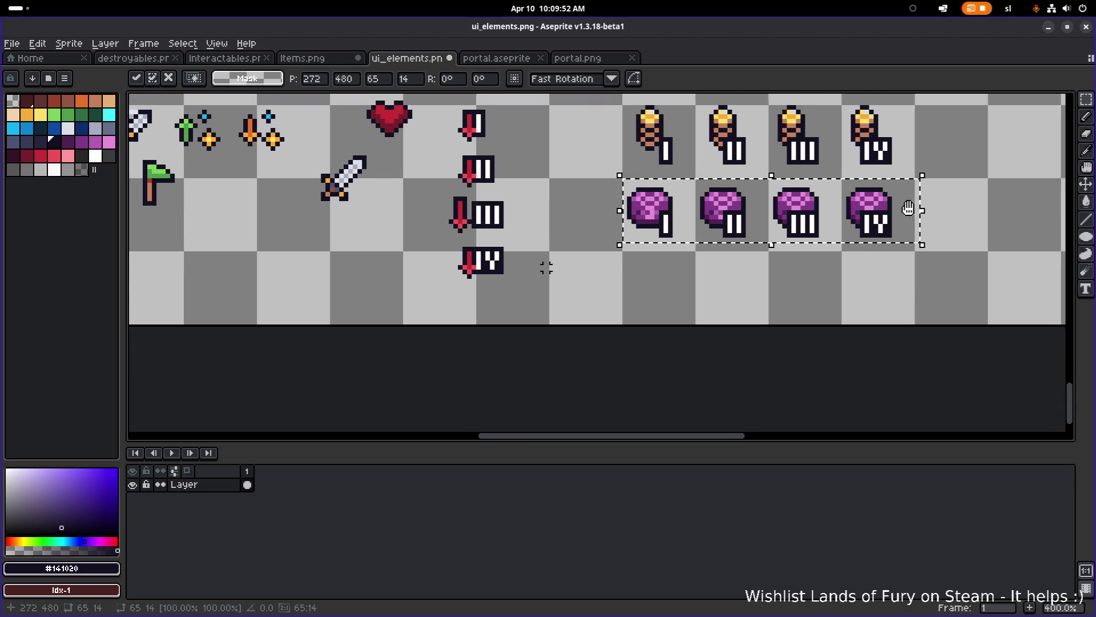
pyautogui.hotkey('ctrl', 'd')
pyautogui.scroll(-2, 546, 268)
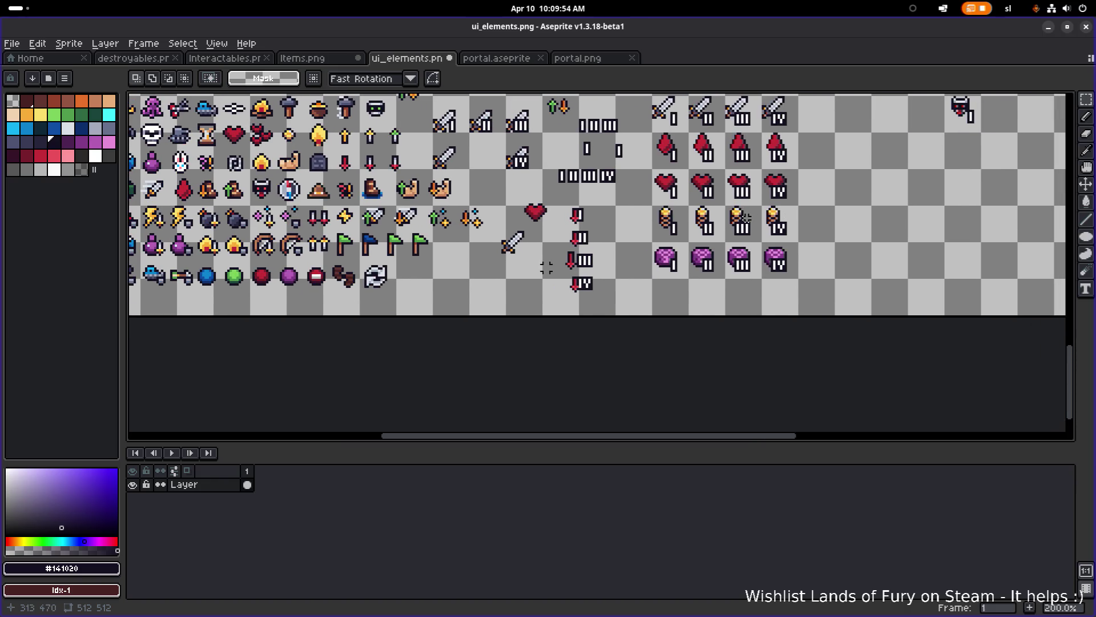
pyautogui.hscroll(5, 546, 268)
pyautogui.scroll(2, 707, 155)
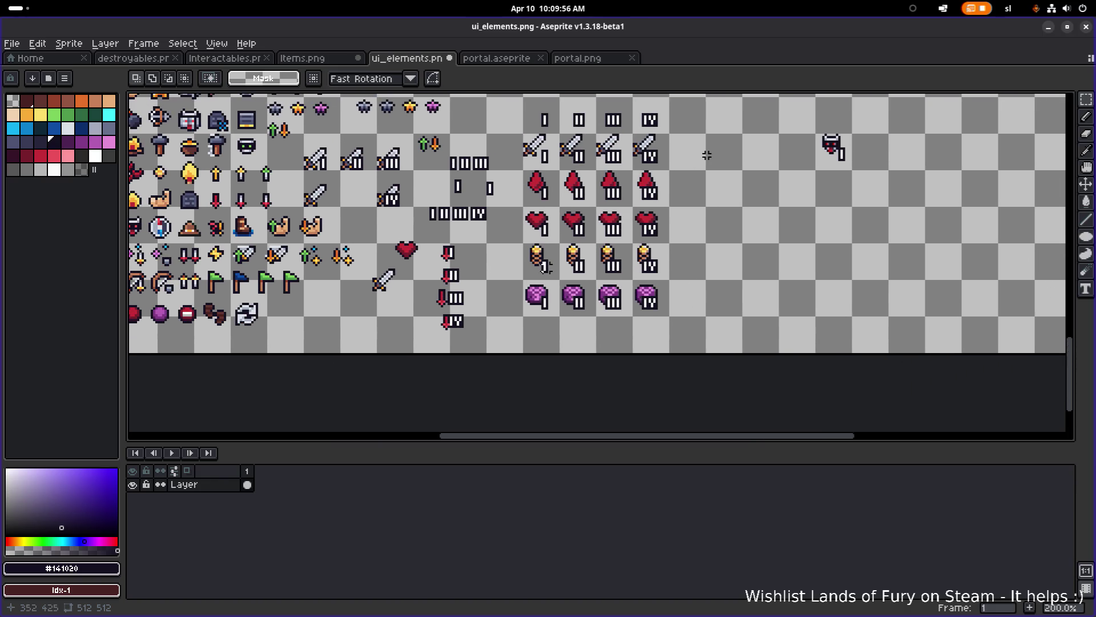
pyautogui.moveTo(690, 164); pyautogui.dragTo(642, 168)
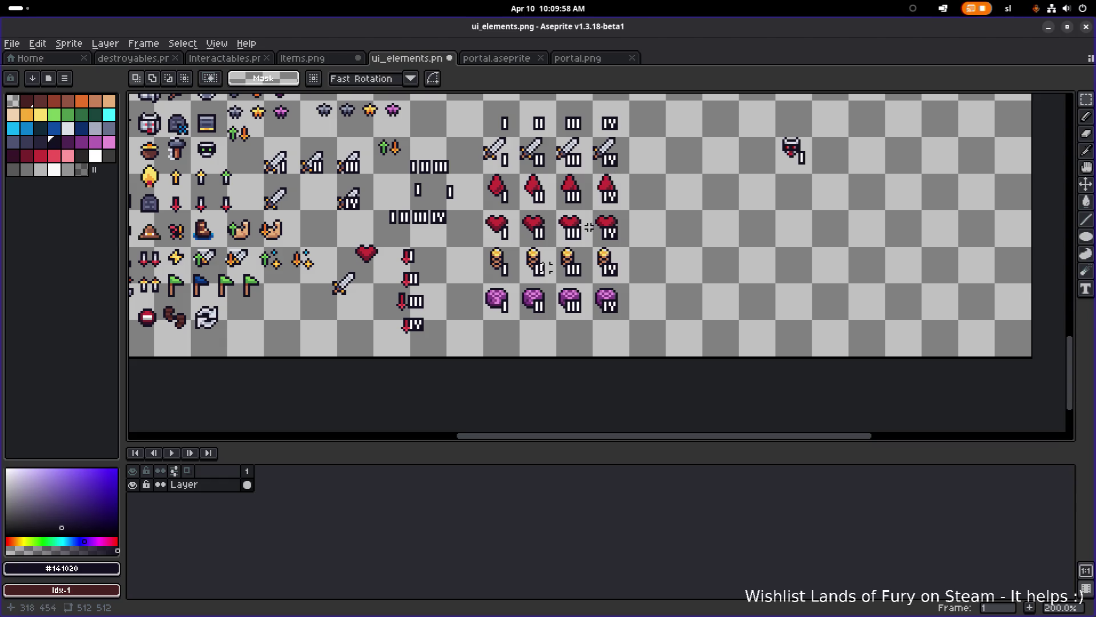
pyautogui.scroll(3, 546, 267)
pyautogui.scroll(-2, 546, 268)
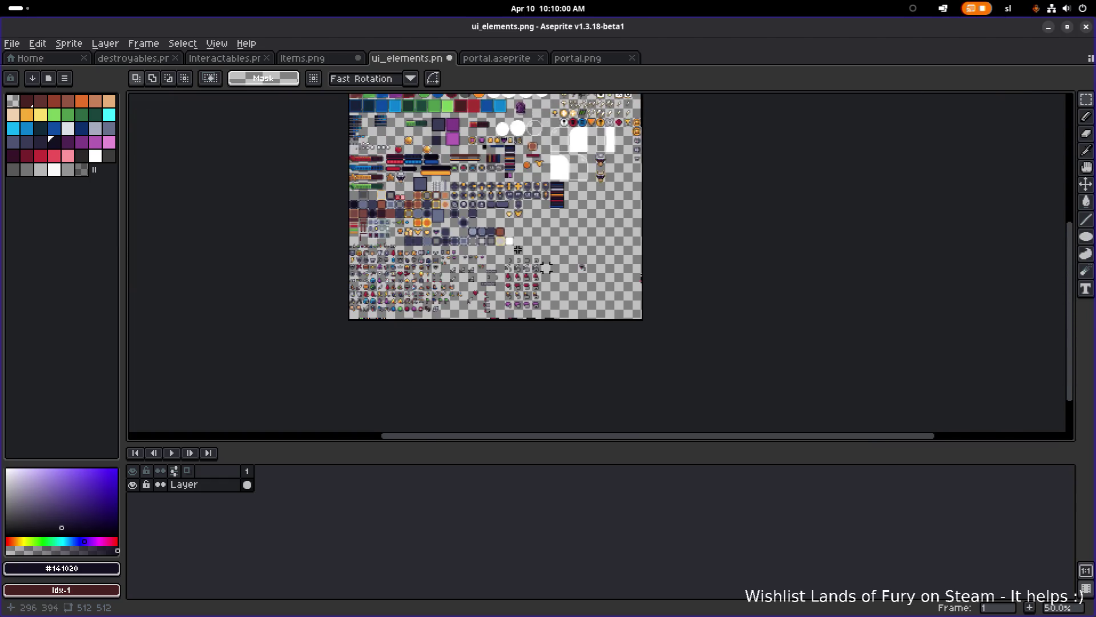
pyautogui.scroll(3, 546, 268)
pyautogui.scroll(-1, 546, 268)
# - Copy the gold coin sprite into a row of four coins beneath the purple icon row
pyautogui.moveTo(646, 341)
pyautogui.mouseDown()
pyautogui.moveTo(681, 375)
pyautogui.moveTo(546, 269)
pyautogui.moveTo(574, 394)
pyautogui.moveTo(546, 246)
pyautogui.moveTo(550, 186)
pyautogui.moveTo(582, 349)
pyautogui.mouseUp()
pyautogui.scroll(1, 546, 246)
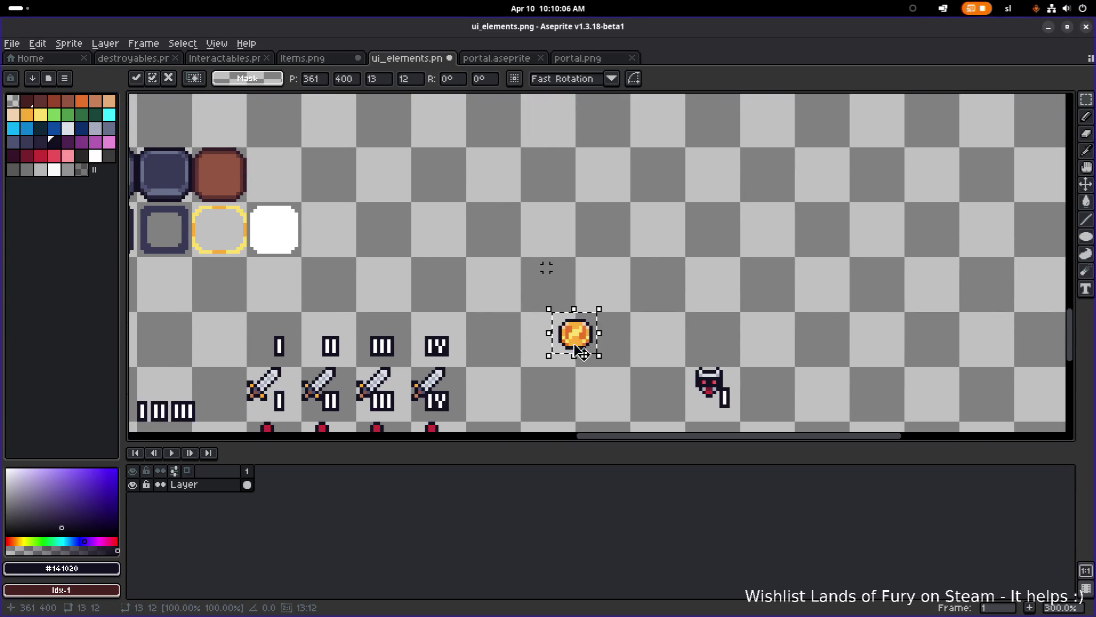
pyautogui.scroll(-3, 545, 265)
pyautogui.moveTo(596, 135); pyautogui.dragTo(579, 317)
pyautogui.moveTo(517, 336)
pyautogui.mouseDown()
pyautogui.moveTo(681, 180)
pyautogui.moveTo(443, 314)
pyautogui.moveTo(438, 292)
pyautogui.moveTo(521, 311)
pyautogui.moveTo(697, 301)
pyautogui.moveTo(710, 314)
pyautogui.mouseUp()
pyautogui.scroll(2, 451, 308)
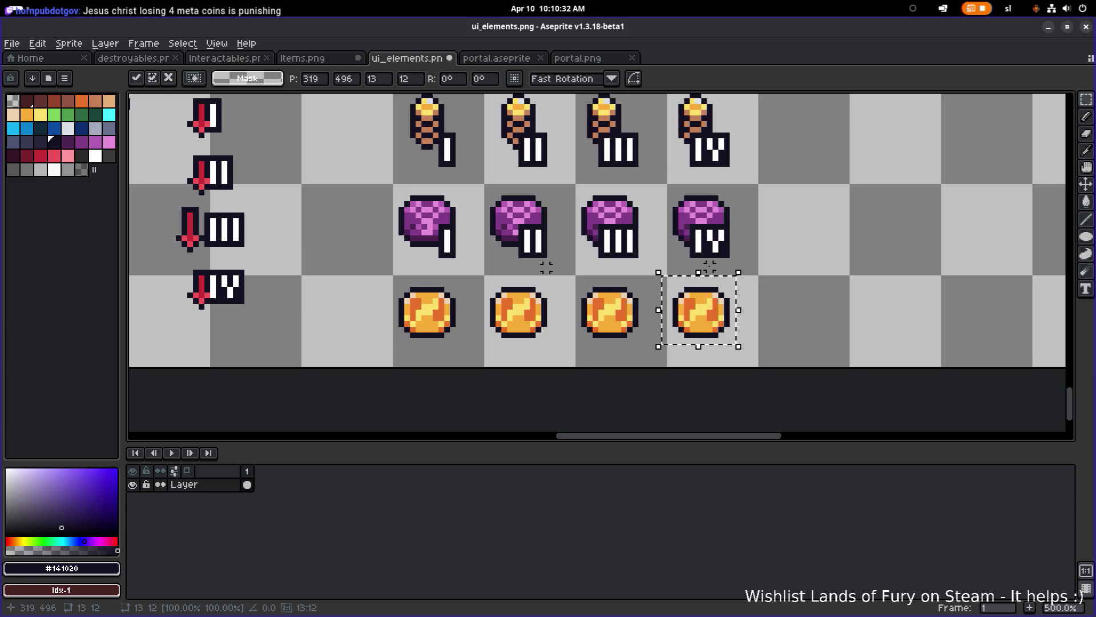
# - Select the top I–IV numeral row beside the swords
pyautogui.scroll(-3, 755, 210)
pyautogui.scroll(1, 612, 273)
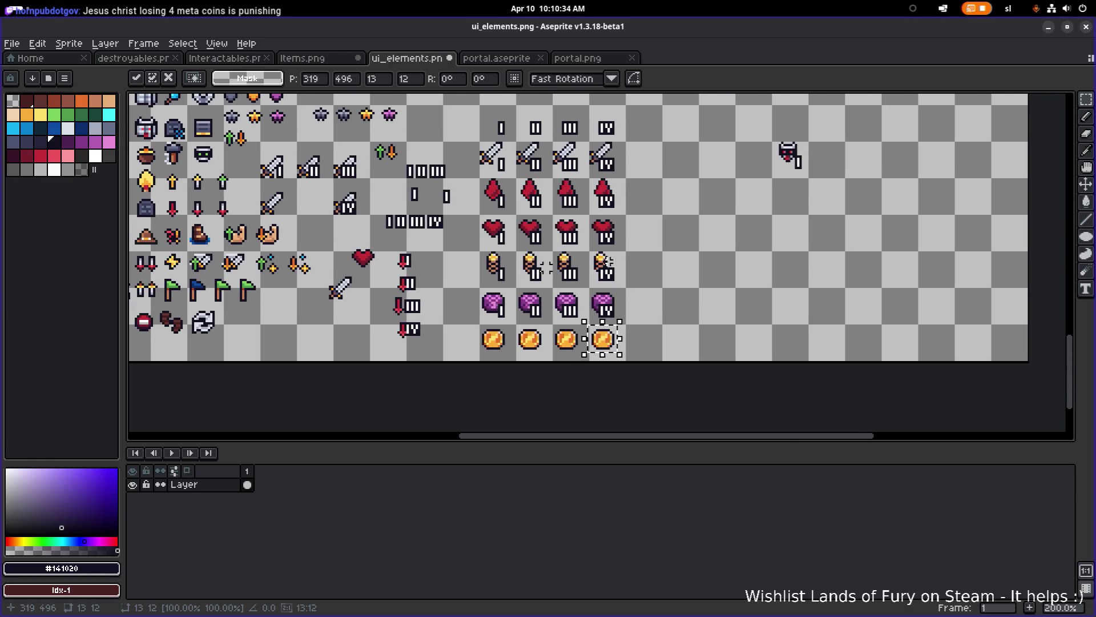
pyautogui.scroll(2, 581, 182)
pyautogui.scroll(-1, 451, 180)
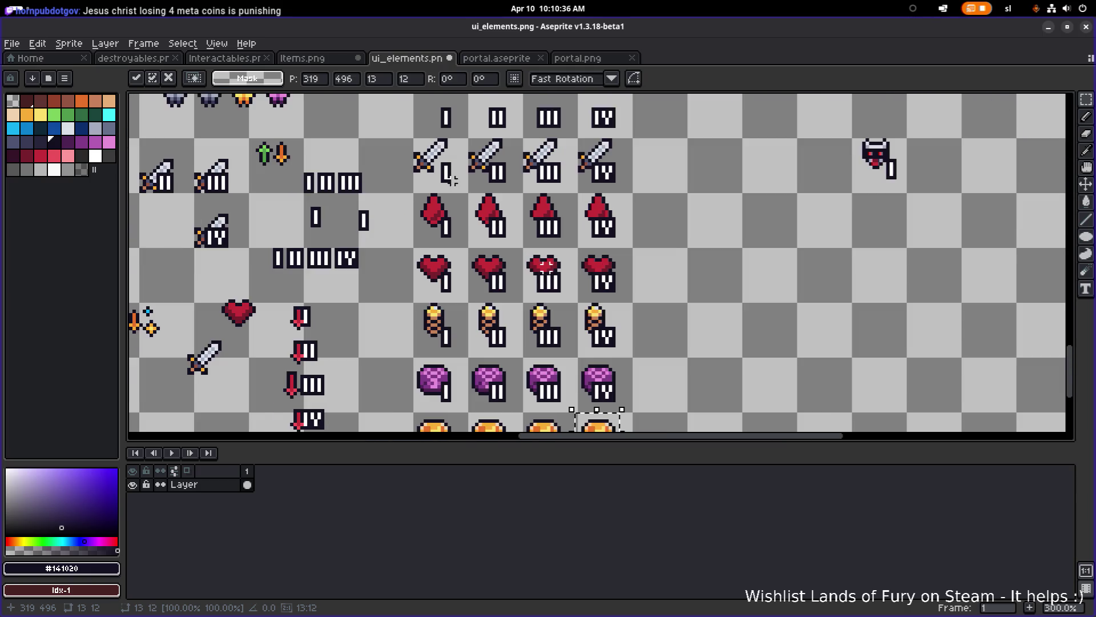
pyautogui.moveTo(421, 97); pyautogui.dragTo(631, 137)
pyautogui.scroll(-1, 632, 137)
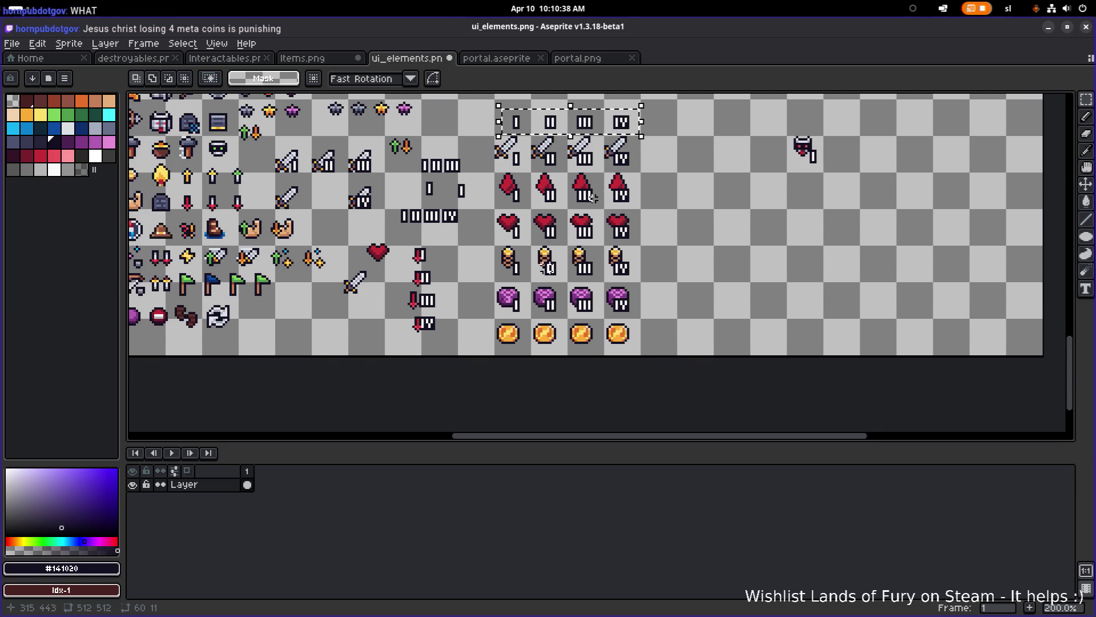
pyautogui.scroll(1, 586, 174)
pyautogui.scroll(-1, 585, 174)
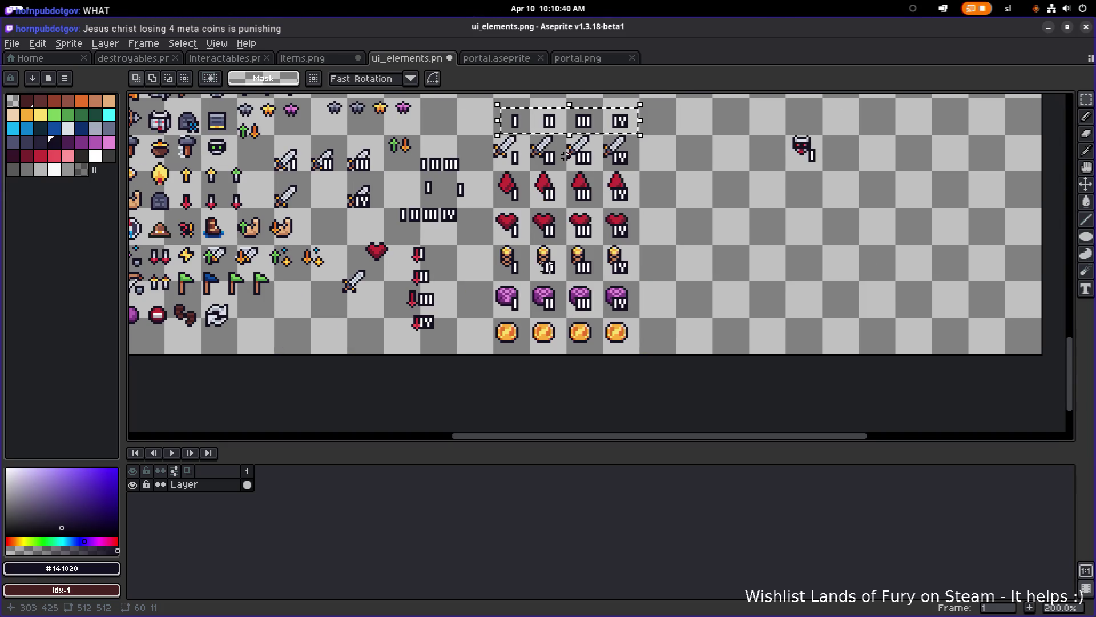
pyautogui.scroll(3, 482, 132)
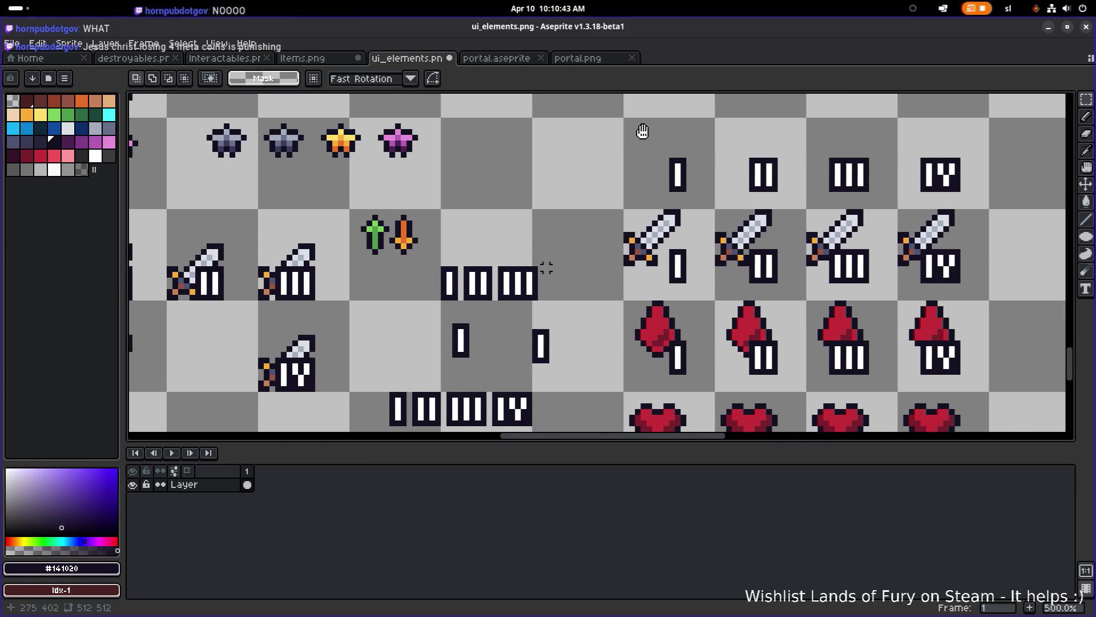
pyautogui.moveTo(642, 131); pyautogui.dragTo(525, 147)
pyautogui.scroll(1, 583, 153)
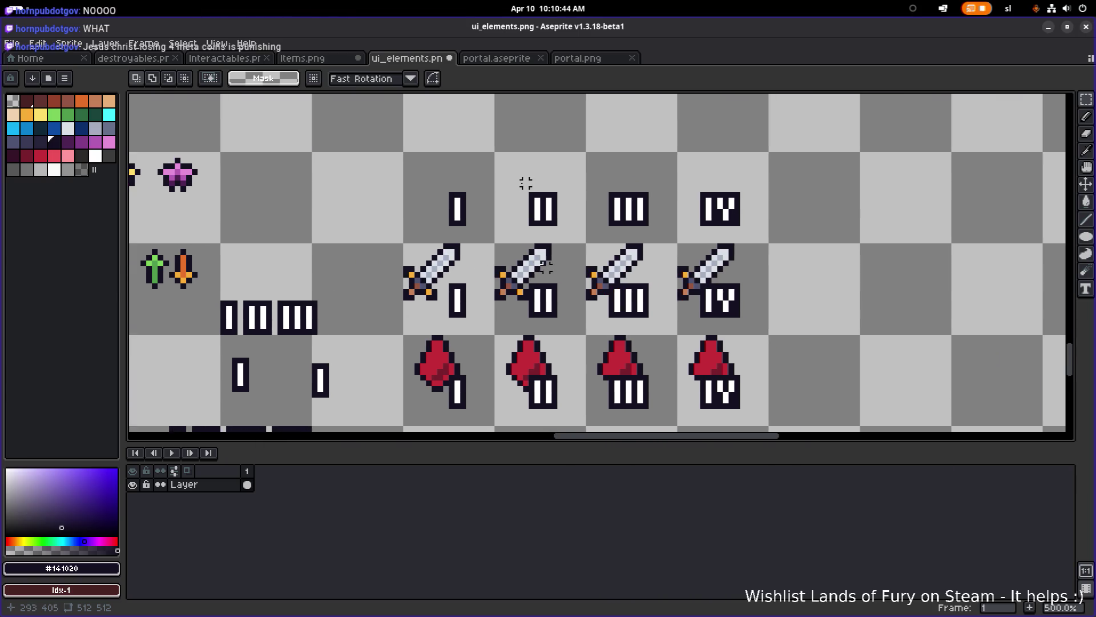
pyautogui.moveTo(398, 154)
pyautogui.mouseDown()
pyautogui.moveTo(767, 220)
pyautogui.moveTo(832, 252)
pyautogui.mouseUp()
# - Place a copy of the I–IV numerals onto the four gold coins and drop it
pyautogui.scroll(-2, 675, 185)
pyautogui.scroll(-2, 682, 188)
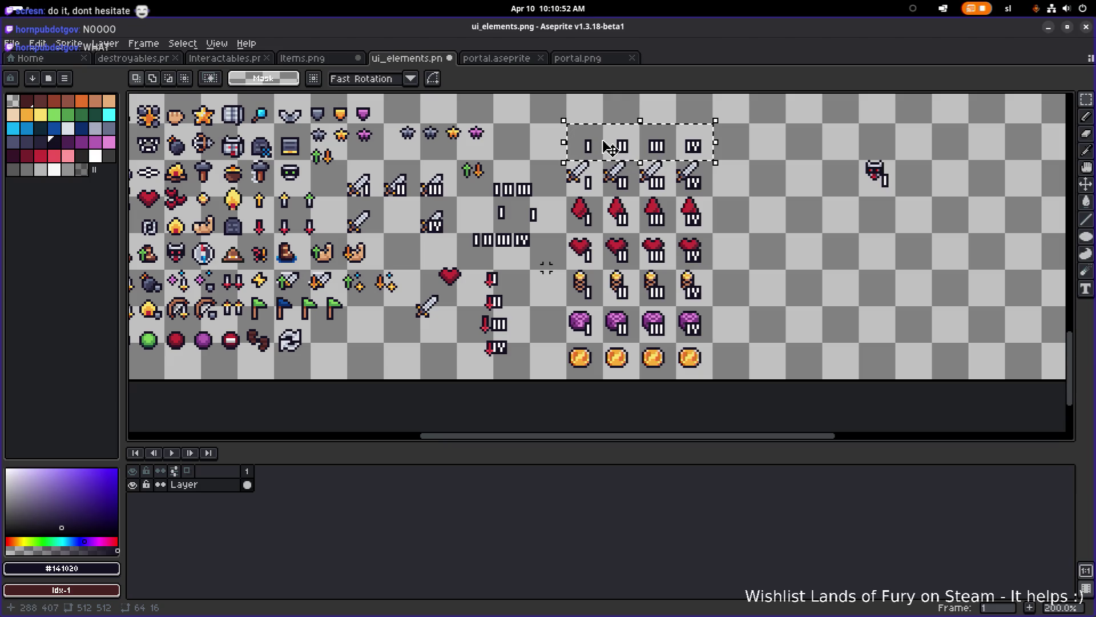
pyautogui.moveTo(609, 147)
pyautogui.mouseDown()
pyautogui.moveTo(610, 327)
pyautogui.moveTo(641, 233)
pyautogui.moveTo(645, 308)
pyautogui.moveTo(626, 331)
pyautogui.mouseUp()
pyautogui.scroll(3, 610, 334)
pyautogui.scroll(4, 628, 304)
pyautogui.scroll(-5, 650, 318)
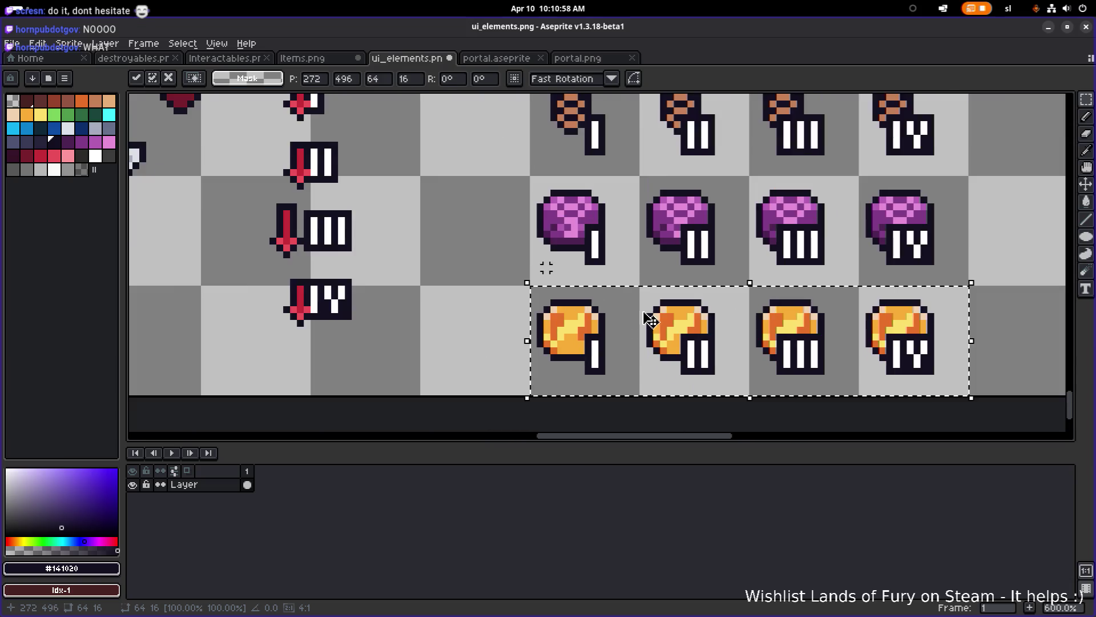
pyautogui.hotkey('ctrl', 'd')
pyautogui.scroll(-2, 912, 184)
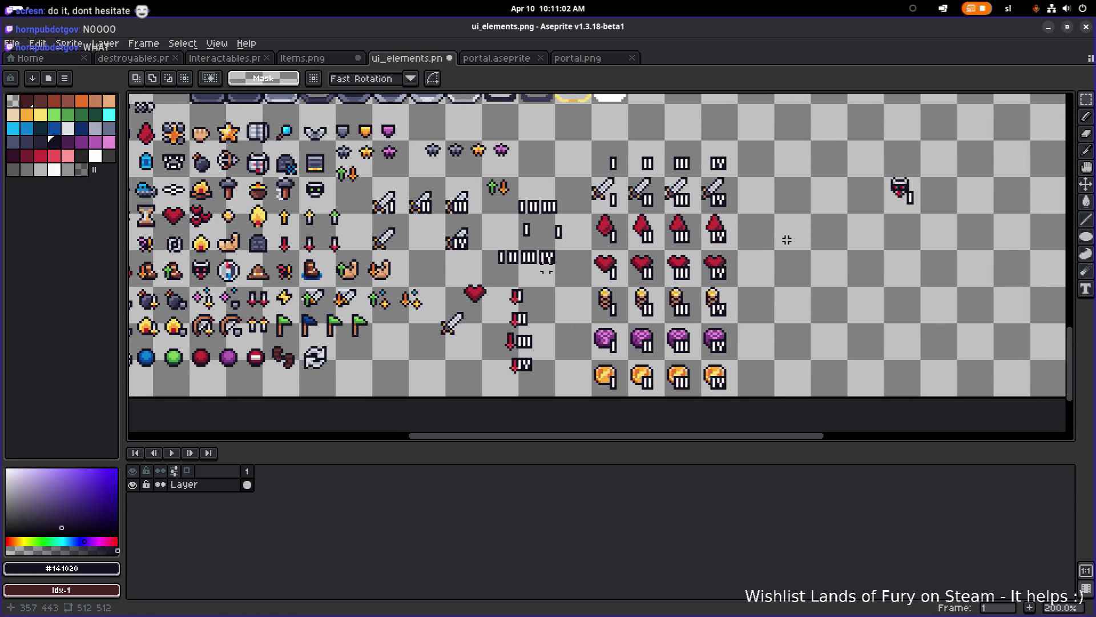
pyautogui.moveTo(789, 239); pyautogui.dragTo(760, 238)
pyautogui.moveTo(763, 191)
pyautogui.mouseDown()
pyautogui.moveTo(719, 225)
pyautogui.moveTo(716, 199)
pyautogui.mouseUp()
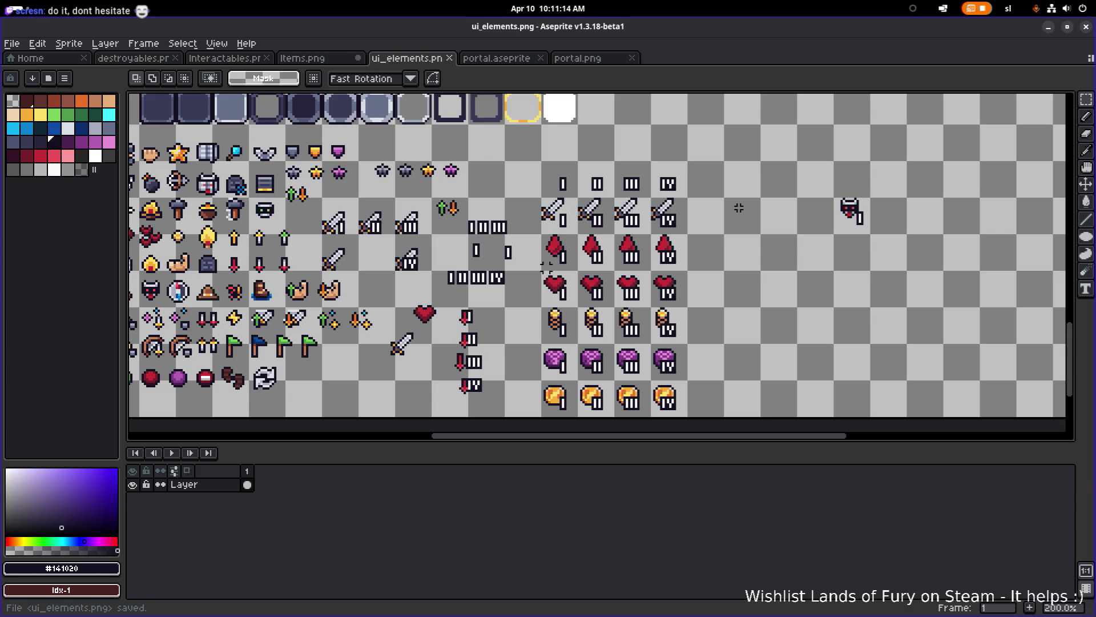
# - Save ui_elements.png with the newly numbered coin row
pyautogui.scroll(-1, 685, 211)
pyautogui.scroll(1, 680, 214)
pyautogui.moveTo(680, 214); pyautogui.dragTo(621, 205)
pyautogui.hotkey('ctrl', 's')
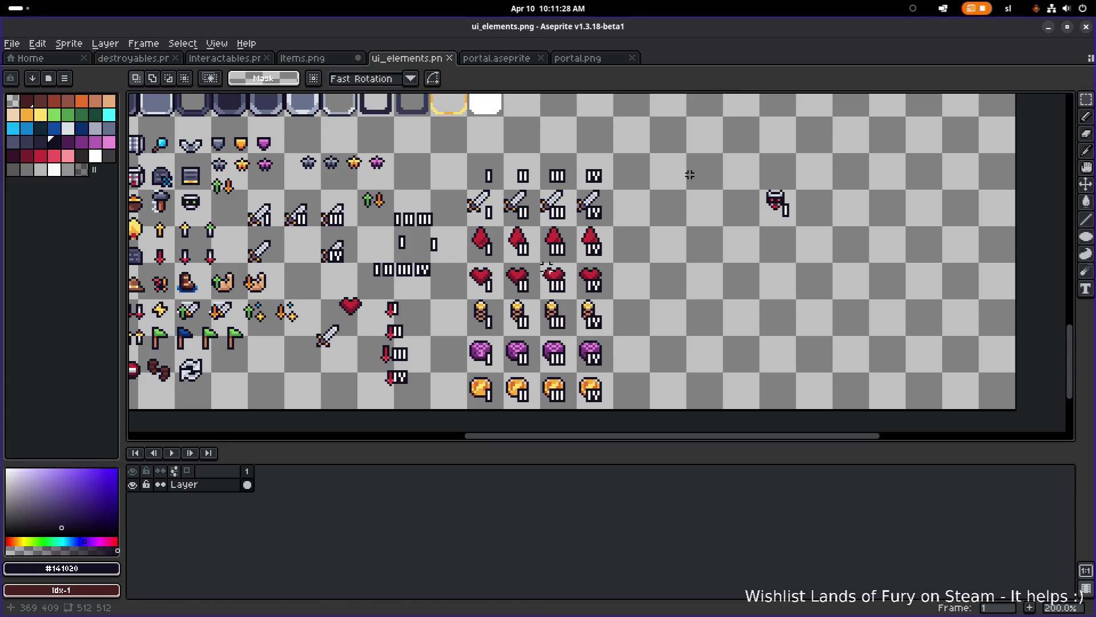
# - Select the gold star sprite in the top-left icon group
pyautogui.scroll(2, 633, 223)
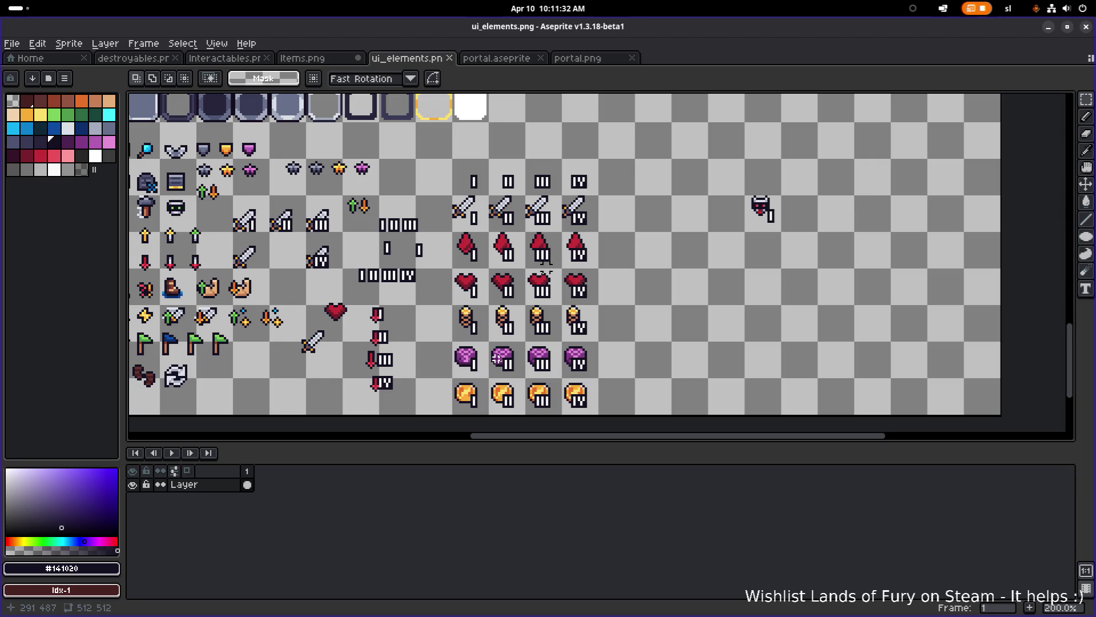
pyautogui.hscroll(-4, 497, 301)
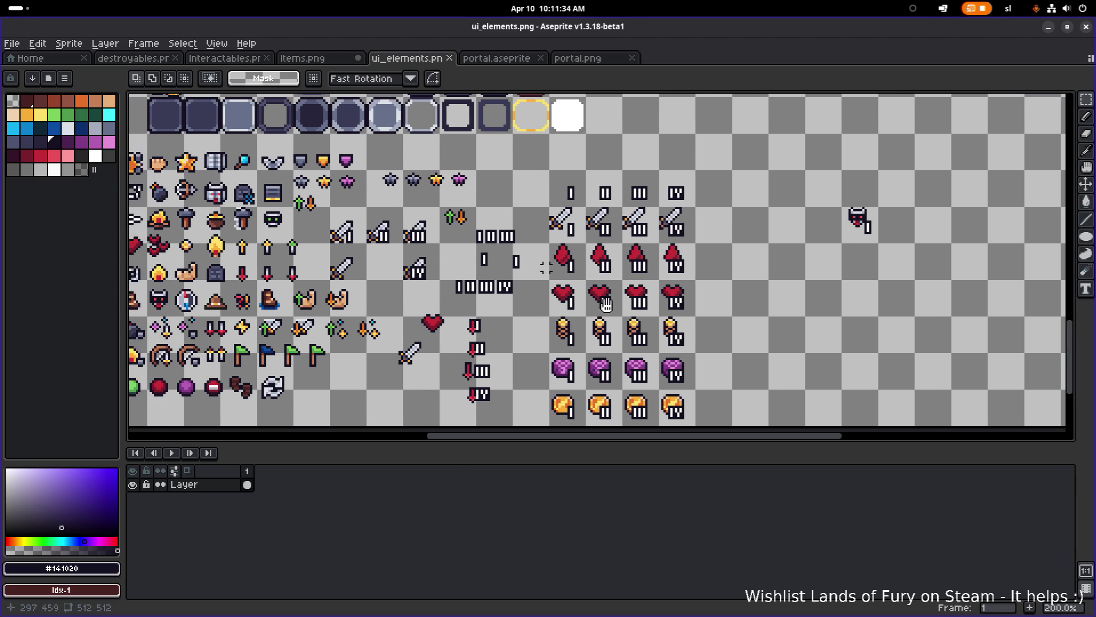
pyautogui.moveTo(610, 303); pyautogui.dragTo(673, 303)
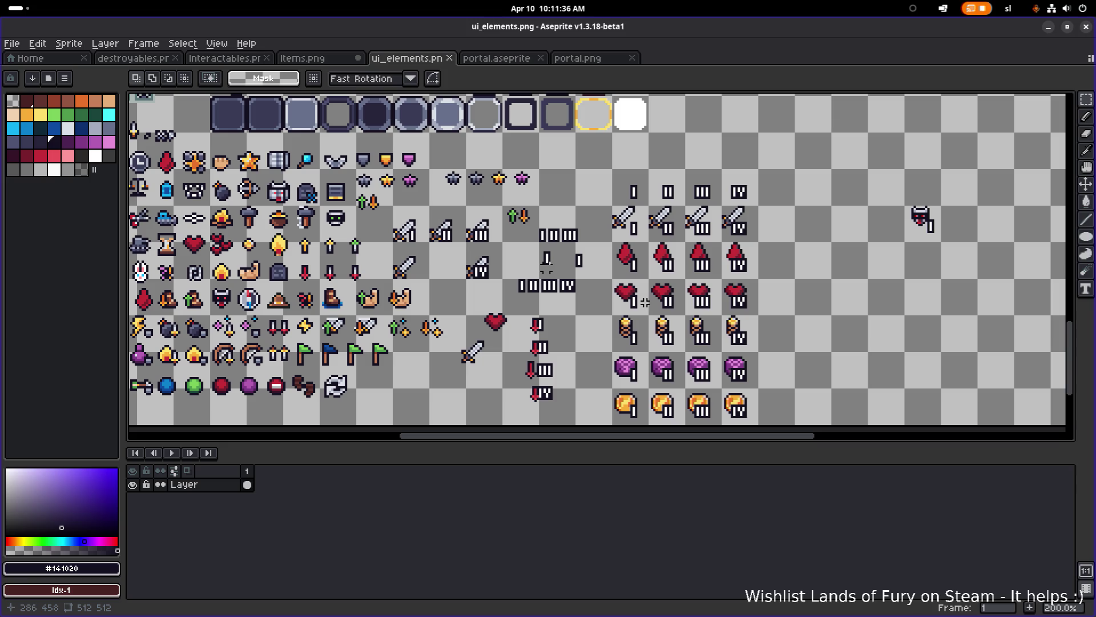
pyautogui.scroll(2, 514, 274)
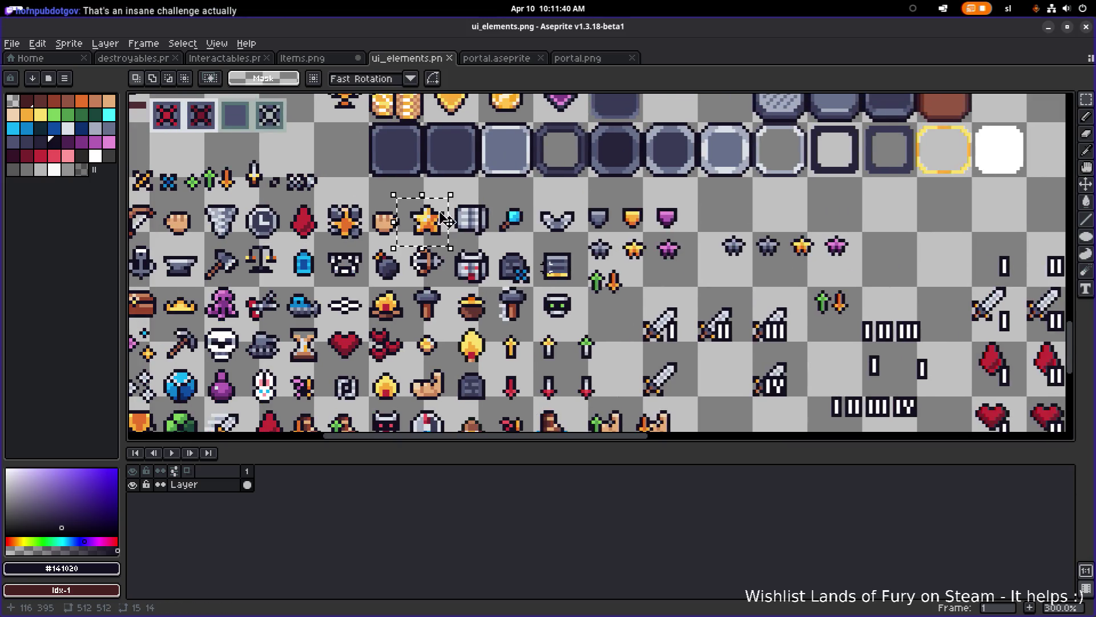
pyautogui.click(434, 211)
pyautogui.scroll(-2, 433, 211)
pyautogui.scroll(1, 514, 257)
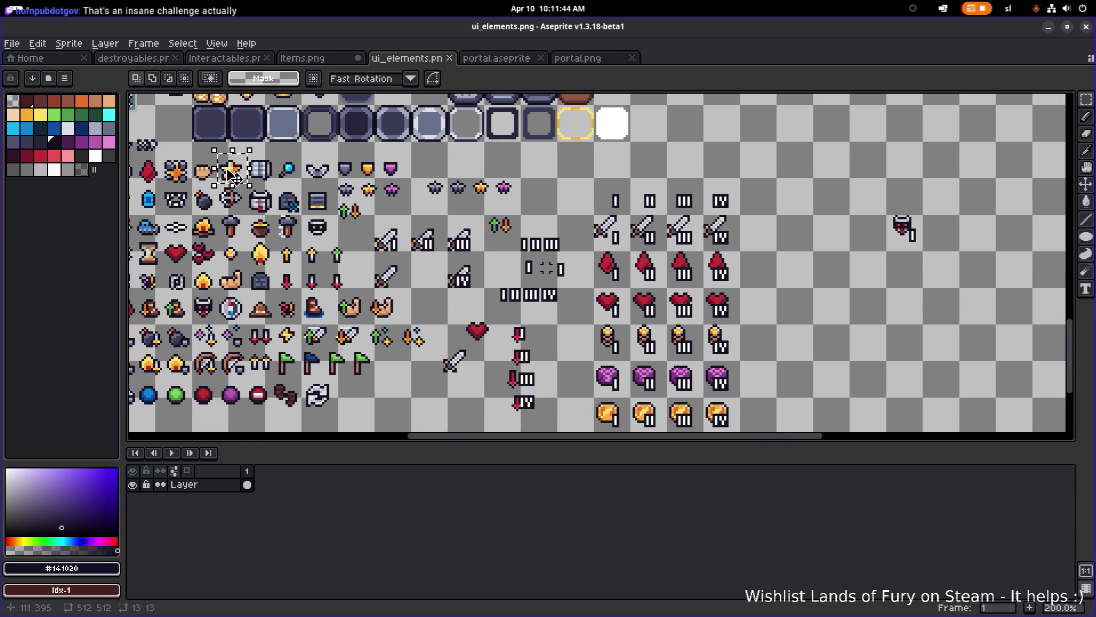
# - Move the gold star out to an empty spot on the sheet
pyautogui.moveTo(233, 177); pyautogui.dragTo(780, 270)
pyautogui.scroll(-2, 779, 270)
pyautogui.scroll(3, 648, 238)
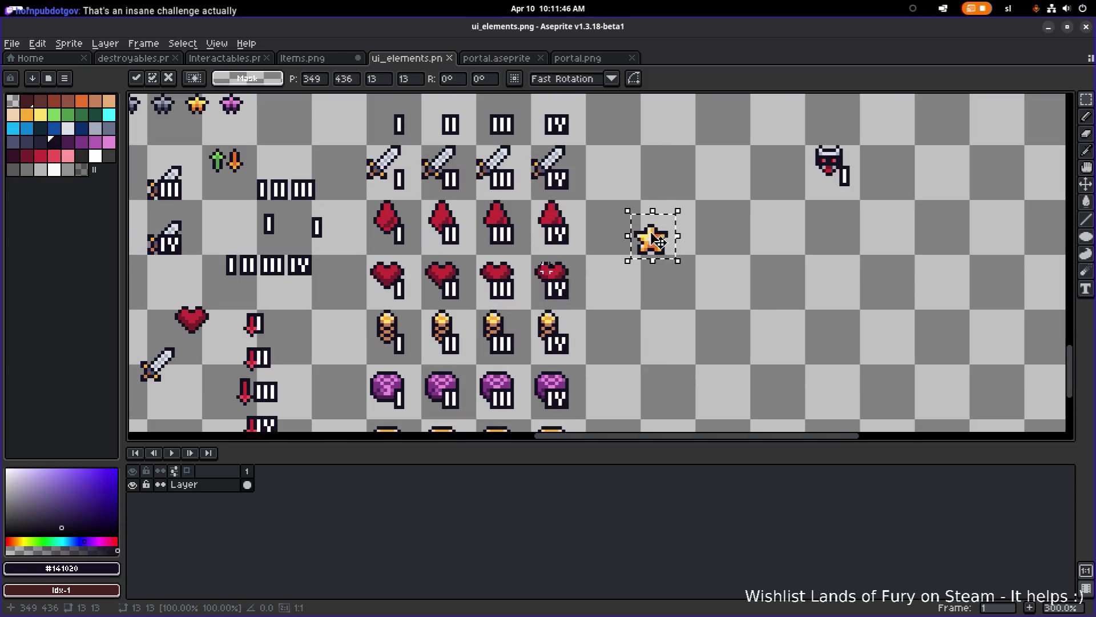
pyautogui.moveTo(656, 245); pyautogui.dragTo(669, 240)
pyautogui.scroll(-1, 605, 271)
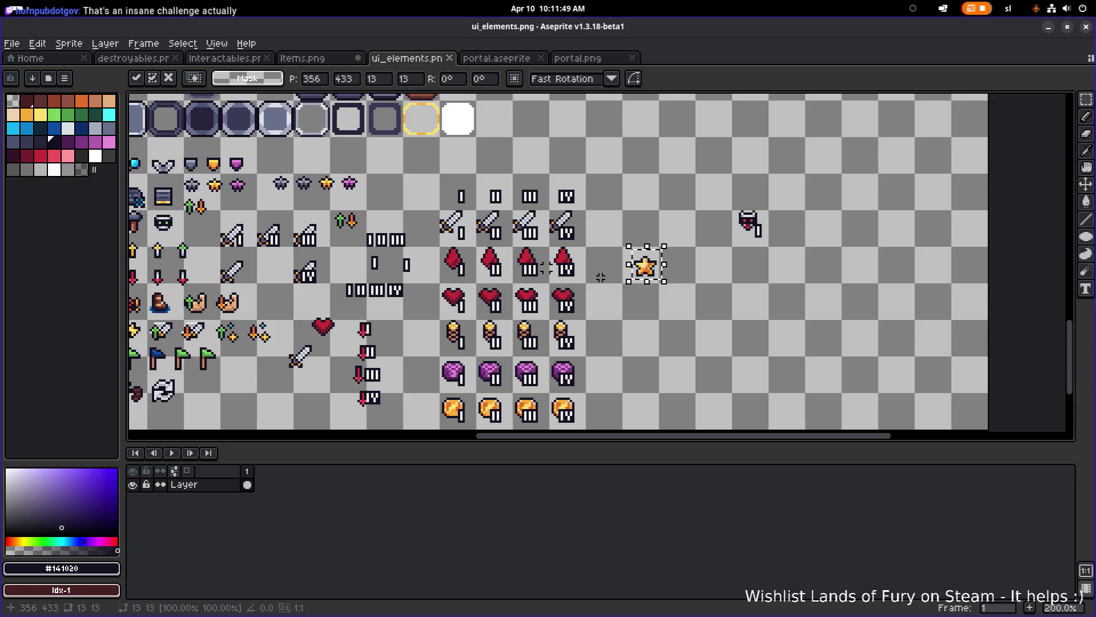
pyautogui.moveTo(601, 277); pyautogui.dragTo(681, 250)
pyautogui.scroll(1, 531, 171)
pyautogui.scroll(-1, 531, 171)
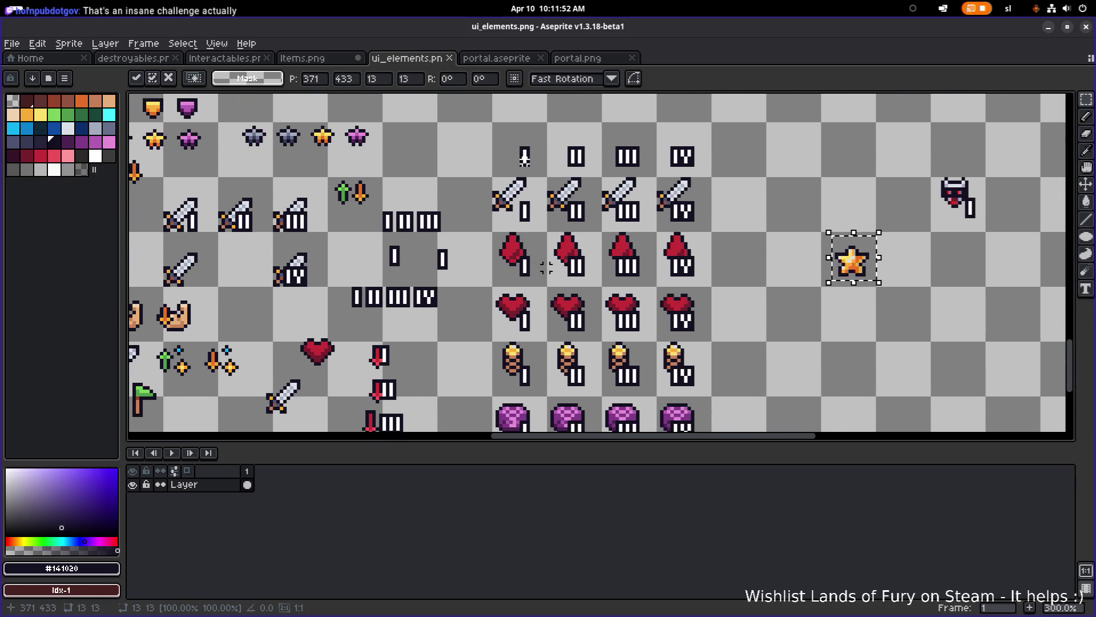
# - Shift the whole block of tiered icon rows up one tile row plus three pixels
pyautogui.moveTo(502, 134)
pyautogui.mouseDown()
pyautogui.moveTo(596, 268)
pyautogui.moveTo(649, 407)
pyautogui.mouseUp()
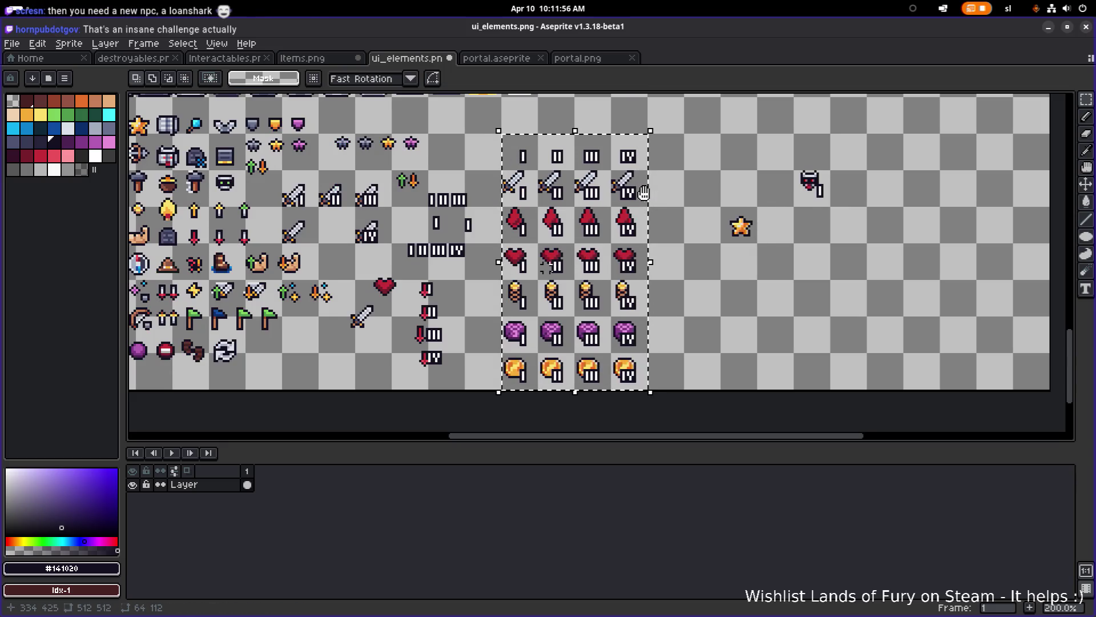
pyautogui.scroll(2, 571, 288)
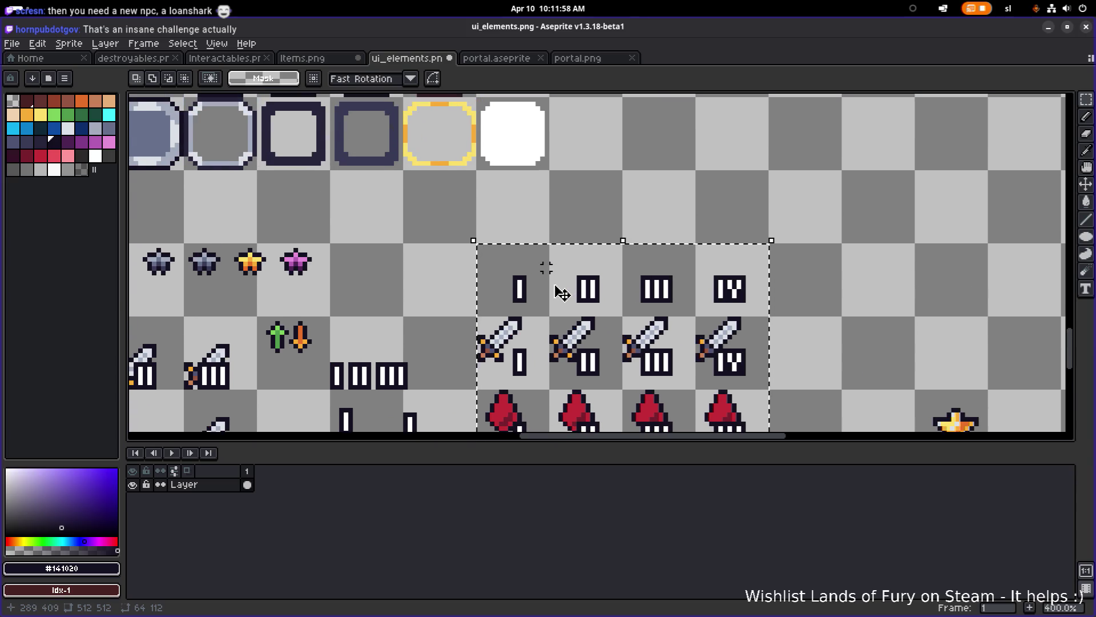
pyautogui.moveTo(562, 303); pyautogui.dragTo(564, 249)
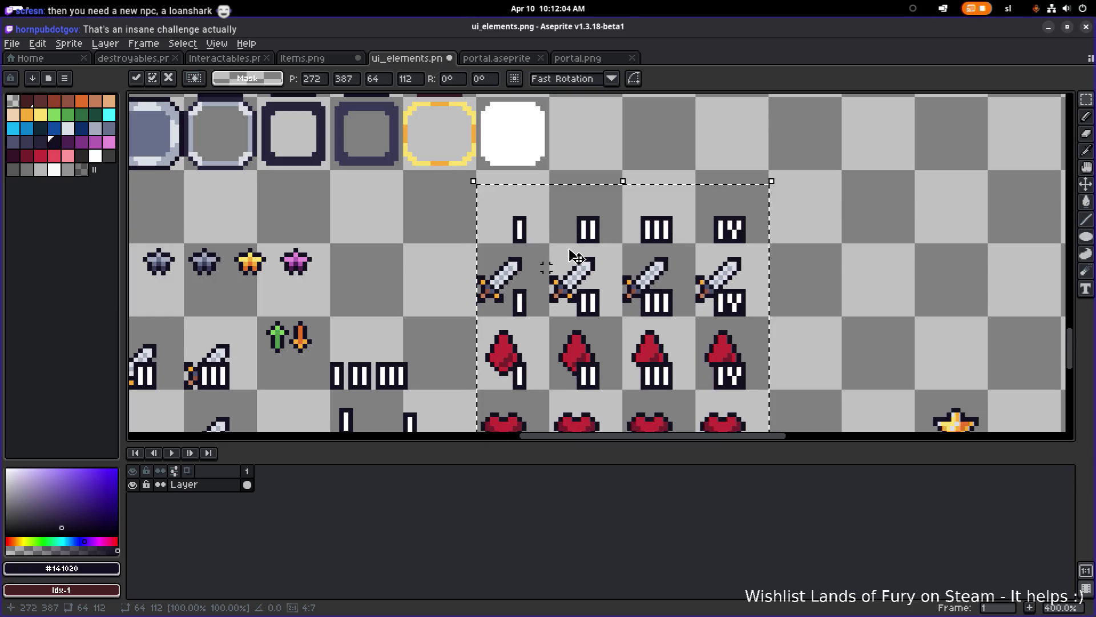
pyautogui.scroll(1, 564, 254)
pyautogui.press('Up')
pyautogui.press('Up')
pyautogui.press('Up')
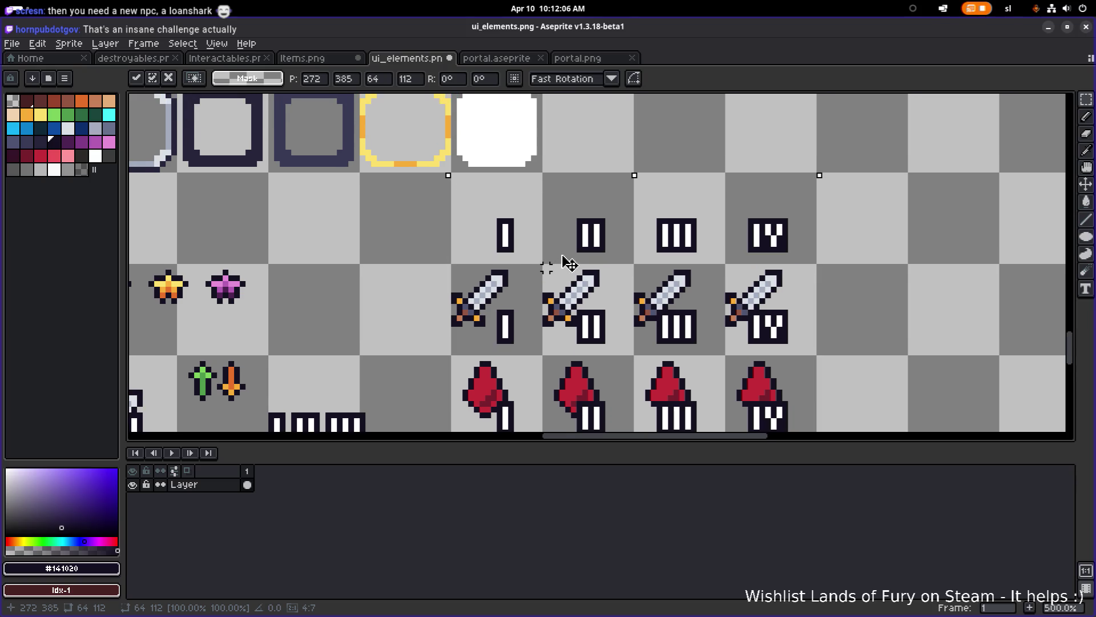
pyautogui.scroll(-4, 695, 263)
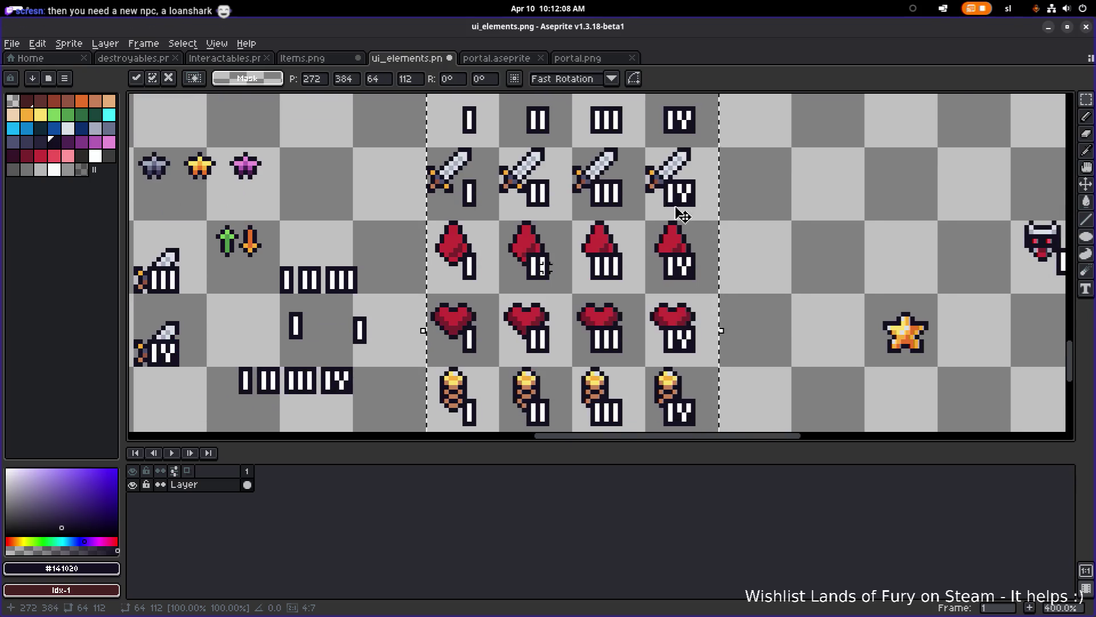
pyautogui.scroll(1, 710, 289)
pyautogui.click(710, 289)
# - Copy the orange star into a new row of four directly below the coins
pyautogui.moveTo(710, 288); pyautogui.dragTo(768, 226)
pyautogui.moveTo(737, 262)
pyautogui.mouseDown()
pyautogui.moveTo(635, 386)
pyautogui.moveTo(680, 394)
pyautogui.mouseUp()
pyautogui.moveTo(727, 313); pyautogui.dragTo(801, 279)
pyautogui.scroll(1, 735, 315)
pyautogui.moveTo(756, 360); pyautogui.dragTo(514, 325)
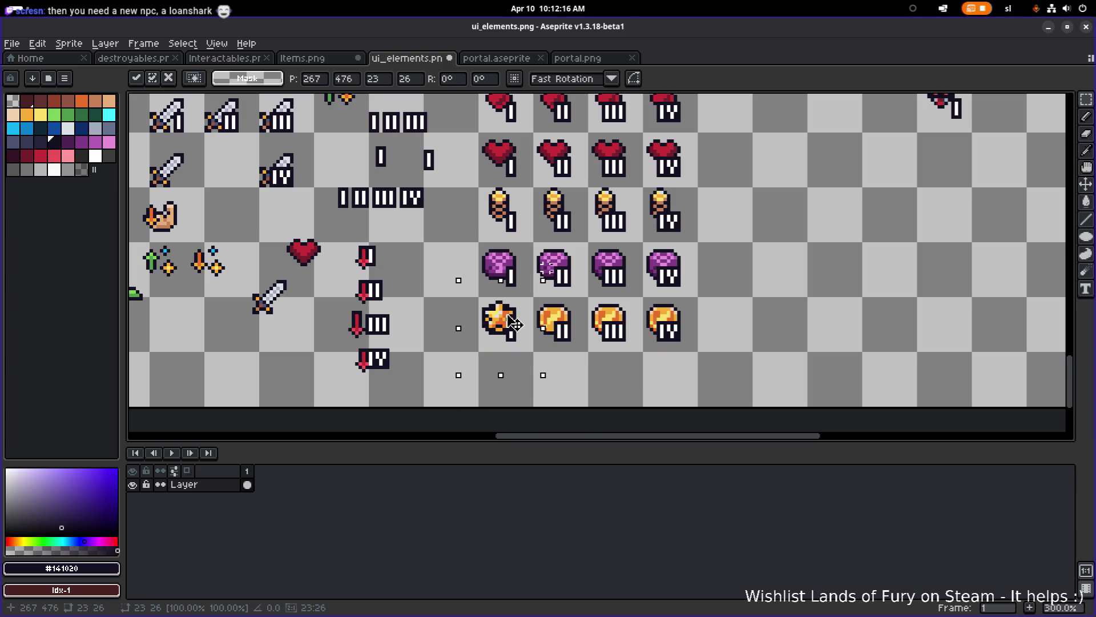
pyautogui.moveTo(512, 323); pyautogui.dragTo(510, 389)
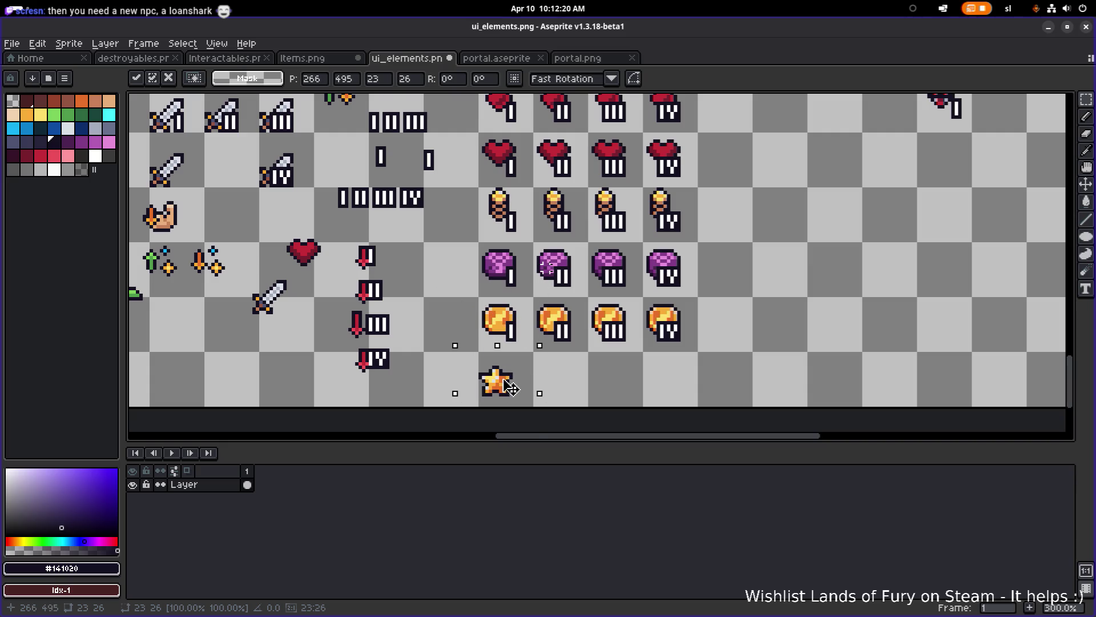
pyautogui.scroll(3, 510, 389)
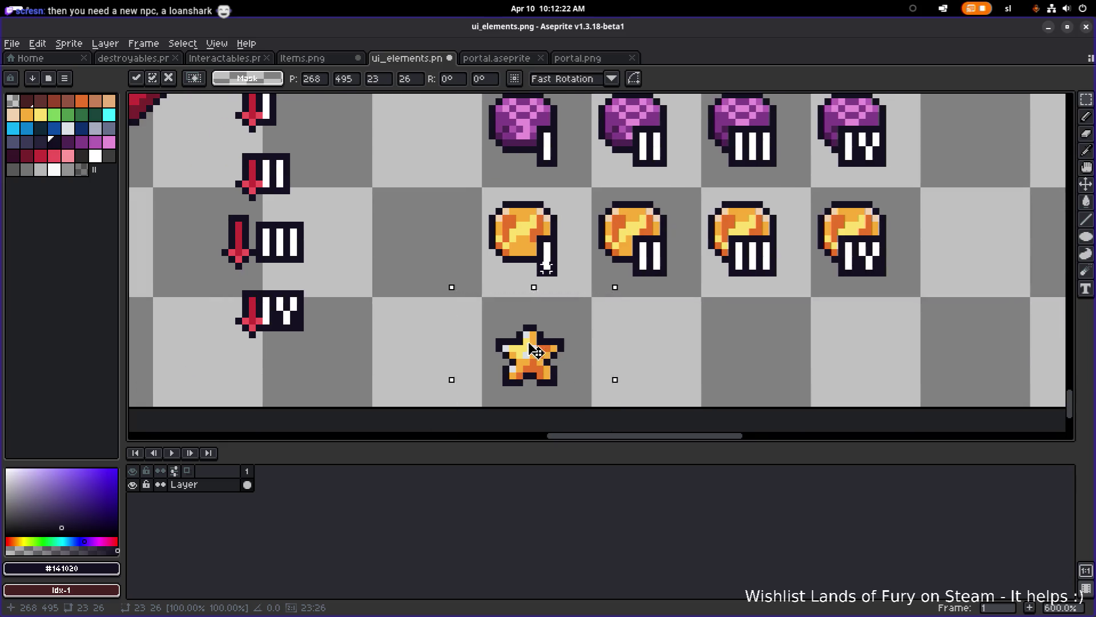
pyautogui.moveTo(527, 346)
pyautogui.mouseDown()
pyautogui.moveTo(530, 336)
pyautogui.moveTo(522, 343)
pyautogui.moveTo(857, 342)
pyautogui.mouseUp()
pyautogui.scroll(-4, 857, 342)
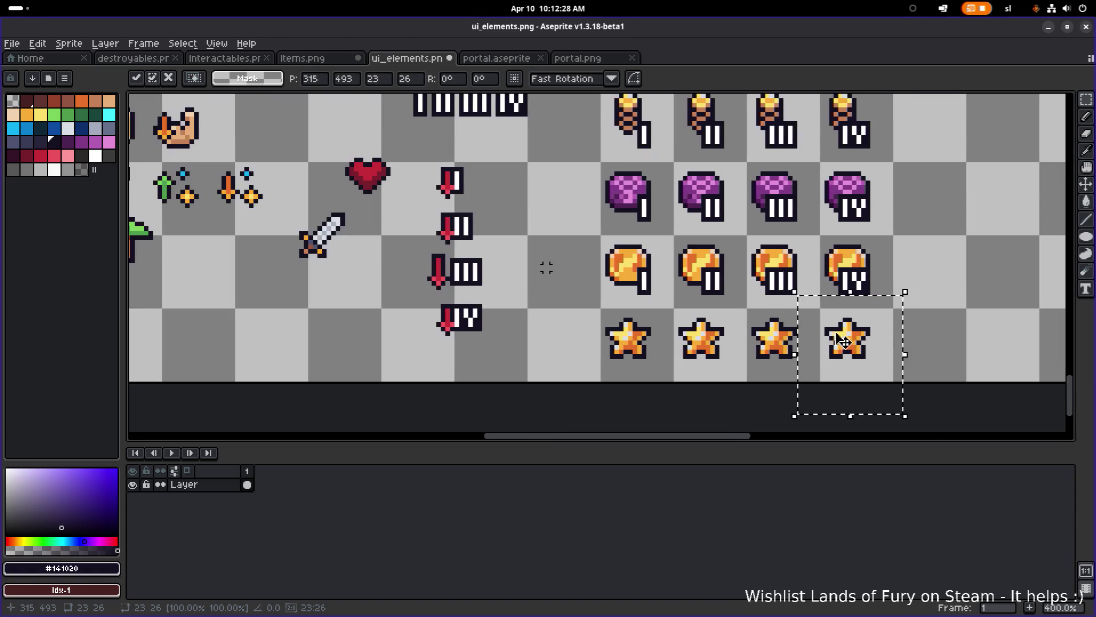
pyautogui.hotkey('ctrl', 'd')
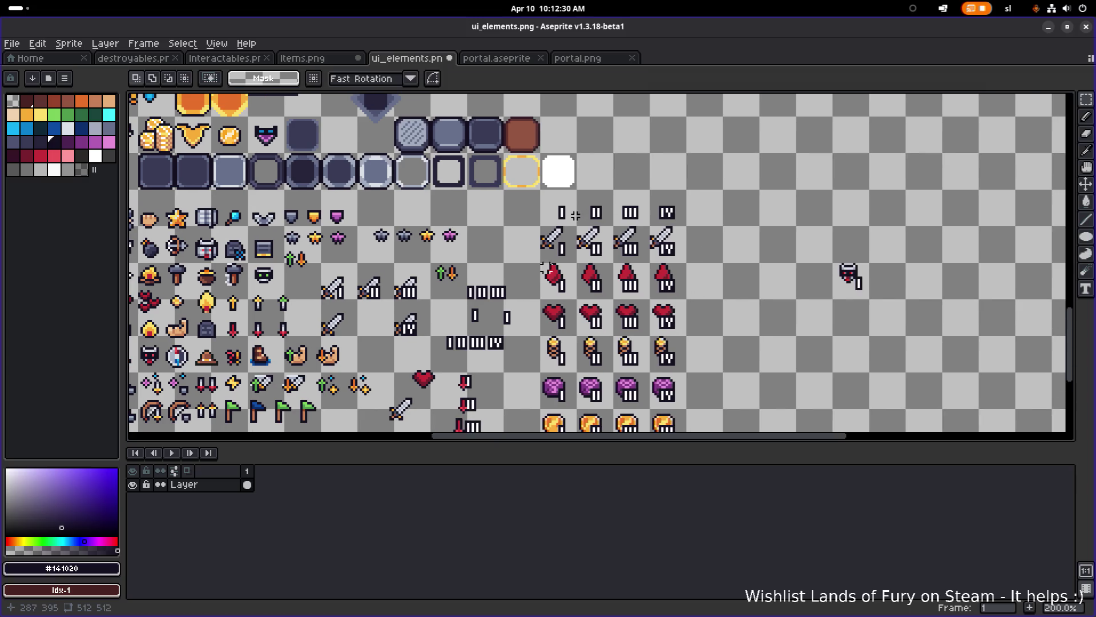
# - Select the I–IV numeral row near the top of the grid
pyautogui.scroll(1, 573, 216)
pyautogui.moveTo(527, 183); pyautogui.dragTo(743, 229)
pyautogui.scroll(-2, 765, 240)
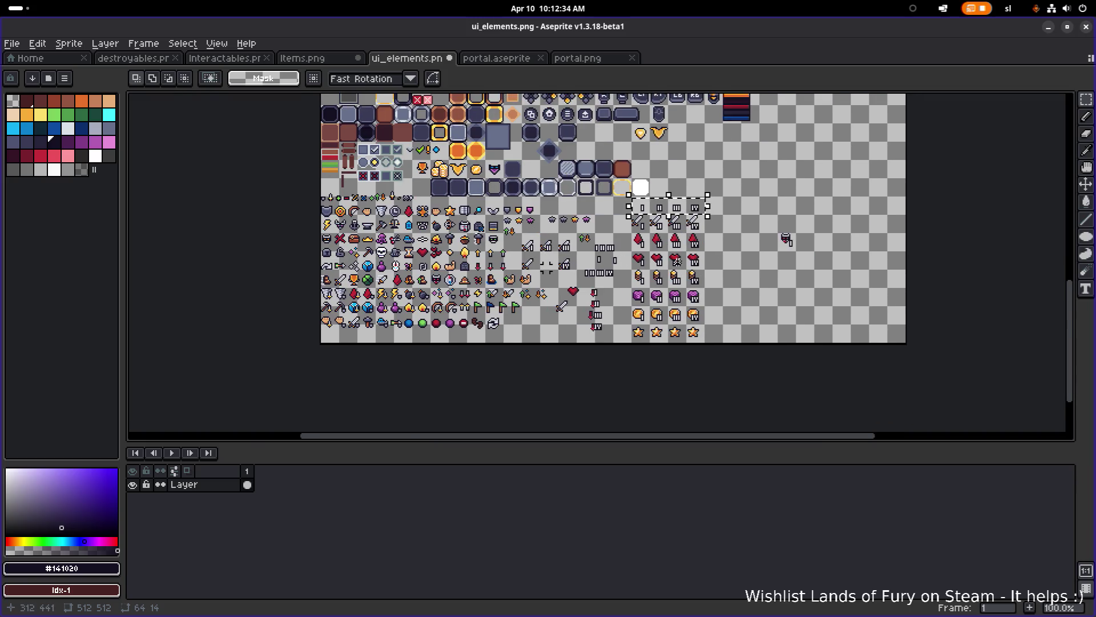
pyautogui.scroll(1, 783, 237)
pyautogui.hotkey('ctrl', 'd')
pyautogui.scroll(1, 674, 149)
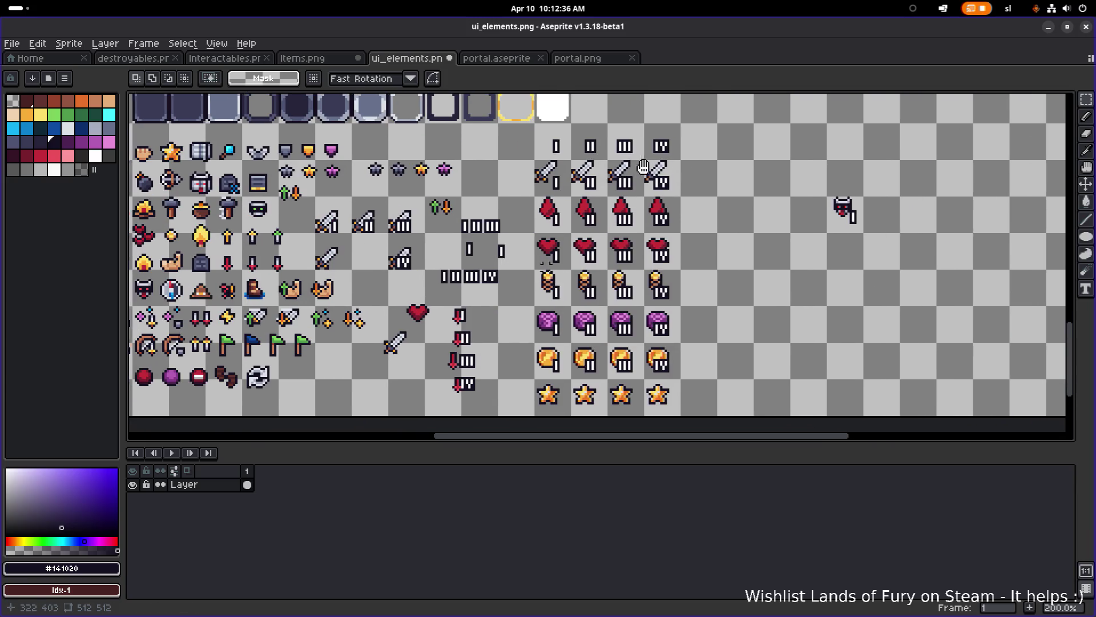
pyautogui.moveTo(541, 121); pyautogui.dragTo(763, 176)
pyautogui.scroll(-1, 763, 176)
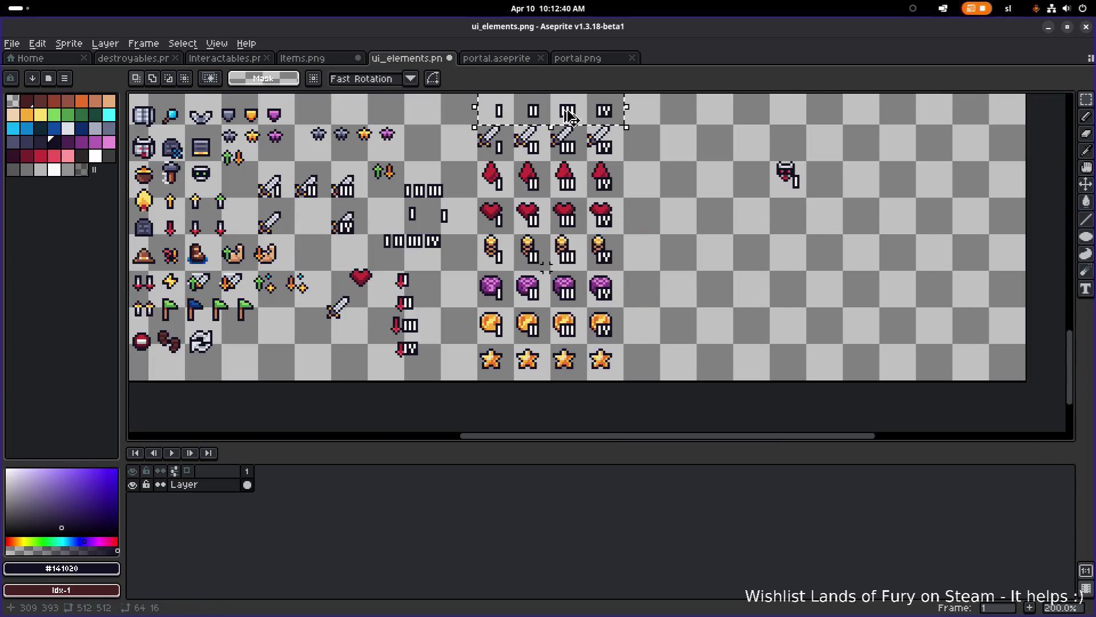
# - Copy the I–IV numerals down onto the four gold stars and drop them
pyautogui.moveTo(574, 117); pyautogui.dragTo(578, 312)
pyautogui.scroll(3, 578, 311)
pyautogui.scroll(-2, 621, 235)
pyautogui.hscroll(-3, 620, 235)
pyautogui.moveTo(621, 235)
pyautogui.mouseDown()
pyautogui.moveTo(607, 191)
pyautogui.moveTo(631, 252)
pyautogui.moveTo(631, 301)
pyautogui.moveTo(609, 298)
pyautogui.mouseUp()
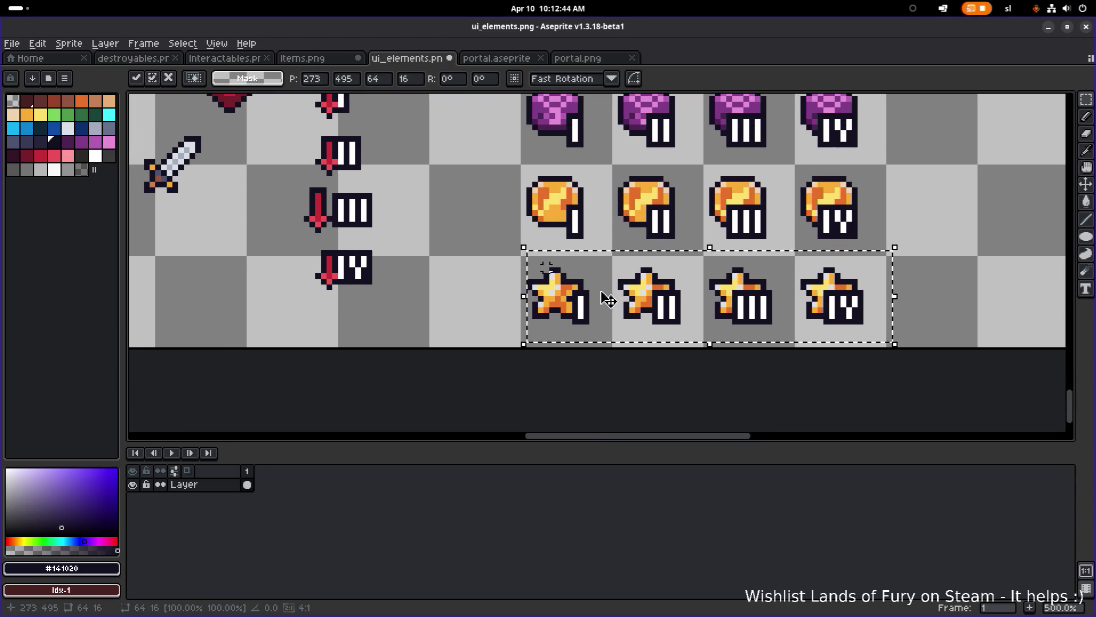
pyautogui.click(898, 189)
# - Save ui_elements.png
pyautogui.scroll(-3, 874, 211)
pyautogui.scroll(2, 834, 226)
pyautogui.hscroll(3, 833, 226)
pyautogui.scroll(2, 760, 263)
pyautogui.hscroll(1, 760, 263)
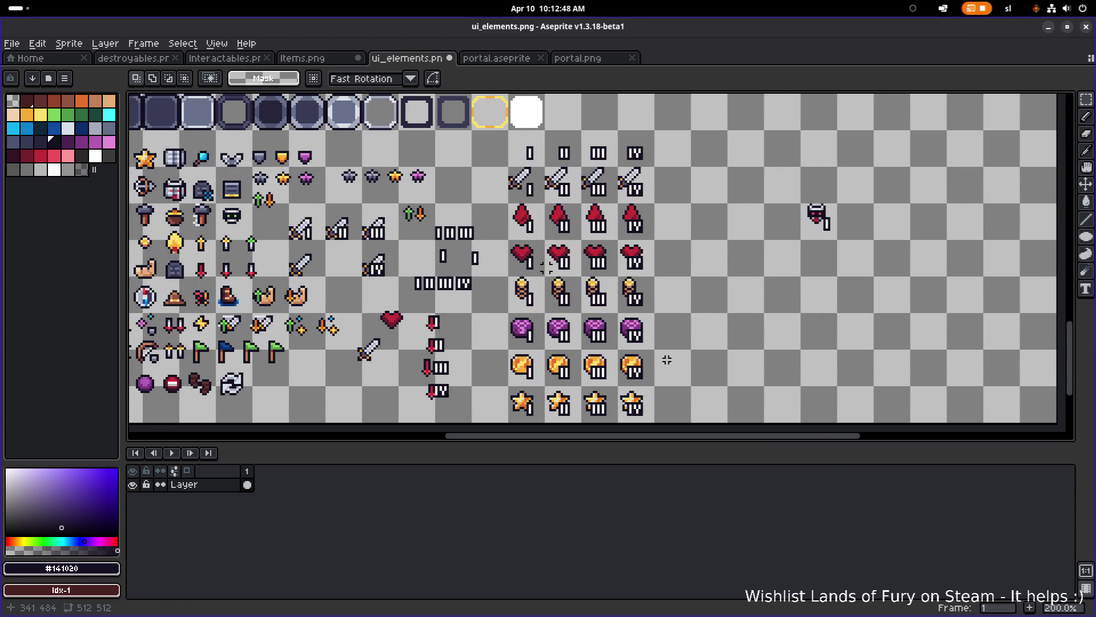
pyautogui.scroll(-2, 669, 356)
pyautogui.scroll(4, 660, 335)
pyautogui.scroll(-5, 674, 311)
pyautogui.hotkey('ctrl', 's')
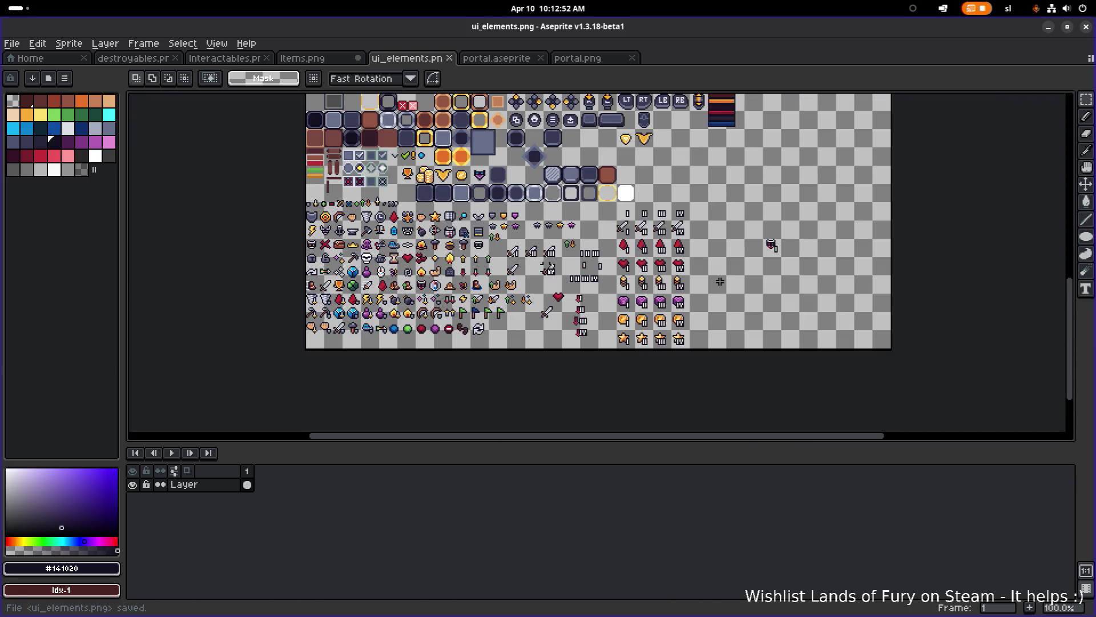
pyautogui.scroll(1, 739, 250)
# - Erase the leftover red-arrow numeral column and the loose heart and sword
pyautogui.scroll(1, 578, 363)
pyautogui.moveTo(569, 408); pyautogui.dragTo(642, 256)
pyautogui.press('Delete')
pyautogui.moveTo(476, 358); pyautogui.dragTo(567, 247)
pyautogui.moveTo(519, 349); pyautogui.dragTo(460, 380)
pyautogui.press('Escape')
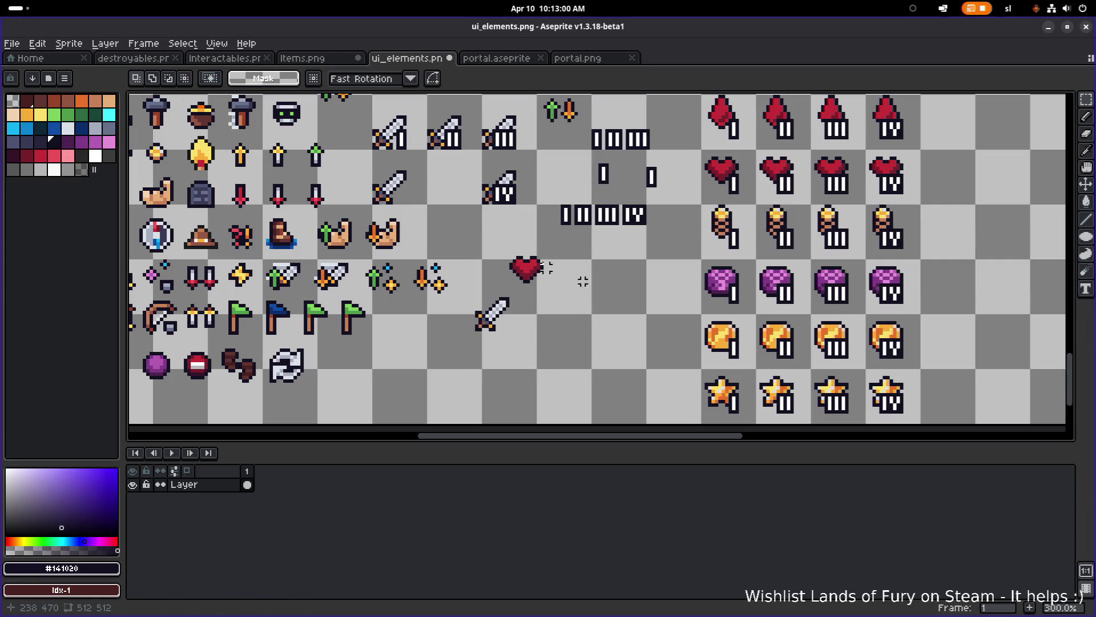
pyautogui.moveTo(596, 238)
pyautogui.mouseDown()
pyautogui.moveTo(495, 316)
pyautogui.moveTo(468, 366)
pyautogui.mouseUp()
pyautogui.press('Delete')
# - Move the loose I II III IV numeral strip up beside the gems
pyautogui.scroll(4, 451, 335)
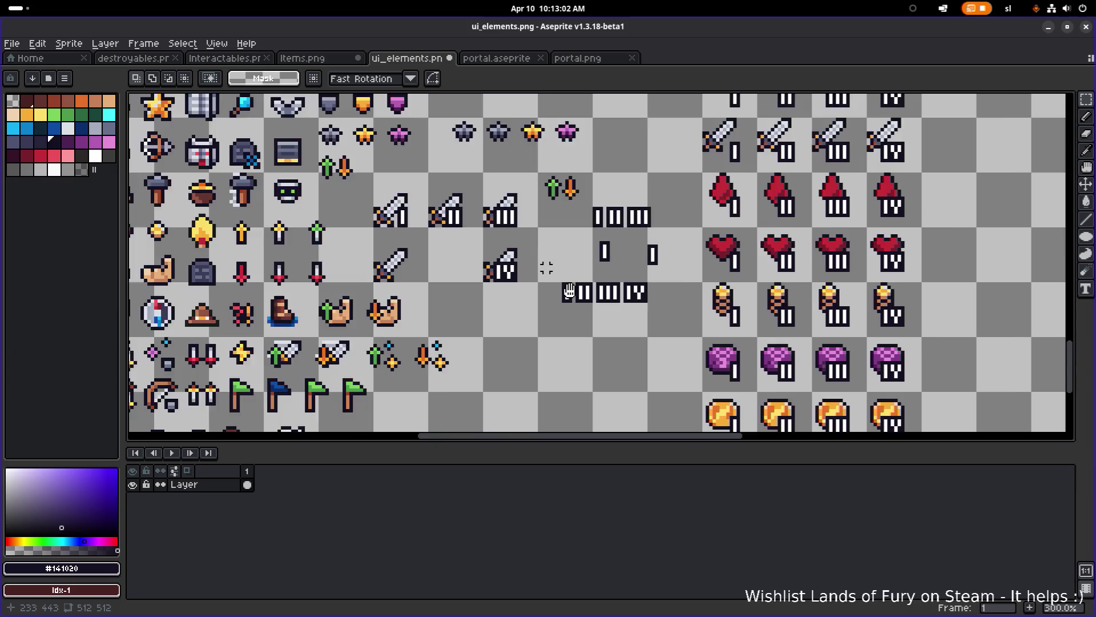
pyautogui.scroll(-2, 465, 311)
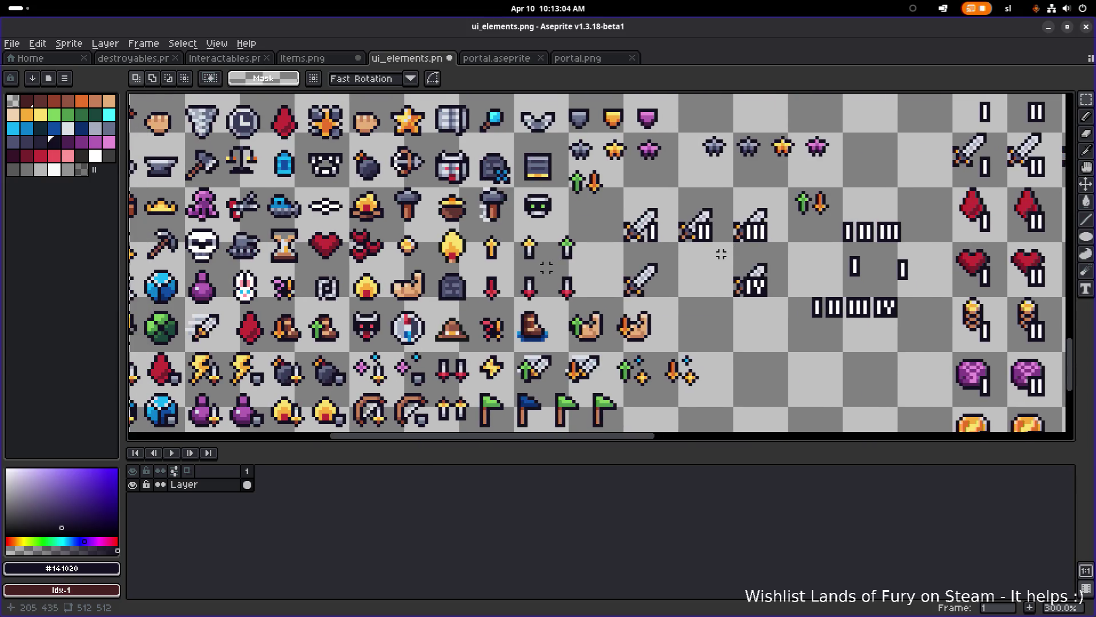
pyautogui.scroll(1, 719, 254)
pyautogui.scroll(-1, 617, 283)
pyautogui.scroll(3, 679, 270)
pyautogui.moveTo(674, 263); pyautogui.dragTo(747, 193)
pyautogui.scroll(-2, 711, 203)
pyautogui.scroll(1, 634, 254)
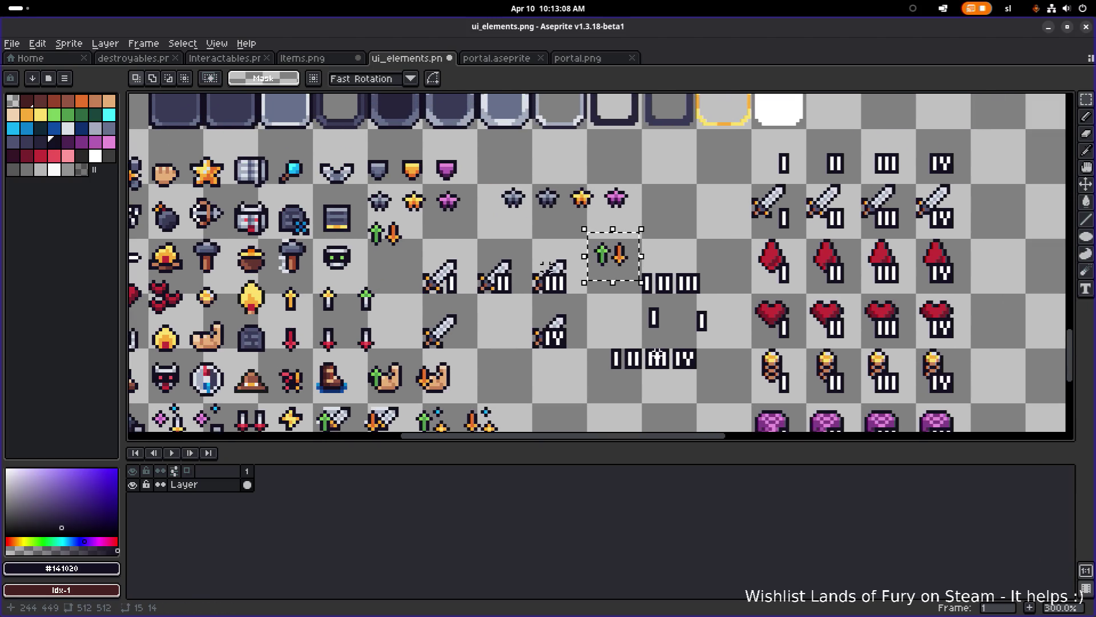
pyautogui.moveTo(662, 369); pyautogui.dragTo(716, 388)
pyautogui.moveTo(668, 340)
pyautogui.mouseDown()
pyautogui.moveTo(619, 172)
pyautogui.moveTo(527, 178)
pyautogui.mouseUp()
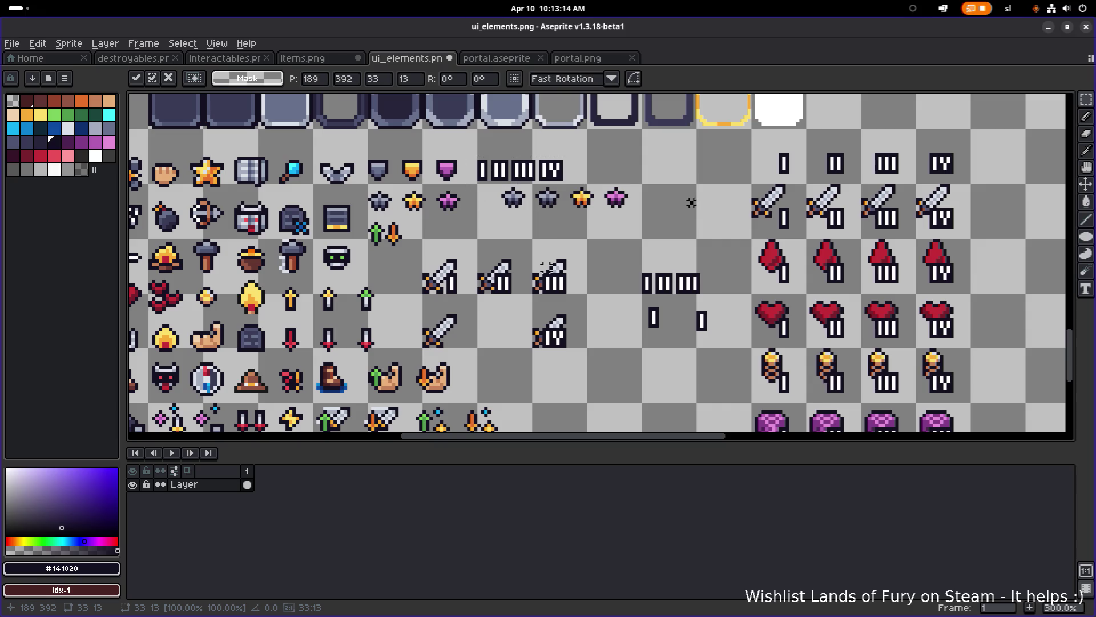
pyautogui.click(654, 226)
# - Delete the spare row of four gems and the leftover swords and numeral marks
pyautogui.moveTo(650, 219)
pyautogui.mouseDown()
pyautogui.moveTo(708, 226)
pyautogui.moveTo(544, 188)
pyautogui.mouseUp()
pyautogui.press('Delete')
pyautogui.scroll(-2, 546, 266)
pyautogui.moveTo(490, 318)
pyautogui.mouseDown()
pyautogui.moveTo(788, 209)
pyautogui.moveTo(678, 214)
pyautogui.mouseUp()
pyautogui.press('Delete')
pyautogui.scroll(-1, 775, 224)
# - Delete the loose I II III IV numerals
pyautogui.scroll(1, 708, 190)
pyautogui.moveTo(520, 183); pyautogui.dragTo(613, 147)
pyautogui.press('Delete')
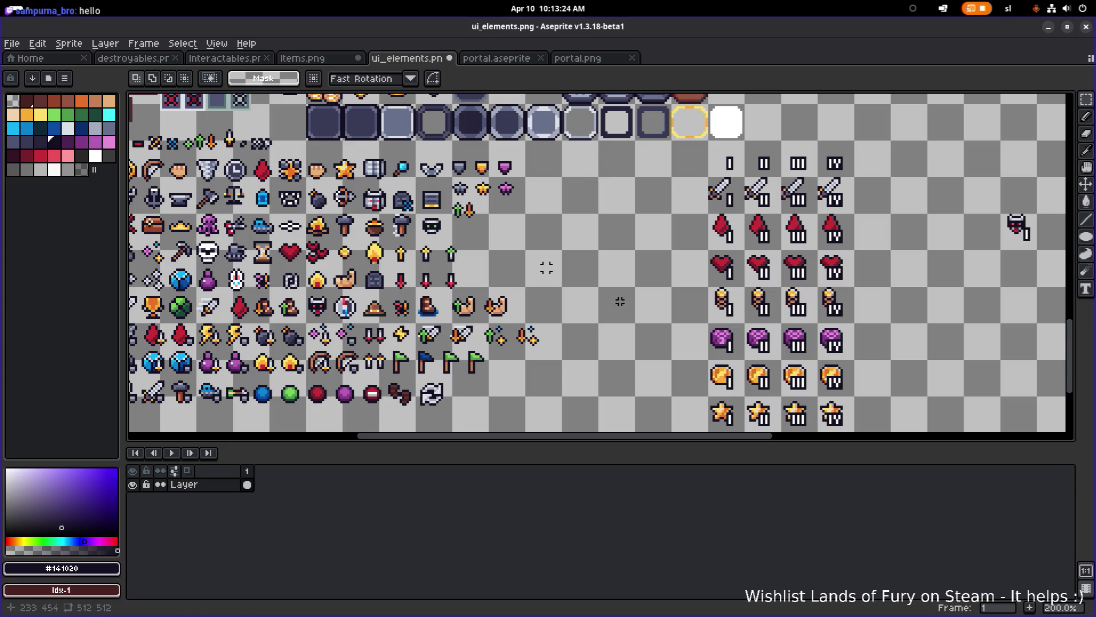
# - Select the tiered icon block and drag it left under the buttons
pyautogui.moveTo(708, 142); pyautogui.dragTo(852, 423)
pyautogui.hscroll(-4, 546, 267)
pyautogui.press('-')
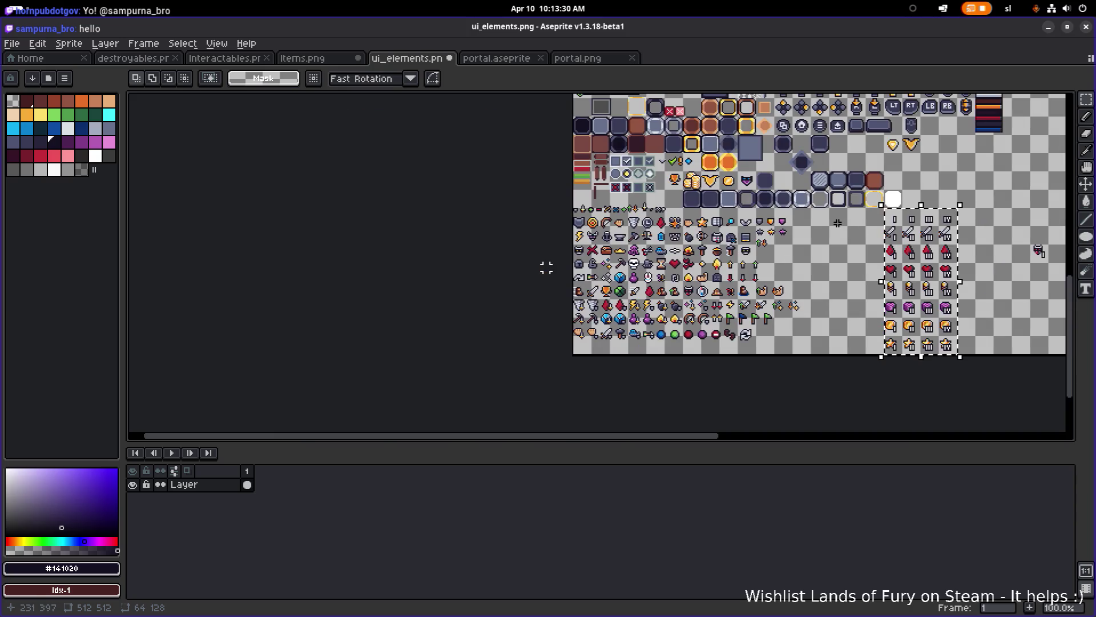
pyautogui.scroll(1, 850, 242)
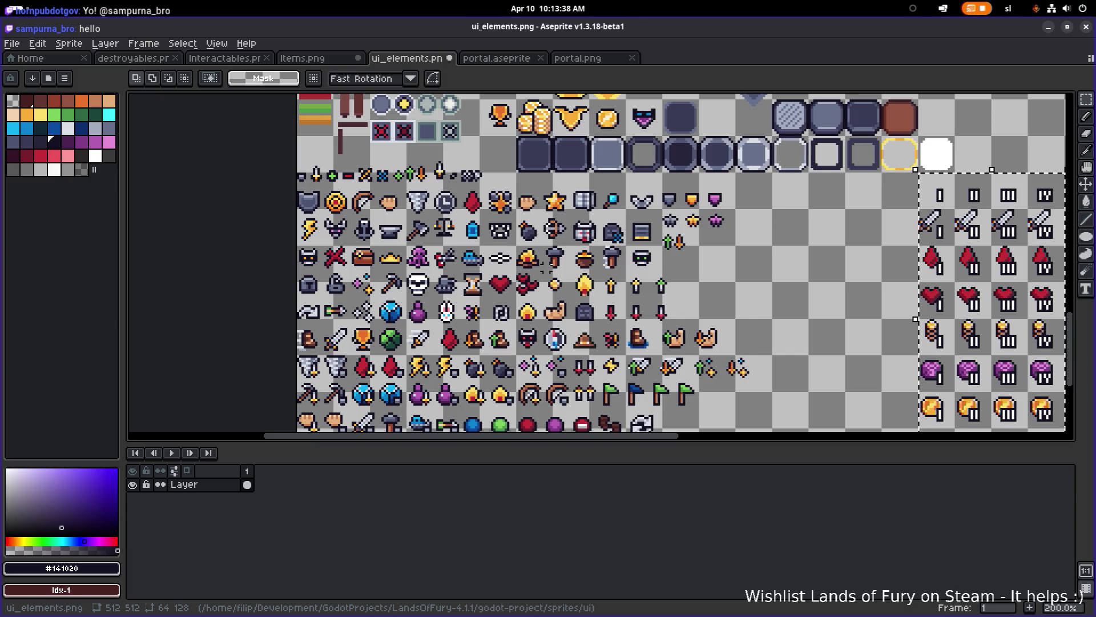
pyautogui.hscroll(5, 753, 243)
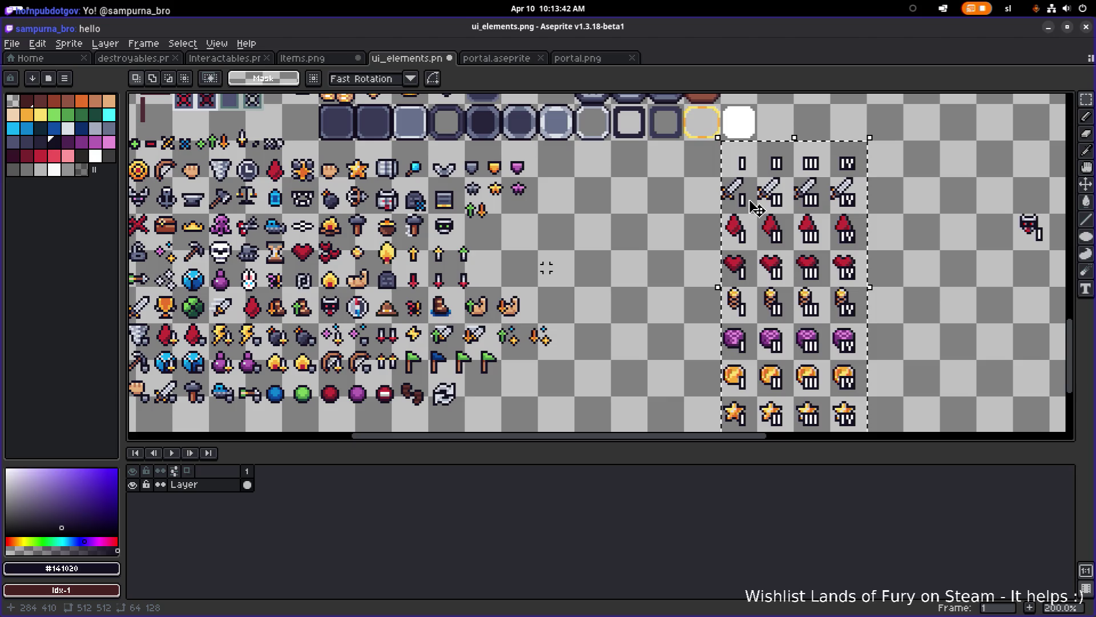
pyautogui.moveTo(757, 208); pyautogui.dragTo(614, 214)
# - Nudge the icon block up, left, then down one pixel and drop it
pyautogui.scroll(1, 613, 214)
pyautogui.scroll(1, 611, 222)
pyautogui.scroll(-2, 610, 228)
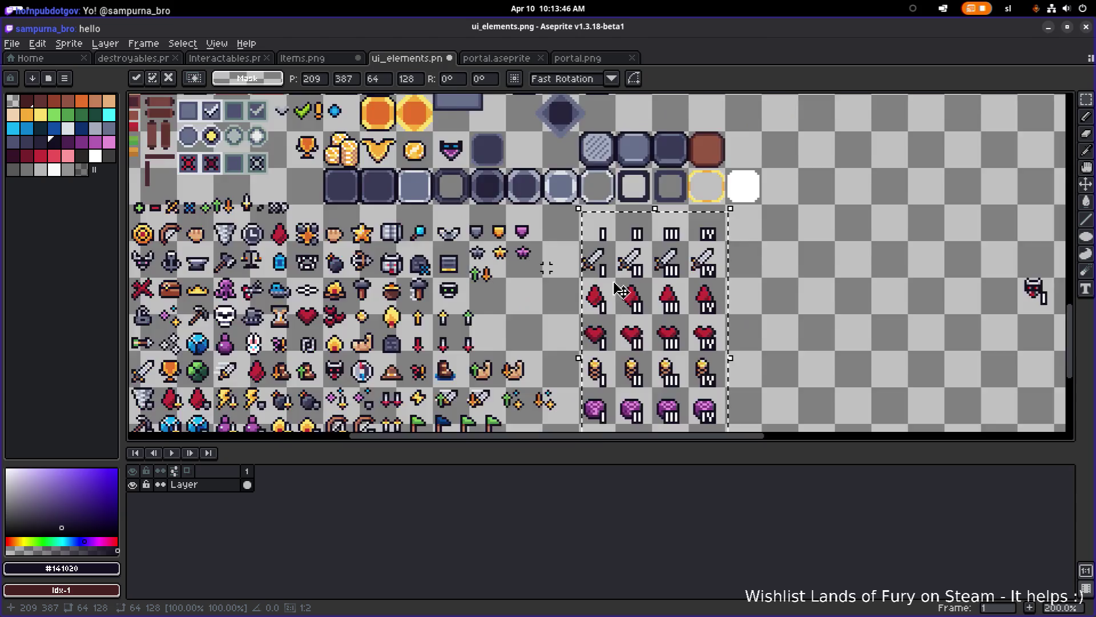
pyautogui.scroll(2, 608, 240)
pyautogui.press('Up')
pyautogui.press('Up')
pyautogui.press('Up')
pyautogui.press('Left')
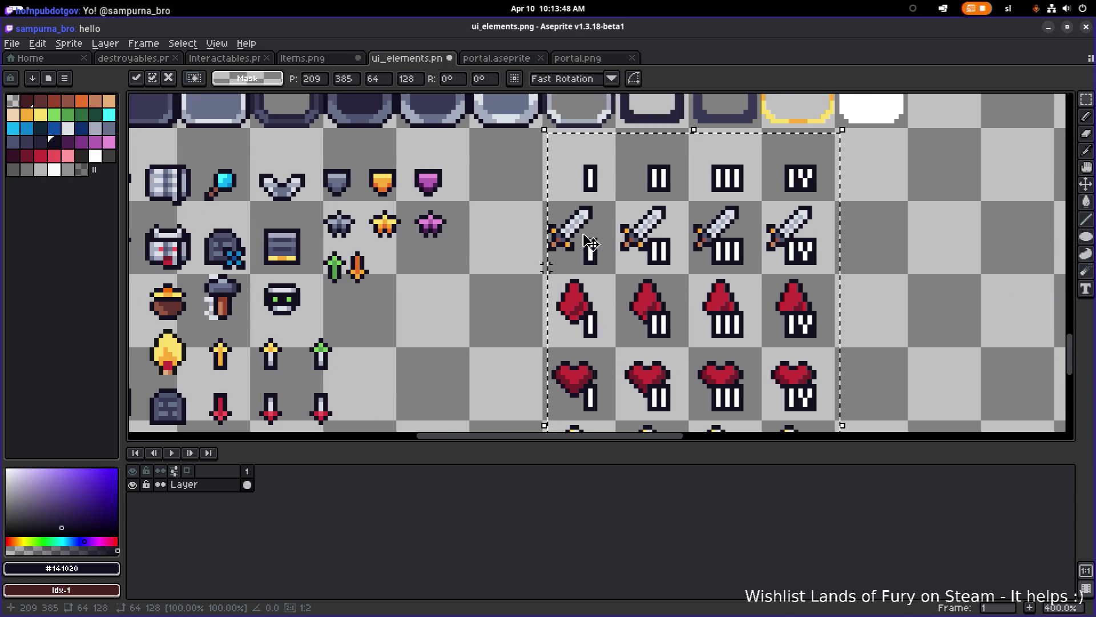
pyautogui.press('Down')
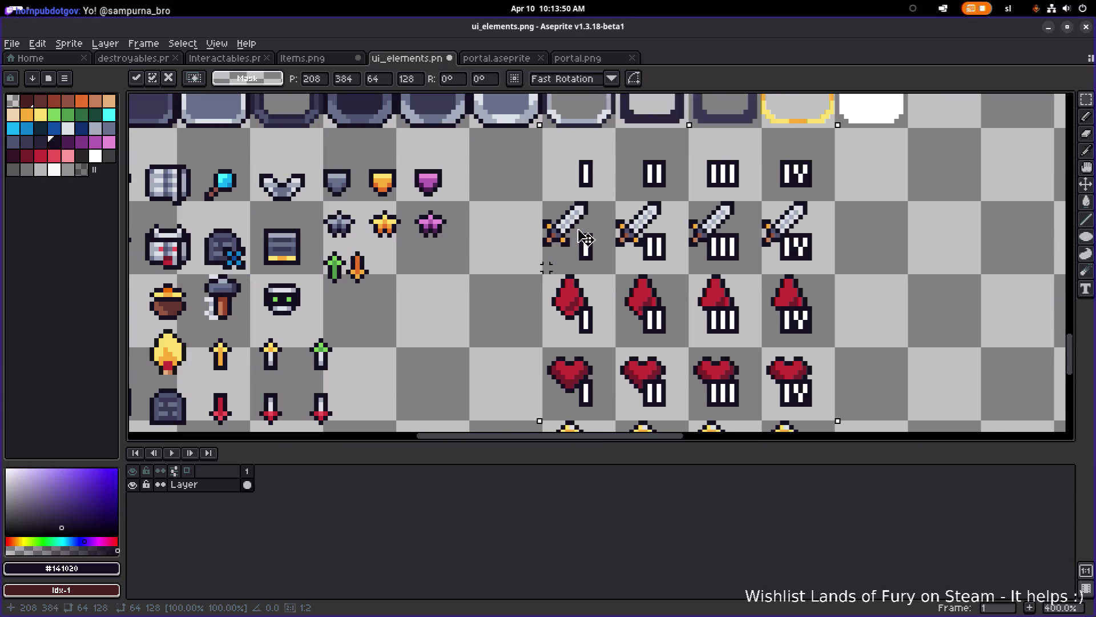
pyautogui.scroll(-4, 1016, 262)
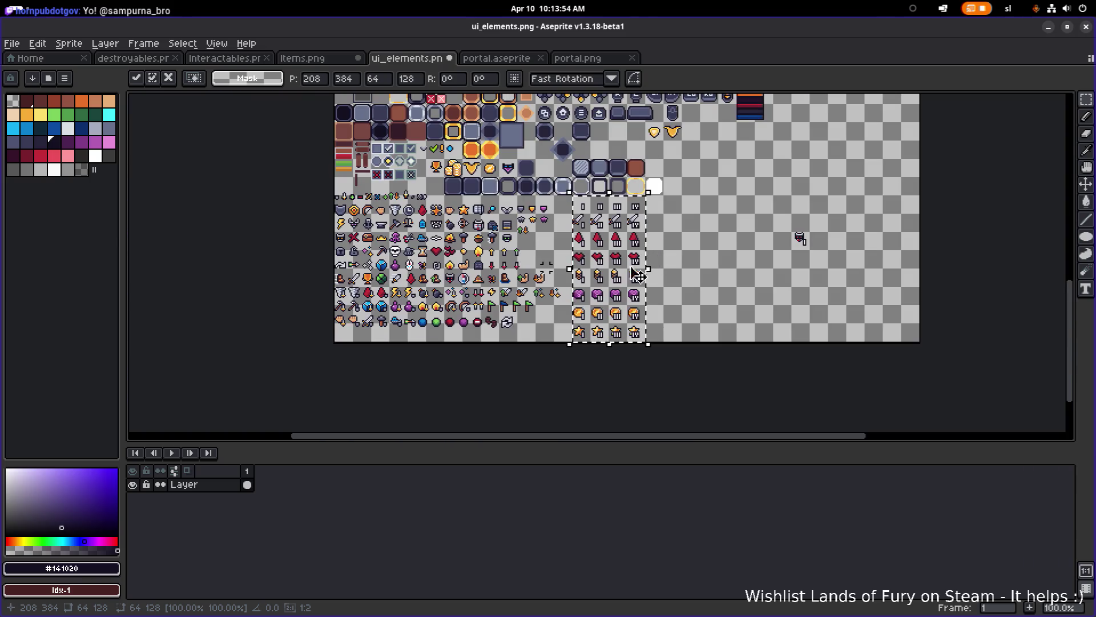
pyautogui.scroll(1, 514, 296)
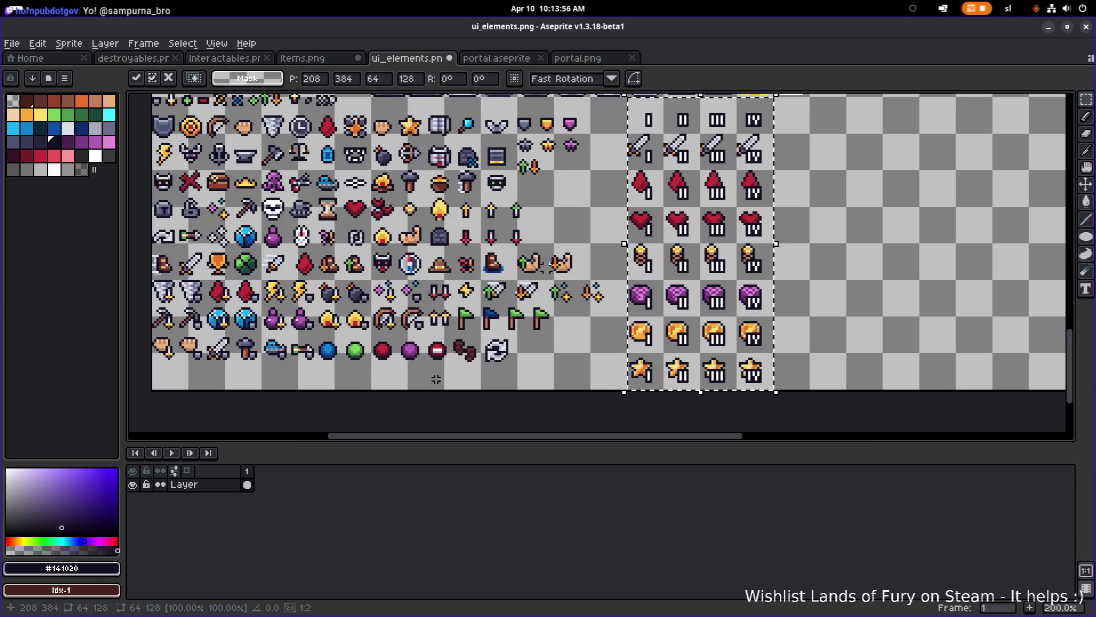
pyautogui.scroll(3, 547, 268)
pyautogui.hscroll(5, 546, 267)
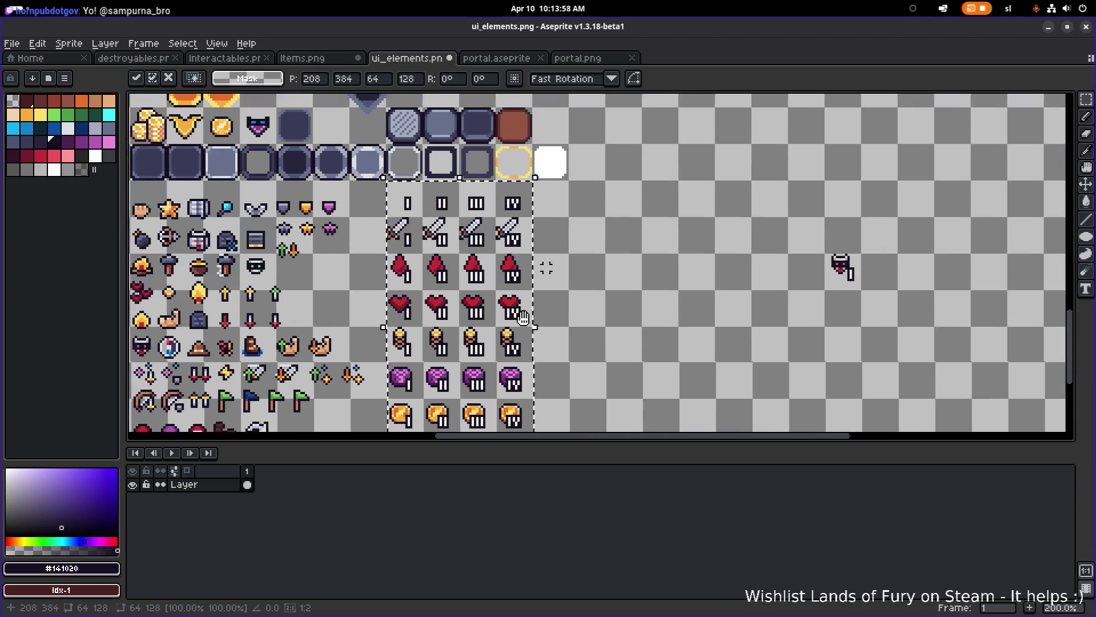
pyautogui.hotkey('ctrl', 'd')
pyautogui.scroll(-1, 765, 296)
pyautogui.scroll(1, 722, 313)
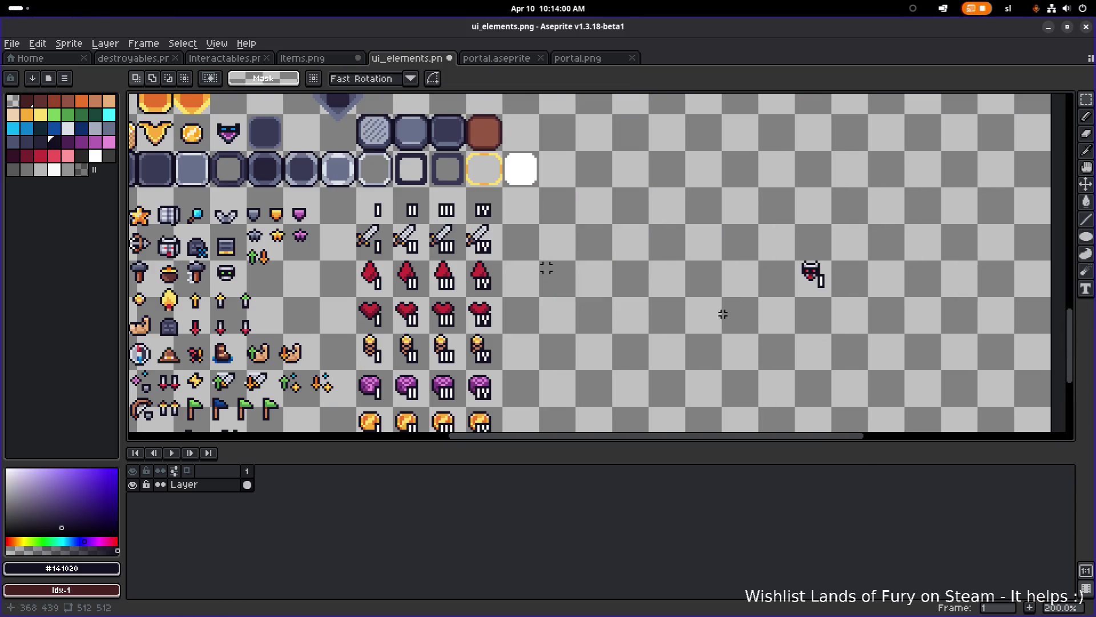
pyautogui.scroll(-2, 662, 269)
pyautogui.hscroll(2, 663, 269)
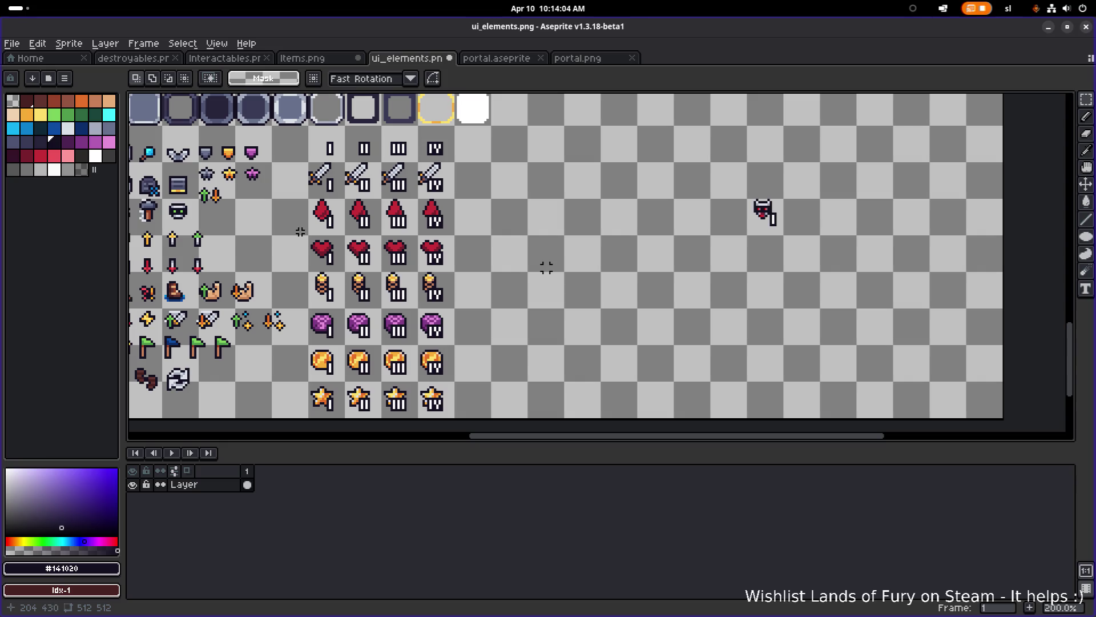
# - Try rectangle selections over the sword, heart, orange, purple and star tier rows
pyautogui.moveTo(295, 197); pyautogui.dragTo(465, 151)
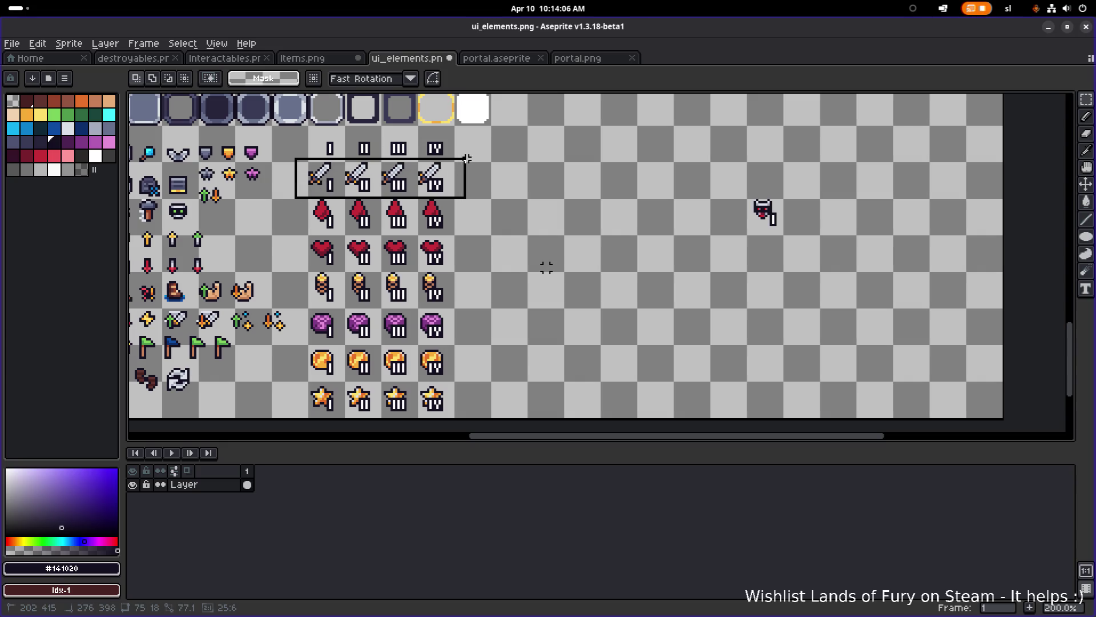
pyautogui.click(502, 193)
pyautogui.moveTo(479, 193); pyautogui.dragTo(471, 200)
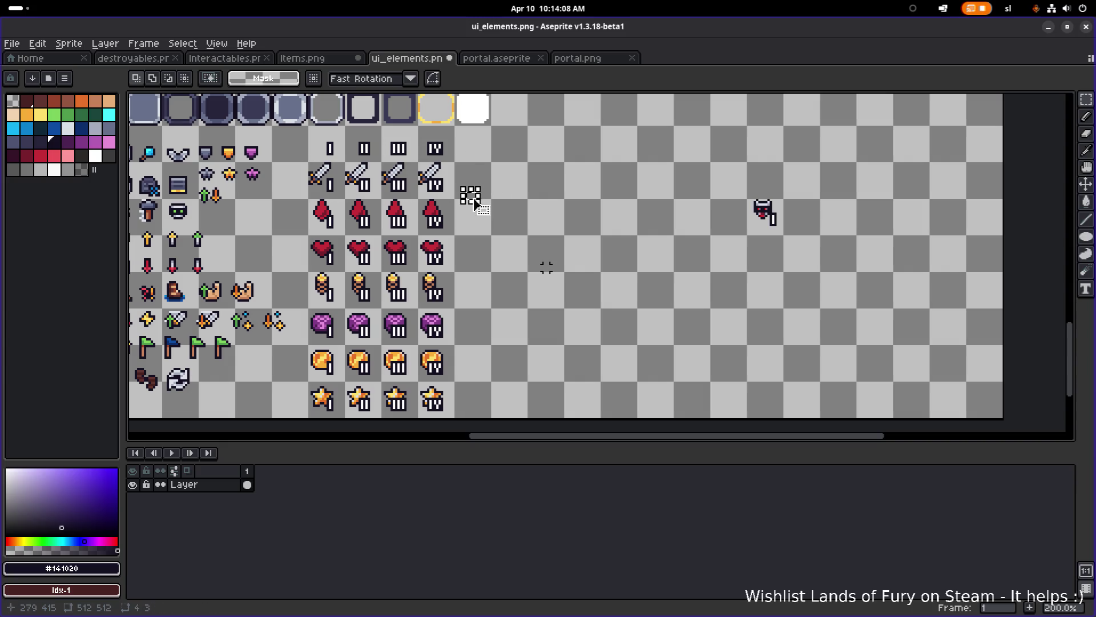
pyautogui.moveTo(448, 236)
pyautogui.mouseDown()
pyautogui.moveTo(293, 269)
pyautogui.moveTo(454, 237)
pyautogui.mouseUp()
pyautogui.click(291, 268)
pyautogui.click(311, 358)
pyautogui.moveTo(300, 353); pyautogui.dragTo(474, 382)
pyautogui.click(474, 383)
pyautogui.moveTo(466, 307); pyautogui.dragTo(297, 340)
pyautogui.moveTo(293, 383)
pyautogui.mouseDown()
pyautogui.moveTo(406, 411)
pyautogui.moveTo(514, 419)
pyautogui.mouseUp()
pyautogui.click(693, 287)
# - Box-select the stray horned sprite right of the tier rows and remove it
pyautogui.moveTo(543, 292)
pyautogui.mouseDown()
pyautogui.moveTo(808, 205)
pyautogui.moveTo(830, 180)
pyautogui.mouseUp()
pyautogui.hotkey('ctrl', 'z')
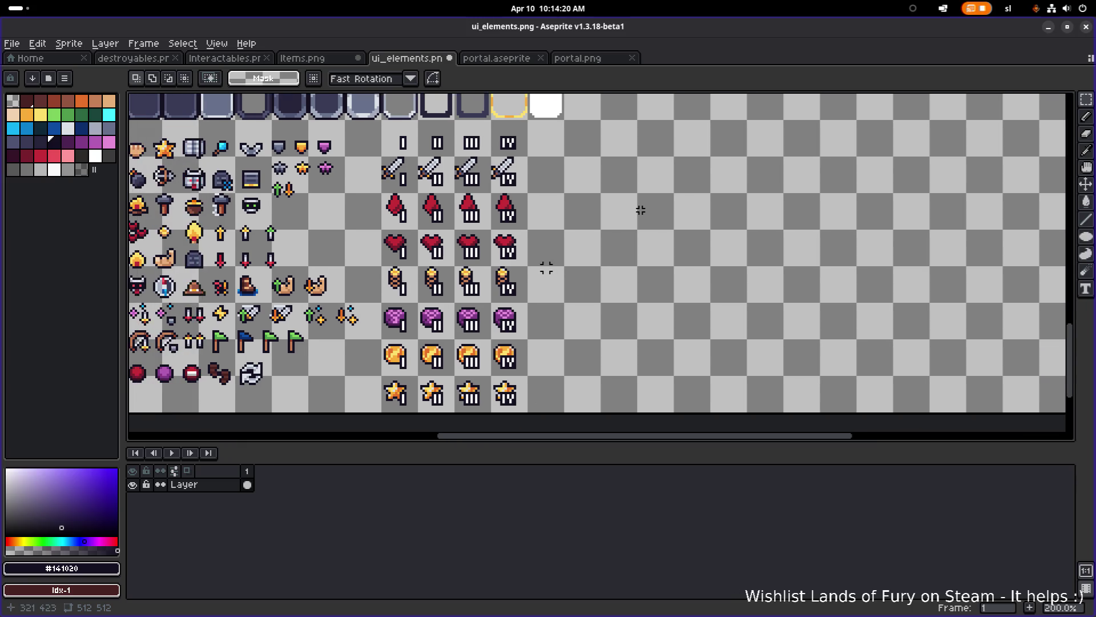
pyautogui.hotkey('alt', 'Tab')
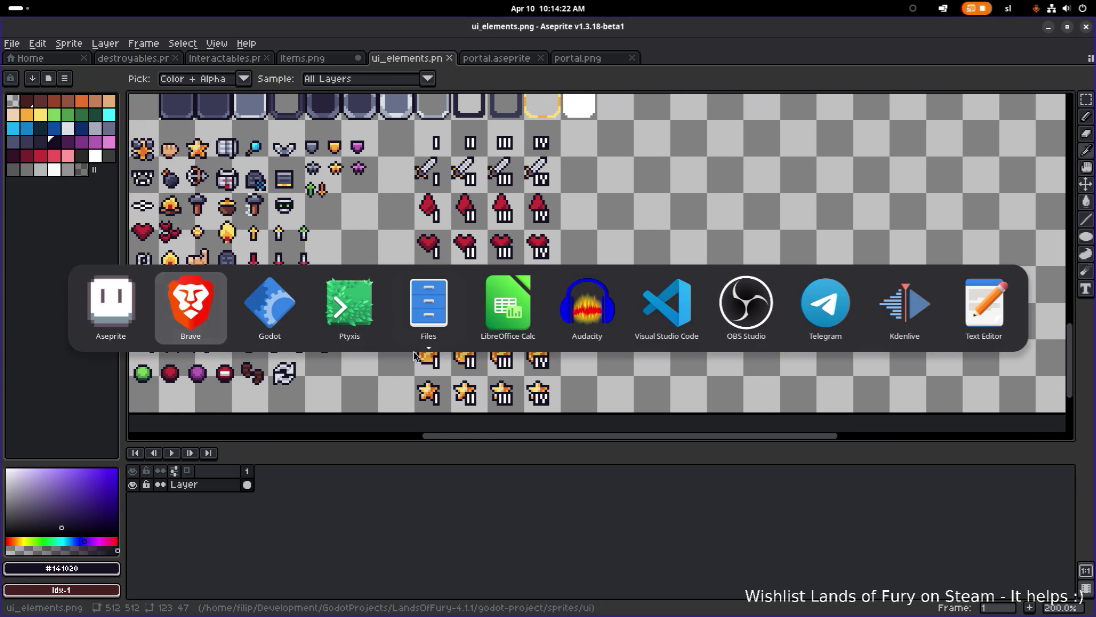
# - Let Godot reimport ui_elements.png, glance at VS Code, then return to Aseprite
pyautogui.click(274, 304)
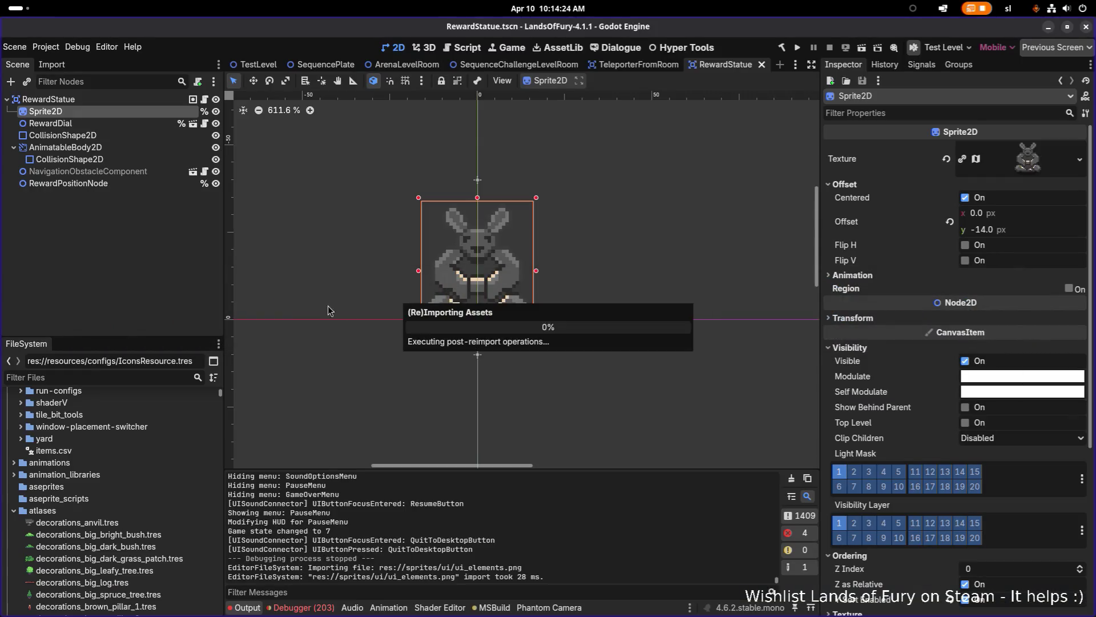
pyautogui.hotkey('alt', 'Tab')
pyautogui.click(667, 302)
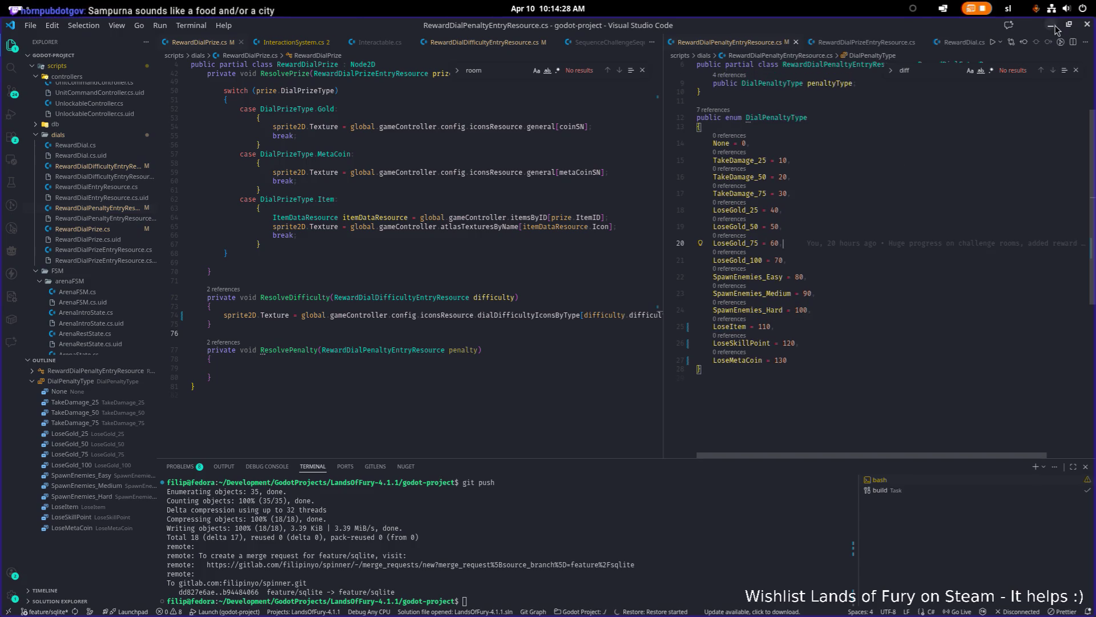
pyautogui.hotkey('alt', 'Tab')
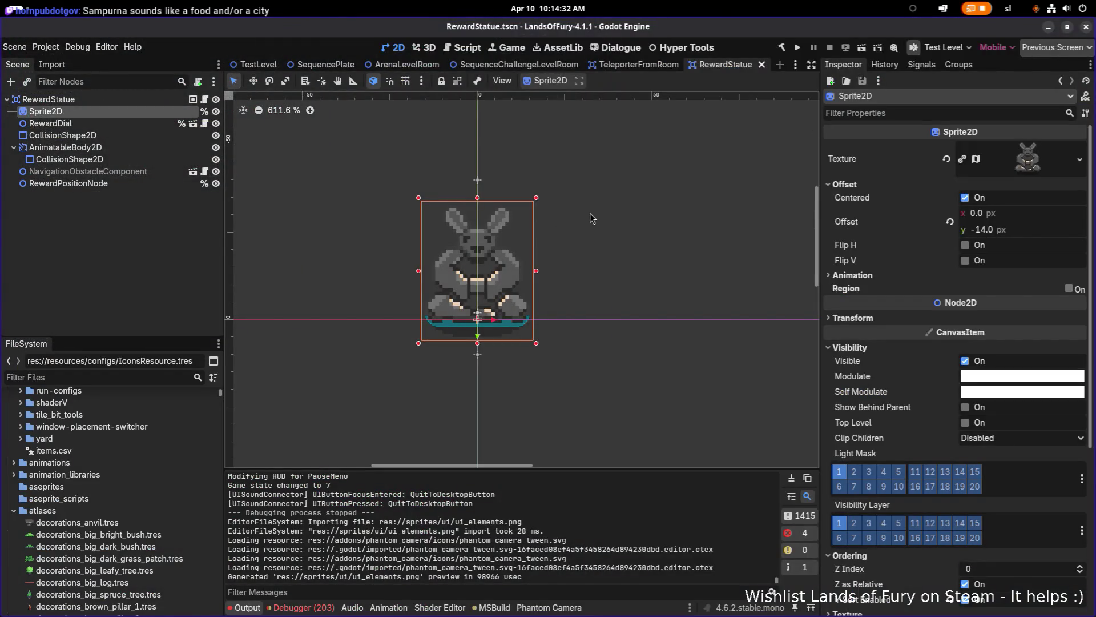
pyautogui.hotkey('alt', 'Tab')
pyautogui.moveTo(459, 285)
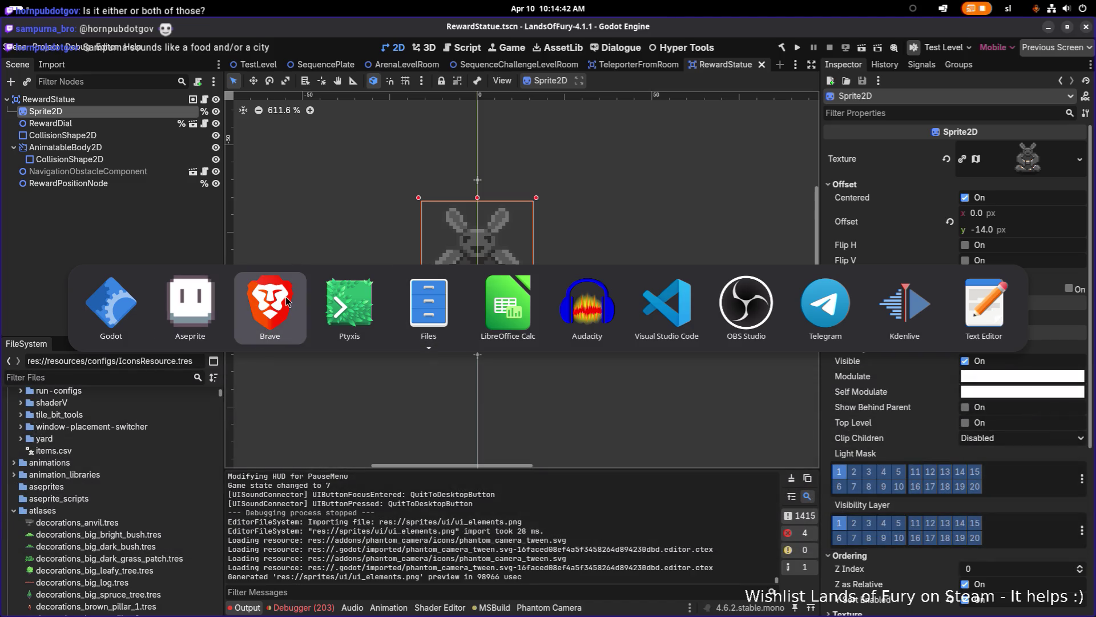
pyautogui.click(190, 302)
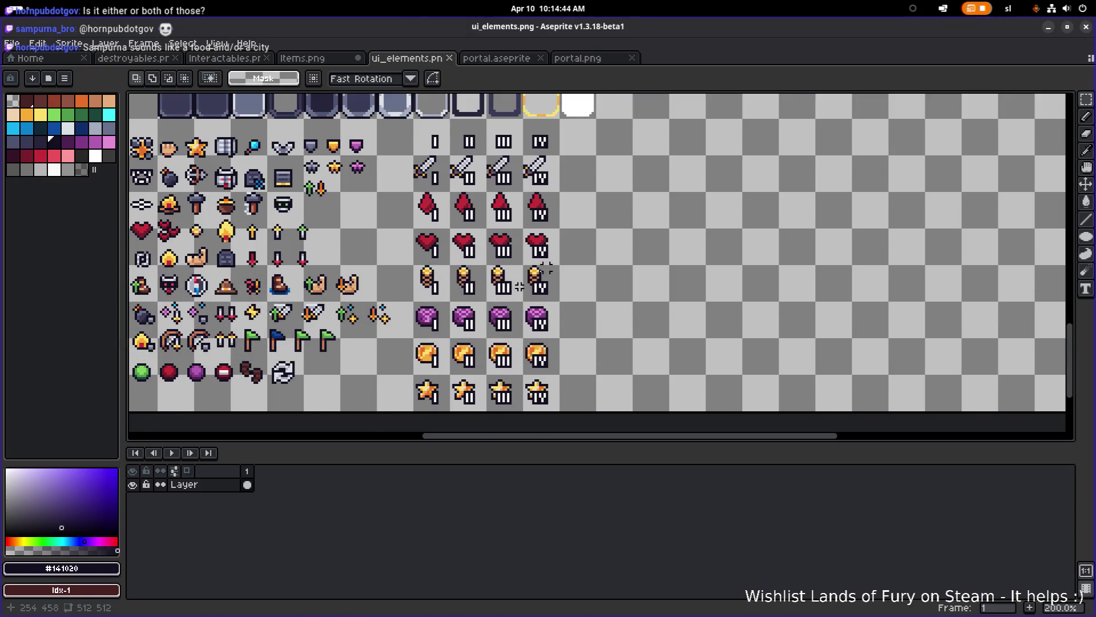
pyautogui.scroll(-1, 525, 285)
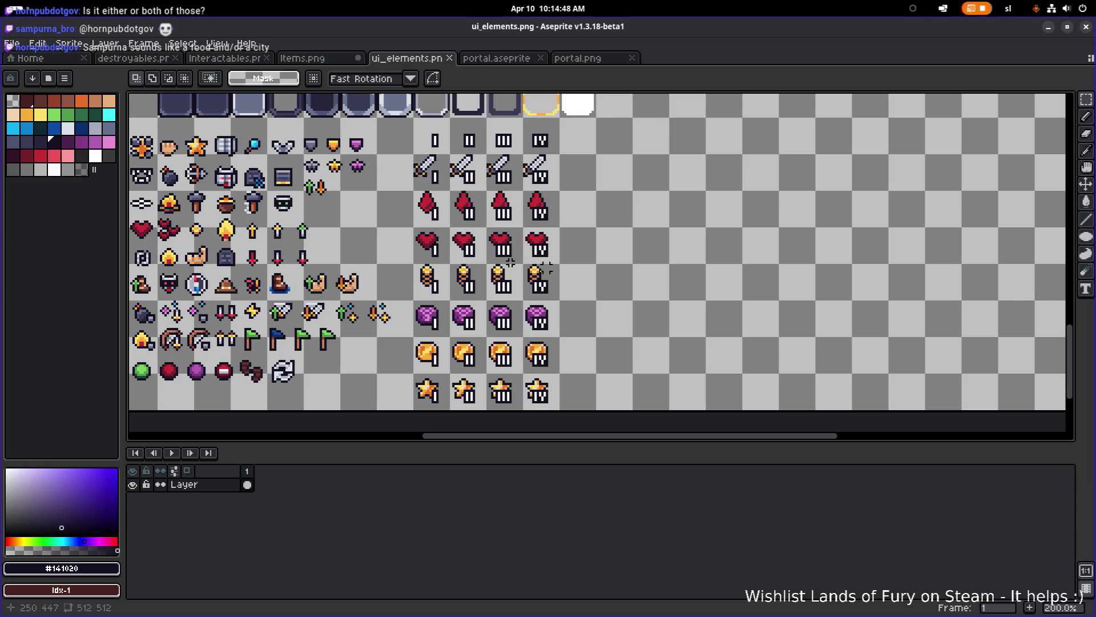
pyautogui.scroll(1, 548, 264)
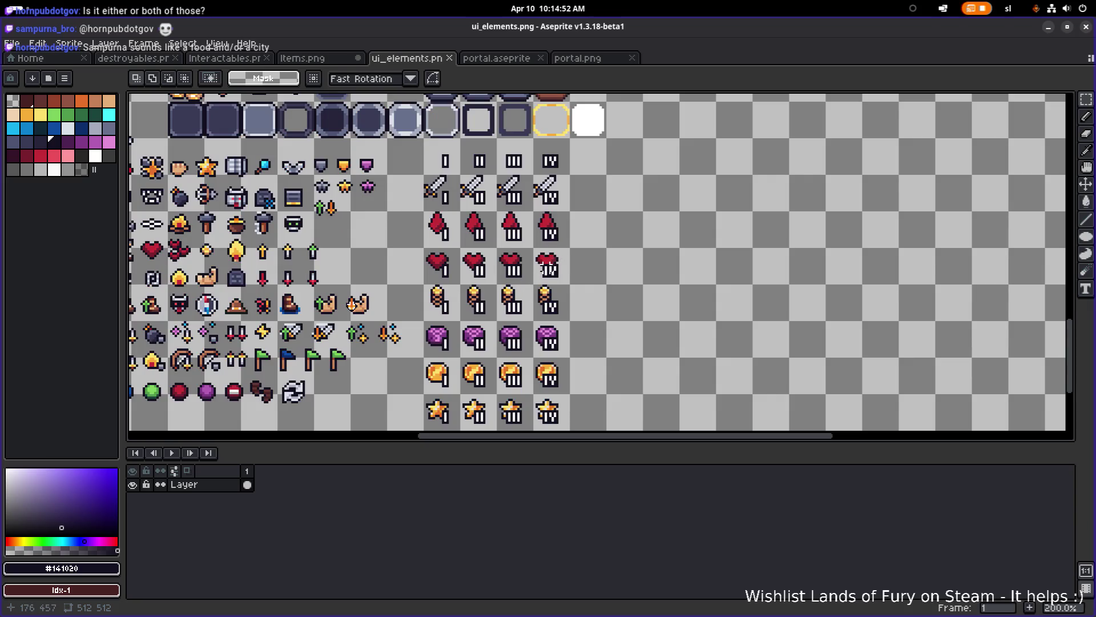
pyautogui.scroll(-2, 545, 265)
pyautogui.hscroll(2, 543, 268)
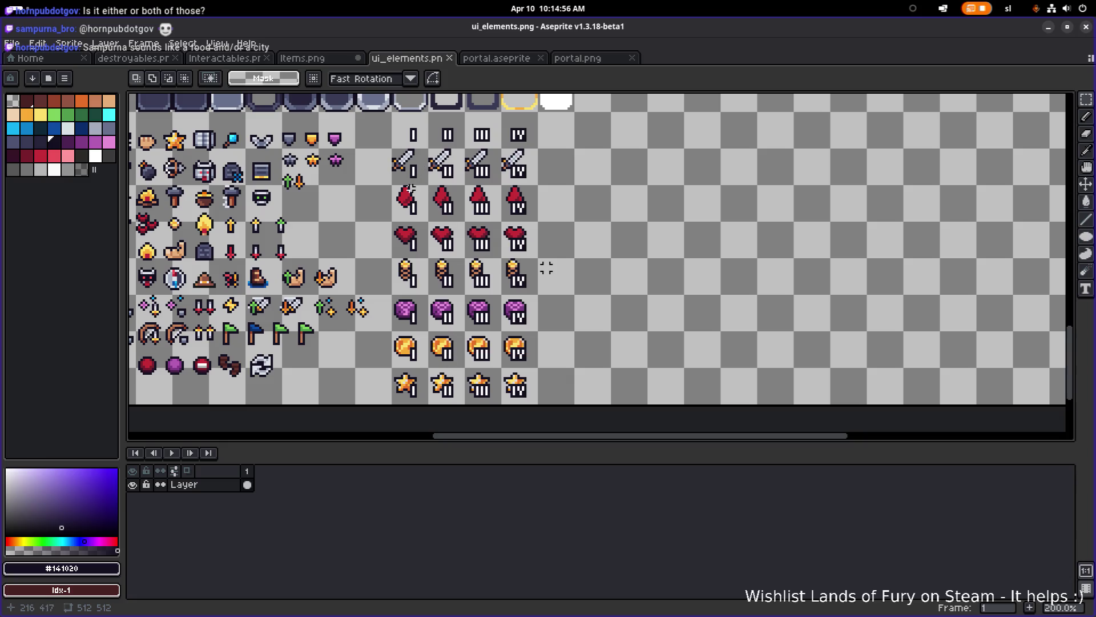
pyautogui.scroll(3, 546, 267)
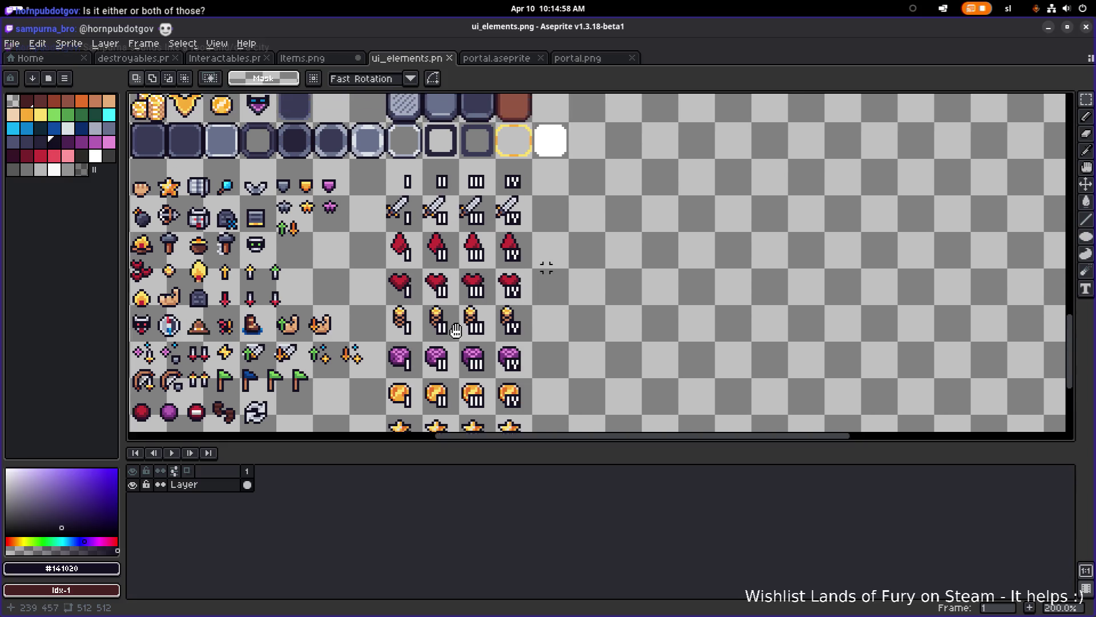
pyautogui.scroll(-1, 546, 268)
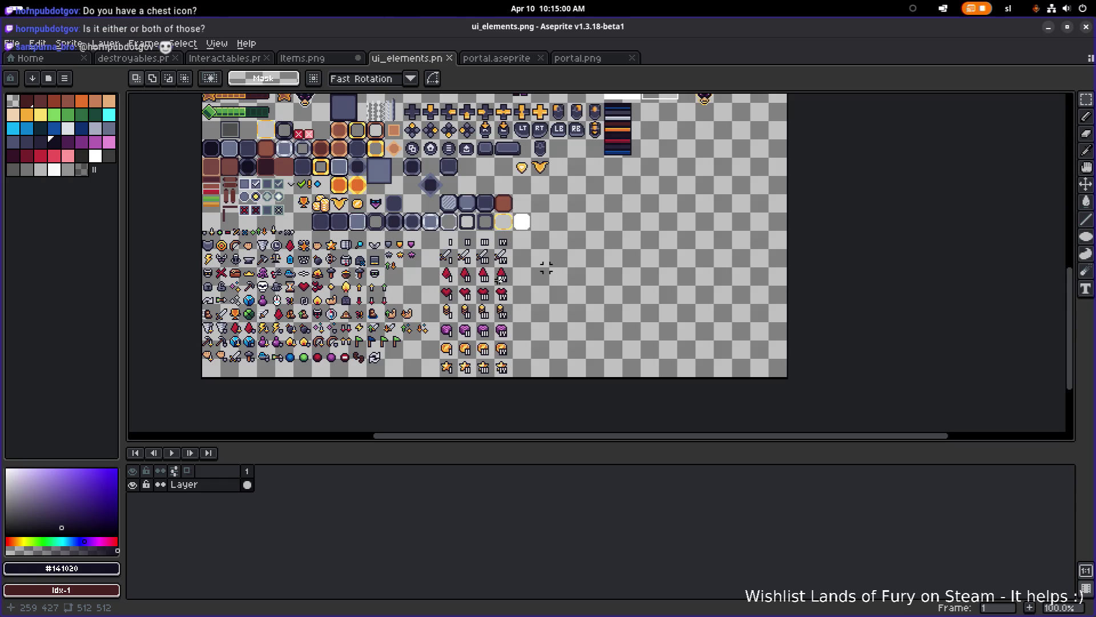
pyautogui.scroll(1, 546, 268)
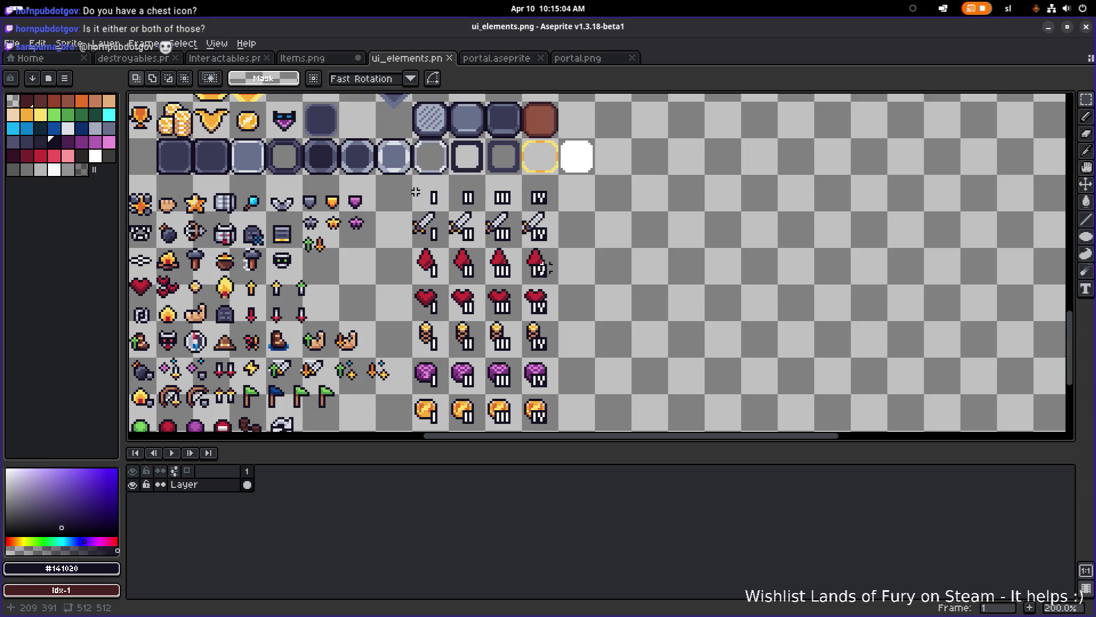
pyautogui.moveTo(416, 193)
pyautogui.mouseDown()
pyautogui.moveTo(467, 163)
pyautogui.moveTo(651, 363)
pyautogui.mouseUp()
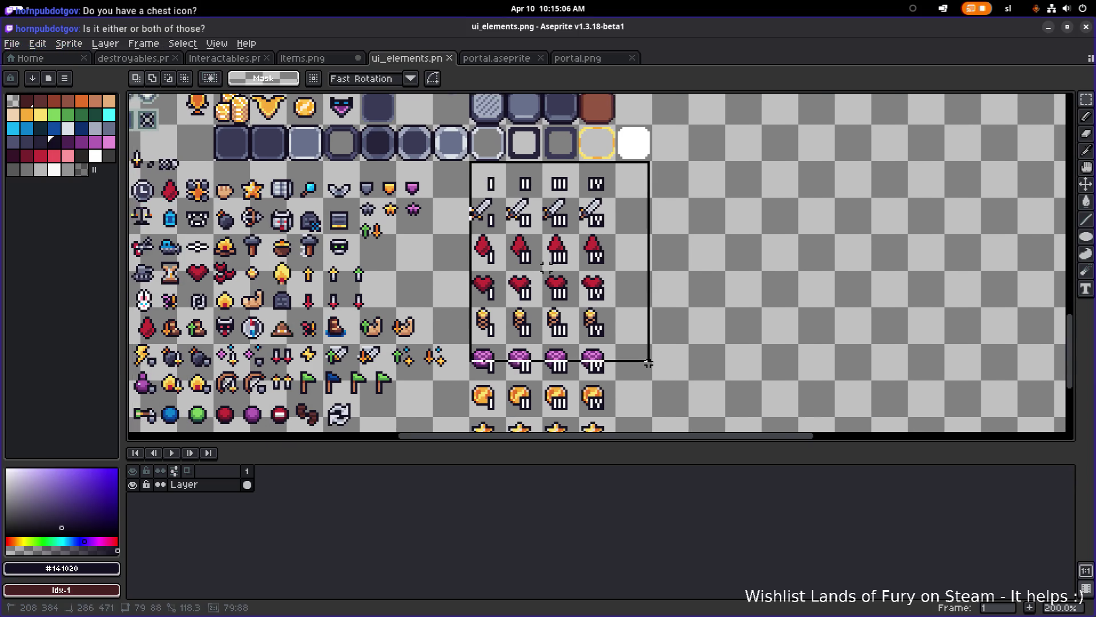
# - Drop the old selection and marquee the whole numbered tier I–IV icon block
pyautogui.scroll(-2, 651, 366)
pyautogui.scroll(1, 631, 318)
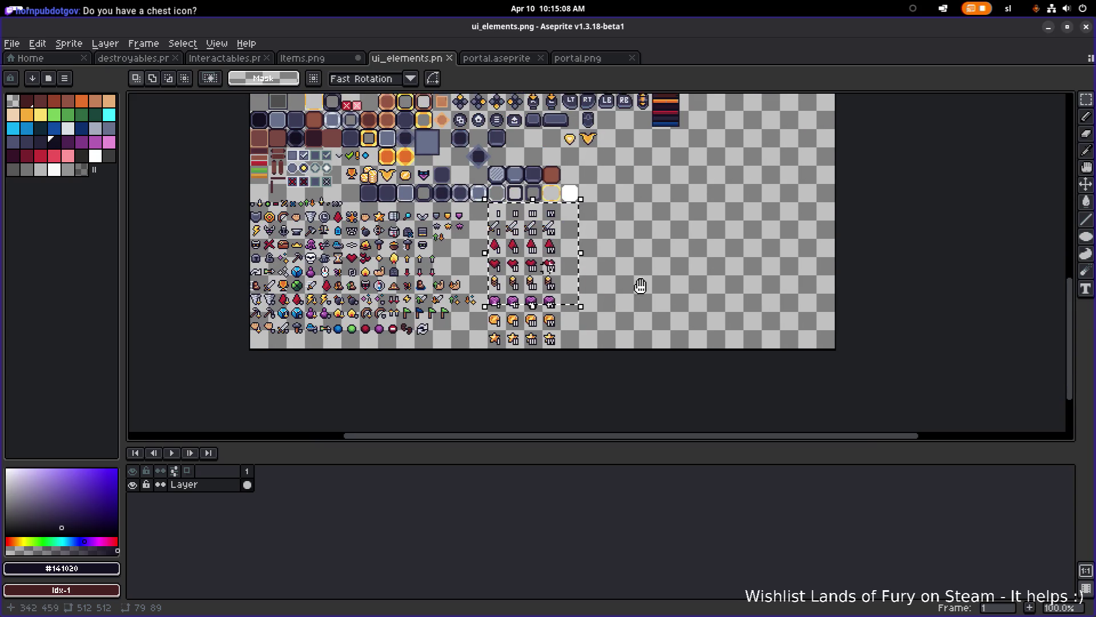
pyautogui.scroll(1, 631, 283)
pyautogui.click(507, 267)
pyautogui.moveTo(347, 264); pyautogui.dragTo(396, 242)
pyautogui.moveTo(379, 125); pyautogui.dragTo(524, 428)
# - Move the tier block up and right to 384, 288 beside the striped bars and commit
pyautogui.scroll(-5, 524, 388)
pyautogui.scroll(4, 524, 388)
pyautogui.moveTo(434, 343)
pyautogui.mouseDown()
pyautogui.moveTo(705, 260)
pyautogui.moveTo(605, 297)
pyautogui.moveTo(601, 313)
pyautogui.mouseUp()
pyautogui.scroll(3, 705, 260)
pyautogui.scroll(-3, 604, 298)
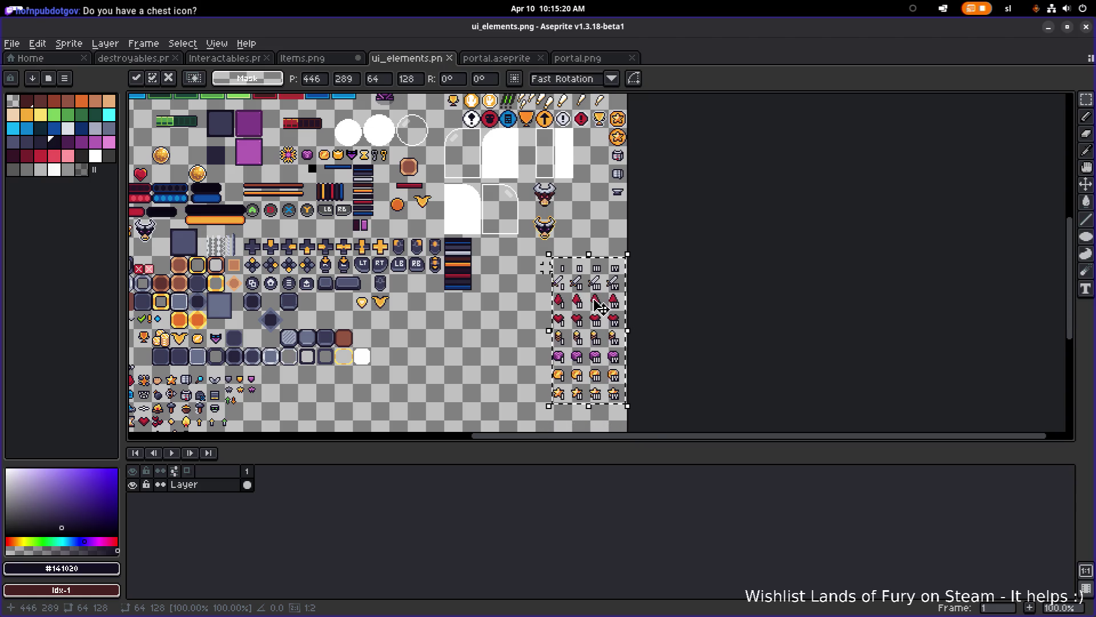
pyautogui.scroll(1, 602, 313)
pyautogui.press('Right')
pyautogui.press('Right')
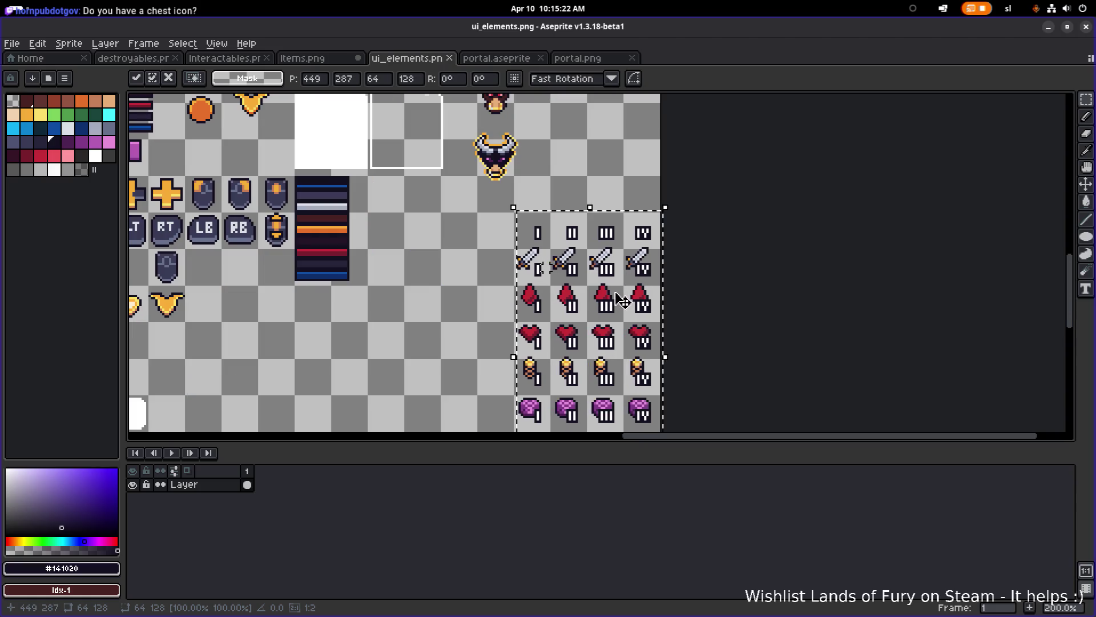
pyautogui.press('Up')
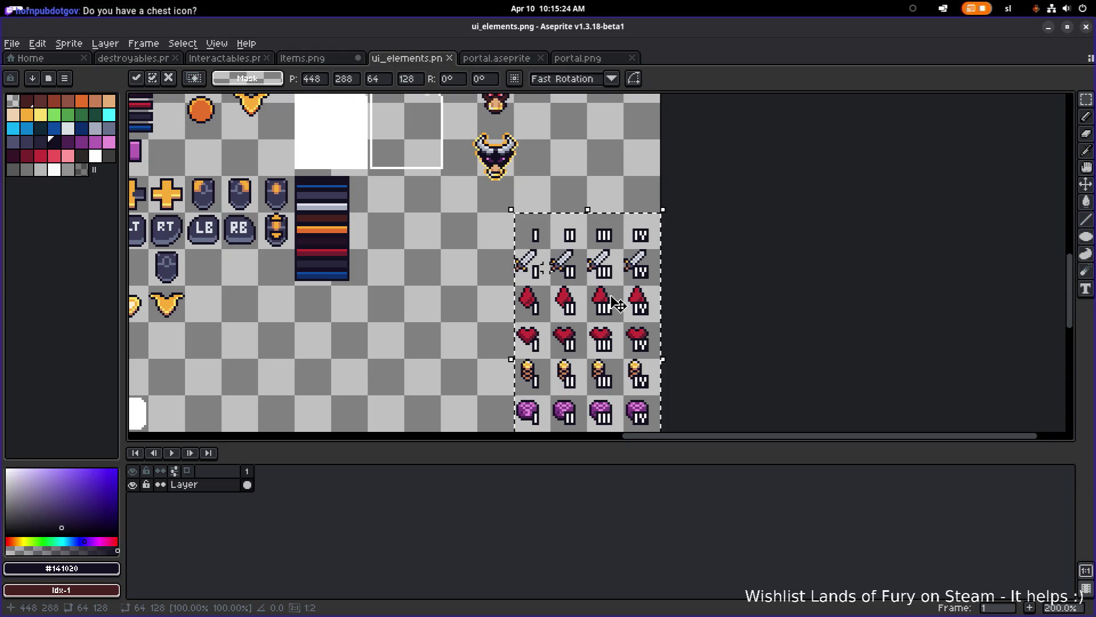
pyautogui.moveTo(618, 305)
pyautogui.mouseDown()
pyautogui.moveTo(486, 300)
pyautogui.moveTo(628, 282)
pyautogui.moveTo(593, 301)
pyautogui.mouseUp()
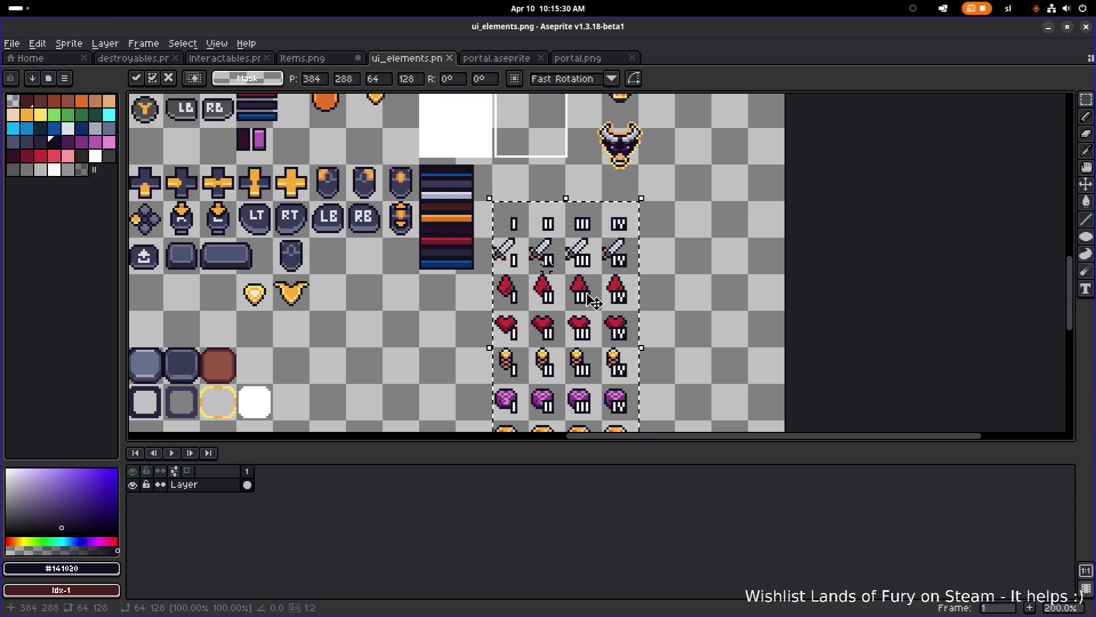
pyautogui.scroll(-2, 604, 307)
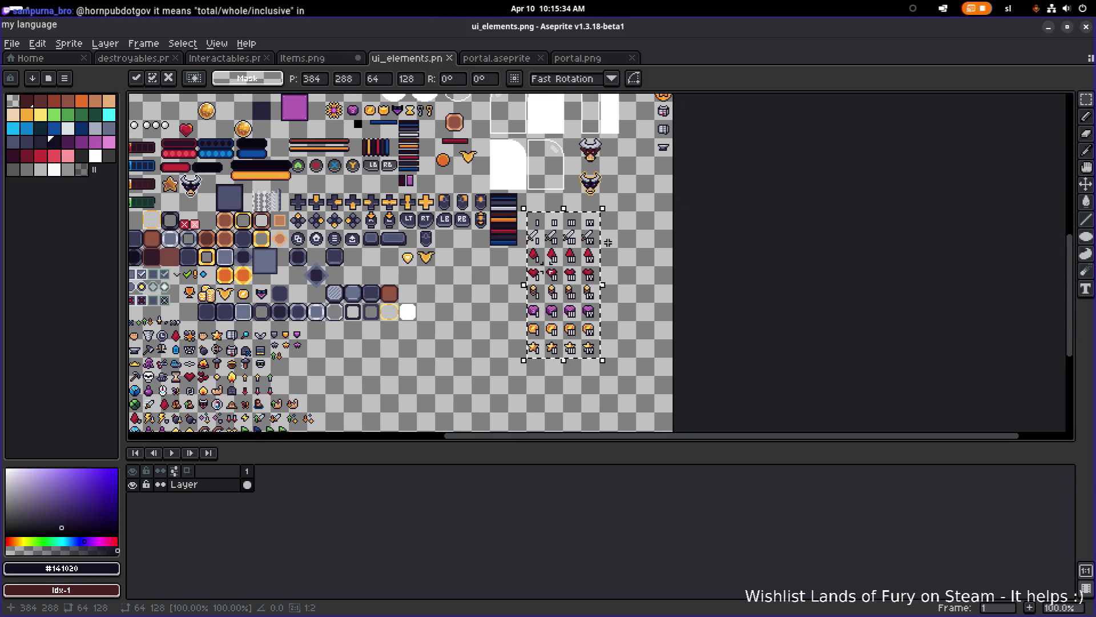
pyautogui.scroll(1, 611, 341)
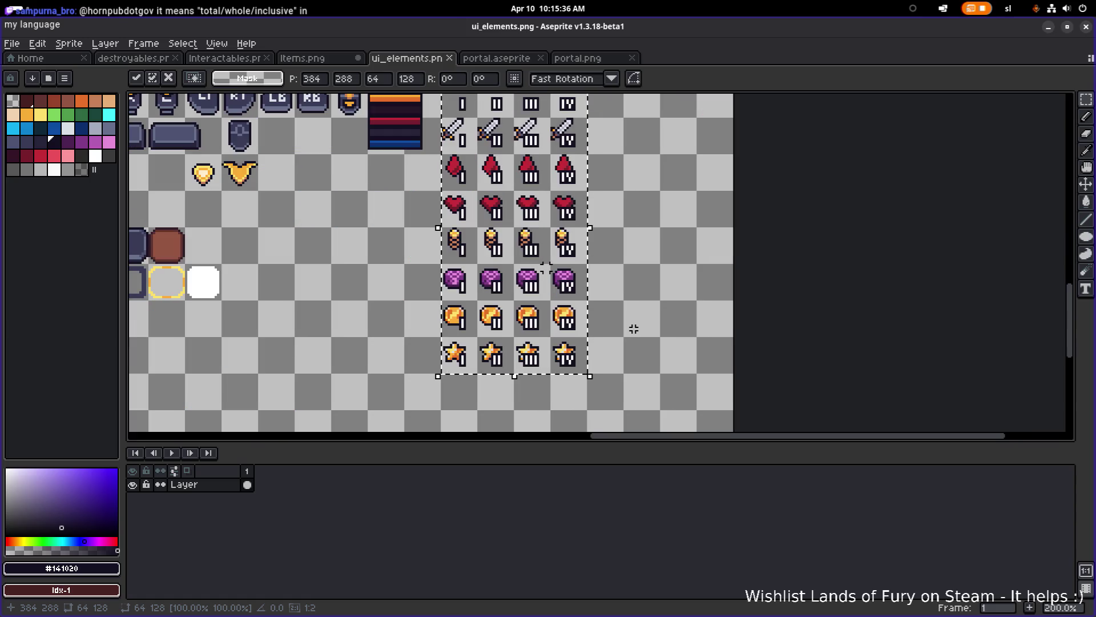
pyautogui.click(622, 331)
pyautogui.scroll(-1, 598, 321)
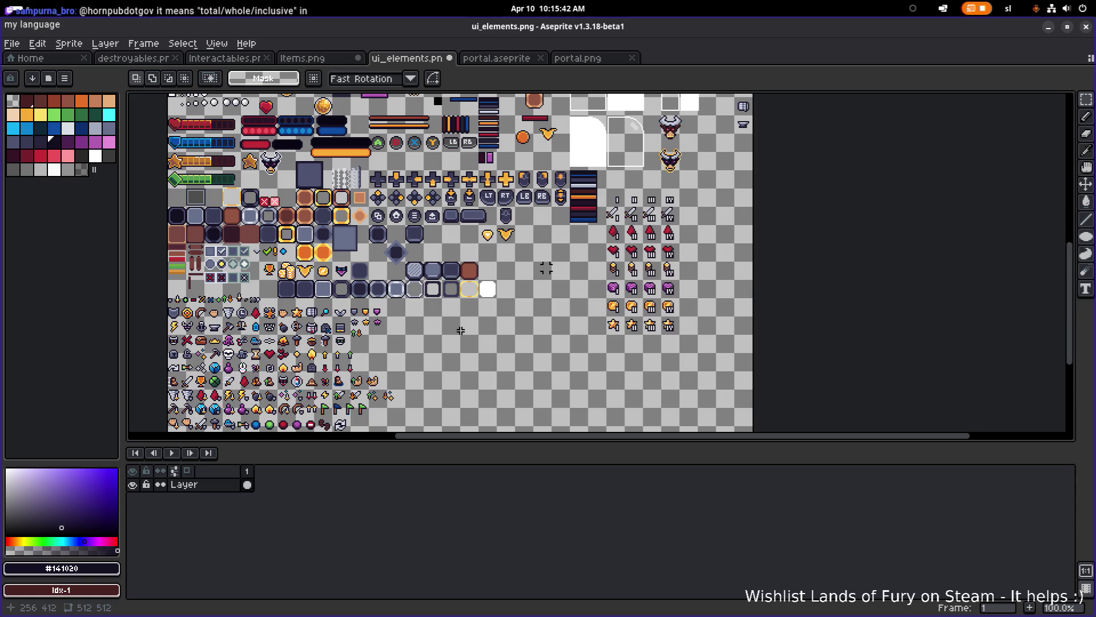
# - Pan toward the lower icon rows and marquee-select the chest icon
pyautogui.moveTo(386, 349); pyautogui.dragTo(430, 340)
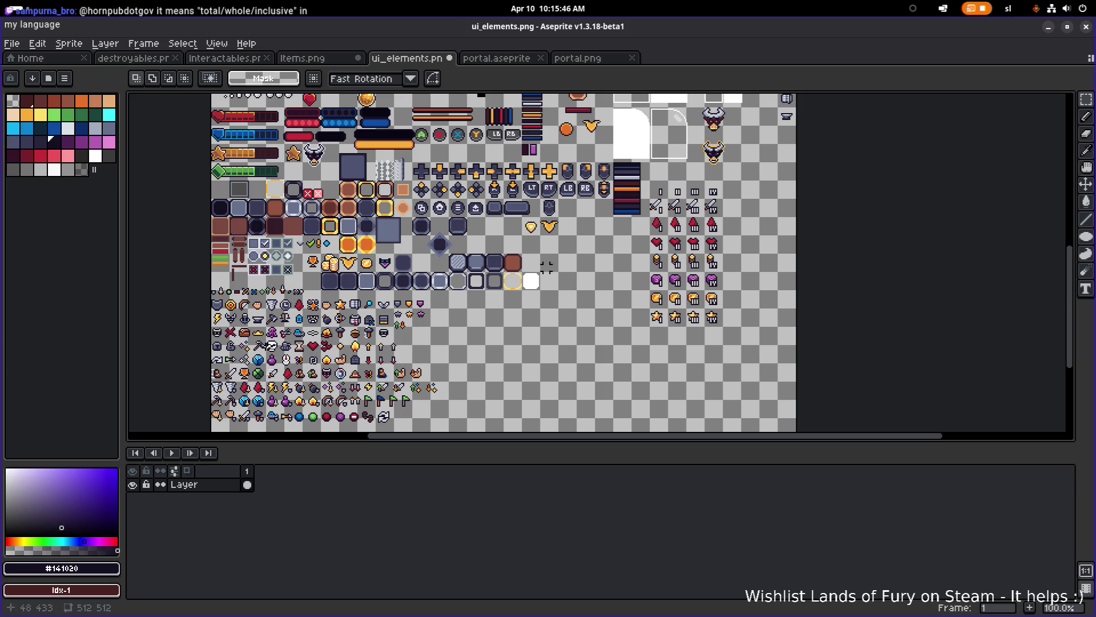
pyautogui.scroll(1, 254, 344)
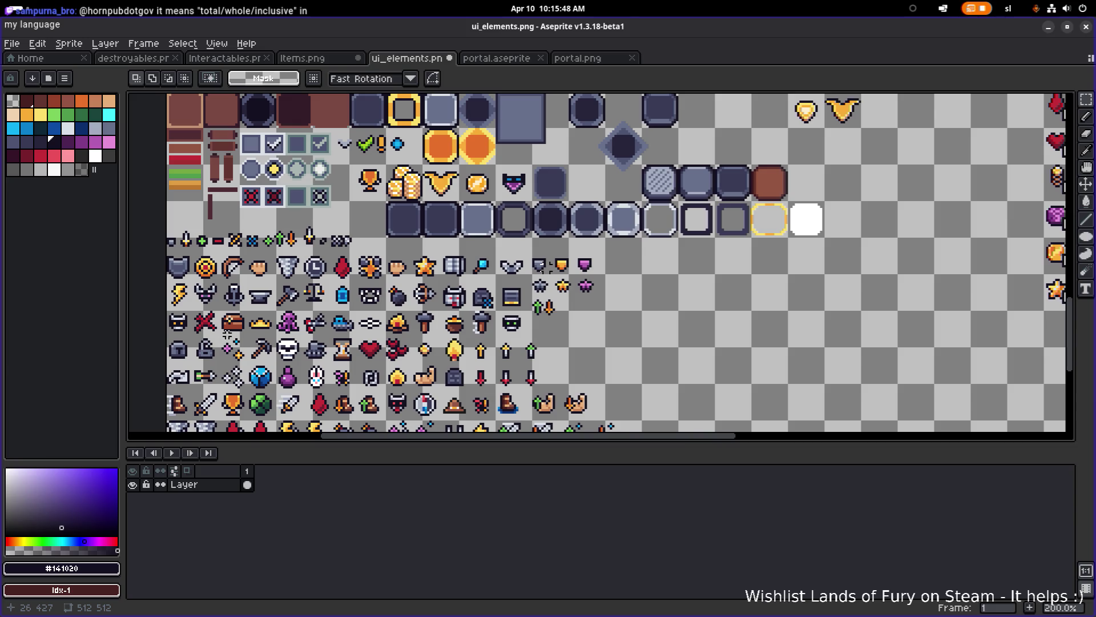
pyautogui.moveTo(227, 333); pyautogui.dragTo(260, 330)
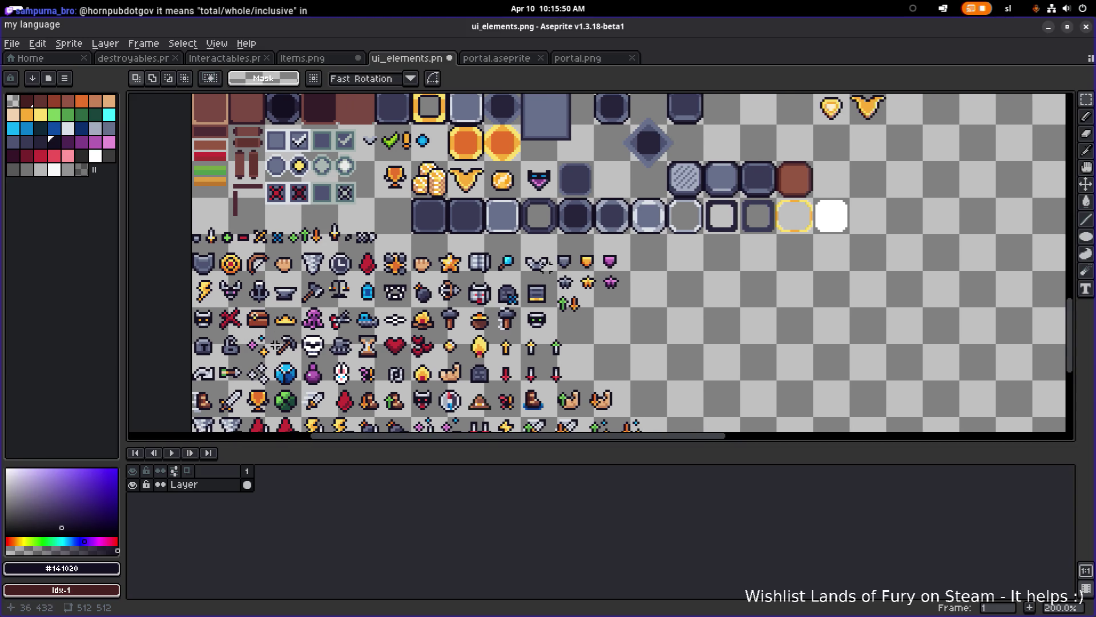
pyautogui.moveTo(548, 267); pyautogui.dragTo(566, 229)
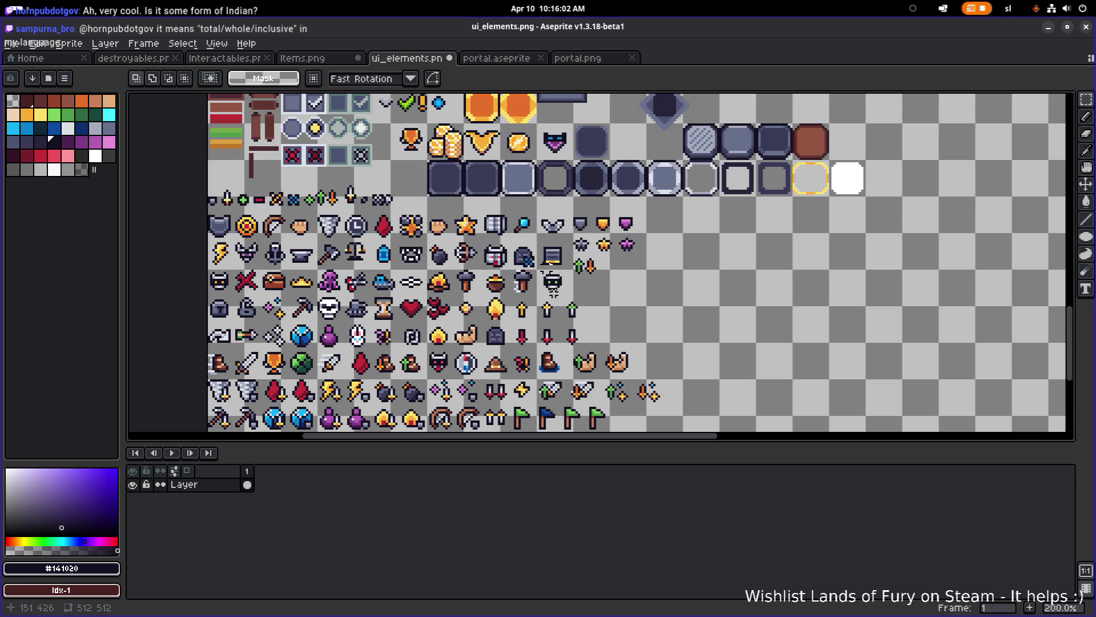
pyautogui.scroll(-3, 505, 313)
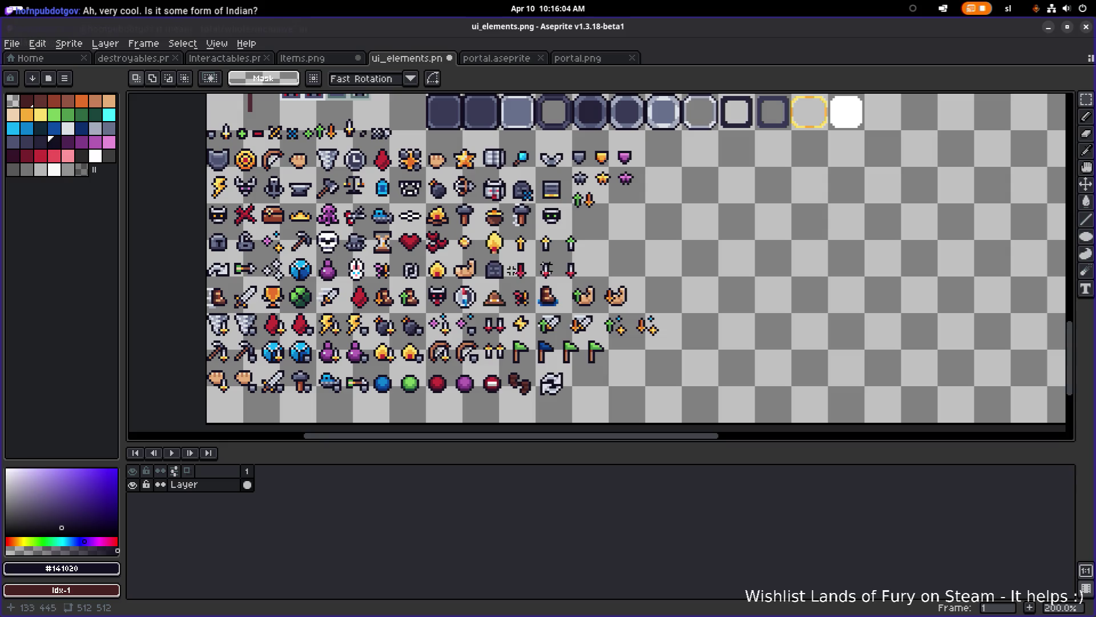
pyautogui.moveTo(497, 255); pyautogui.dragTo(501, 272)
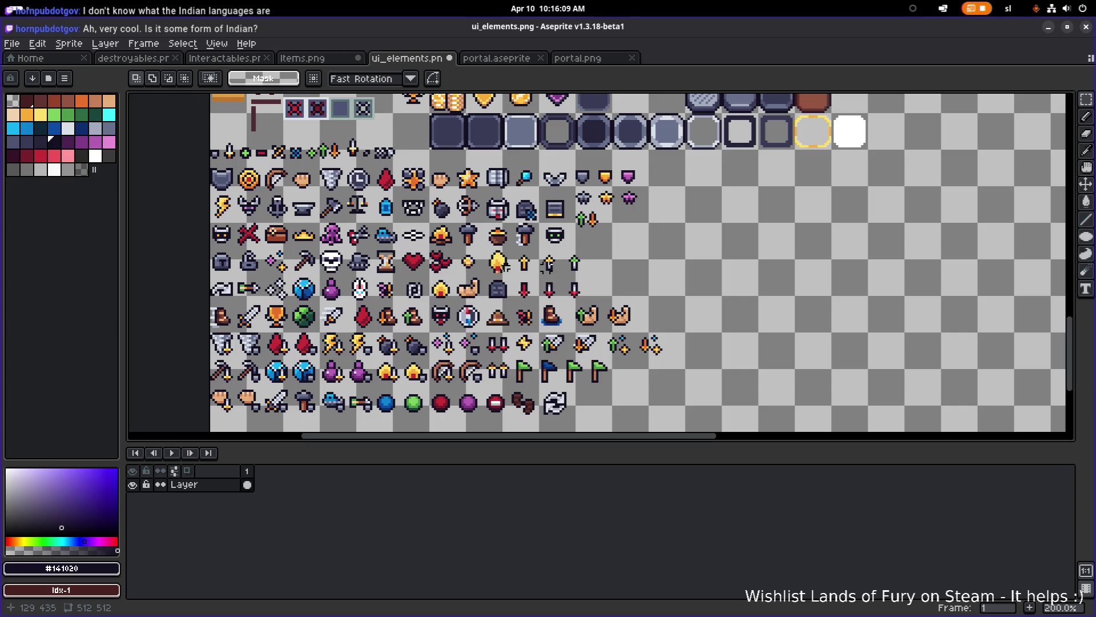
pyautogui.scroll(1, 451, 268)
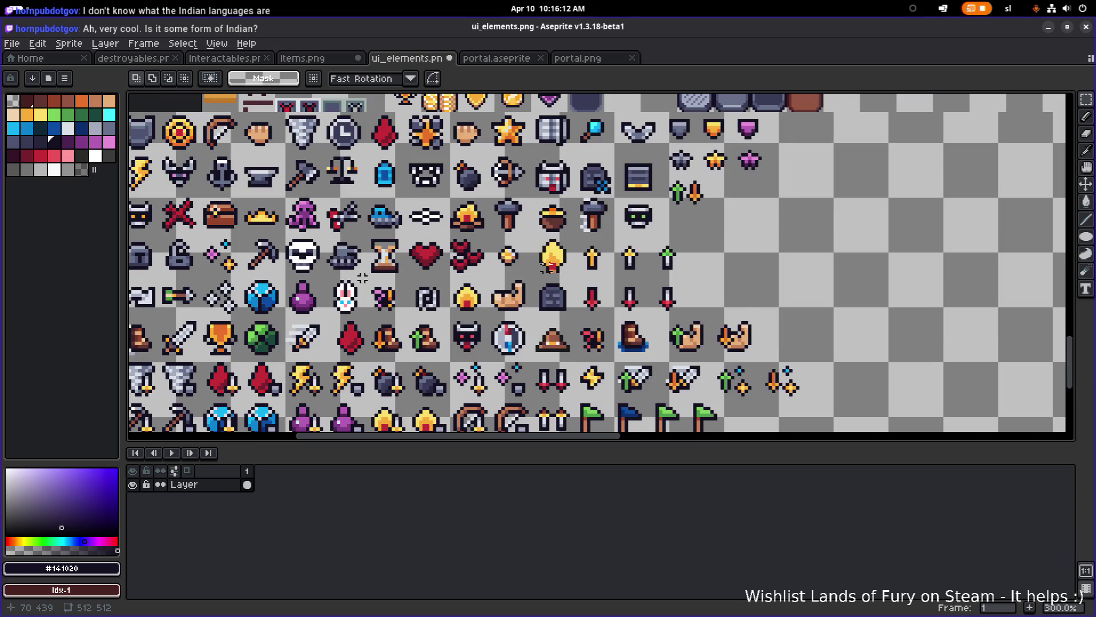
pyautogui.scroll(-1, 366, 278)
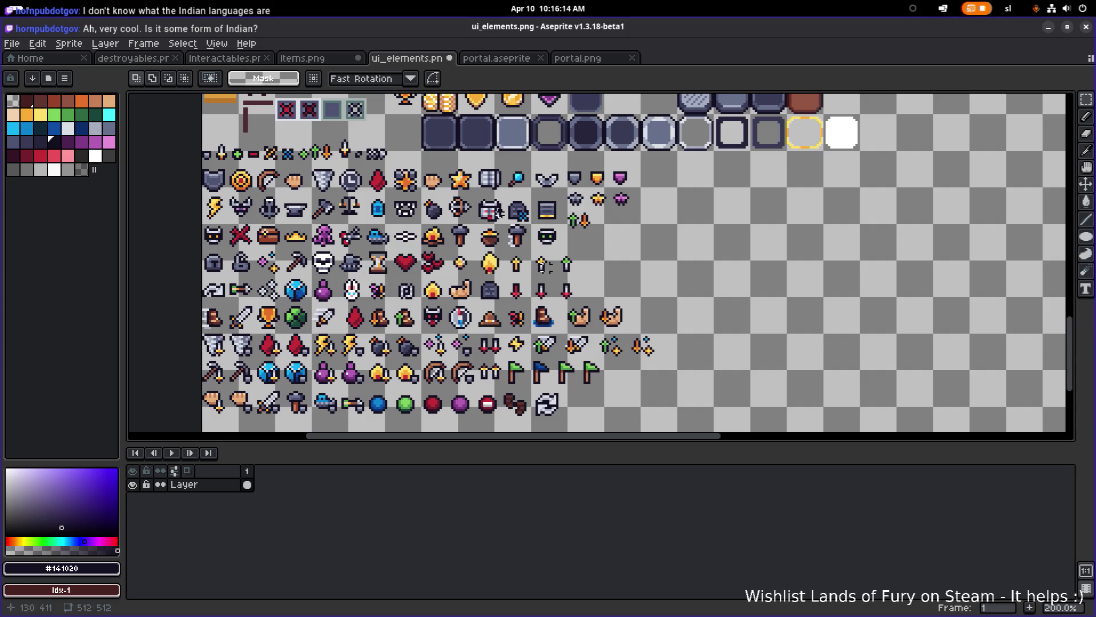
pyautogui.moveTo(253, 224)
pyautogui.mouseDown()
pyautogui.moveTo(288, 256)
pyautogui.moveTo(308, 249)
pyautogui.mouseUp()
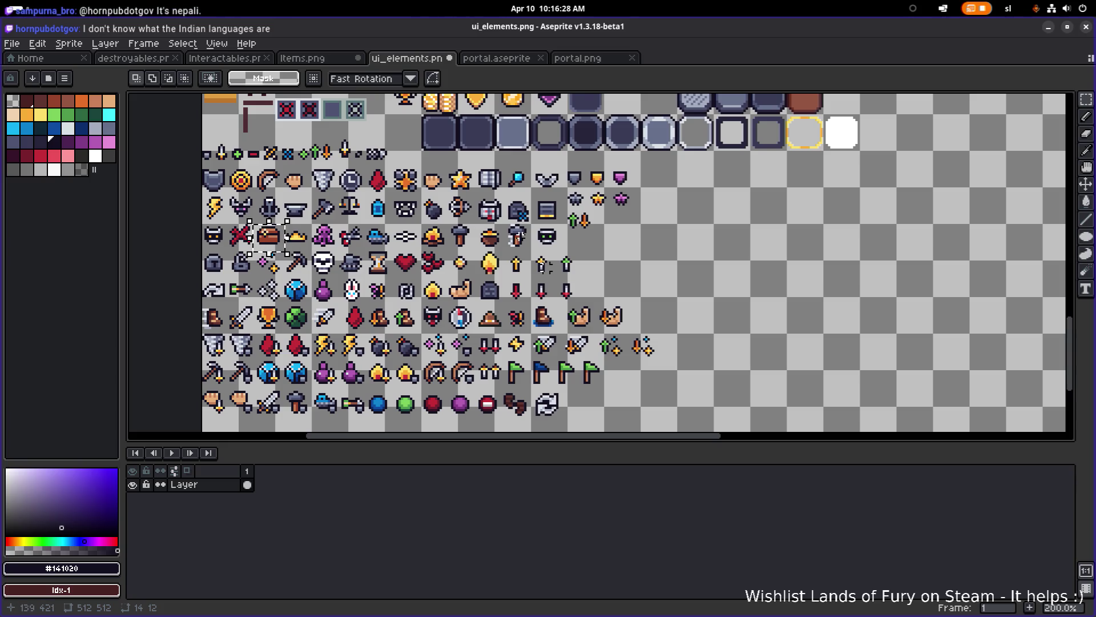
pyautogui.scroll(-2, 517, 236)
pyautogui.scroll(3, 531, 251)
pyautogui.scroll(-4, 546, 267)
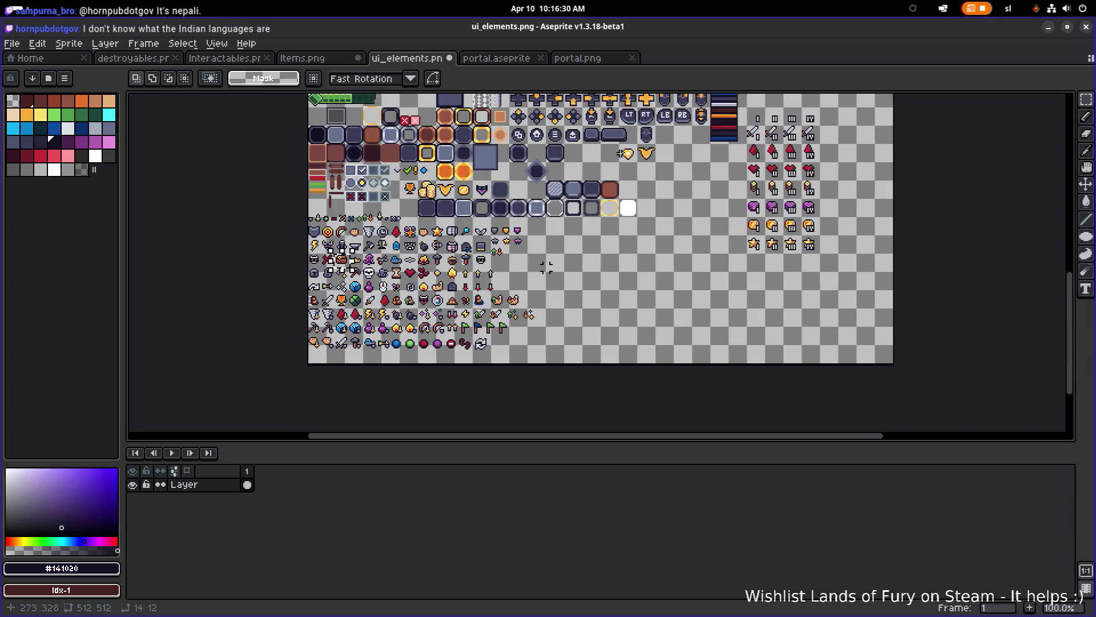
# - Close Items.png, choosing Don't Save
pyautogui.hotkey('ctrl', 'shift', 'Tab')
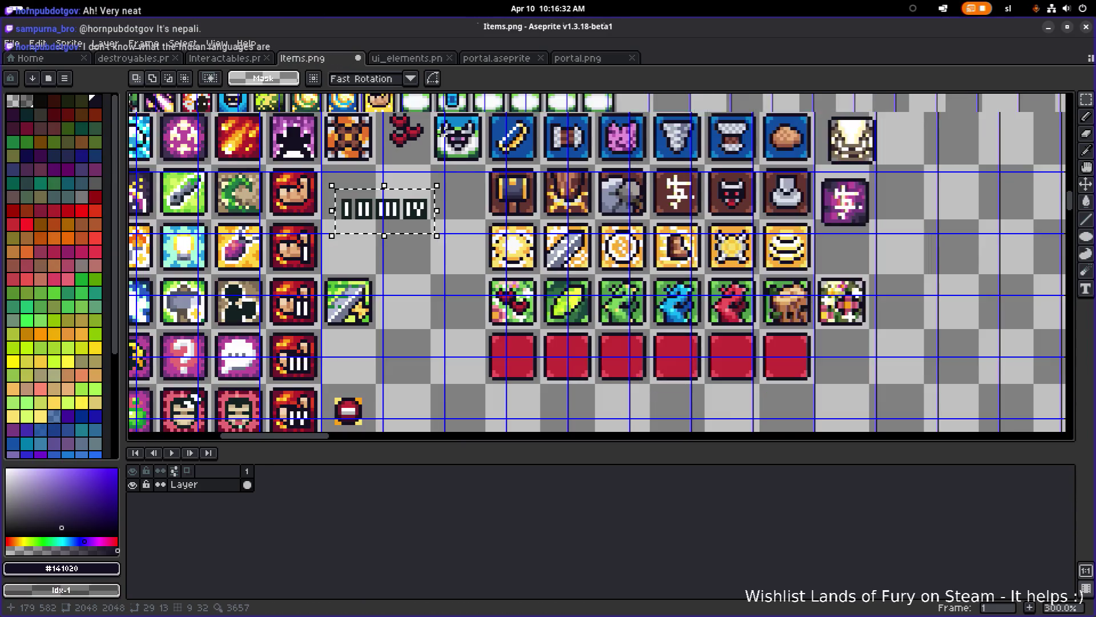
pyautogui.scroll(-2, 132, 213)
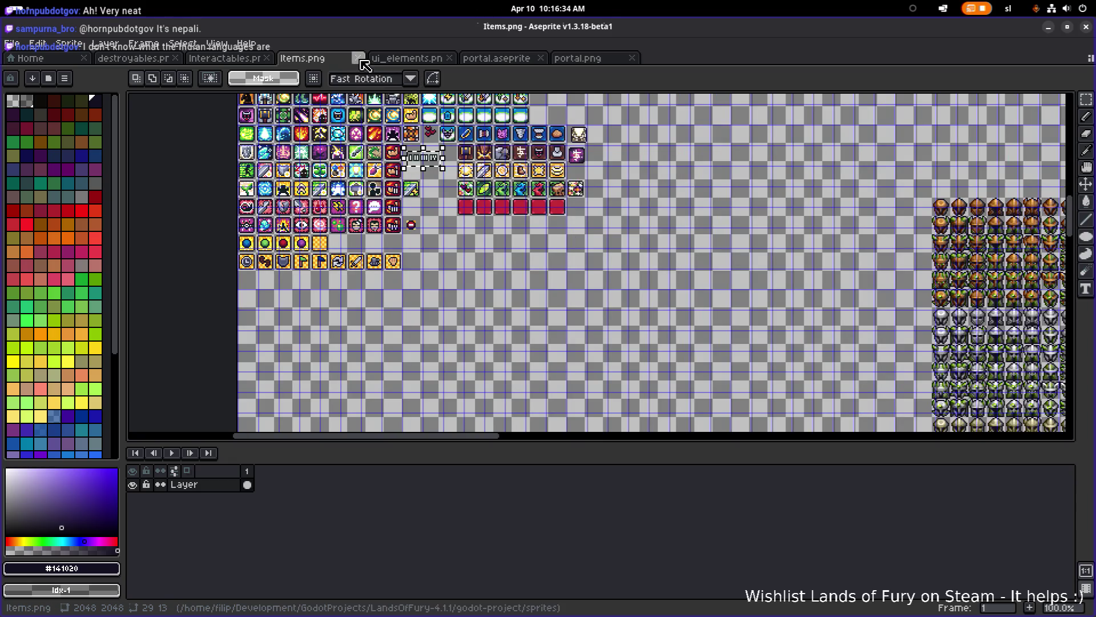
pyautogui.click(359, 58)
pyautogui.click(537, 350)
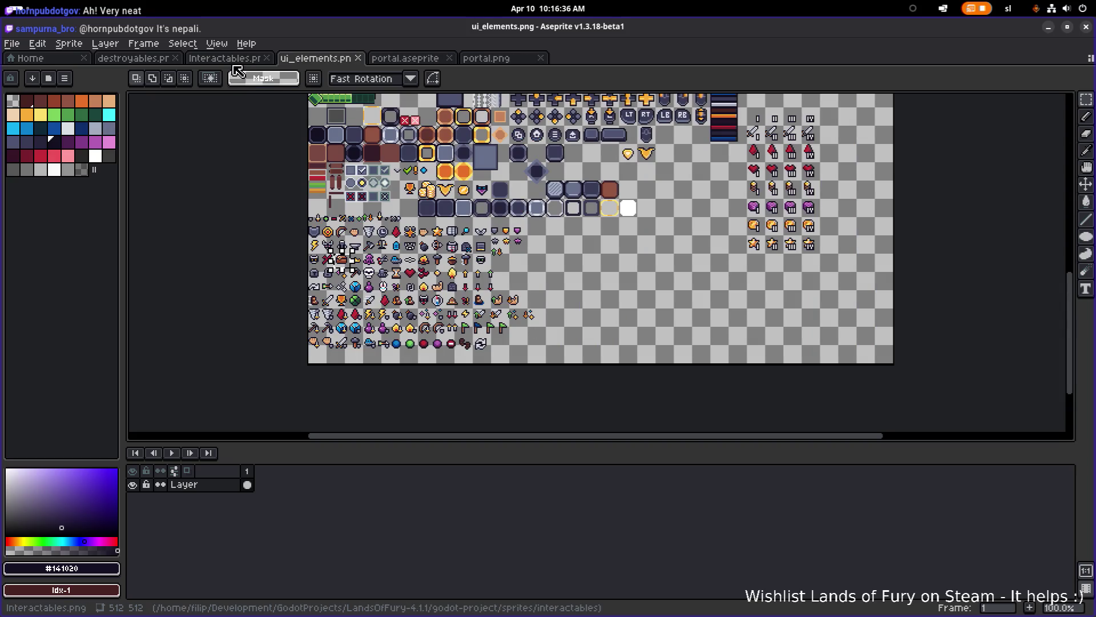
# - Select and copy the stone coin-bag tile in Interactables.png
pyautogui.click(233, 60)
pyautogui.scroll(3, 621, 247)
pyautogui.moveTo(502, 330); pyautogui.dragTo(695, 147)
pyautogui.click(634, 254)
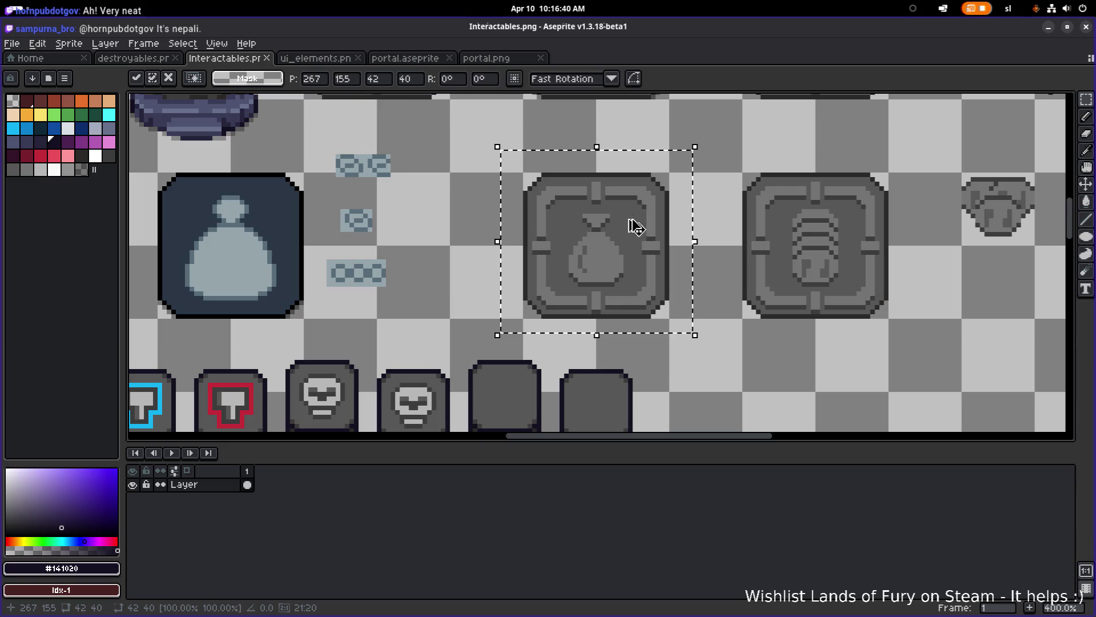
# - Switch to ui_elements.png and paste the coin-bag tile
pyautogui.click(490, 60)
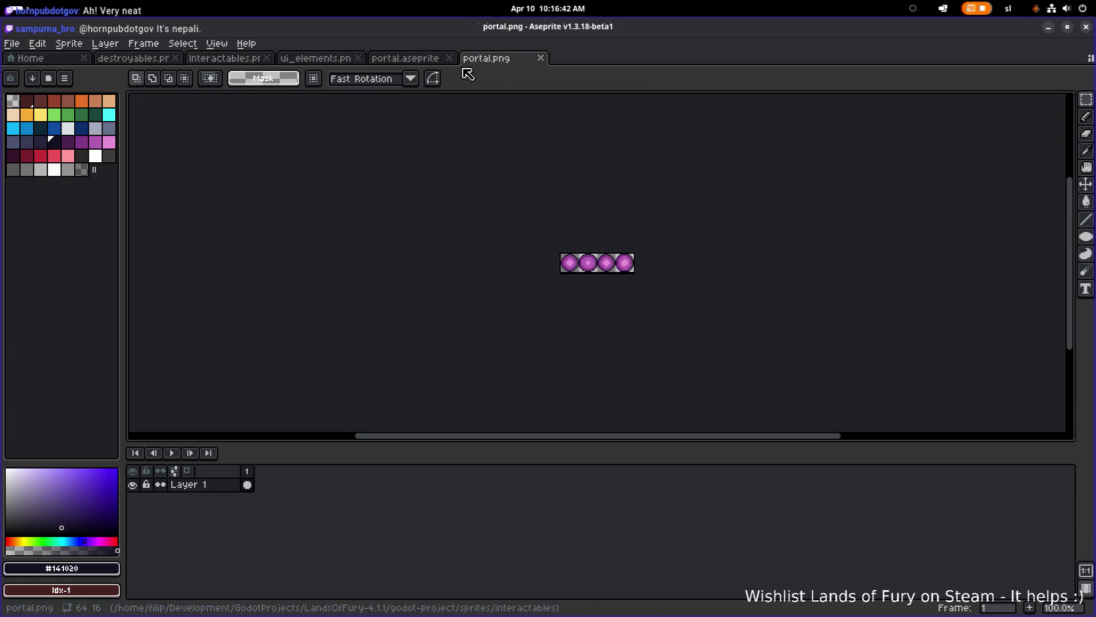
pyautogui.click(398, 59)
pyautogui.click(336, 60)
pyautogui.click(234, 60)
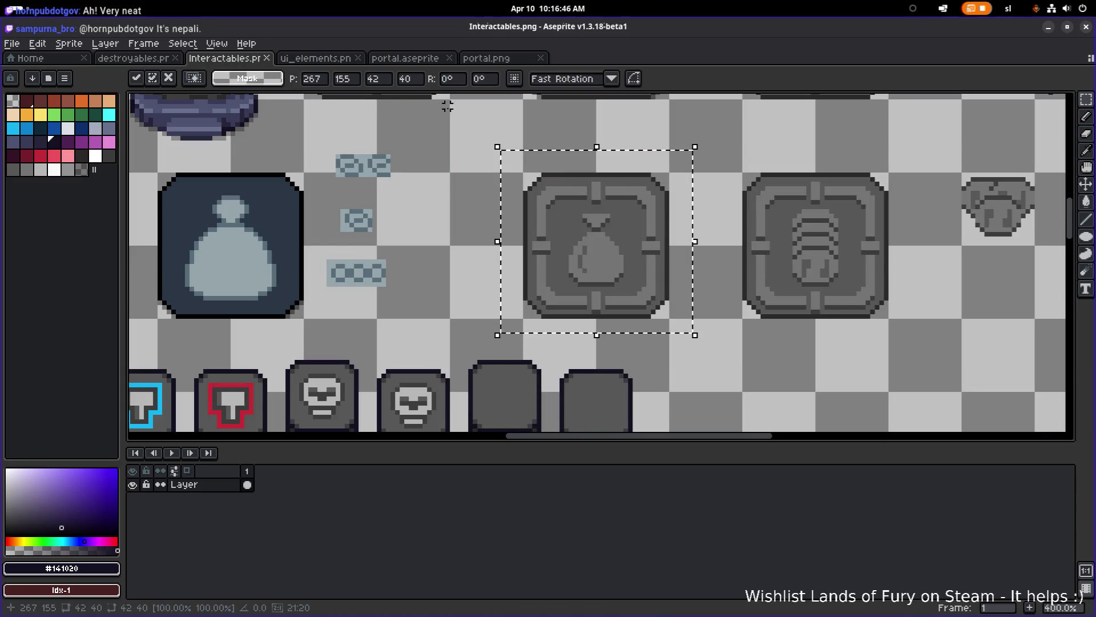
pyautogui.moveTo(832, 218); pyautogui.dragTo(700, 204)
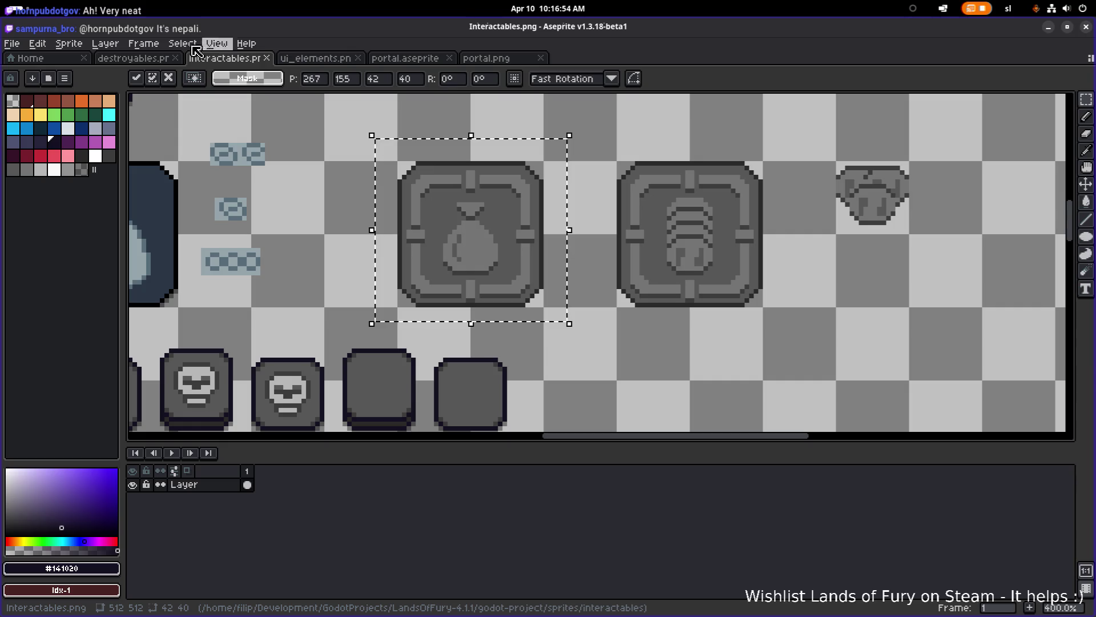
pyautogui.click(478, 58)
pyautogui.click(405, 59)
pyautogui.click(350, 59)
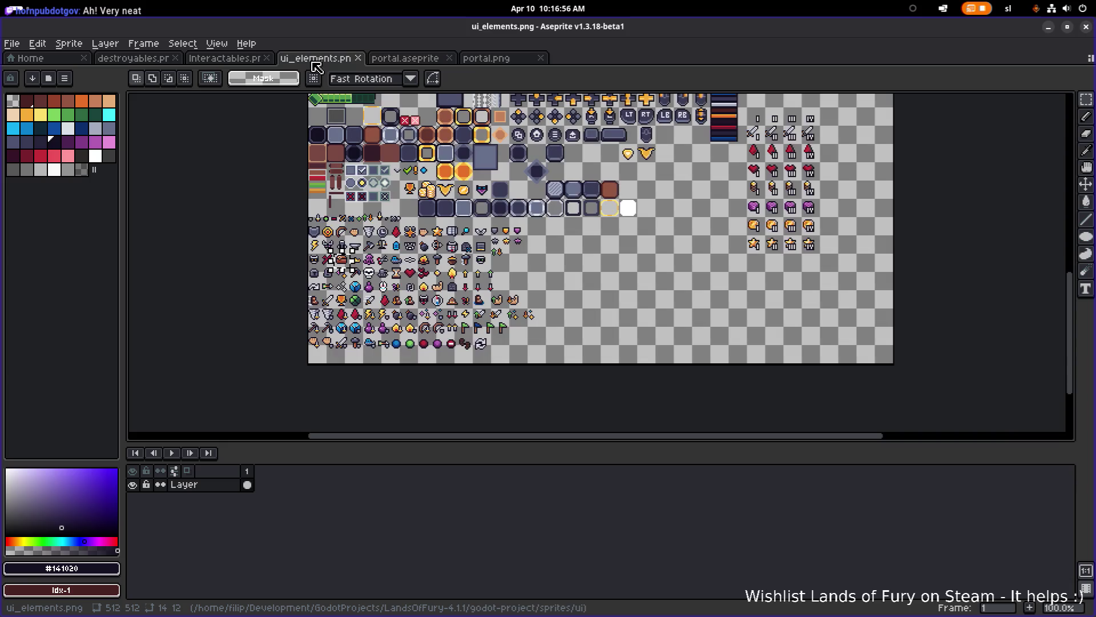
pyautogui.scroll(1, 730, 211)
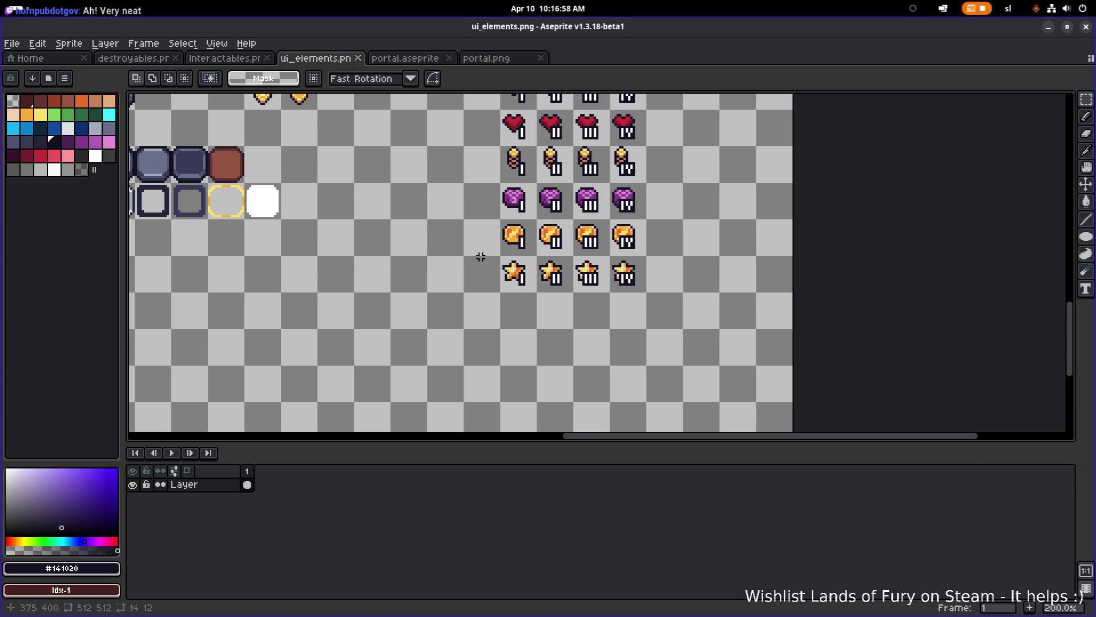
pyautogui.scroll(-1, 455, 213)
pyautogui.scroll(1, 477, 211)
pyautogui.hotkey('ctrl', 'v')
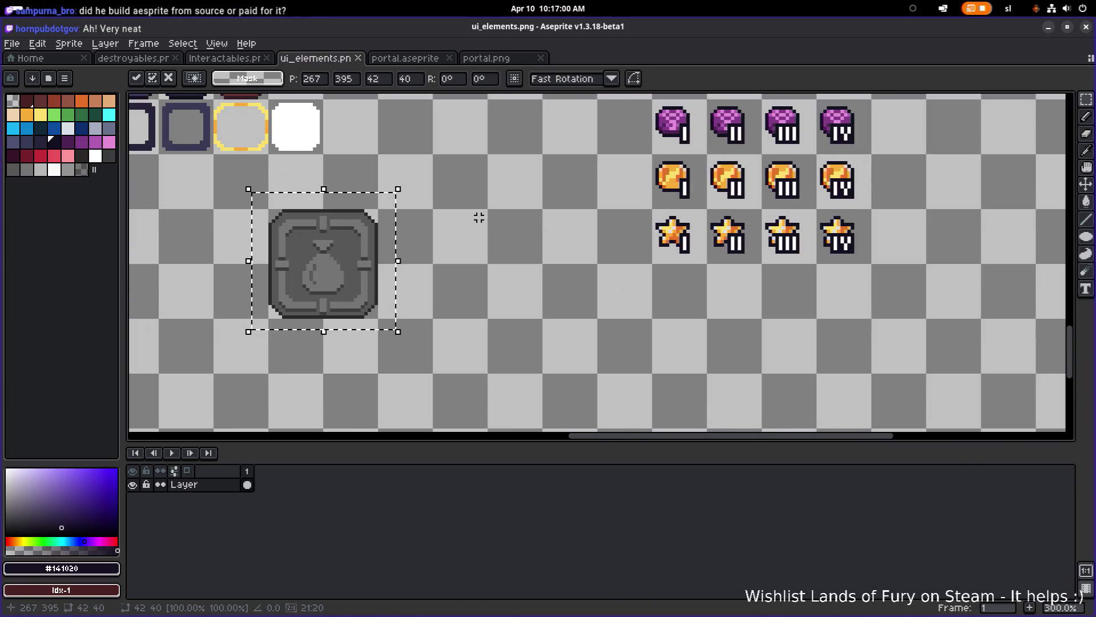
# - Place the pasted coin-bag tile beside the icon rows
pyautogui.moveTo(356, 289); pyautogui.dragTo(548, 299)
pyautogui.scroll(3, 568, 289)
pyautogui.click(702, 274)
# - Copy the bag out of the tile to an empty spot and nudge it into place
pyautogui.moveTo(475, 210); pyautogui.dragTo(579, 326)
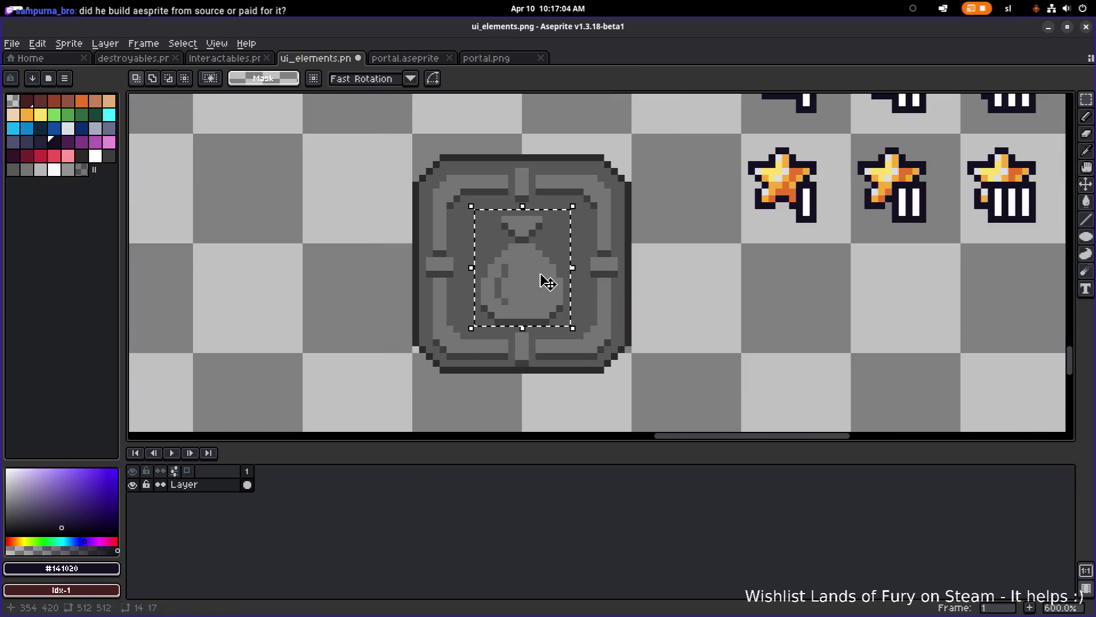
pyautogui.moveTo(543, 279); pyautogui.dragTo(822, 361)
pyautogui.scroll(-2, 822, 361)
pyautogui.hscroll(3, 822, 361)
pyautogui.press('Left')
pyautogui.press('Down')
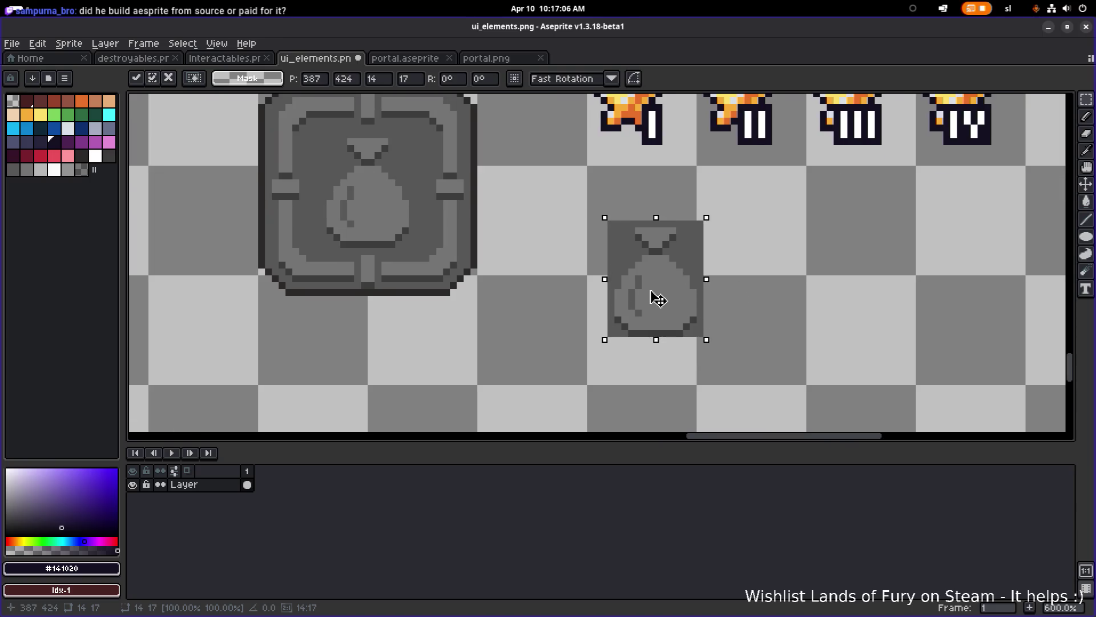
pyautogui.press('Left')
# - Erase the dark background around the bag copy with the Magic Wand
pyautogui.press('Down')
pyautogui.press('Return')
pyautogui.press('w')
pyautogui.click(687, 262)
pyautogui.press('Delete')
pyautogui.click(608, 226)
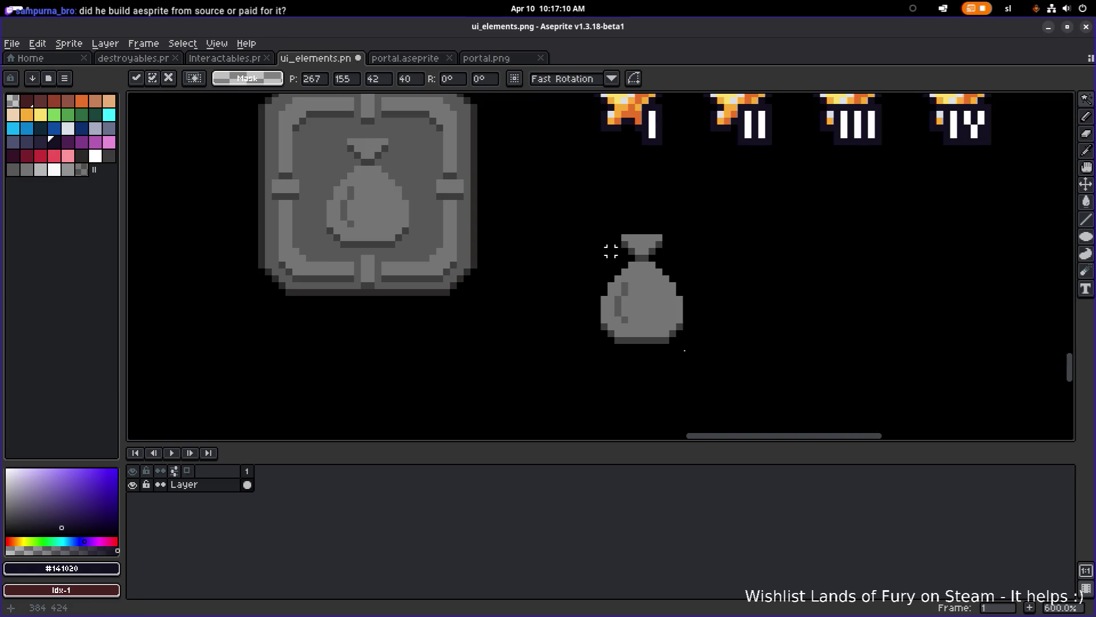
# - Marquee-select the 16×16 bag copy for scaling down
pyautogui.press('m')
pyautogui.hotkey('ctrl', 'd')
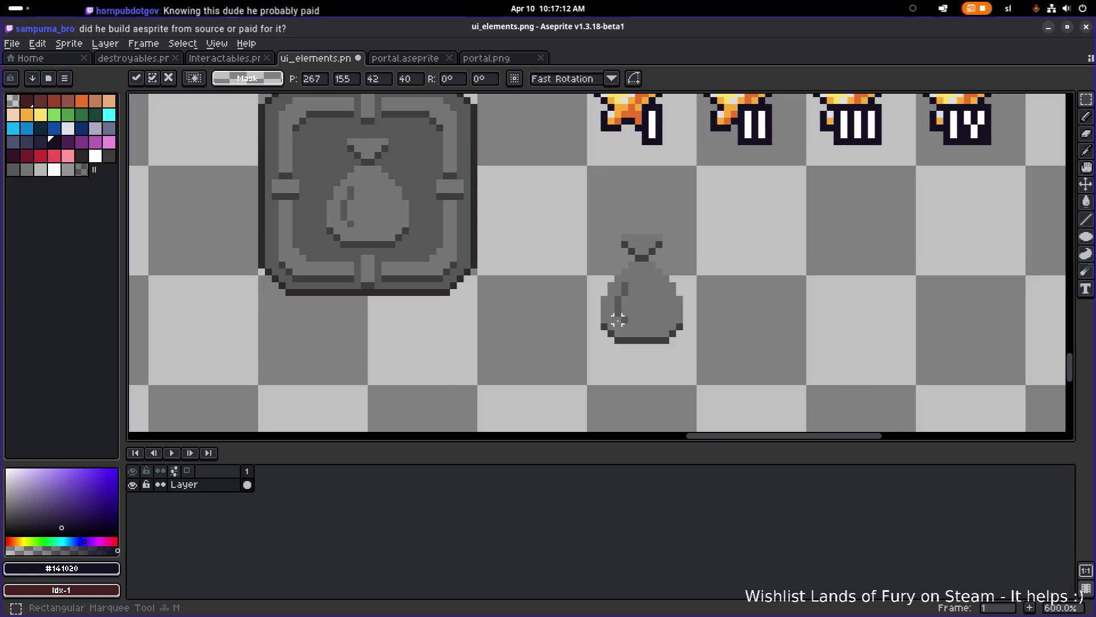
pyautogui.moveTo(550, 379); pyautogui.dragTo(719, 219)
pyautogui.hotkey('ctrl', 'd')
pyautogui.moveTo(597, 238)
pyautogui.mouseDown()
pyautogui.moveTo(665, 286)
pyautogui.moveTo(697, 342)
pyautogui.moveTo(633, 294)
pyautogui.moveTo(652, 299)
pyautogui.moveTo(622, 160)
pyautogui.moveTo(620, 169)
pyautogui.mouseUp()
pyautogui.scroll(2, 714, 251)
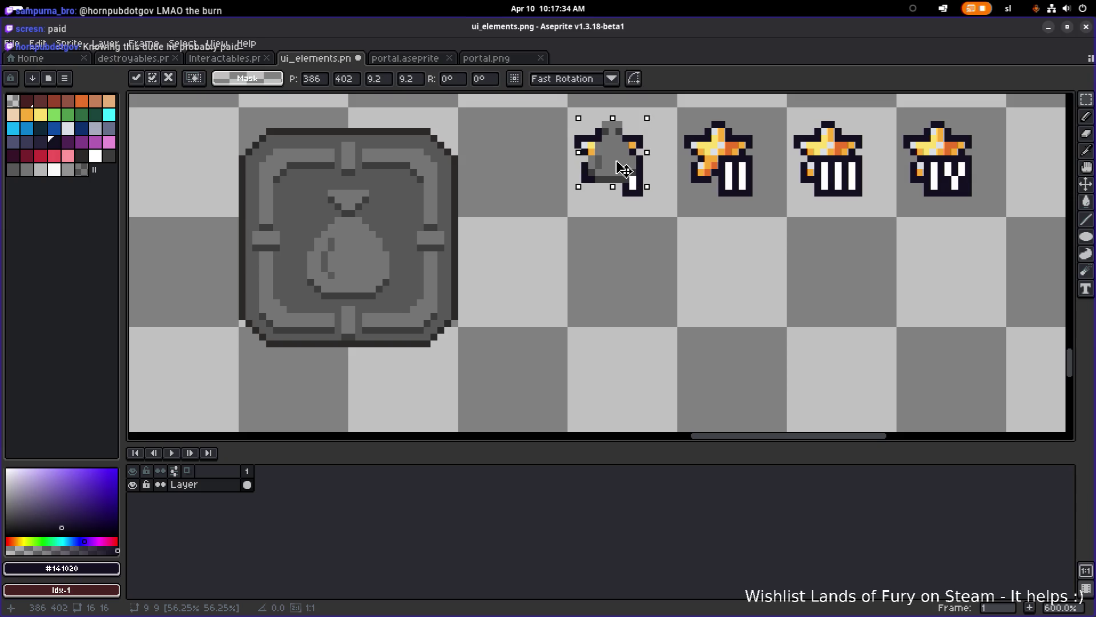
# - Place the shrunken bag in the empty row beneath the tier I star
pyautogui.moveTo(619, 169); pyautogui.dragTo(620, 289)
pyautogui.scroll(1, 668, 284)
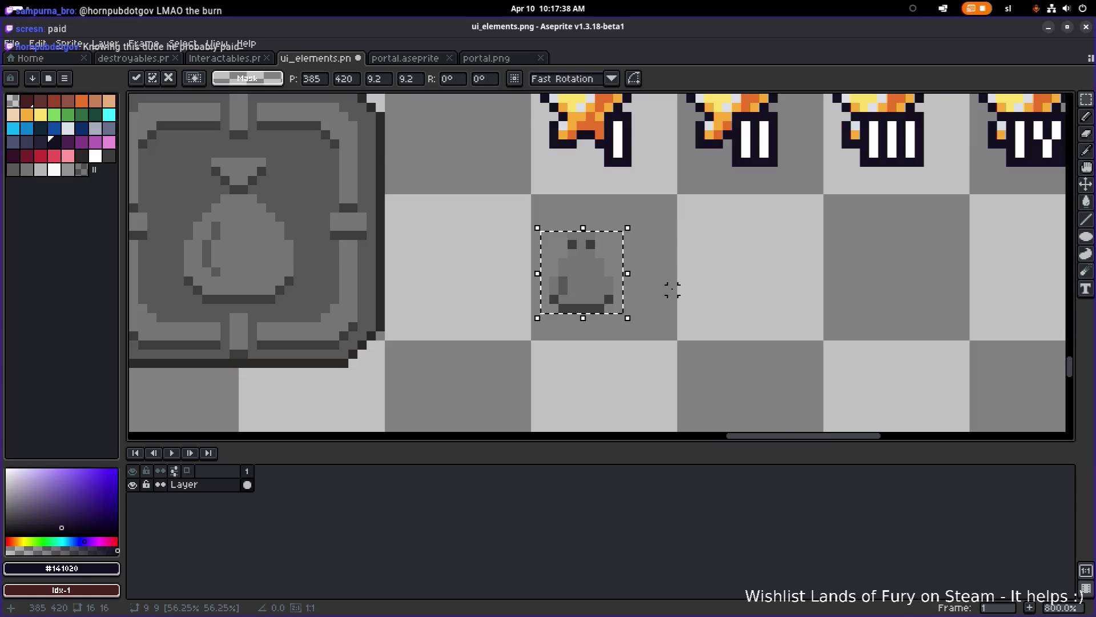
pyautogui.click(663, 317)
# - Select the bag's right half and shift it 2 px right to widen the bag
pyautogui.moveTo(685, 358); pyautogui.dragTo(614, 234)
pyautogui.hotkey('ctrl', 'd')
pyautogui.press('u')
pyautogui.moveTo(672, 355)
pyautogui.mouseDown()
pyautogui.moveTo(608, 222)
pyautogui.moveTo(622, 231)
pyautogui.moveTo(607, 226)
pyautogui.mouseUp()
pyautogui.click(654, 291)
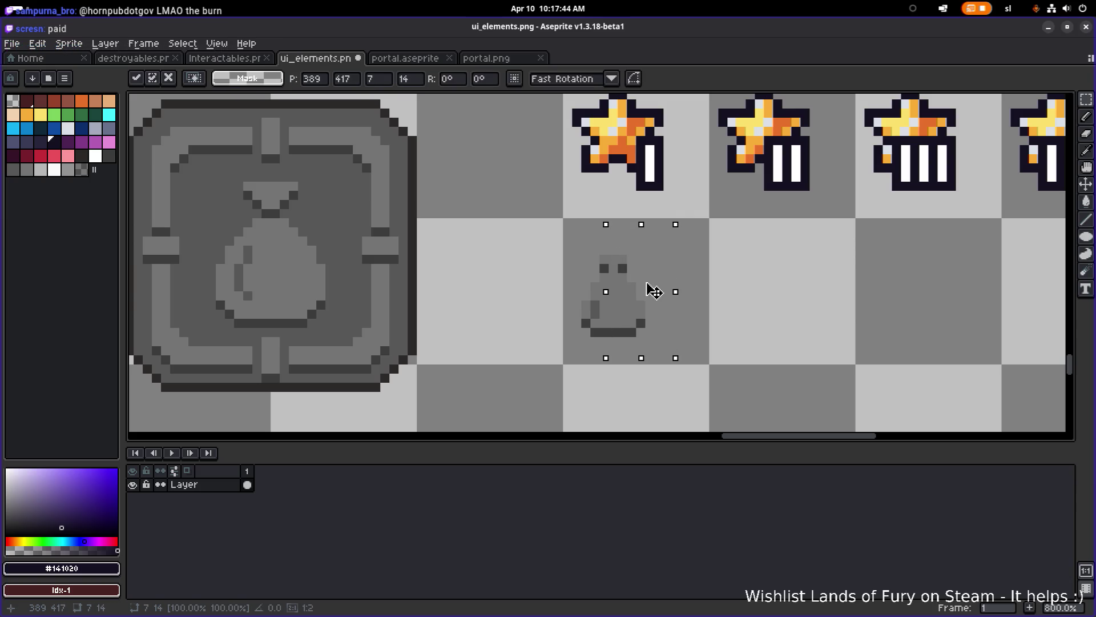
pyautogui.moveTo(661, 291); pyautogui.dragTo(670, 291)
pyautogui.click(768, 231)
# - Nudge the whole reshaped bag one pixel up-left and commit its new position
pyautogui.moveTo(576, 351); pyautogui.dragTo(662, 237)
pyautogui.moveTo(650, 296); pyautogui.dragTo(641, 287)
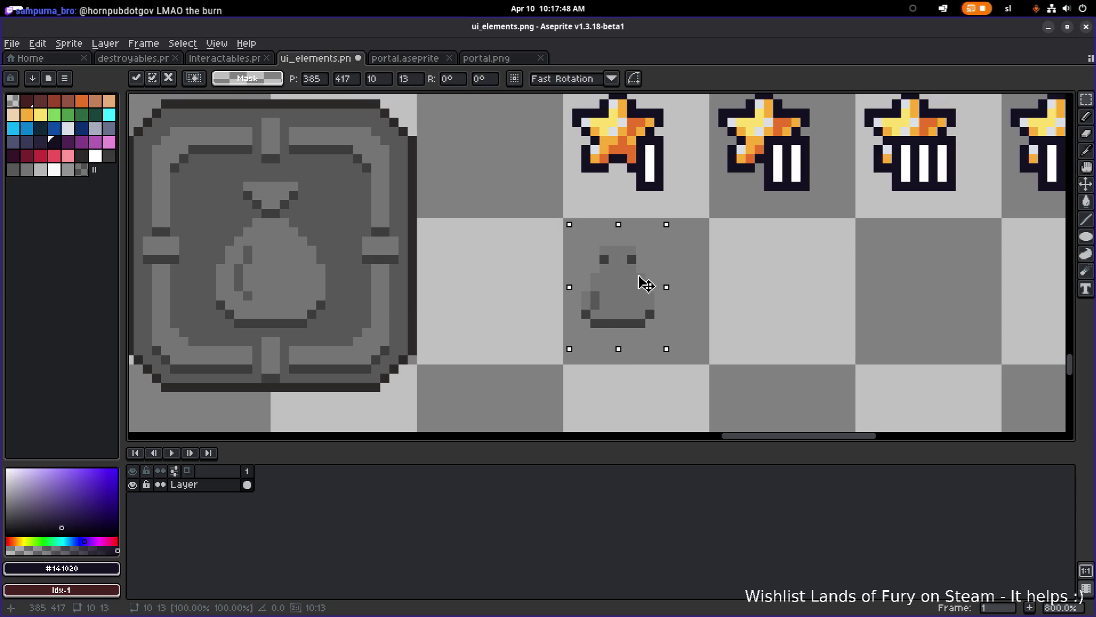
pyautogui.click(736, 249)
pyautogui.scroll(2, 632, 287)
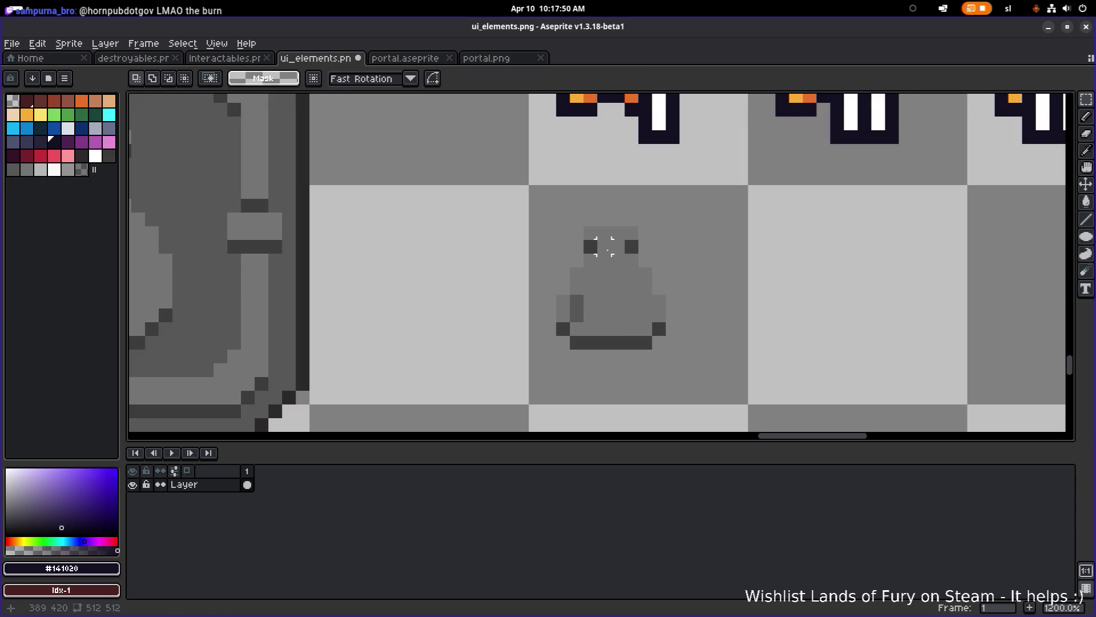
pyautogui.scroll(-4, 604, 246)
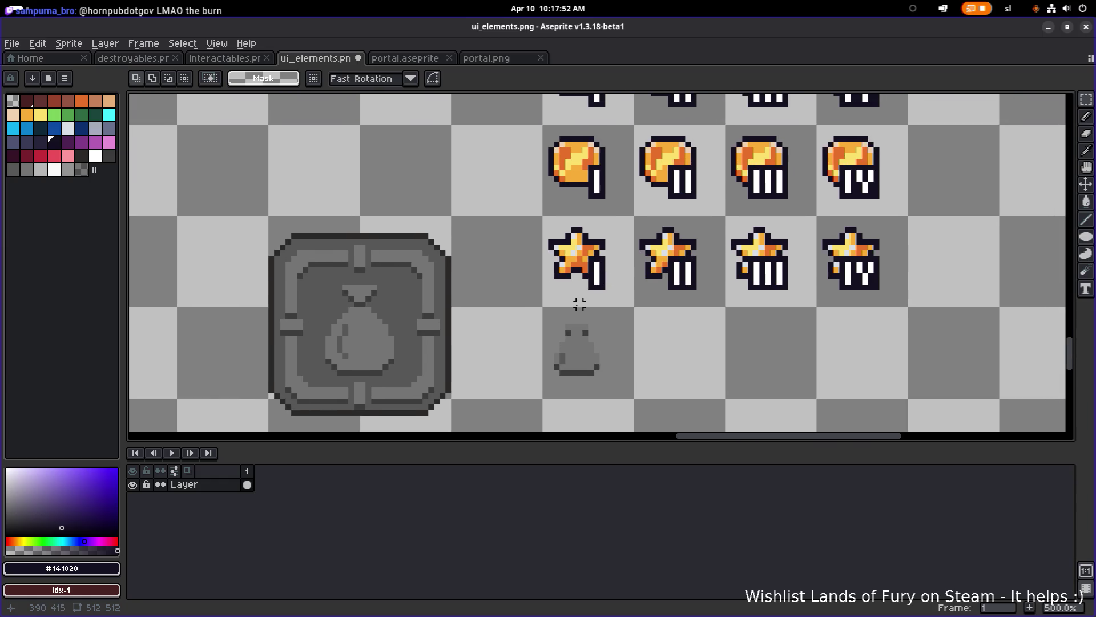
pyautogui.scroll(4, 580, 304)
pyautogui.scroll(-3, 615, 247)
pyautogui.scroll(2, 587, 323)
pyautogui.press('i')
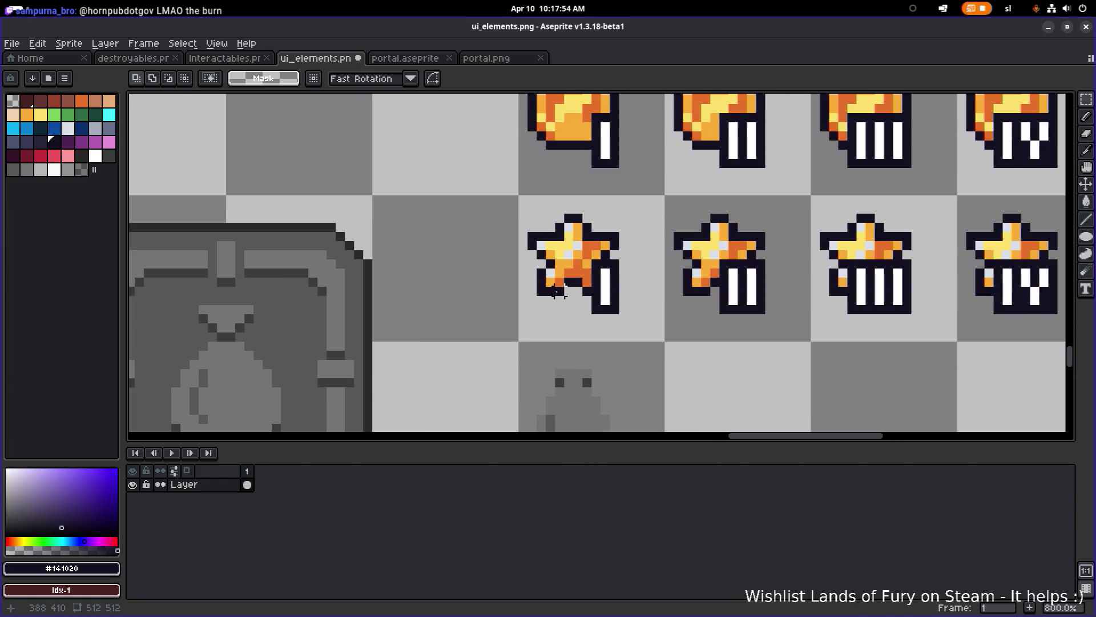
pyautogui.press('m')
pyautogui.scroll(-5, 554, 286)
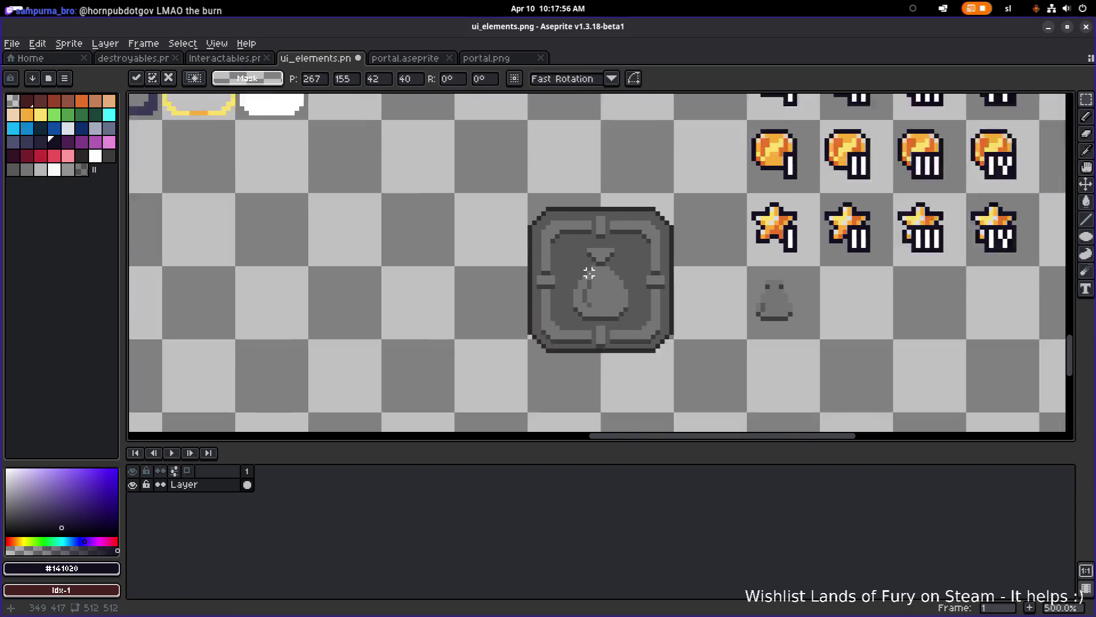
pyautogui.scroll(2, 461, 280)
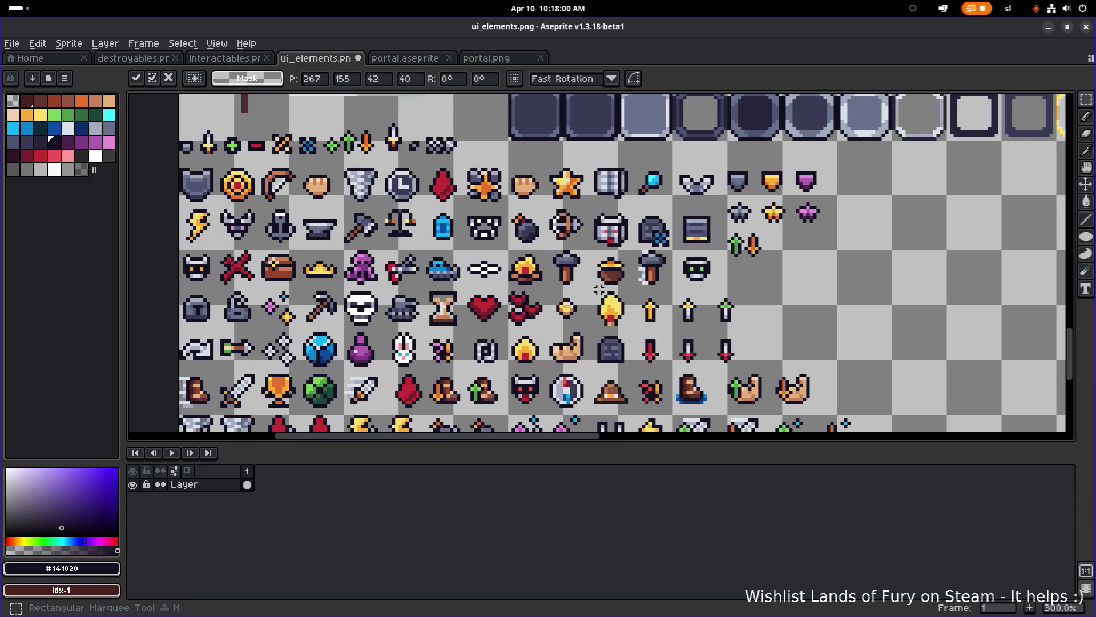
# - Copy the 12×12 brown chest icon and place it beside the grey bag under the tier II star
pyautogui.moveTo(260, 285)
pyautogui.mouseDown()
pyautogui.moveTo(307, 239)
pyautogui.moveTo(845, 257)
pyautogui.moveTo(837, 272)
pyautogui.mouseUp()
pyautogui.scroll(-1, 359, 267)
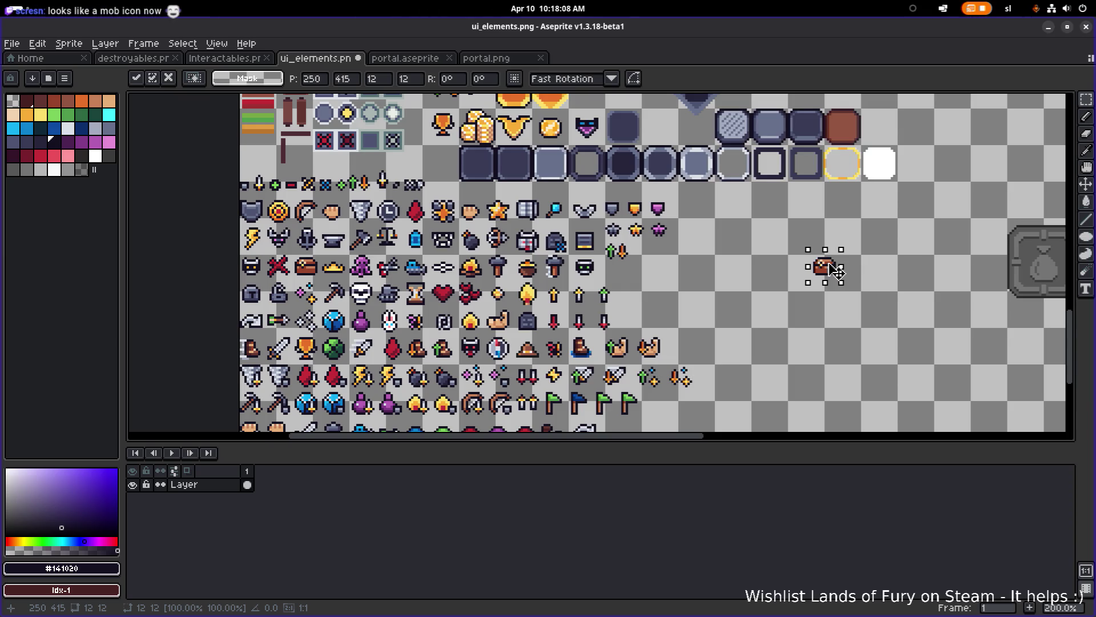
pyautogui.moveTo(836, 272)
pyautogui.mouseDown()
pyautogui.moveTo(885, 272)
pyautogui.moveTo(631, 252)
pyautogui.moveTo(605, 261)
pyautogui.mouseUp()
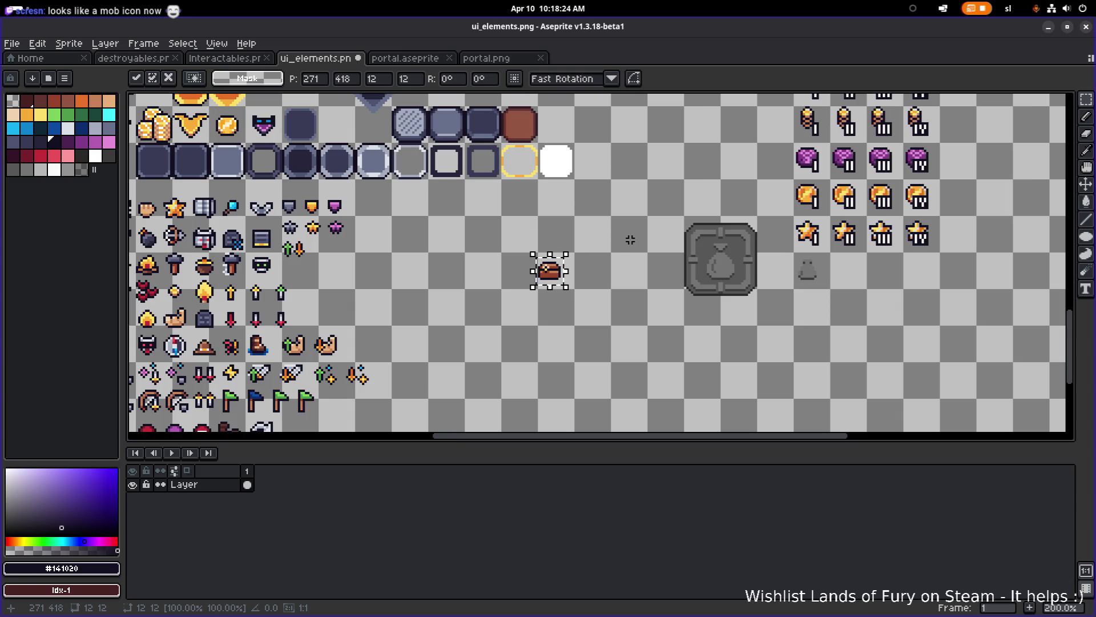
pyautogui.moveTo(672, 217); pyautogui.dragTo(464, 230)
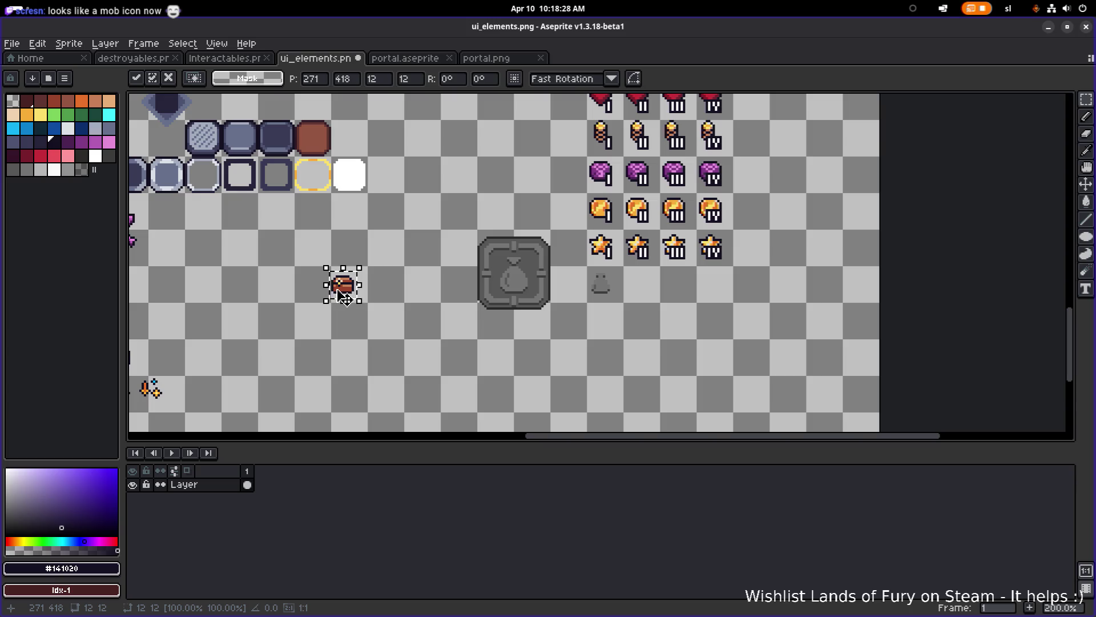
pyautogui.moveTo(360, 294)
pyautogui.mouseDown()
pyautogui.moveTo(674, 307)
pyautogui.moveTo(650, 294)
pyautogui.moveTo(707, 294)
pyautogui.mouseUp()
pyautogui.scroll(4, 649, 294)
pyautogui.scroll(1, 649, 294)
pyautogui.scroll(2, 594, 291)
pyautogui.press('Return')
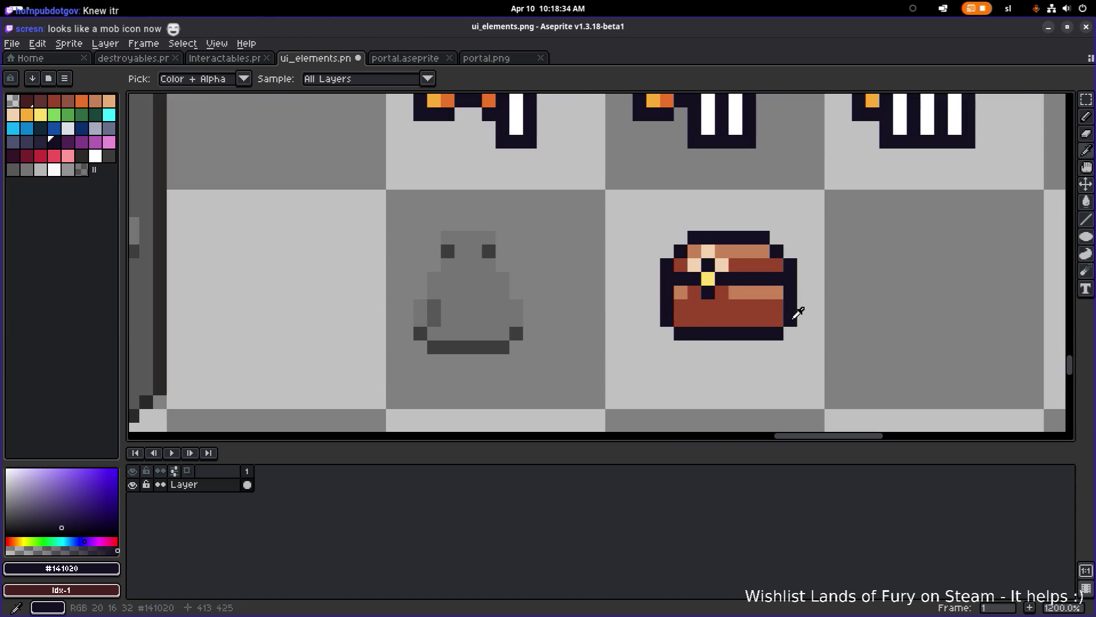
# - Outline the grey icon's bottom edge and lower corners in dark #141020 with the Pencil
pyautogui.scroll(1, 477, 330)
pyautogui.press('b')
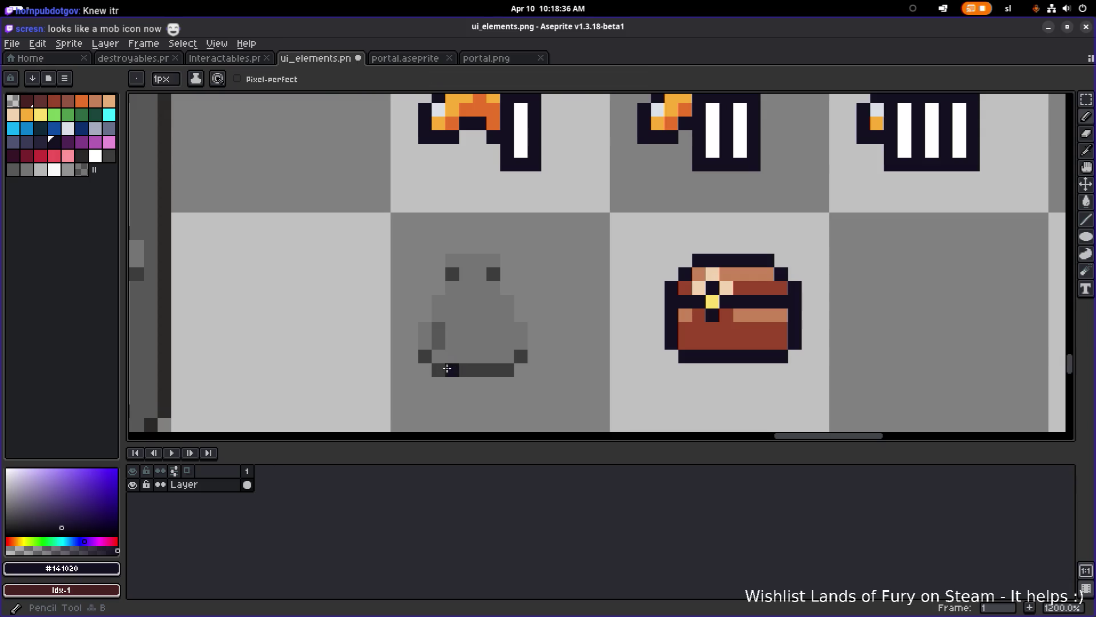
pyautogui.moveTo(436, 370); pyautogui.dragTo(508, 369)
pyautogui.click(520, 355)
pyautogui.scroll(1, 528, 348)
pyautogui.hscroll(-1, 528, 349)
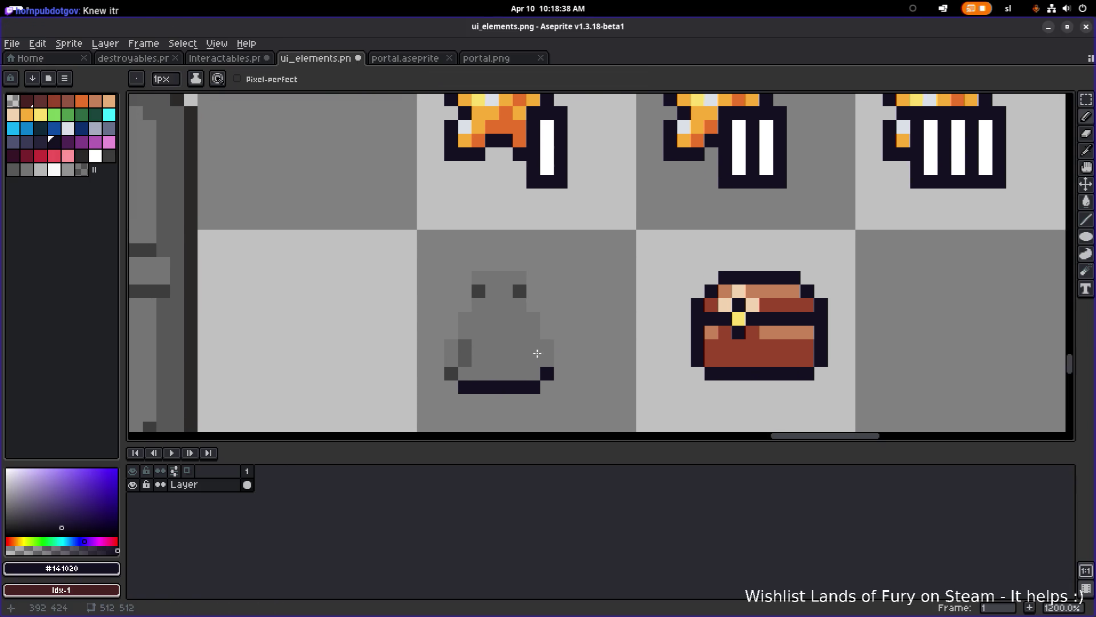
pyautogui.click(452, 361)
# - Extend the dark outline up the icon's left side and above its eye to form a bottle
pyautogui.scroll(-3, 454, 346)
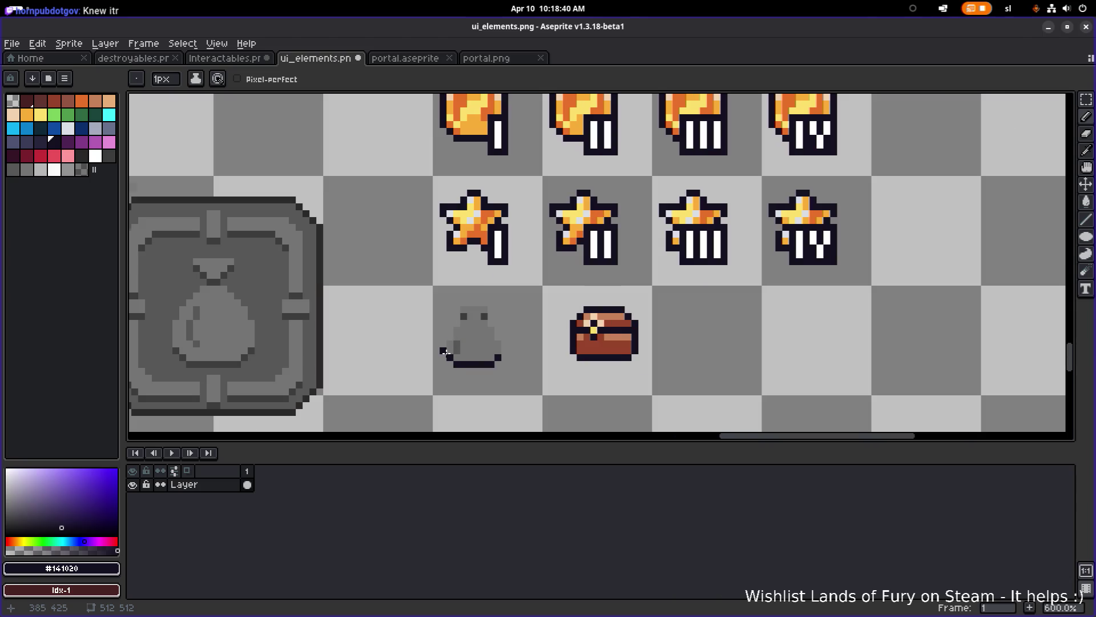
pyautogui.scroll(3, 445, 350)
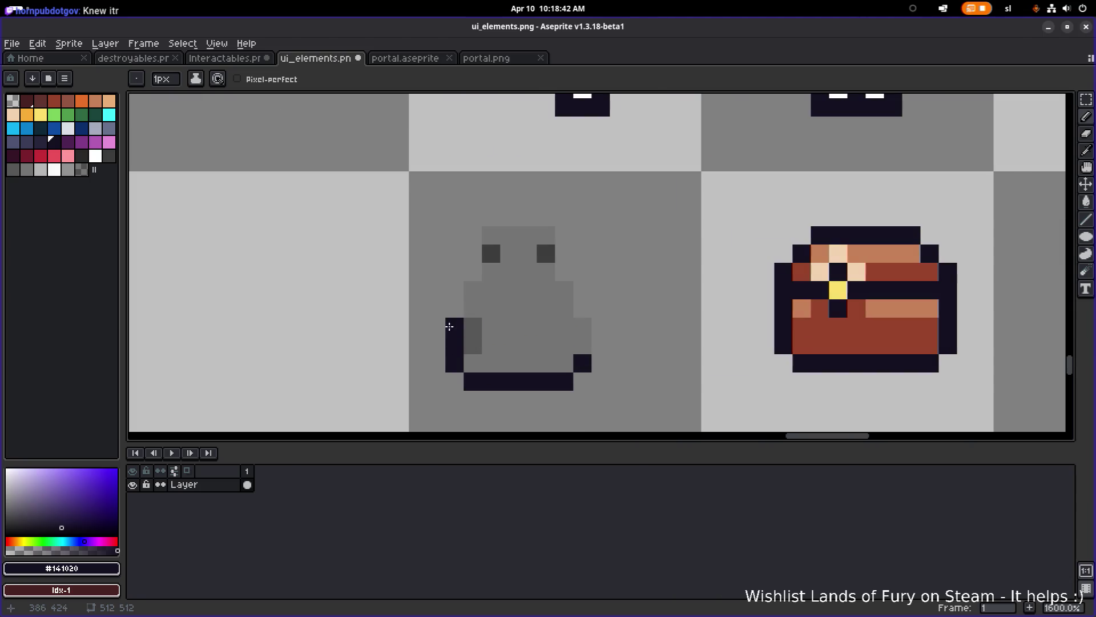
pyautogui.scroll(-3, 480, 323)
pyautogui.scroll(1, 519, 350)
pyautogui.hscroll(-1, 519, 350)
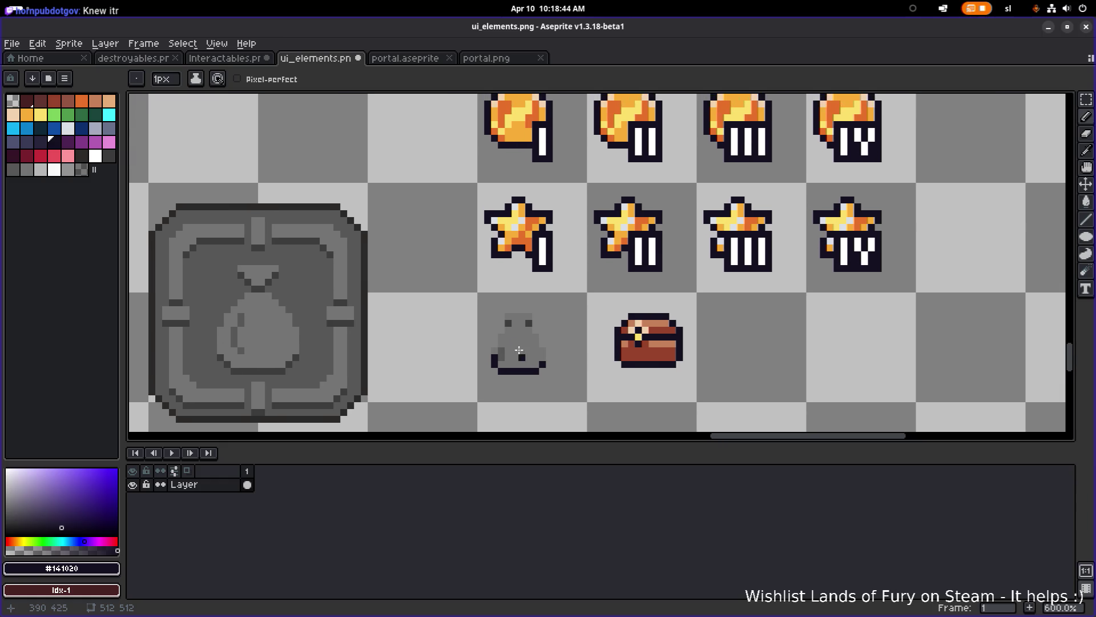
pyautogui.scroll(3, 519, 350)
pyautogui.moveTo(474, 342)
pyautogui.mouseDown()
pyautogui.moveTo(491, 268)
pyautogui.moveTo(551, 273)
pyautogui.mouseUp()
pyautogui.hotkey('ctrl', 'z')
pyautogui.click(496, 276)
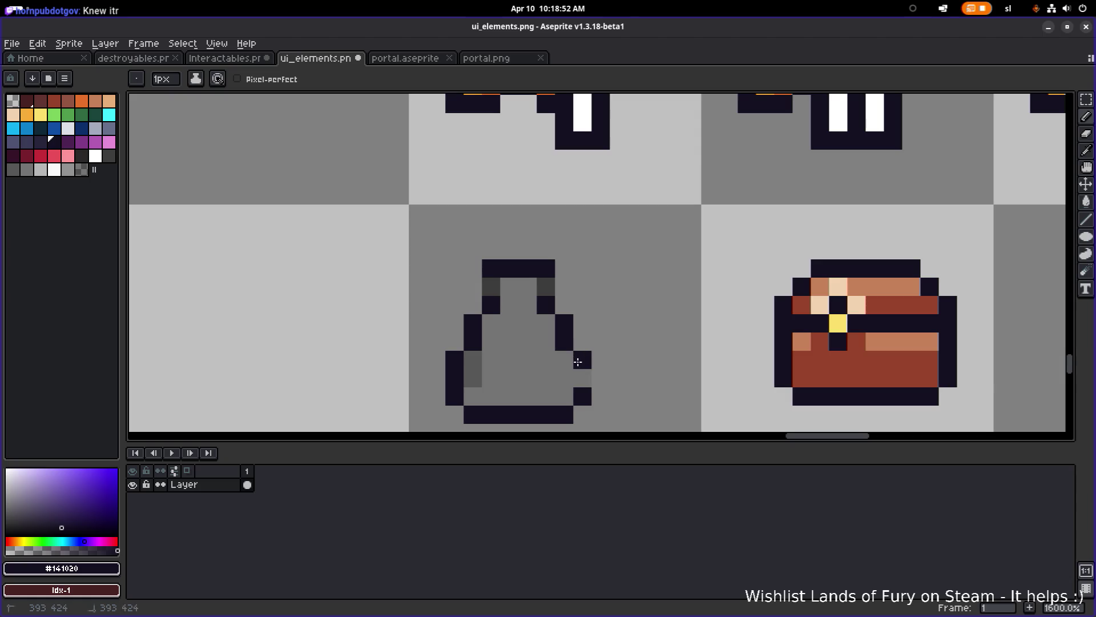
# - Recentre the view on the bottle and chest and save ui_elements.png
pyautogui.scroll(-3, 578, 360)
pyautogui.scroll(3, 639, 351)
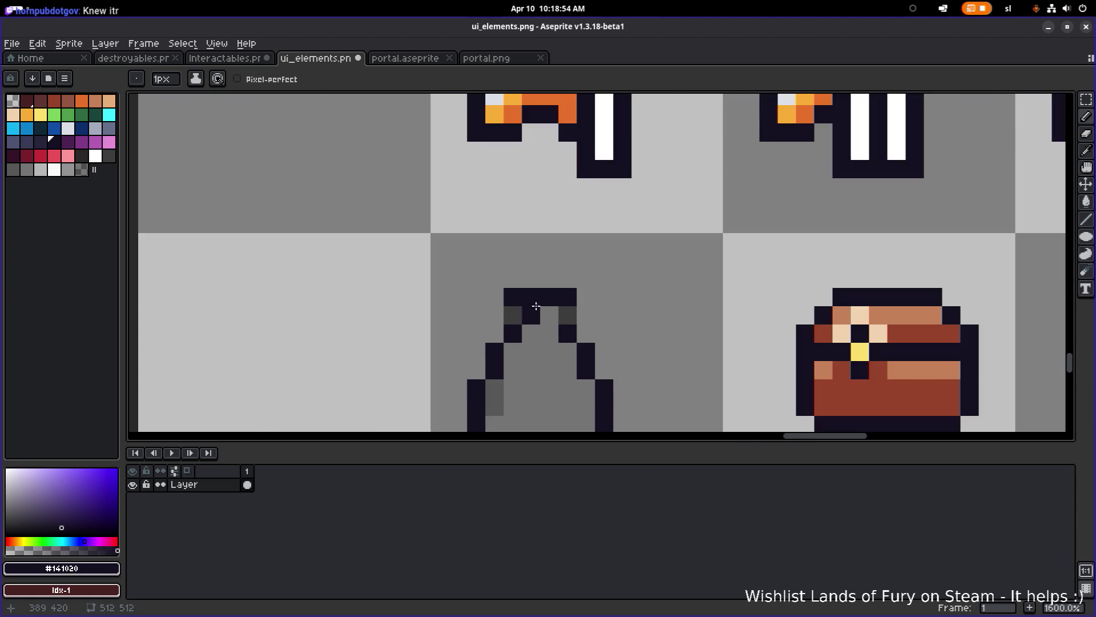
pyautogui.moveTo(538, 301); pyautogui.dragTo(399, 269)
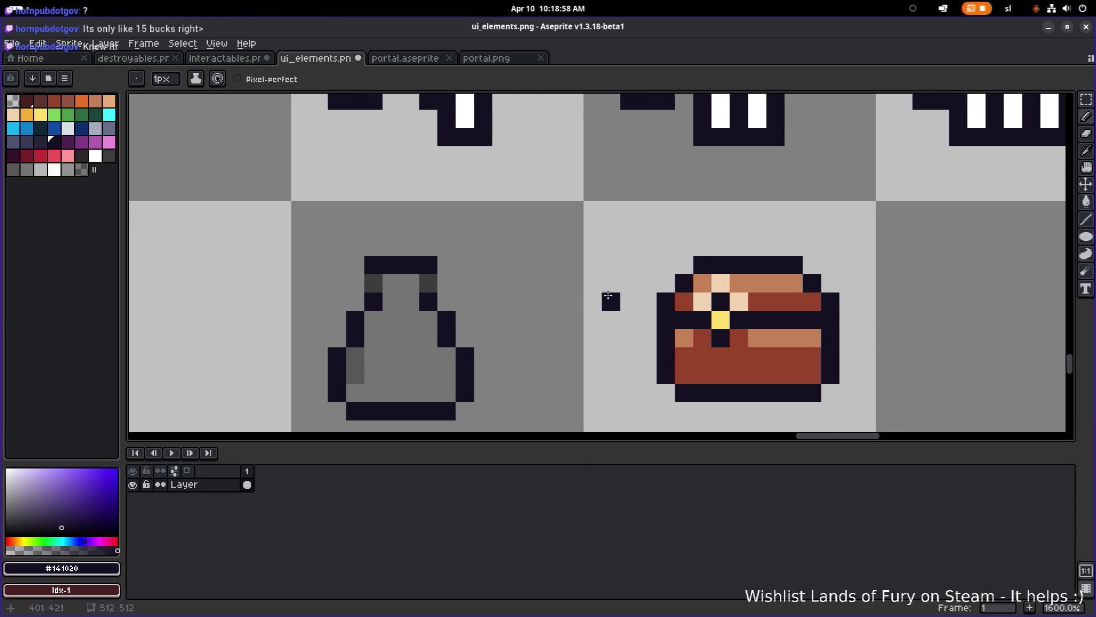
pyautogui.scroll(1, 660, 301)
pyautogui.scroll(-1, 680, 303)
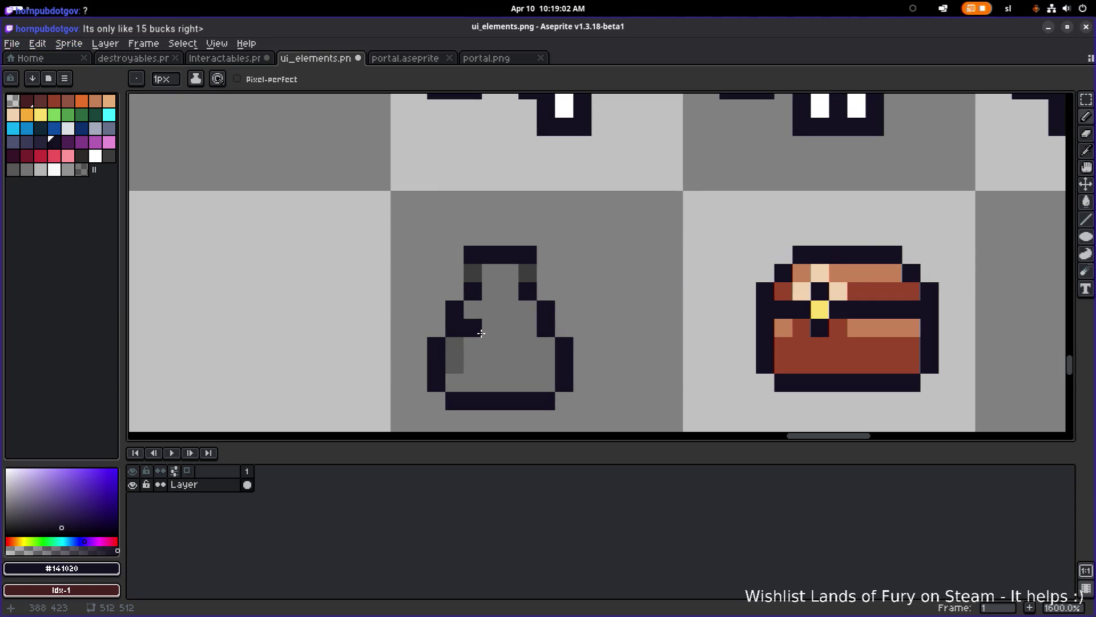
pyautogui.hotkey('ctrl', 's')
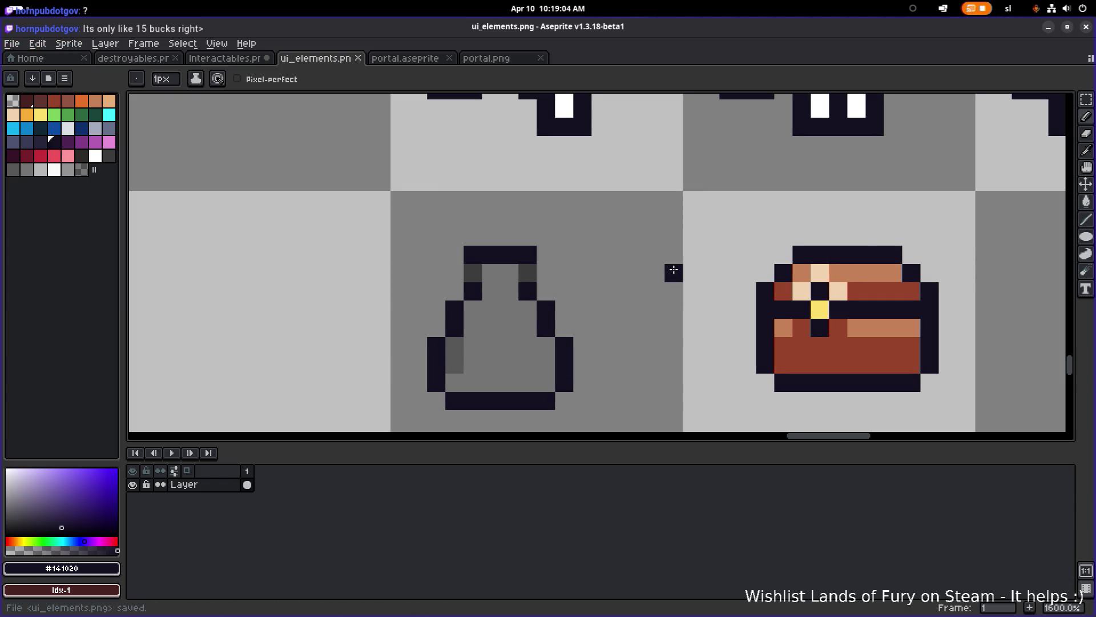
# - Paint tan pixels from the chest's palette at the bottle's neck corners and upper left
pyautogui.scroll(-1, 673, 271)
pyautogui.hscroll(-1, 650, 310)
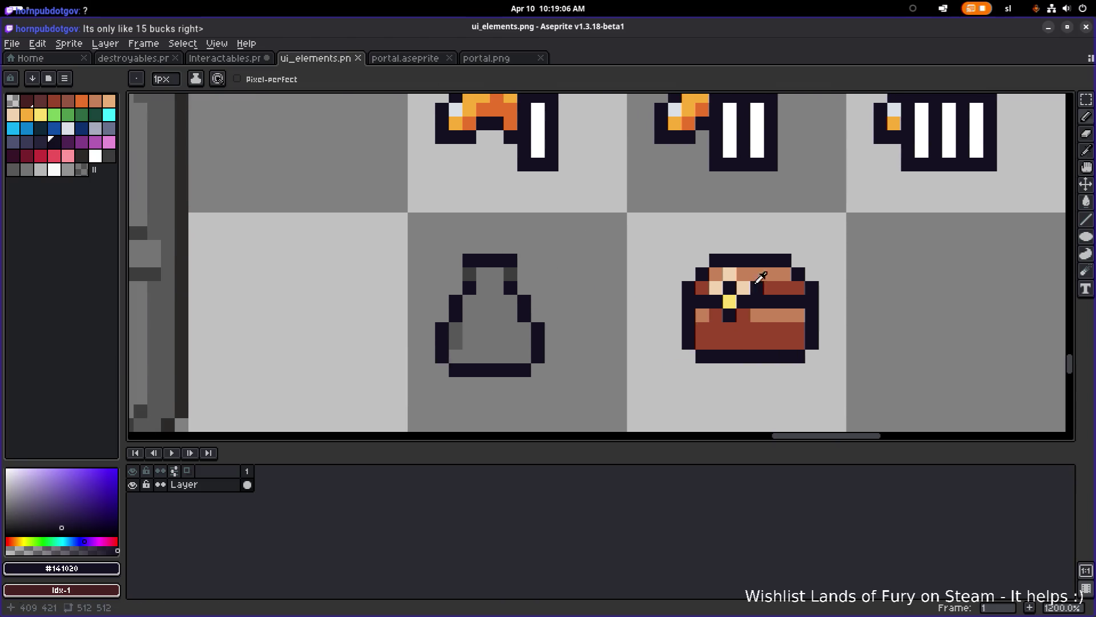
pyautogui.keyDown('alt'); pyautogui.click(765, 304); pyautogui.keyUp('alt')
pyautogui.scroll(4, 503, 264)
pyautogui.click(522, 263)
pyautogui.click(449, 263)
pyautogui.click(427, 265)
# - Add tan pixels on the bottle's lower left and flood-fill its interior red-brown
pyautogui.scroll(-1, 448, 297)
pyautogui.click(447, 318)
pyautogui.click(446, 346)
pyautogui.keyDown('alt'); pyautogui.click(974, 318); pyautogui.keyUp('alt')
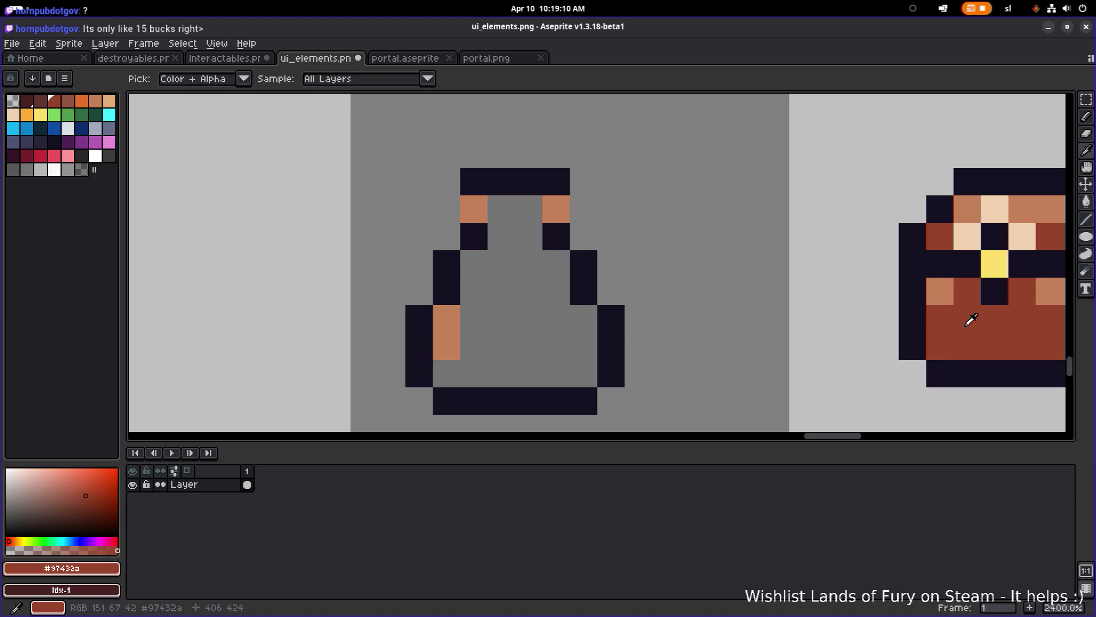
pyautogui.press('g')
pyautogui.click(528, 316)
pyautogui.scroll(-4, 529, 316)
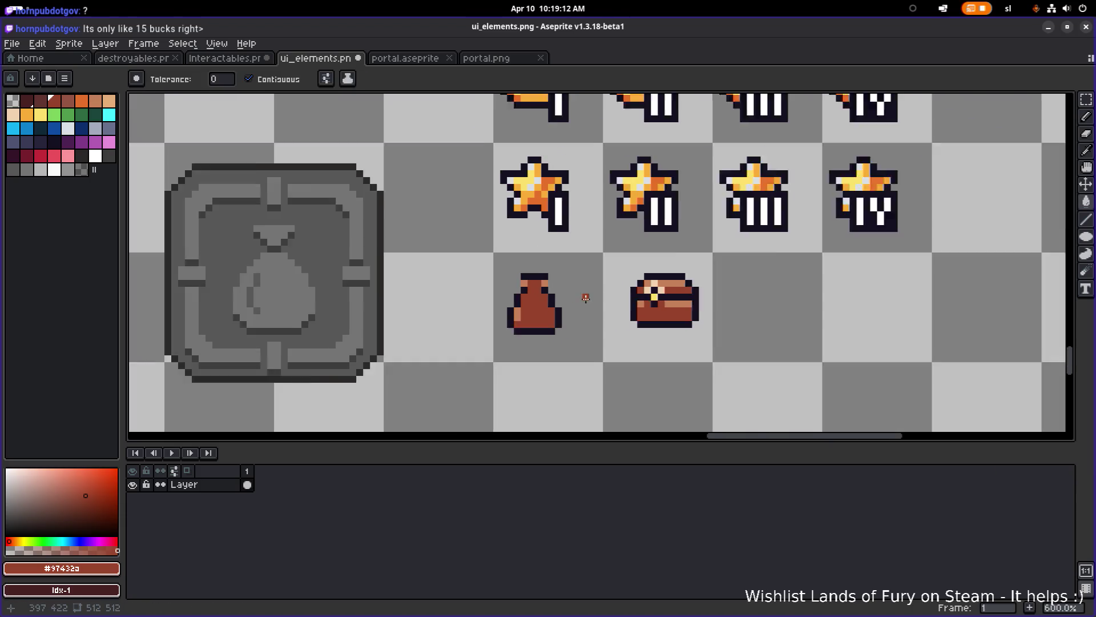
pyautogui.scroll(-1, 587, 304)
pyautogui.scroll(4, 577, 297)
pyautogui.click(547, 272)
pyautogui.scroll(1, 547, 272)
# - Restore the dark top-right outline pixel and undo a stray darkened pixel and background fill
pyautogui.keyDown('alt'); pyautogui.click(528, 266); pyautogui.keyUp('alt')
pyautogui.click(547, 266)
pyautogui.click(492, 286)
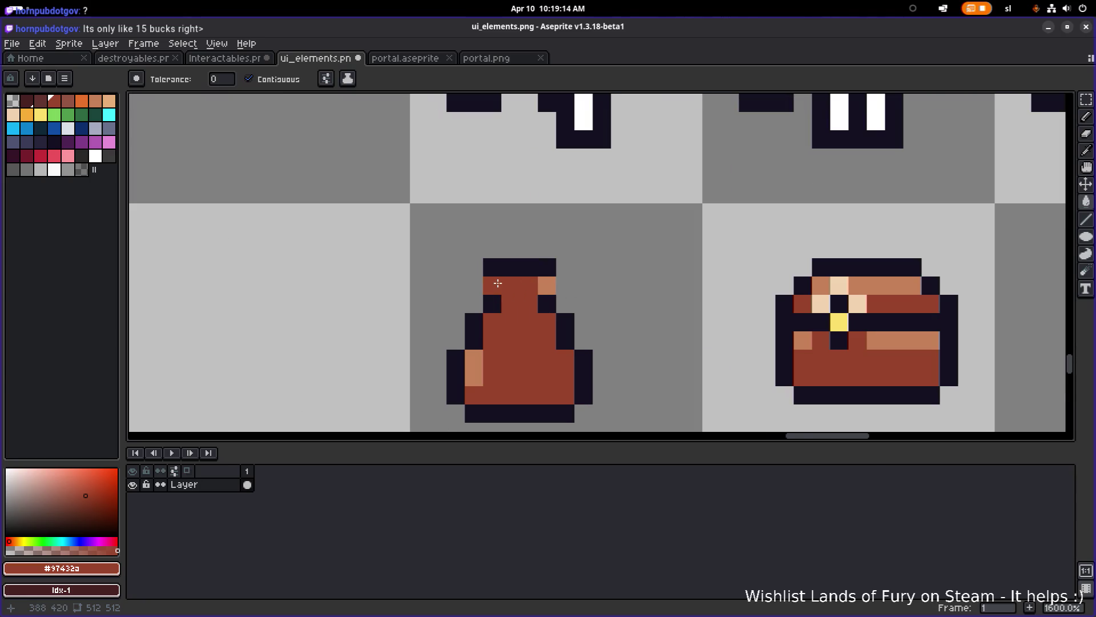
pyautogui.scroll(1, 491, 295)
pyautogui.hotkey('ctrl', 'z')
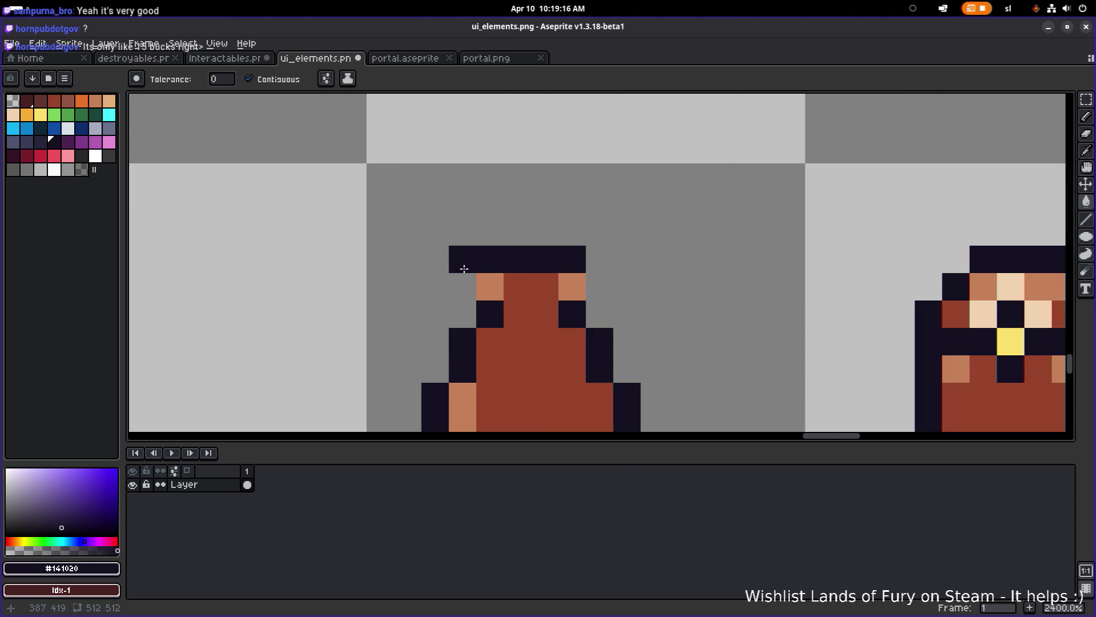
pyautogui.click(461, 284)
pyautogui.press('v')
pyautogui.hotkey('ctrl', 'z')
pyautogui.press('b')
pyautogui.scroll(-1, 597, 288)
pyautogui.scroll(-1, 597, 289)
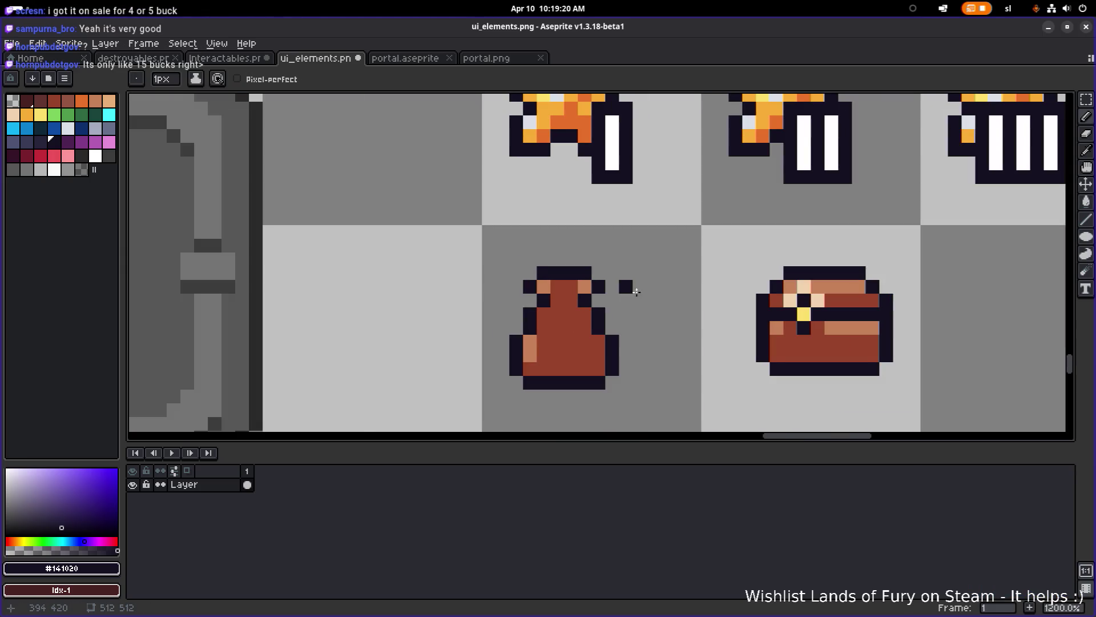
pyautogui.scroll(-3, 619, 292)
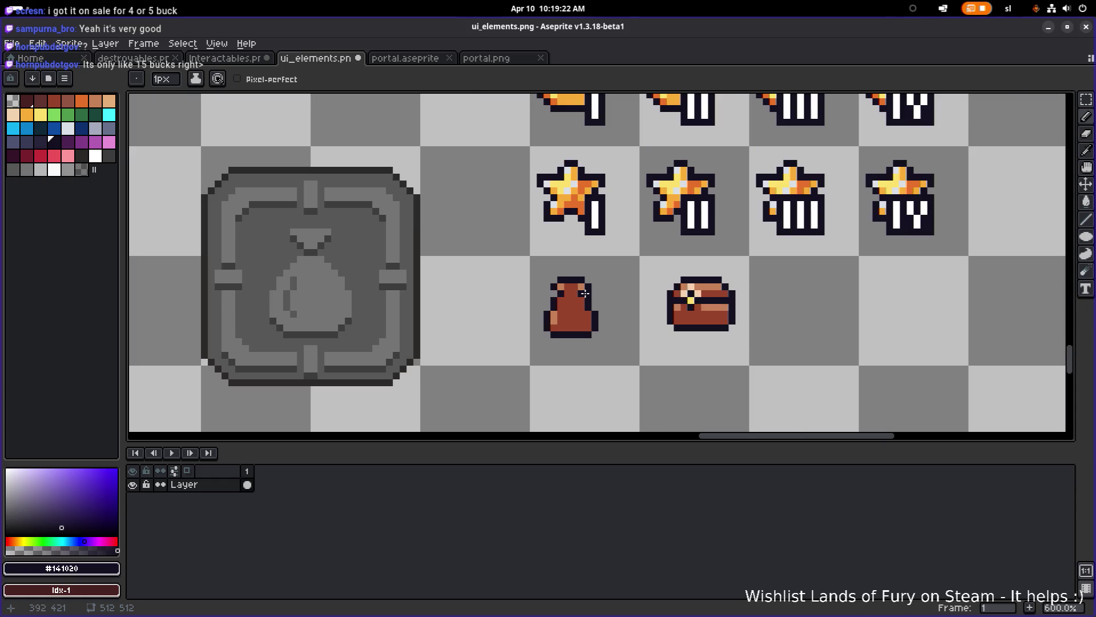
pyautogui.scroll(-3, 656, 308)
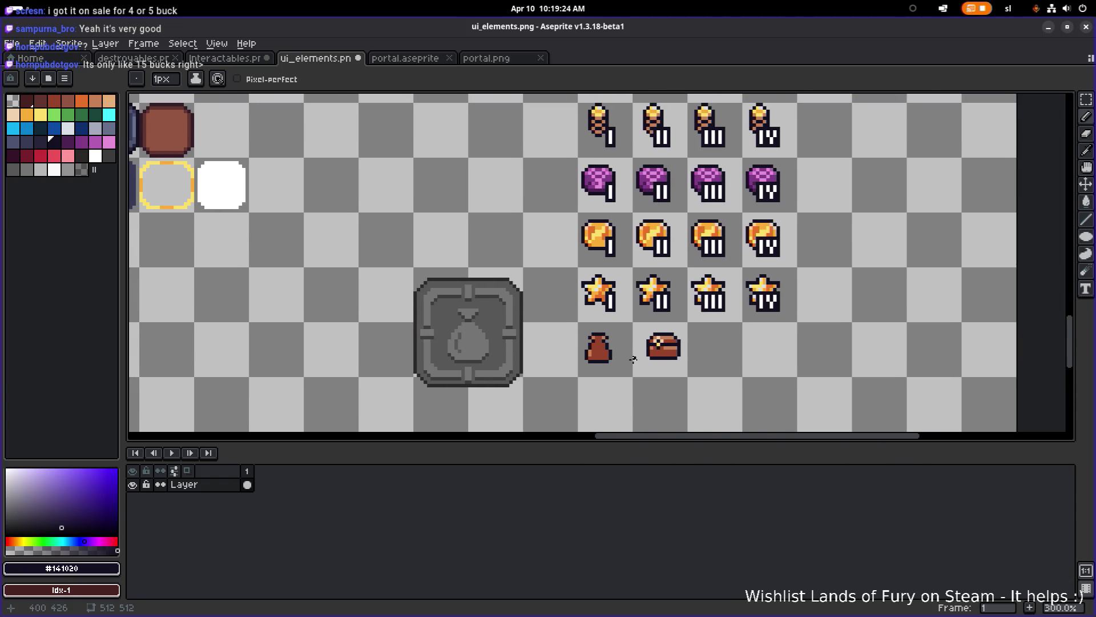
pyautogui.scroll(2, 631, 355)
# - Paint peach highlights and a tan pixel on the bottle's neck using the chest's colours
pyautogui.press('m')
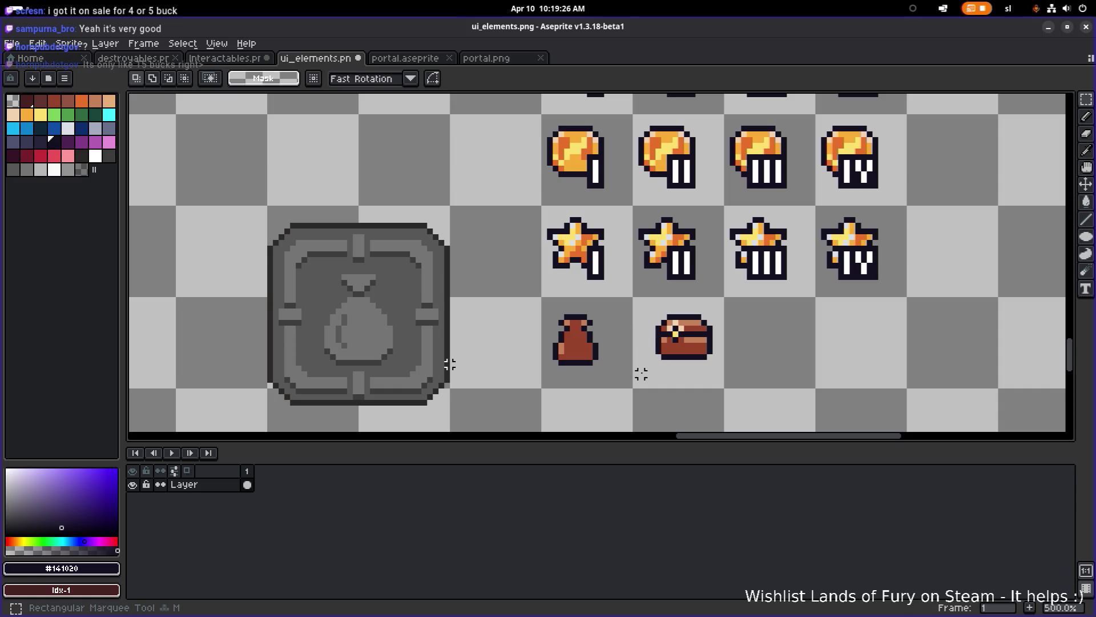
pyautogui.scroll(4, 645, 345)
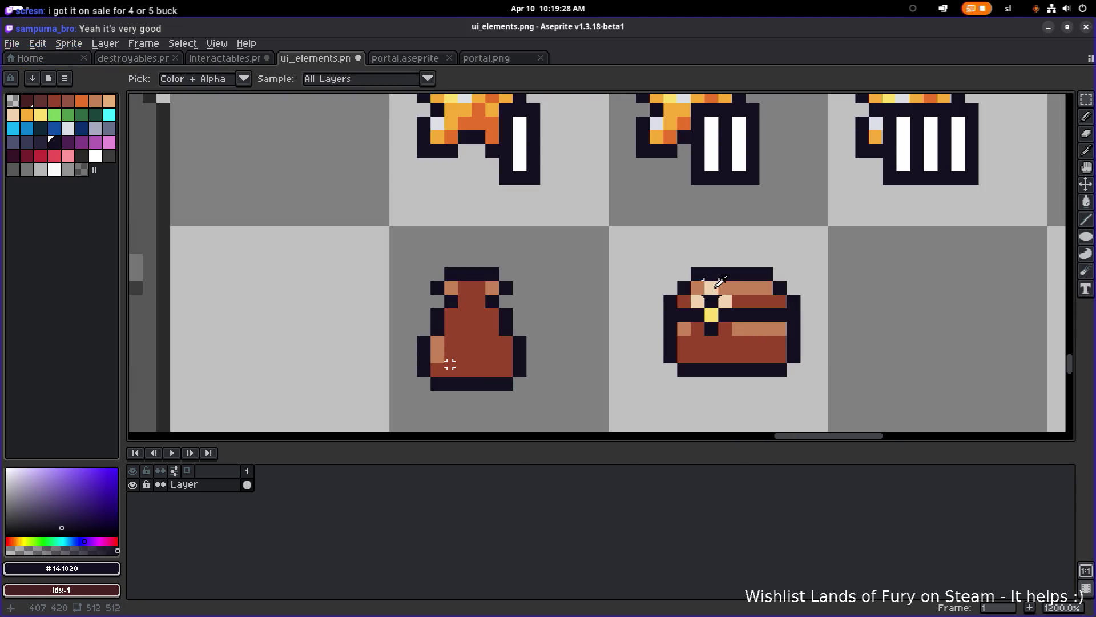
pyautogui.keyDown('alt'); pyautogui.click(710, 291); pyautogui.keyUp('alt')
pyautogui.keyDown('alt'); pyautogui.click(450, 364); pyautogui.keyUp('alt')
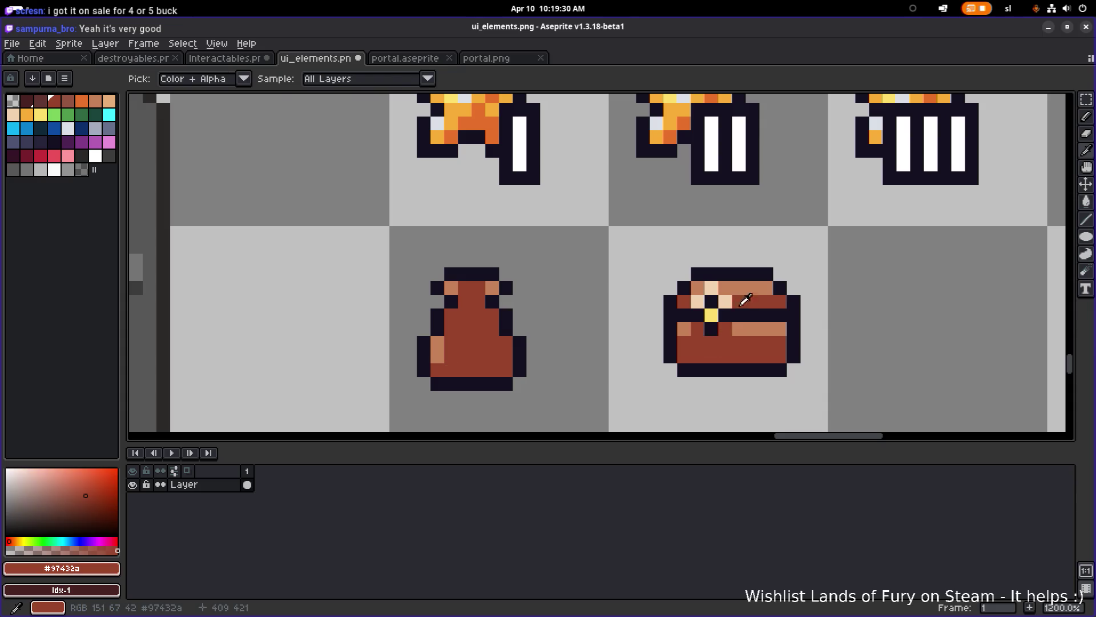
pyautogui.scroll(1, 506, 299)
pyautogui.keyDown('alt'); pyautogui.click(771, 290); pyautogui.keyUp('alt')
pyautogui.press('b')
pyautogui.click(433, 283)
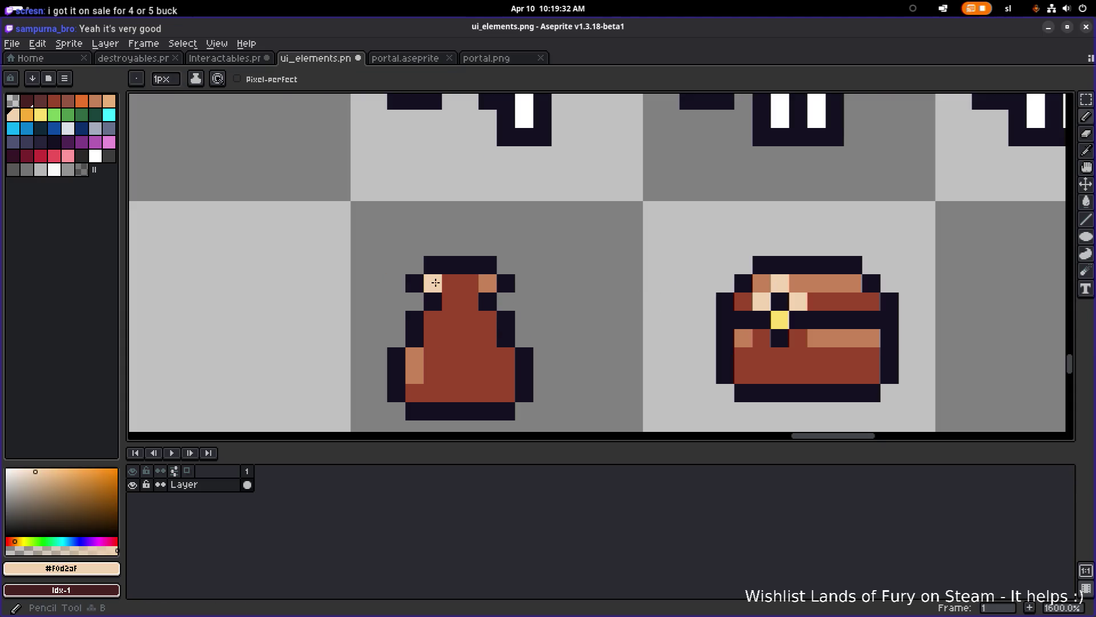
pyautogui.click(470, 283)
pyautogui.hotkey('ctrl', 'z')
pyautogui.click(488, 282)
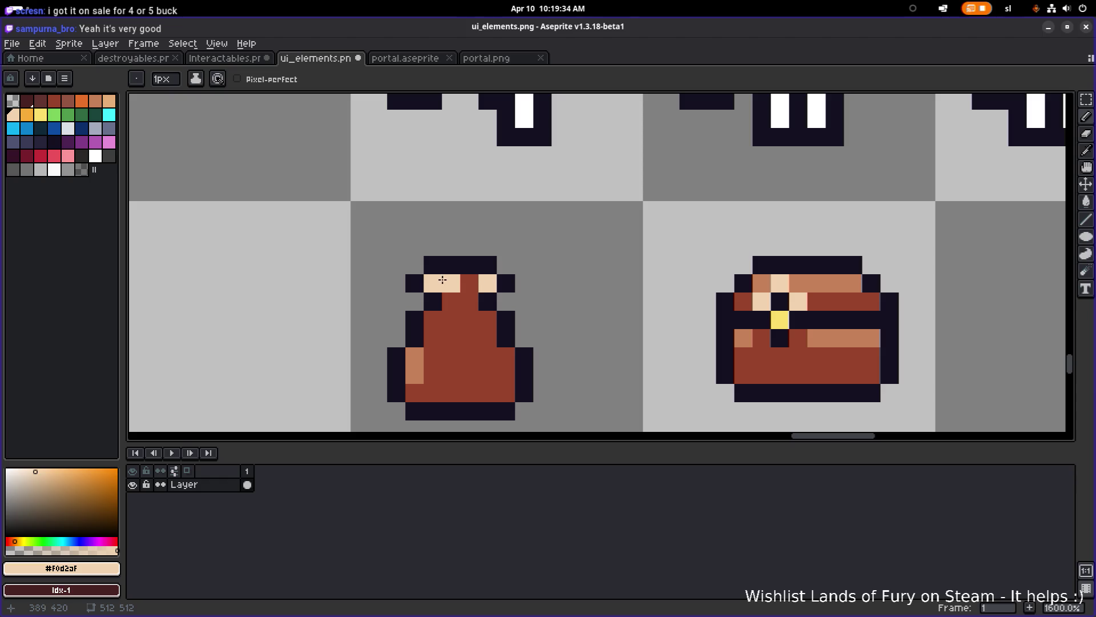
pyautogui.keyDown('alt'); pyautogui.click(800, 282); pyautogui.keyUp('alt')
pyautogui.click(470, 284)
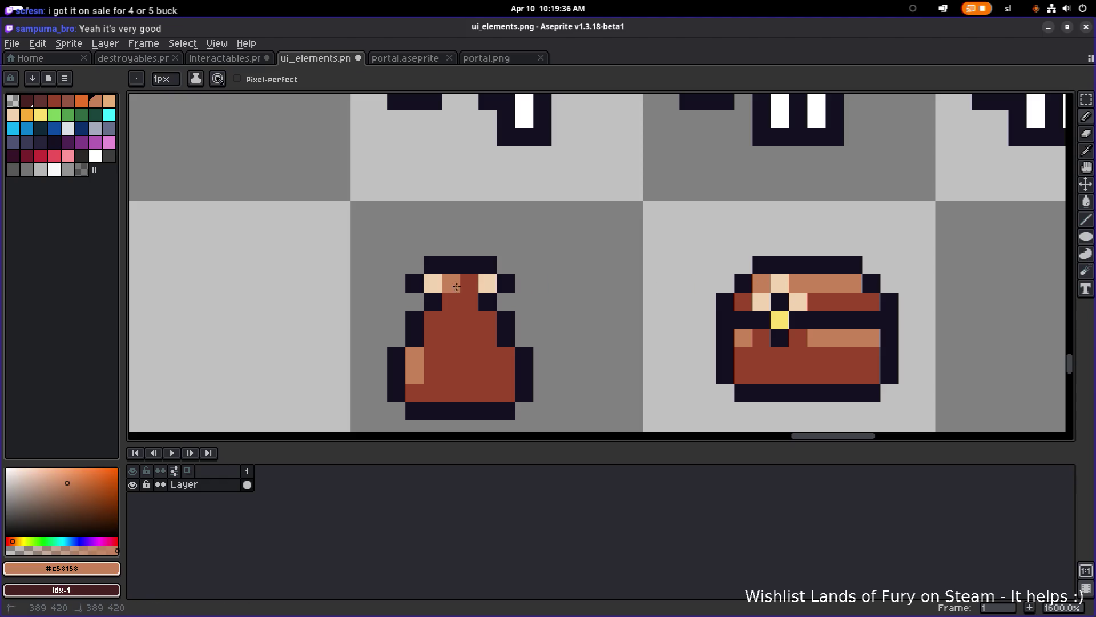
# - Recolour a neck pixel red, fill the bottle body tan, and add a lower-left peach highlight
pyautogui.scroll(-3, 560, 295)
pyautogui.scroll(3, 516, 306)
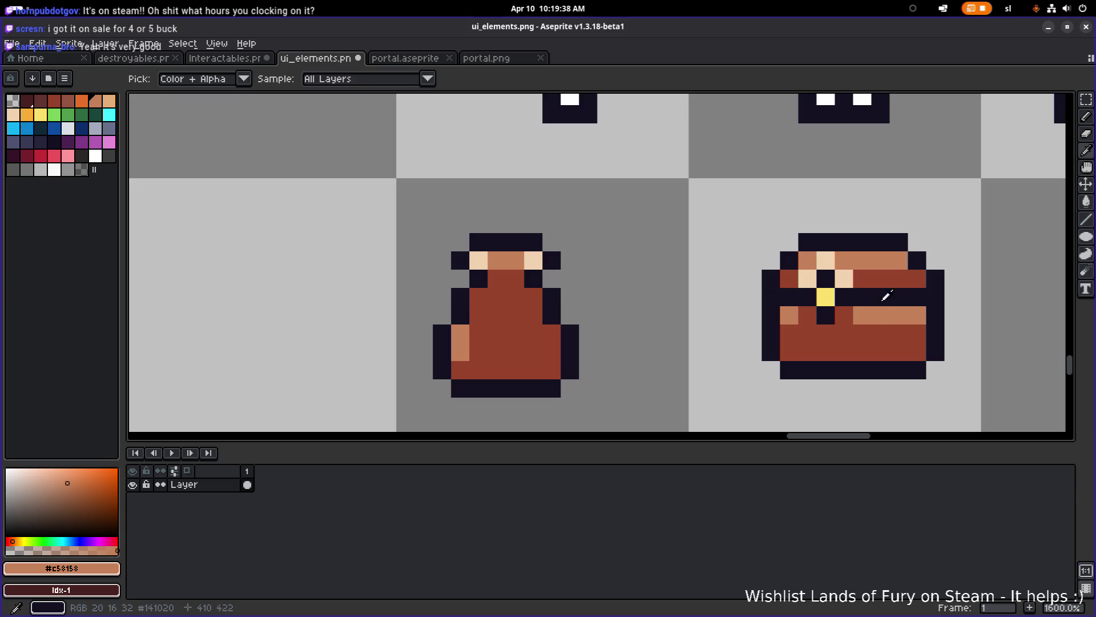
pyautogui.keyDown('alt'); pyautogui.click(886, 280); pyautogui.keyUp('alt')
pyautogui.hotkey('ctrl', 'z')
pyautogui.click(499, 261)
pyautogui.keyDown('alt'); pyautogui.click(844, 260); pyautogui.keyUp('alt')
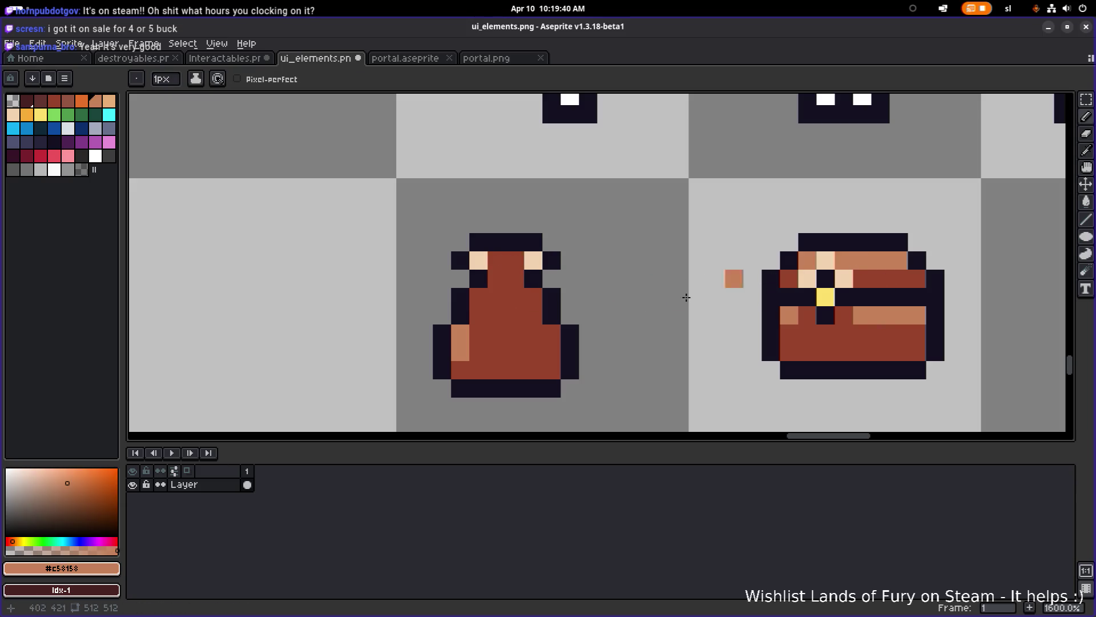
pyautogui.press('g')
pyautogui.click(514, 342)
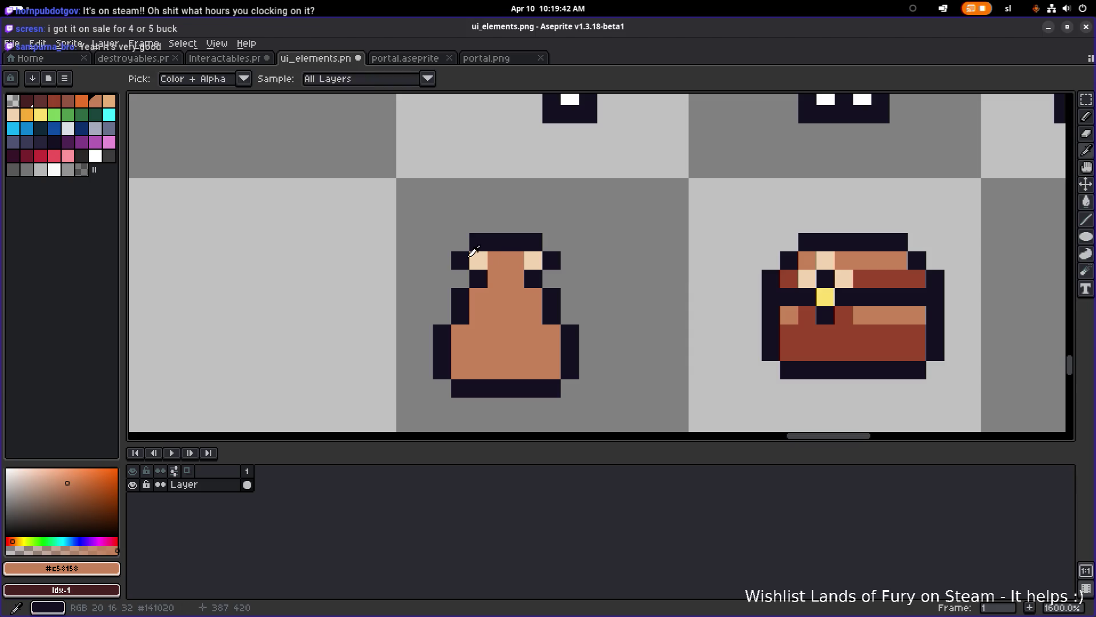
pyautogui.keyDown('alt'); pyautogui.click(534, 261); pyautogui.keyUp('alt')
pyautogui.press('b')
pyautogui.click(462, 340)
# - Rework the vase's base outline, darkening lower-left pixels and clearing the bottom corners
pyautogui.scroll(-6, 595, 347)
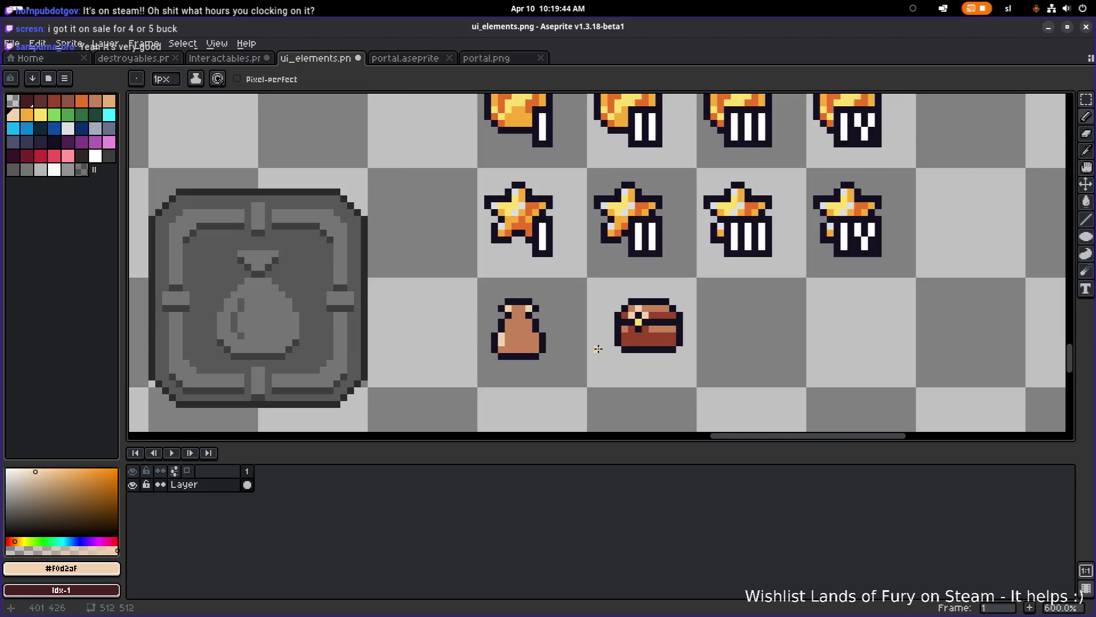
pyautogui.scroll(5, 571, 348)
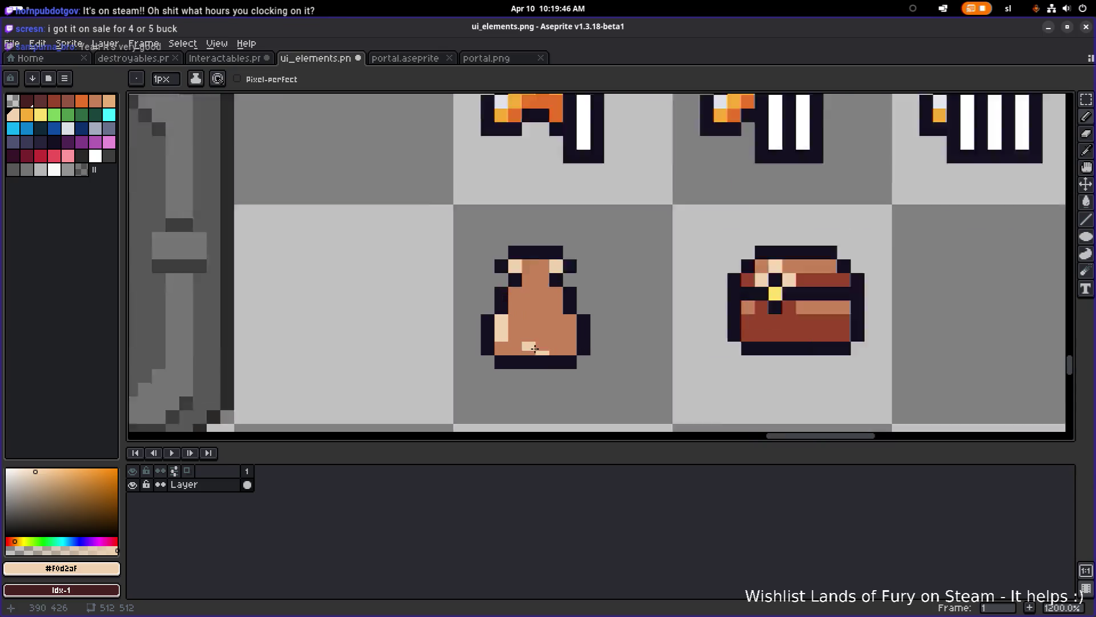
pyautogui.keyDown('alt'); pyautogui.click(503, 363); pyautogui.keyUp('alt')
pyautogui.click(490, 349)
pyautogui.click(490, 367)
pyautogui.click(581, 348)
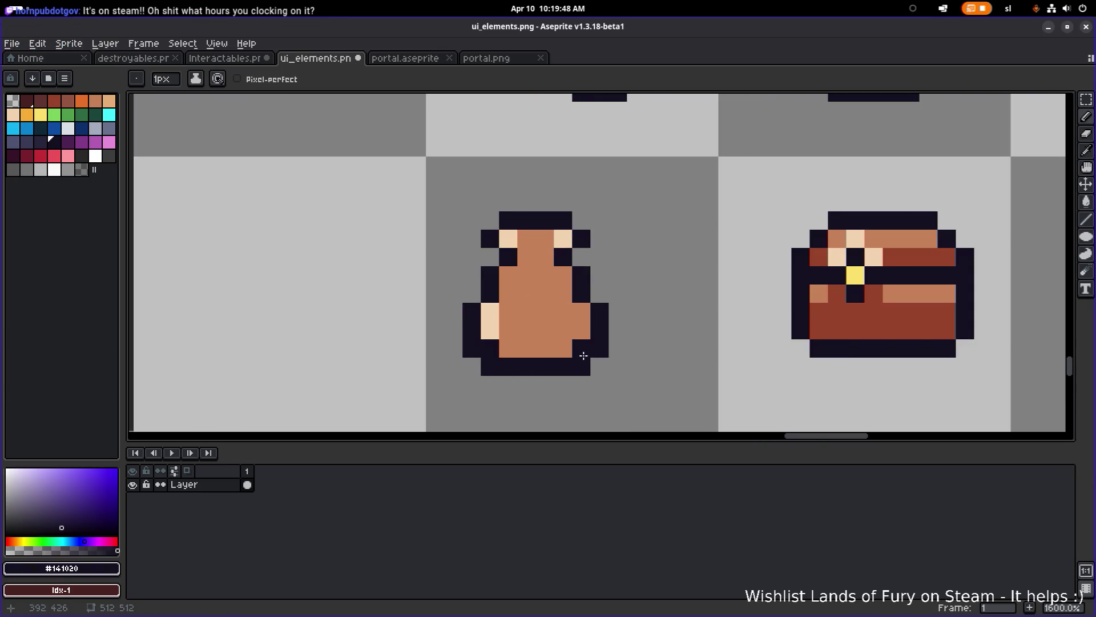
pyautogui.rightClick(599, 349)
pyautogui.rightClick(581, 367)
pyautogui.rightClick(471, 348)
pyautogui.click(471, 330)
pyautogui.rightClick(490, 367)
# - Paint the vase's two brown neck pixels dark
pyautogui.scroll(-3, 560, 346)
pyautogui.scroll(3, 571, 337)
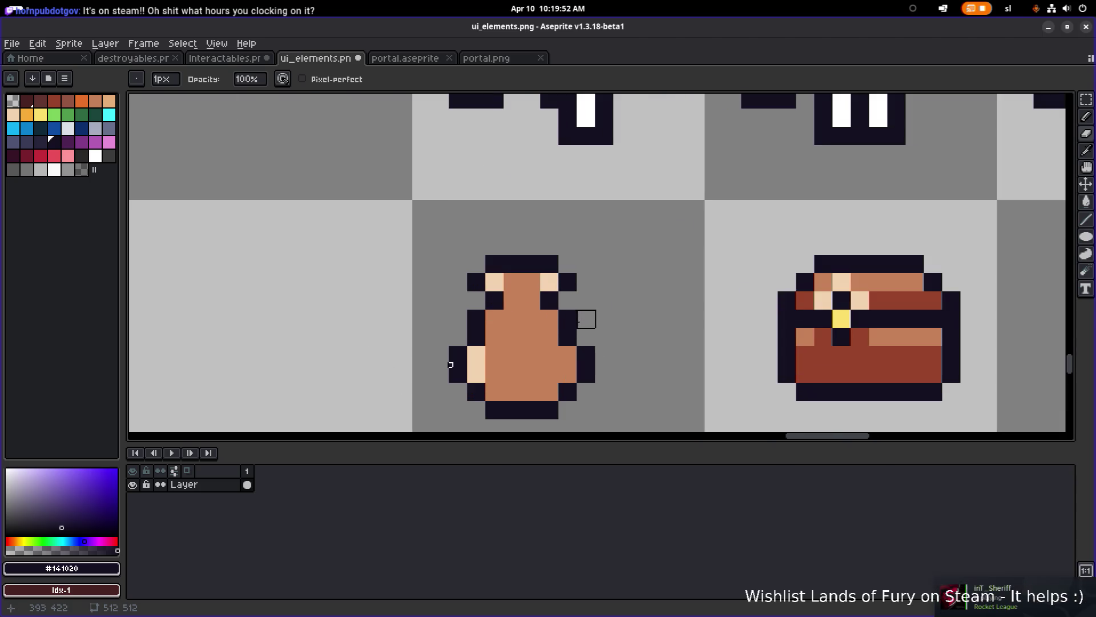
pyautogui.moveTo(513, 300); pyautogui.dragTo(531, 300)
pyautogui.scroll(-4, 534, 301)
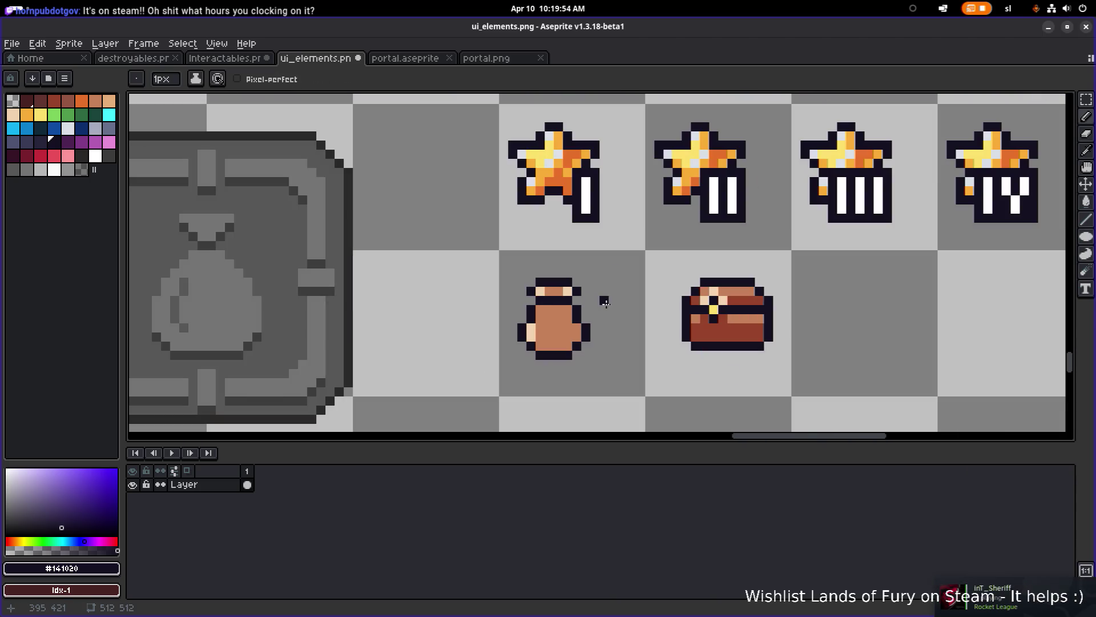
pyautogui.scroll(3, 540, 304)
pyautogui.scroll(1, 540, 304)
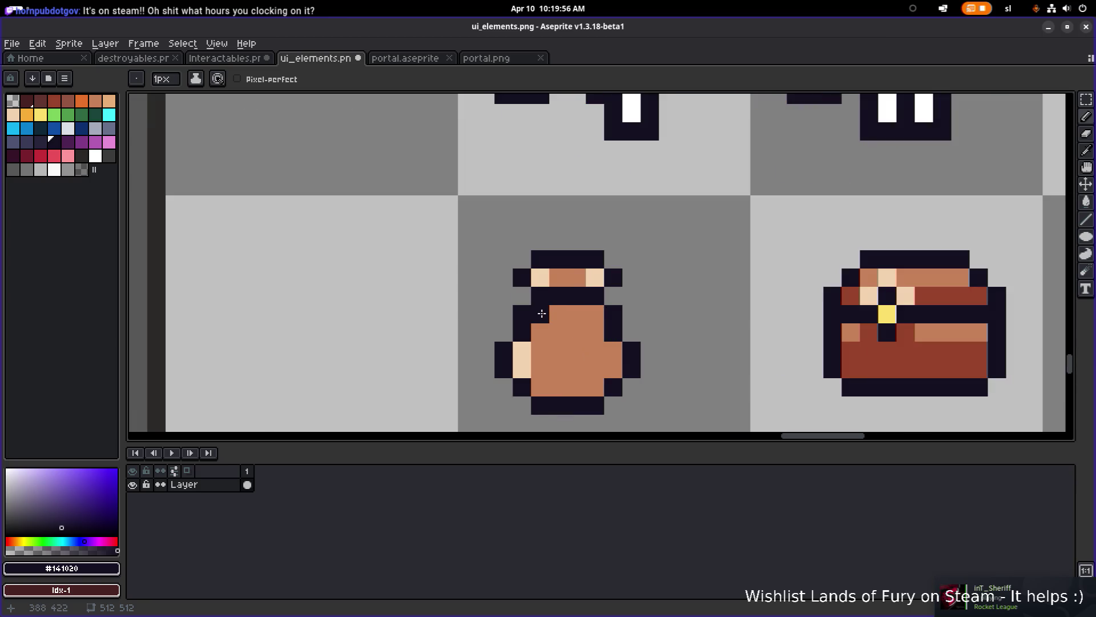
# - Undo the stray erase and pencil stroke, then fill the vase body dark reddish brown
pyautogui.press('e')
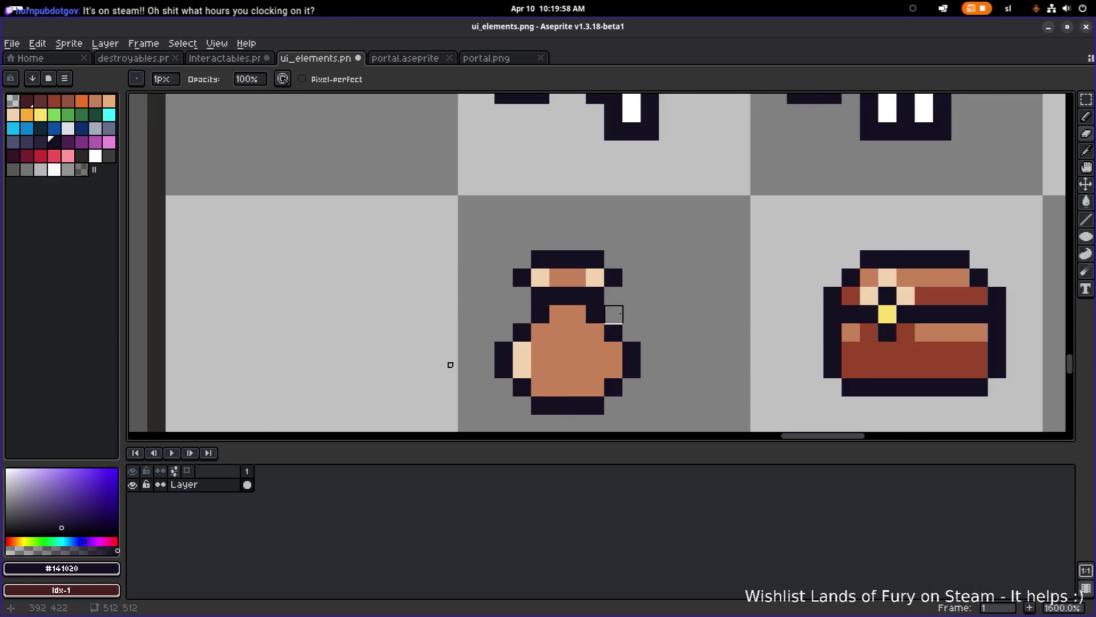
pyautogui.scroll(-3, 631, 314)
pyautogui.hotkey('ctrl', 'z')
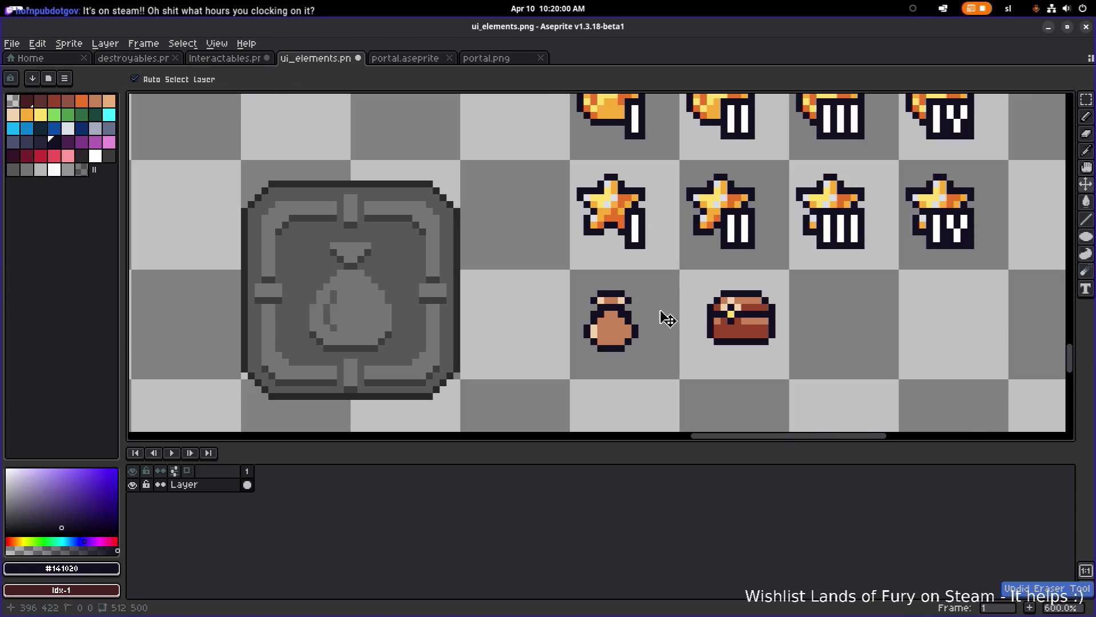
pyautogui.hotkey('ctrl', 'z')
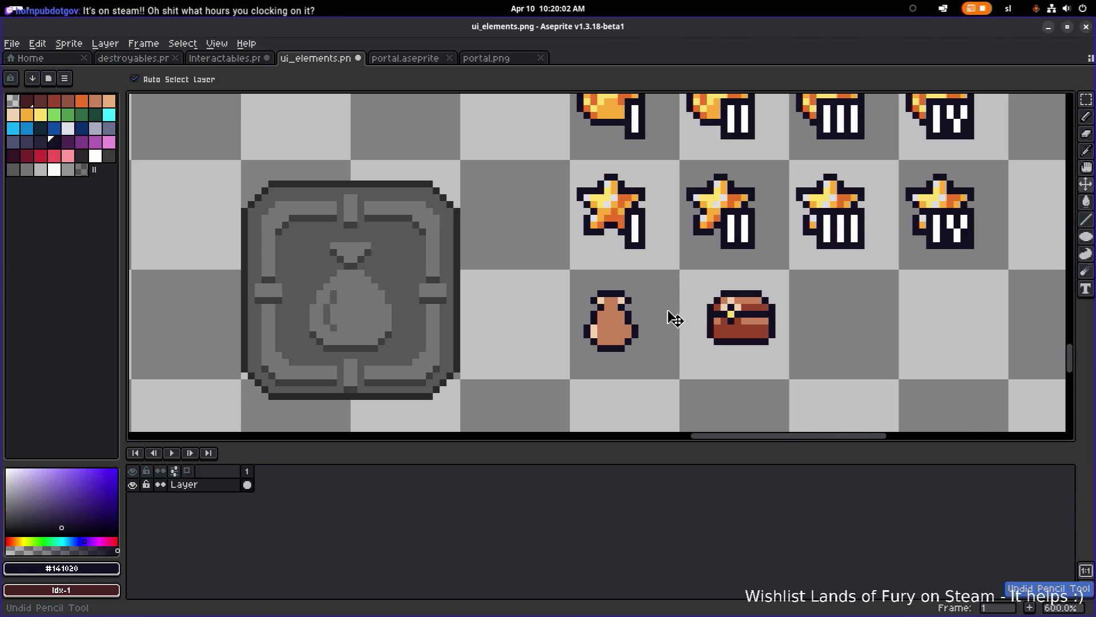
pyautogui.scroll(3, 688, 317)
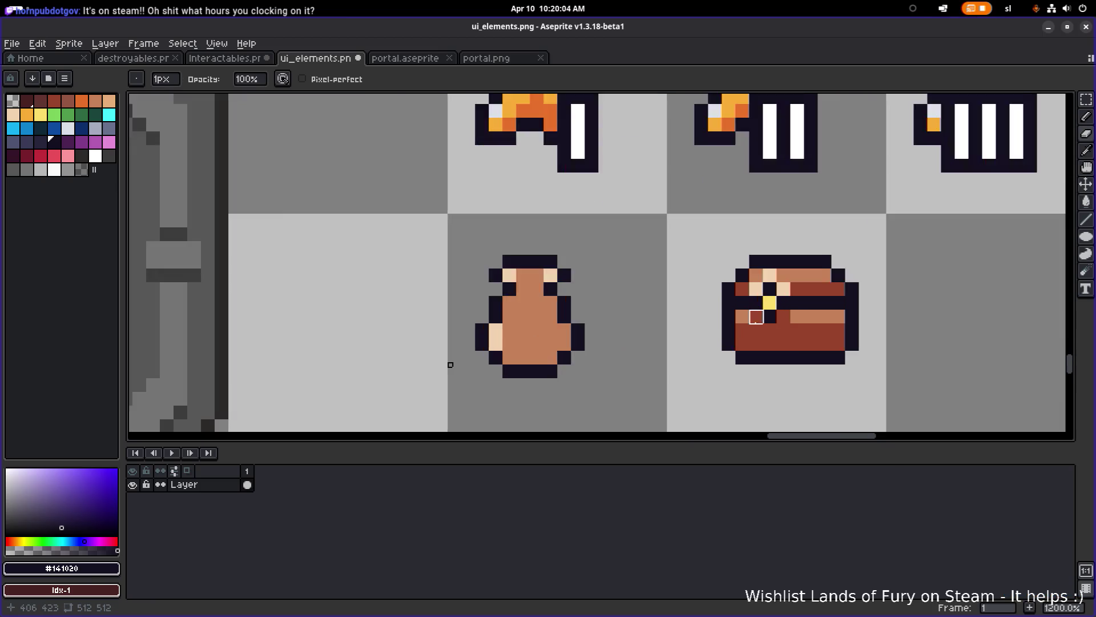
pyautogui.keyDown('alt'); pyautogui.click(828, 278); pyautogui.keyUp('alt')
pyautogui.press('g')
pyautogui.click(455, 327)
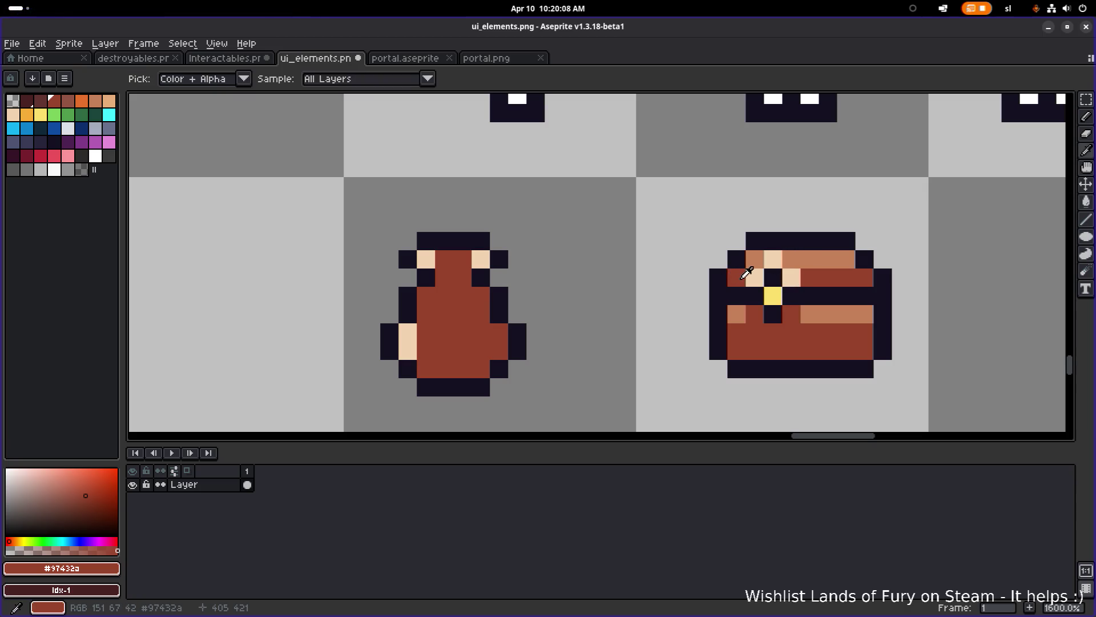
# - Pick the chest's light brown and pencil highlights down the vase's left side and across its top
pyautogui.keyDown('alt'); pyautogui.click(738, 313); pyautogui.keyUp('alt')
pyautogui.click(516, 332)
pyautogui.hotkey('ctrl', 'z')
pyautogui.press('b')
pyautogui.moveTo(408, 332); pyautogui.dragTo(408, 350)
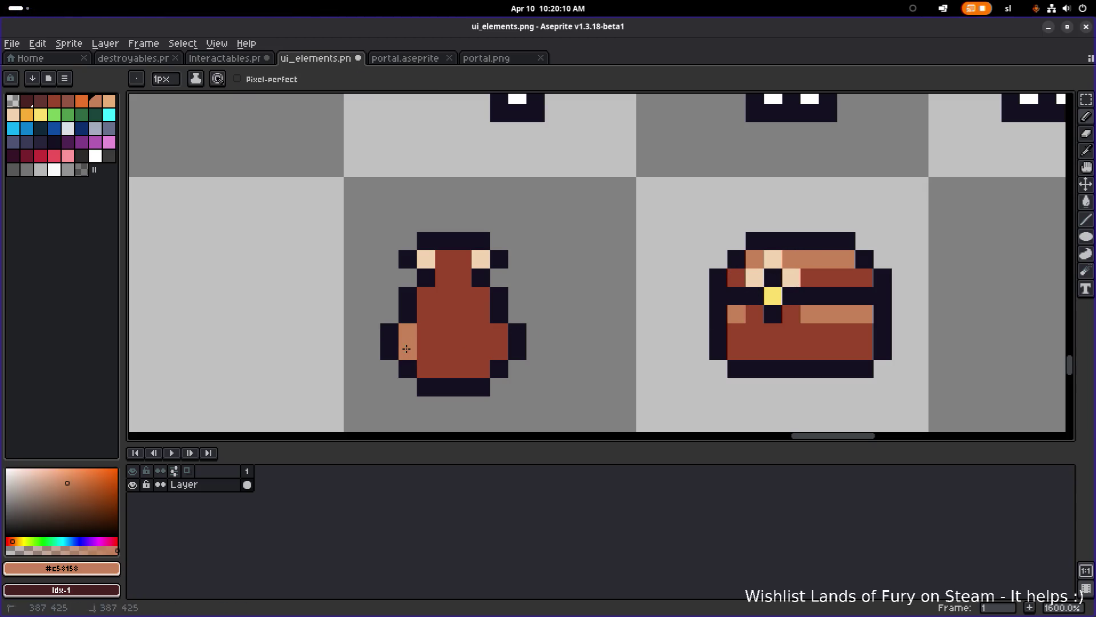
pyautogui.moveTo(444, 260); pyautogui.dragTo(460, 260)
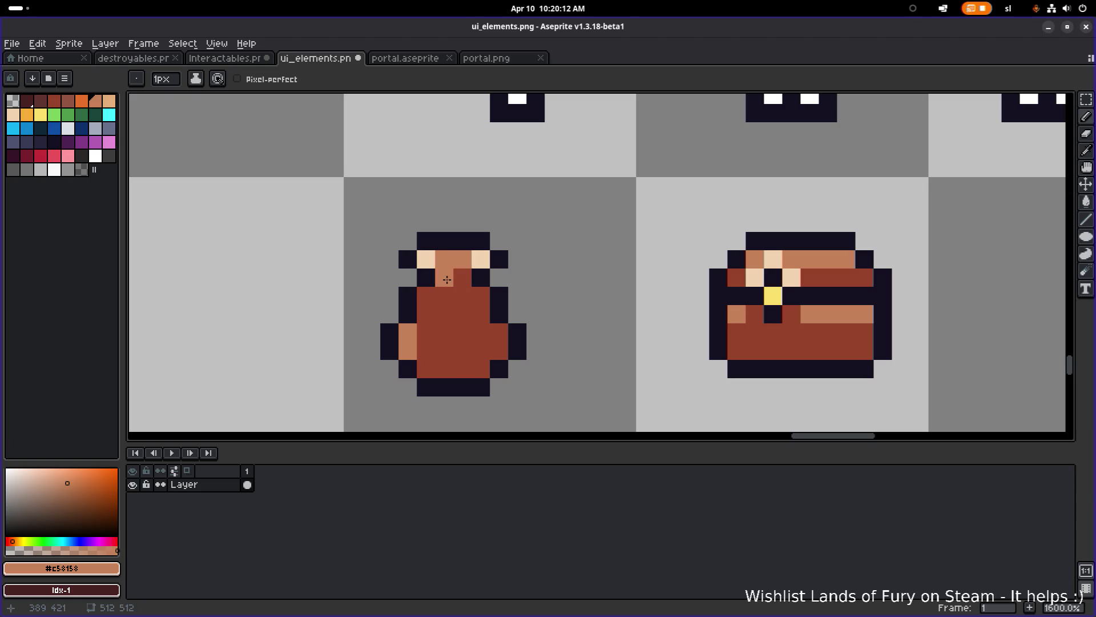
pyautogui.scroll(-3, 658, 315)
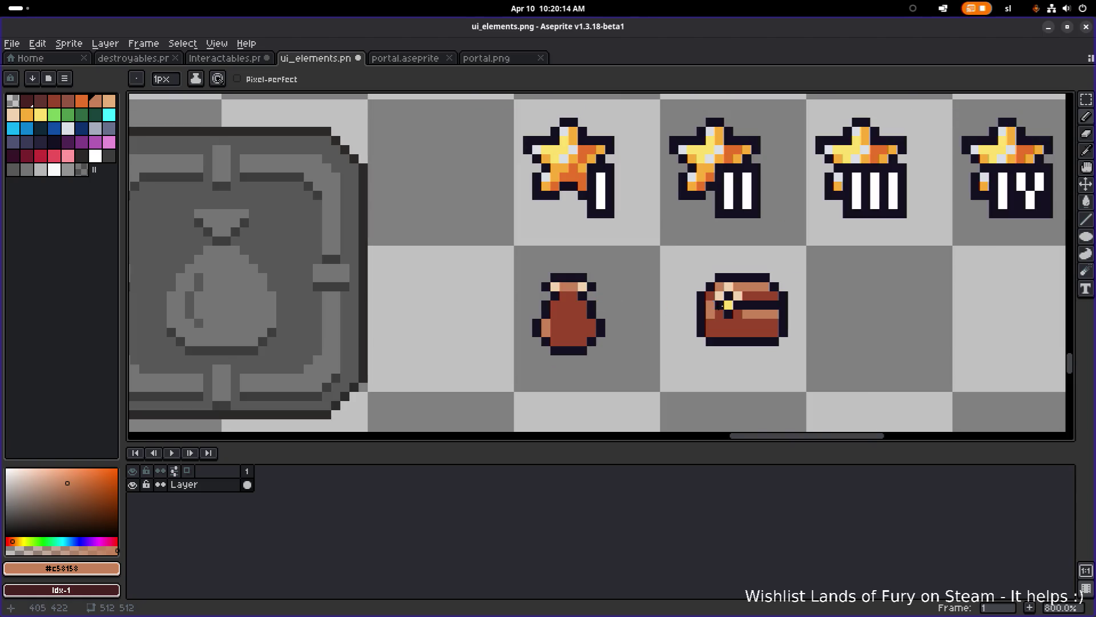
pyautogui.scroll(5, 713, 309)
# - Bucket-fill the vase body with a darker palette brown, then undo that darker fill
pyautogui.keyDown('alt'); pyautogui.click(734, 367); pyautogui.keyUp('alt')
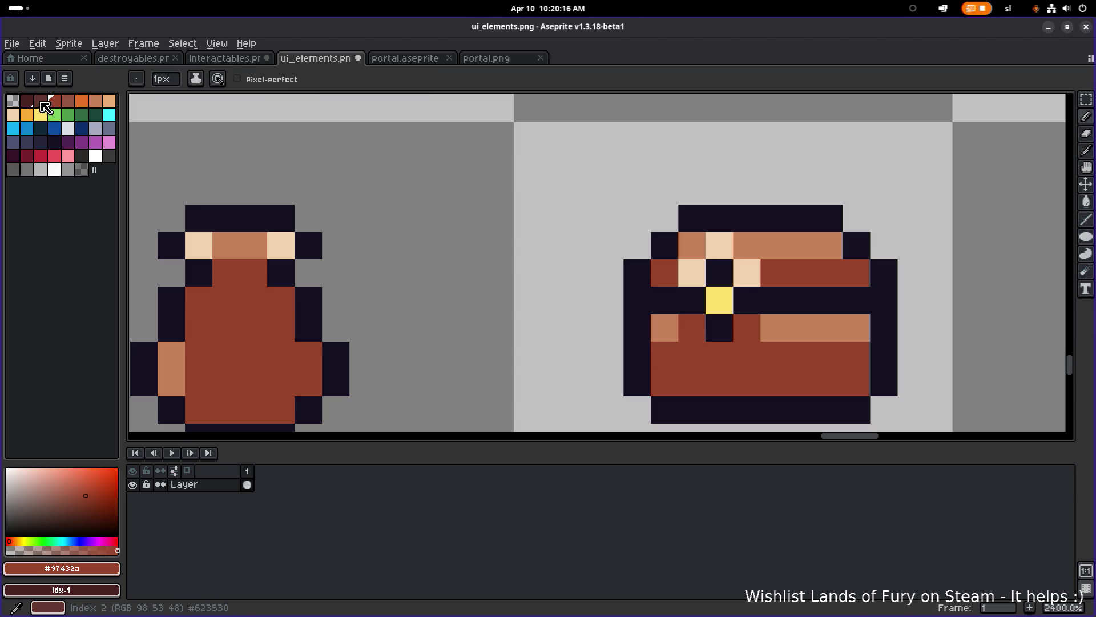
pyautogui.click(42, 102)
pyautogui.moveTo(223, 266); pyautogui.dragTo(390, 276)
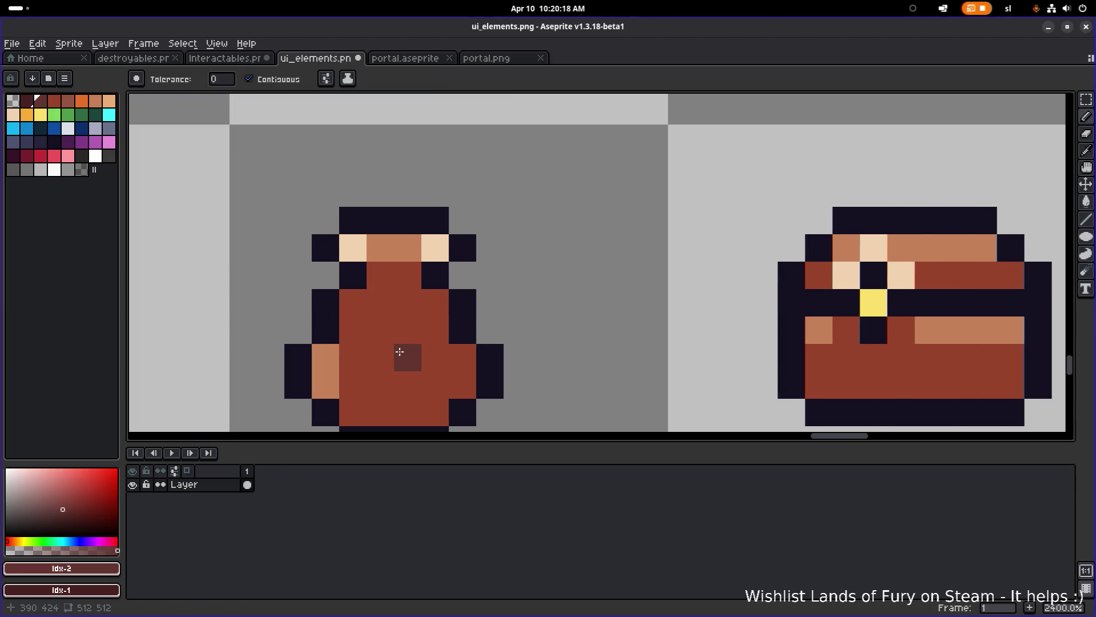
pyautogui.press('g')
pyautogui.click(400, 351)
pyautogui.scroll(-3, 399, 351)
pyautogui.scroll(3, 403, 342)
pyautogui.click(357, 266)
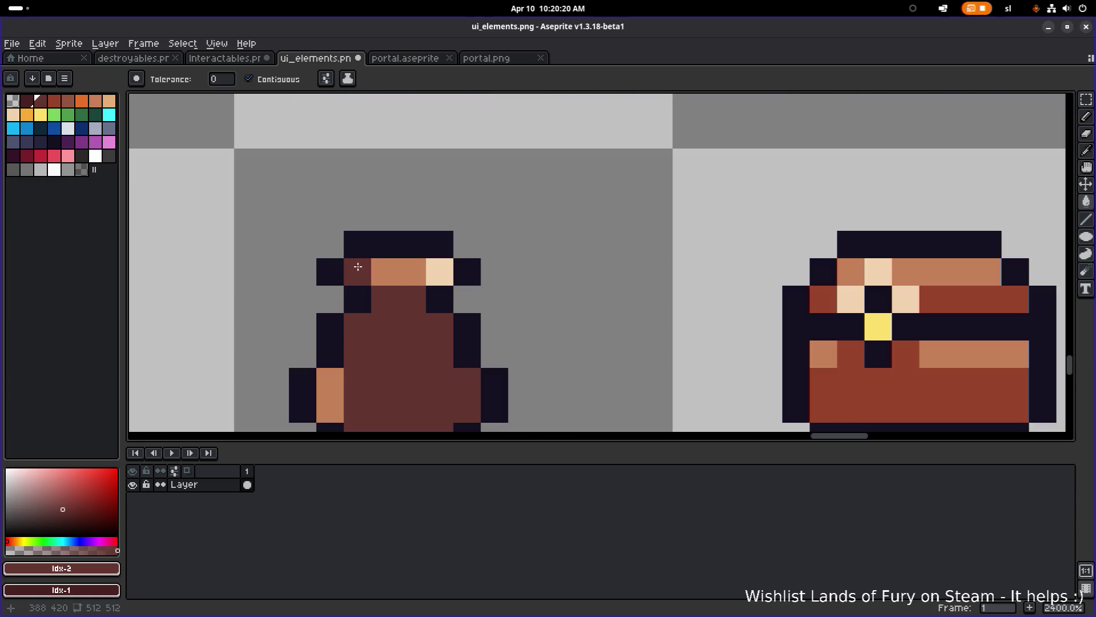
pyautogui.scroll(-2, 396, 306)
pyautogui.hotkey('ctrl', 'z')
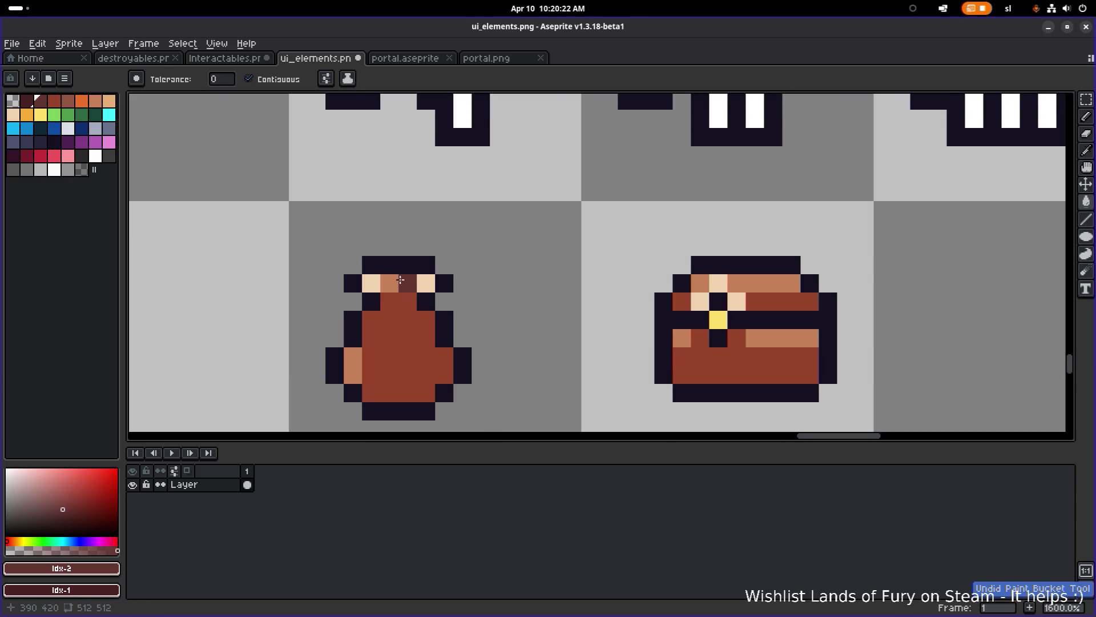
# - Leave Aseprite for the desktop's activities search overview
pyautogui.scroll(-5, 474, 296)
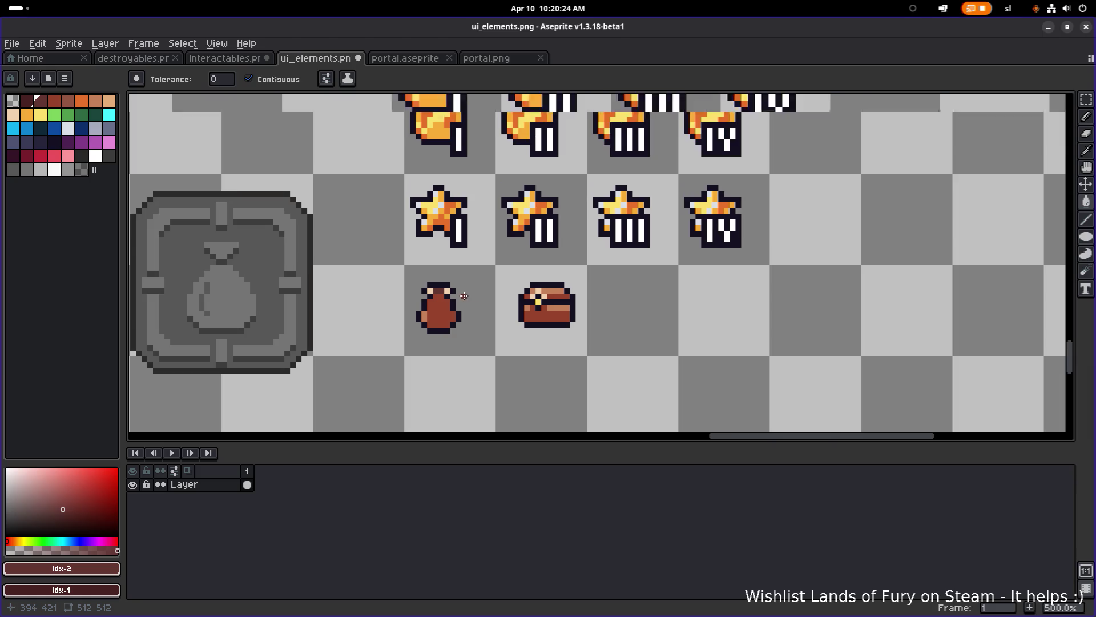
pyautogui.scroll(2, 464, 297)
pyautogui.scroll(3, 463, 299)
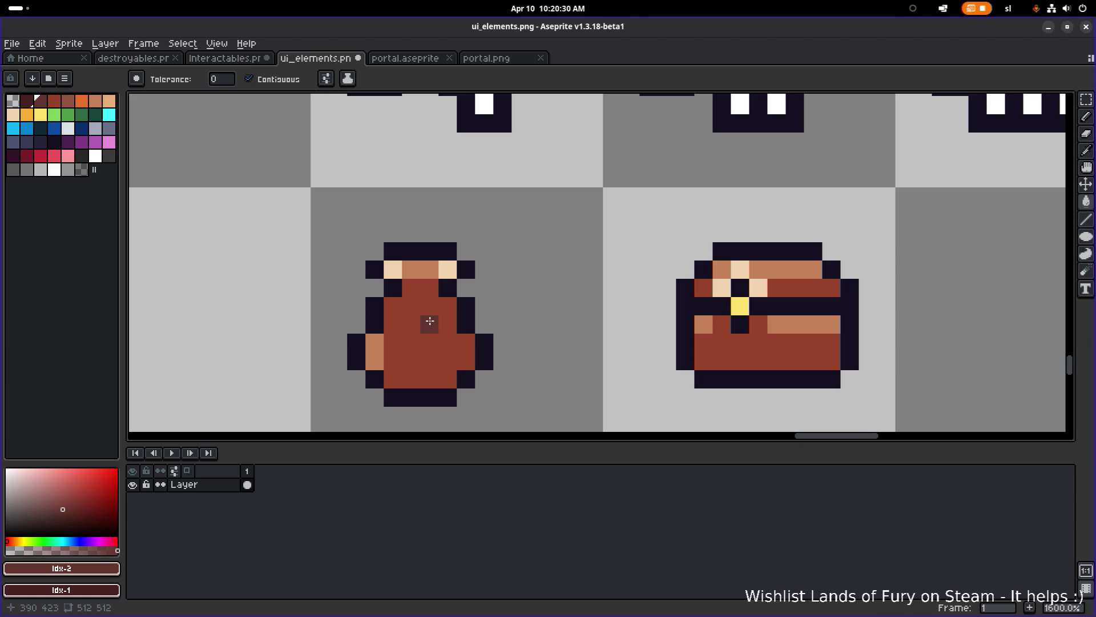
pyautogui.hotkey('alt', 'Tab')
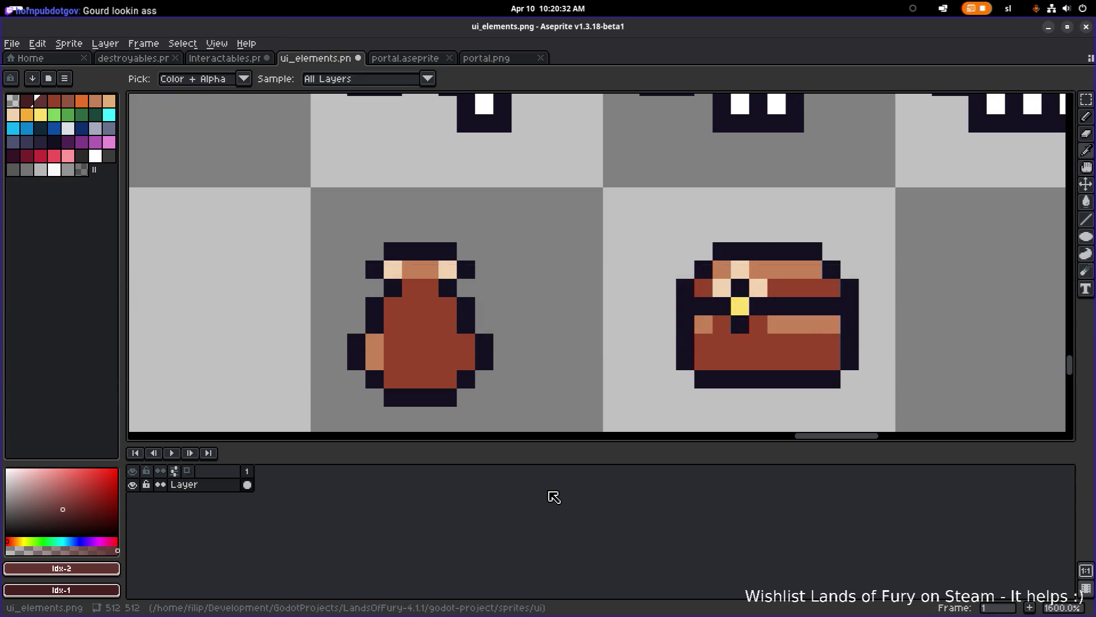
pyautogui.press('super')
pyautogui.write('lin')
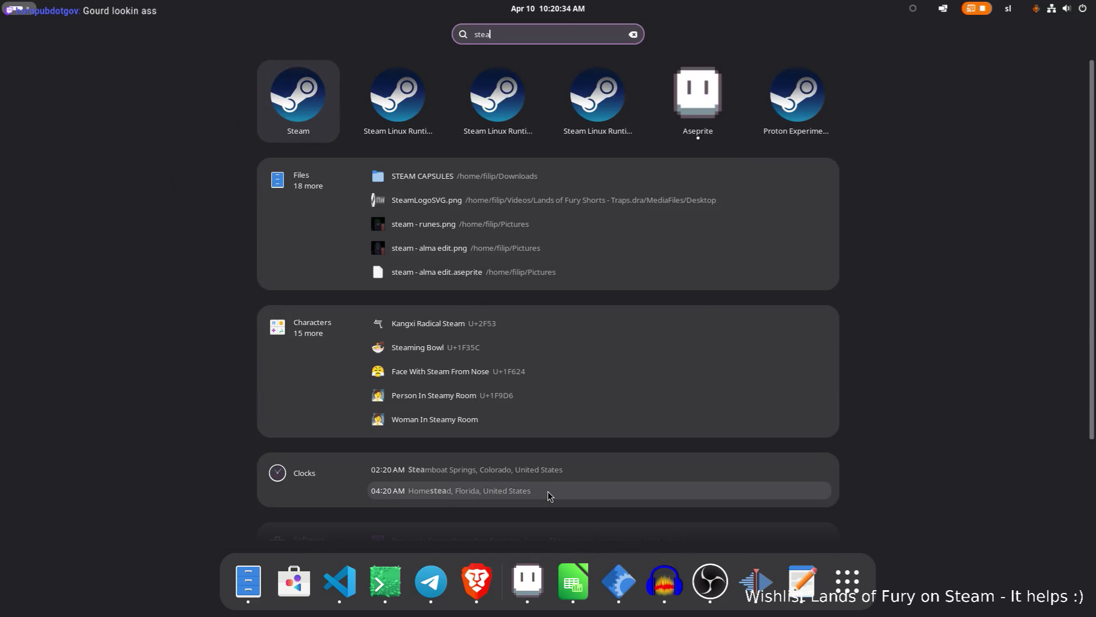
pyautogui.press('Escape')
pyautogui.hotkey('alt', 'Tab')
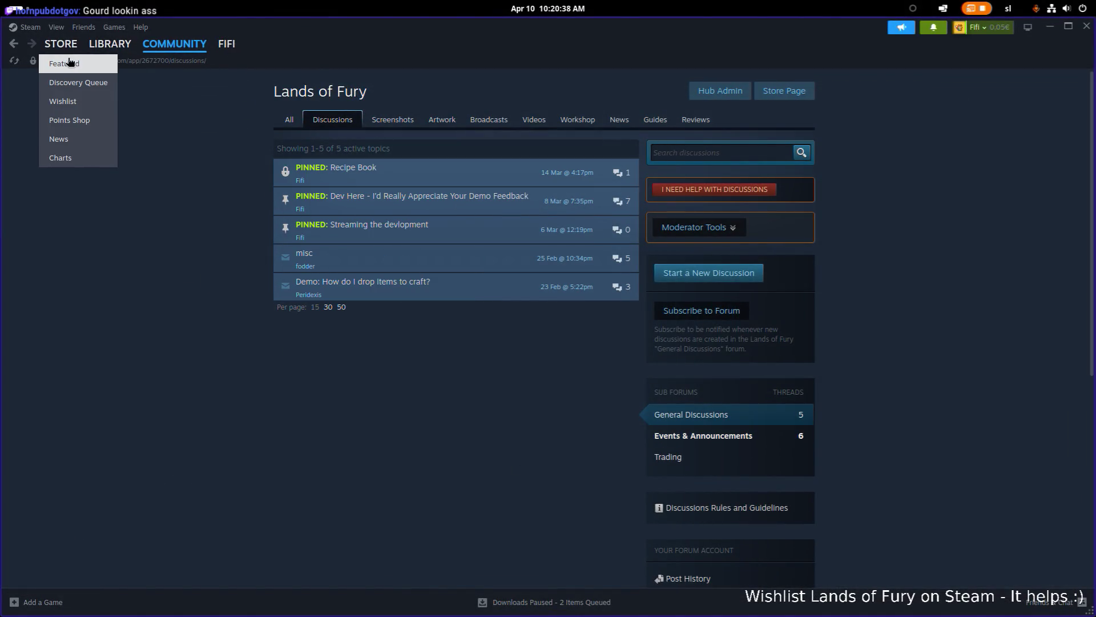
pyautogui.click(70, 63)
pyautogui.click(109, 44)
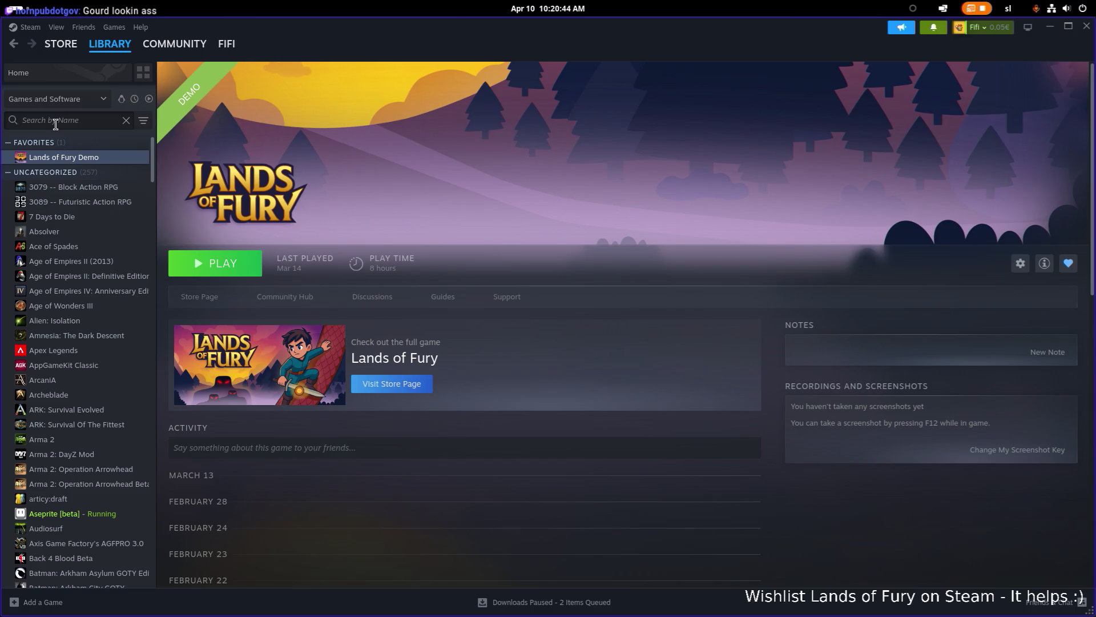
pyautogui.click(54, 513)
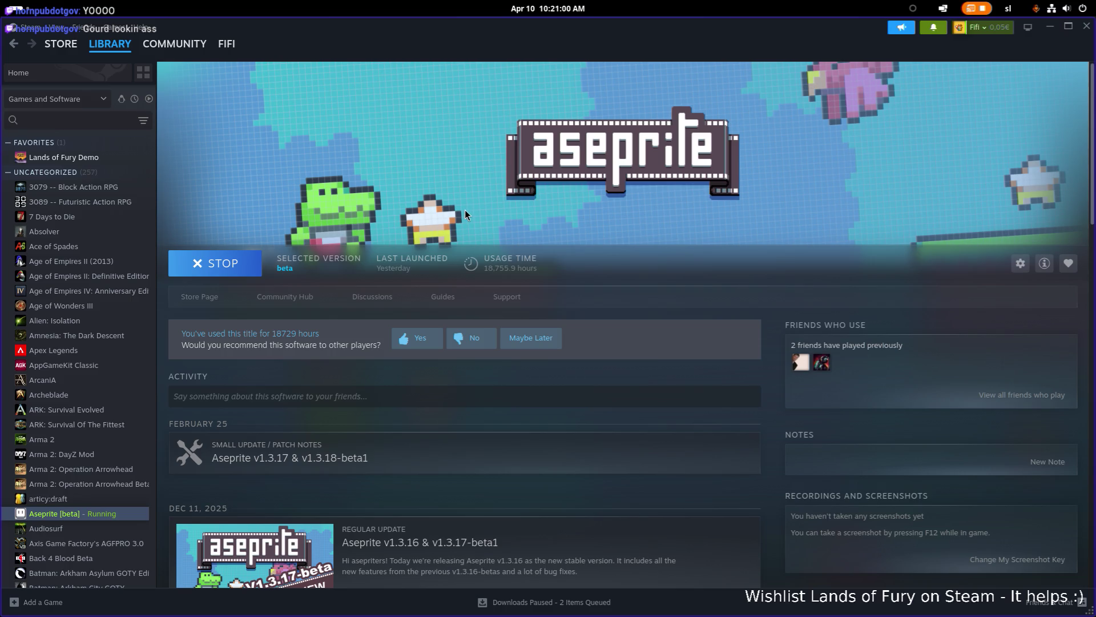
pyautogui.click(1053, 30)
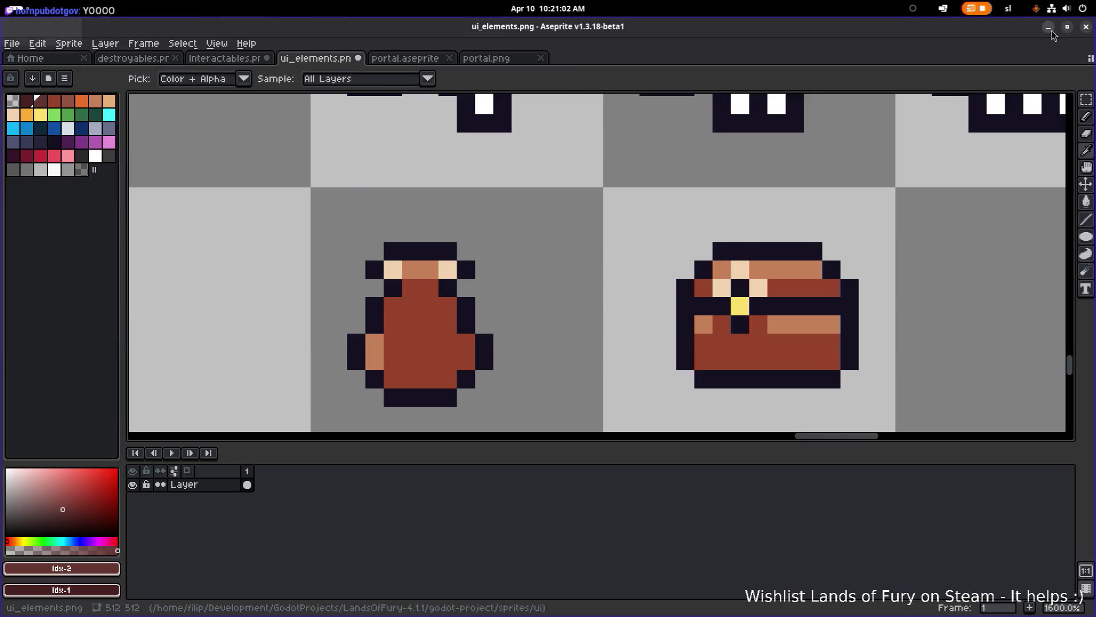
# - Save the ui_elements.png sprite sheet
pyautogui.scroll(-4, 588, 240)
pyautogui.scroll(-2, 628, 266)
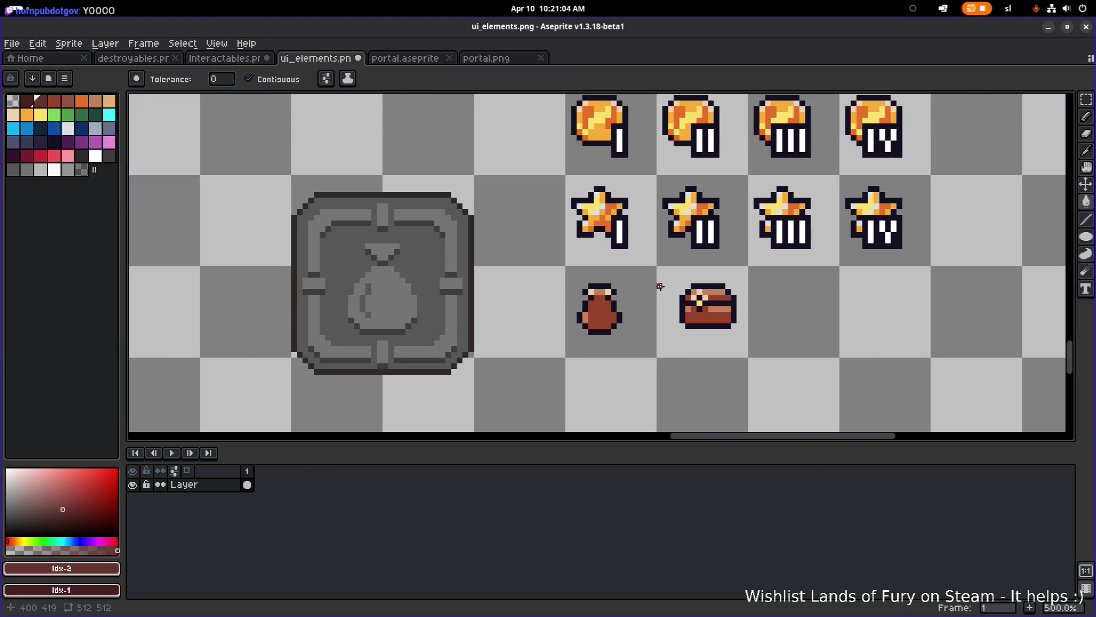
pyautogui.hotkey('ctrl', 's')
pyautogui.scroll(1, 633, 270)
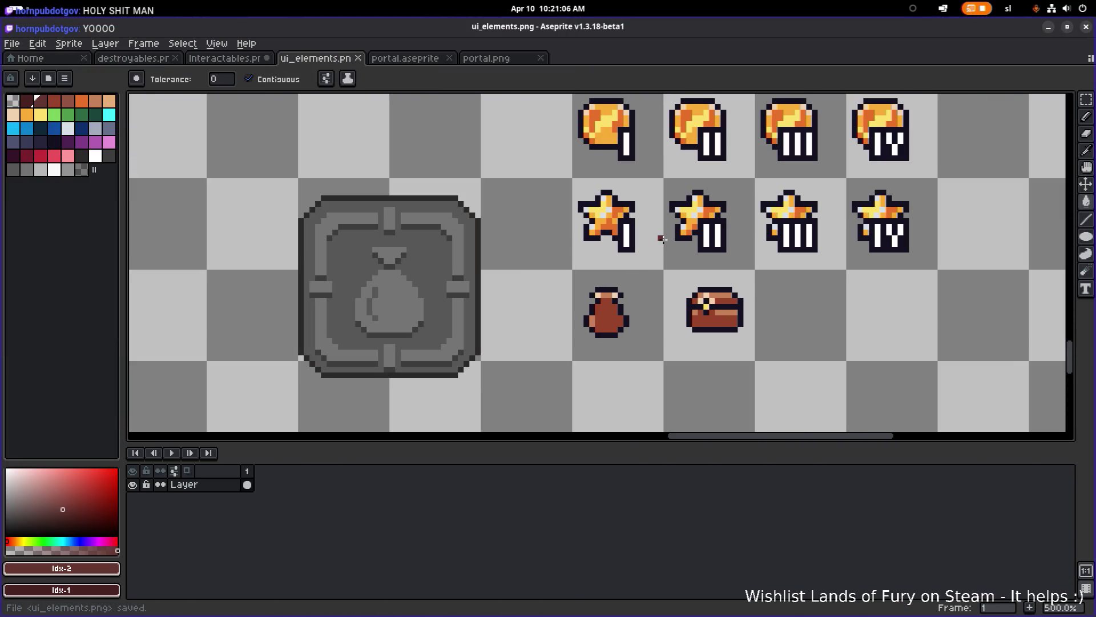
pyautogui.scroll(1, 558, 233)
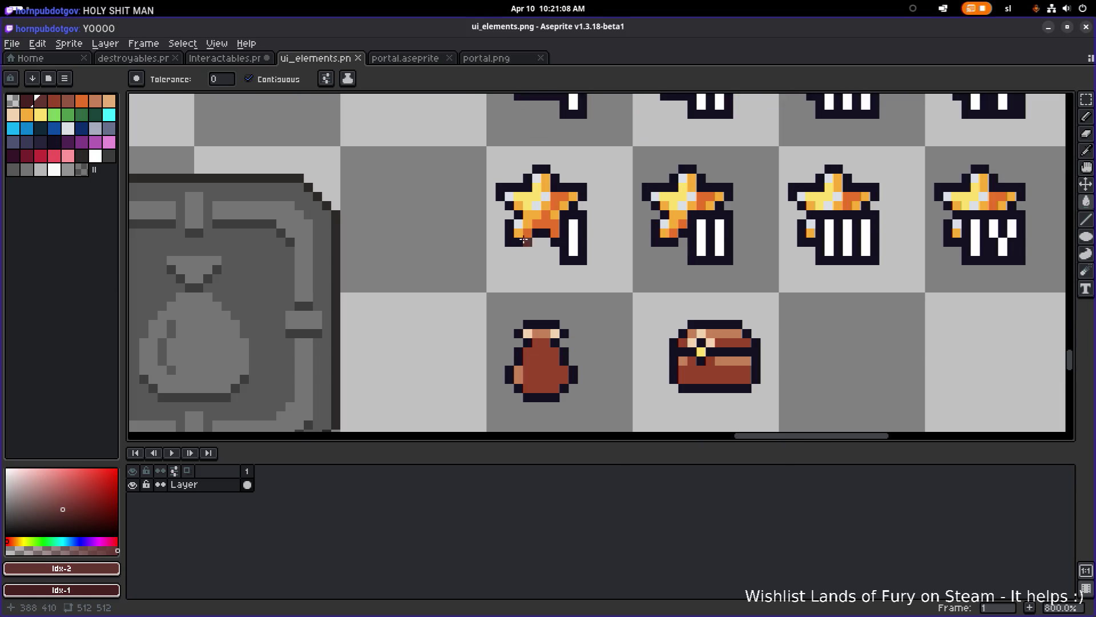
# - Draw a 1px dark outline line across the bag's neck
pyautogui.keyDown('alt'); pyautogui.click(526, 328); pyautogui.keyUp('alt')
pyautogui.scroll(5, 526, 330)
pyautogui.scroll(-5, 525, 331)
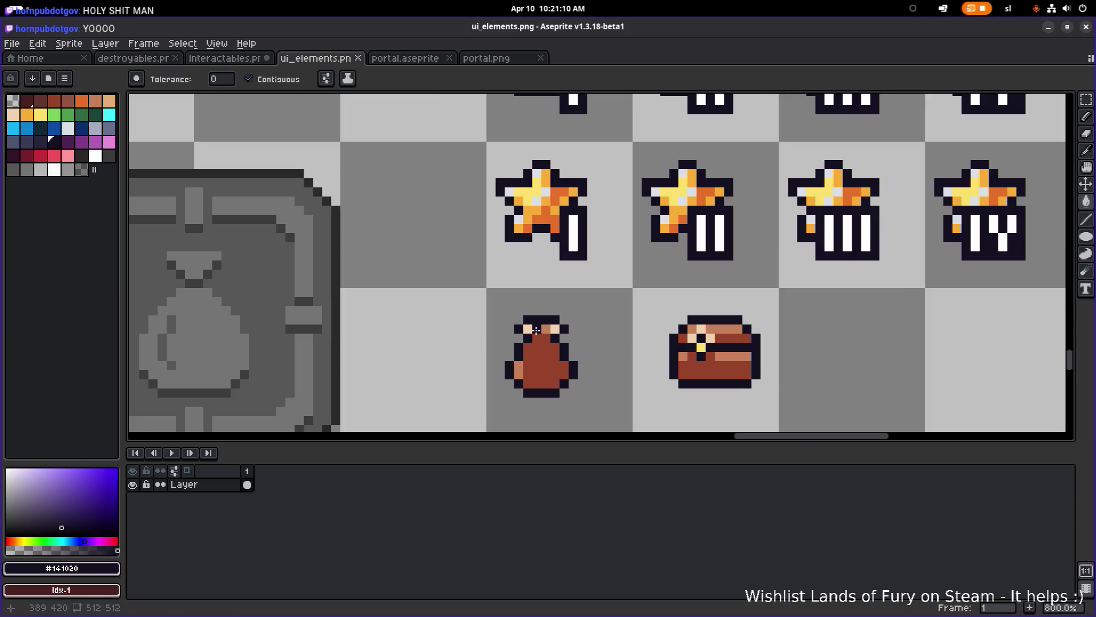
pyautogui.click(536, 345)
pyautogui.scroll(1, 546, 345)
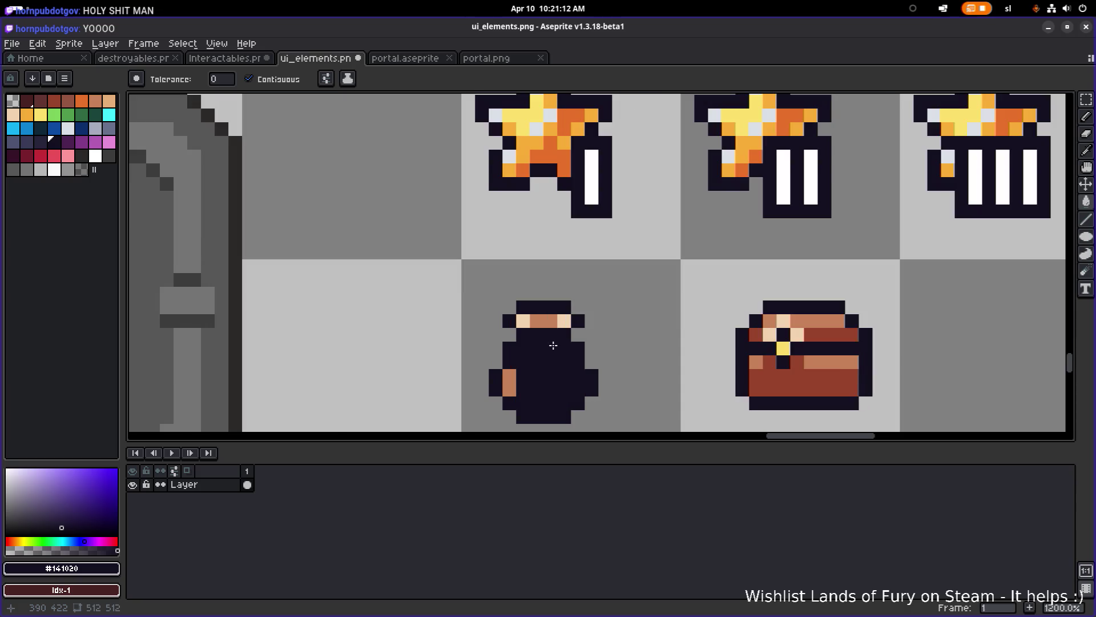
pyautogui.hotkey('ctrl', 'z')
pyautogui.press('b')
pyautogui.moveTo(538, 345); pyautogui.dragTo(558, 345)
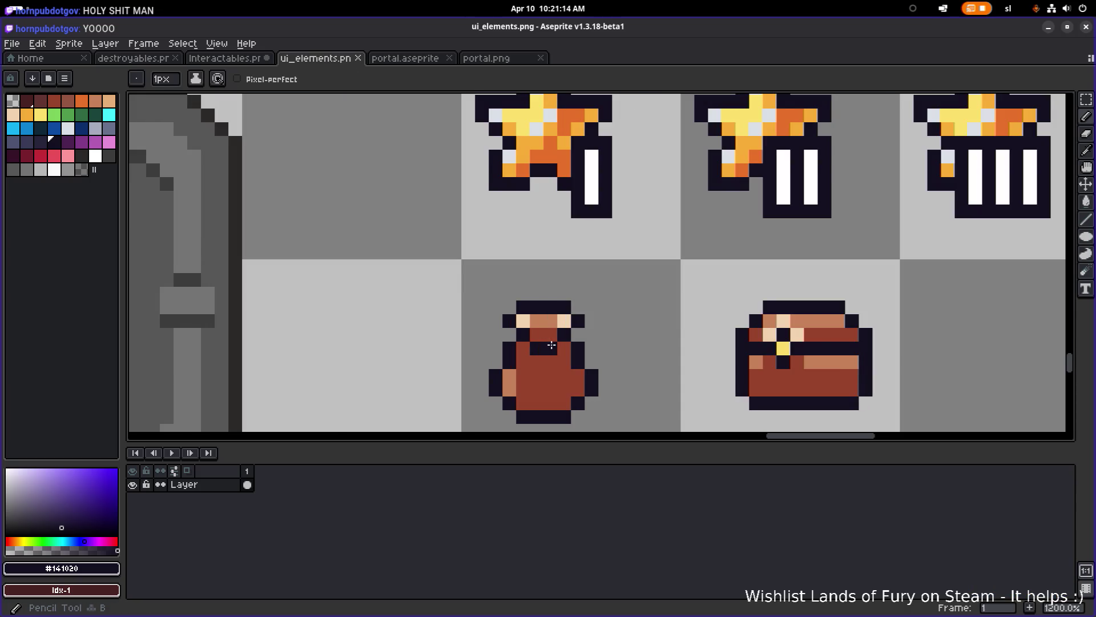
pyautogui.scroll(-3, 594, 342)
pyautogui.scroll(3, 580, 344)
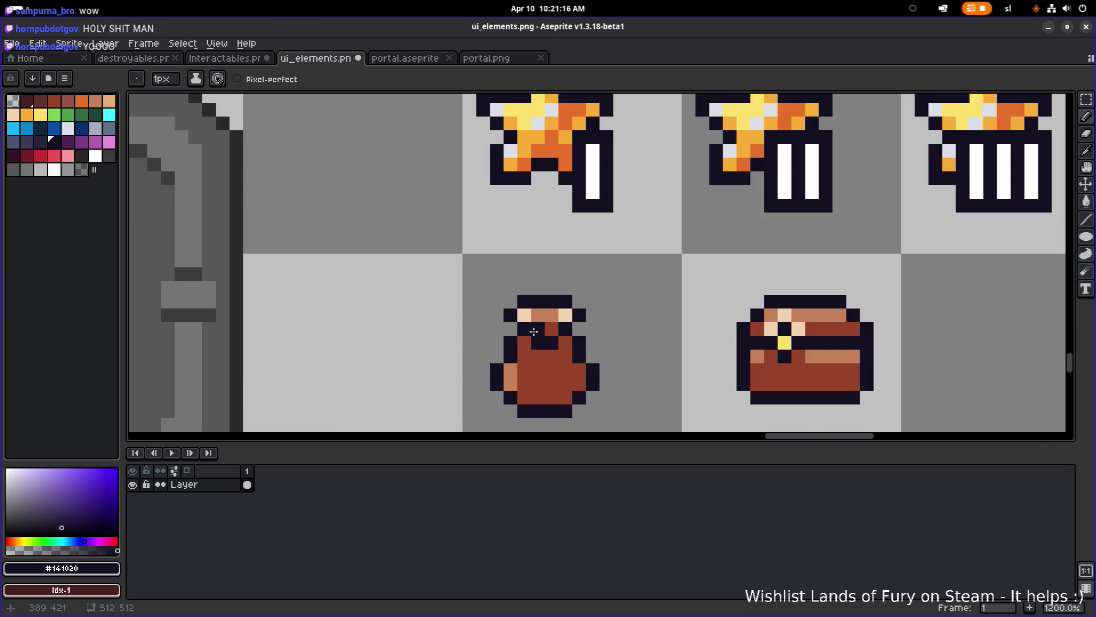
# - Sample the brown #97432a from the sprite and paint a pixel on the bag's neck
pyautogui.keyDown('alt'); pyautogui.click(568, 350); pyautogui.keyUp('alt')
pyautogui.click(538, 343)
pyautogui.scroll(-5, 600, 343)
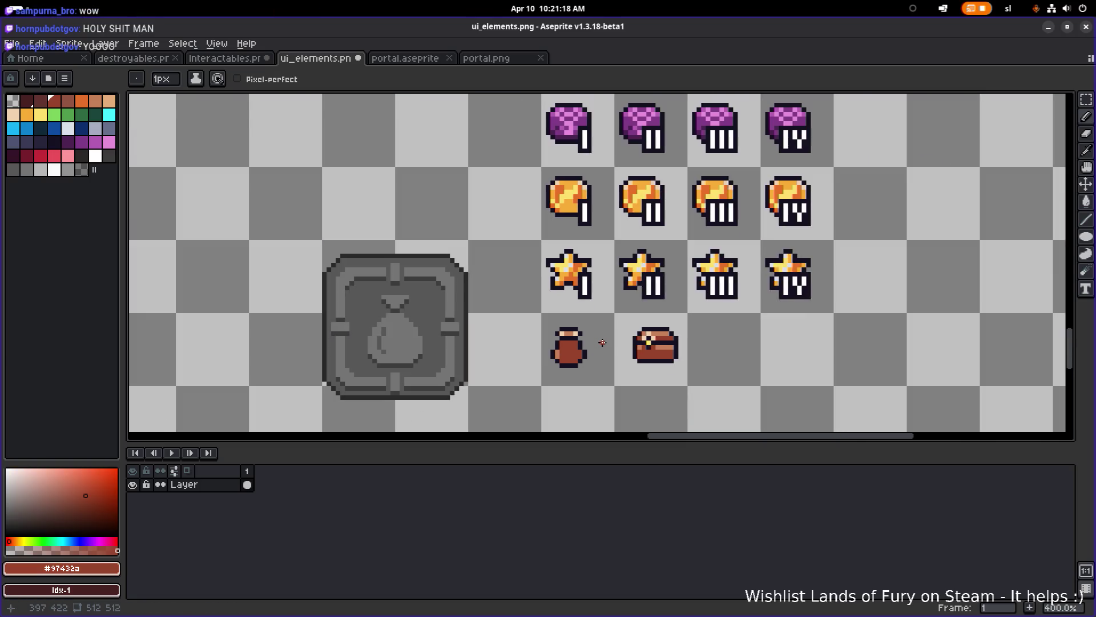
pyautogui.scroll(6, 592, 343)
pyautogui.scroll(3, 593, 343)
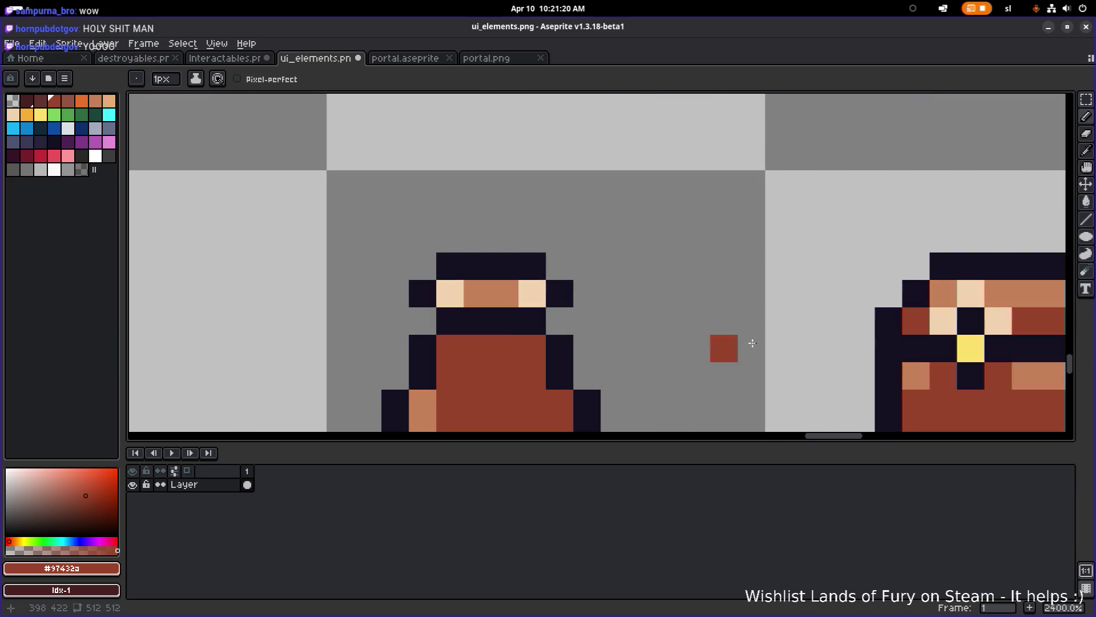
# - Bucket-fill the bag's body with a dark brown palette swatch
pyautogui.click(40, 100)
pyautogui.press('g')
pyautogui.click(495, 374)
pyautogui.scroll(-4, 491, 371)
pyautogui.scroll(2, 480, 354)
# - Fill the middle pixels of the bag's neck band with red-brown
pyautogui.click(68, 100)
pyautogui.scroll(3, 458, 282)
pyautogui.click(498, 352)
pyautogui.click(534, 352)
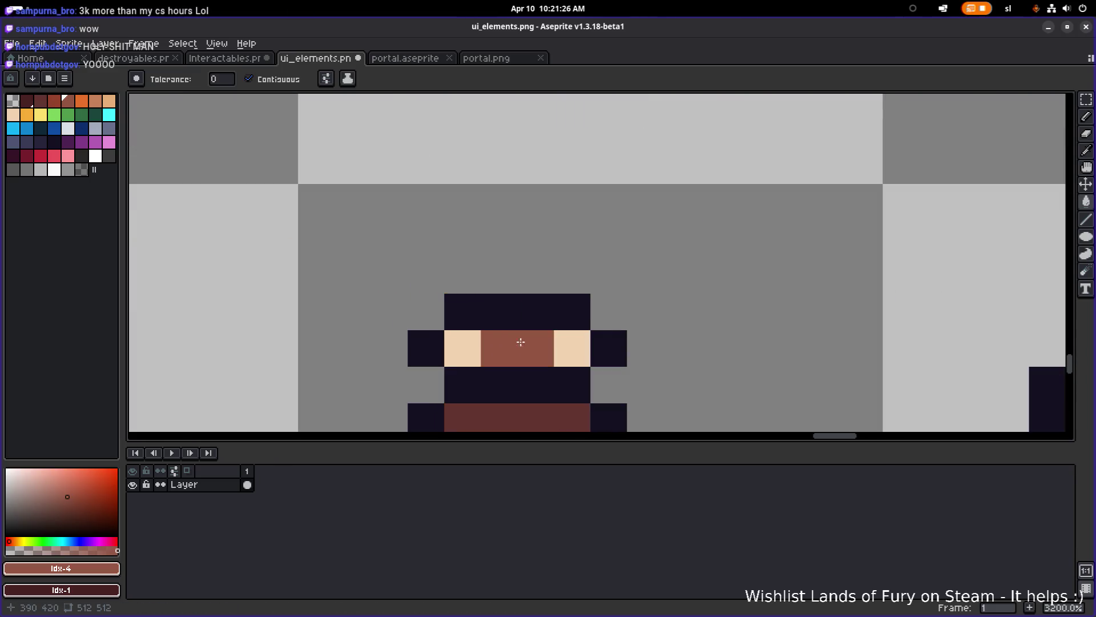
pyautogui.scroll(-4, 451, 294)
pyautogui.scroll(2, 451, 294)
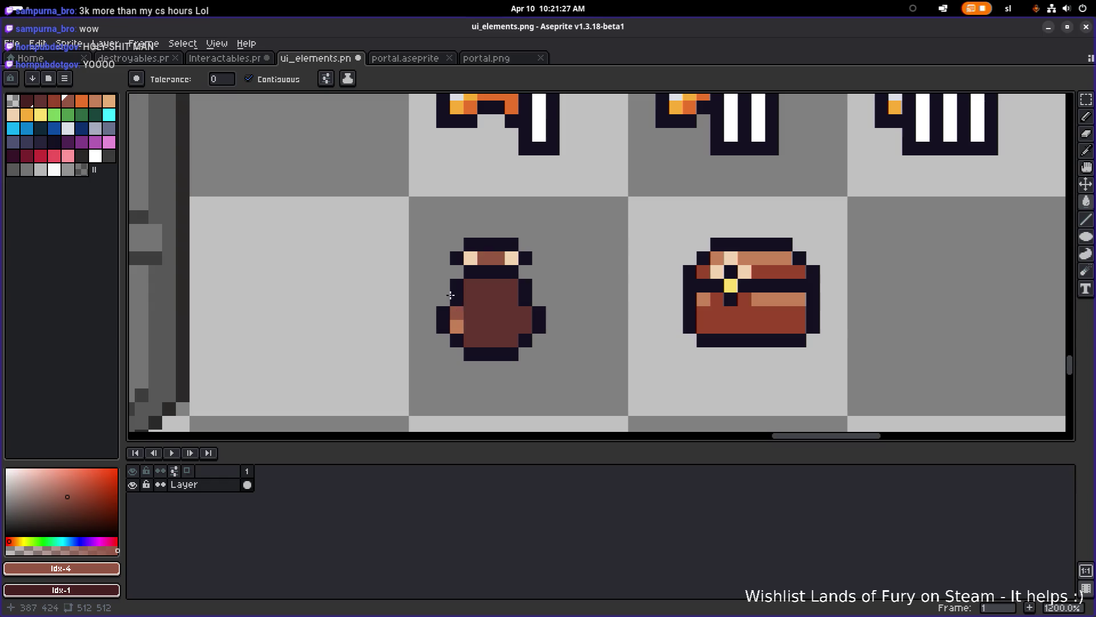
# - Pencil mid-brown #945542 highlight pixels down the bag's left side
pyautogui.click(96, 105)
pyautogui.scroll(1, 483, 300)
pyautogui.press('i')
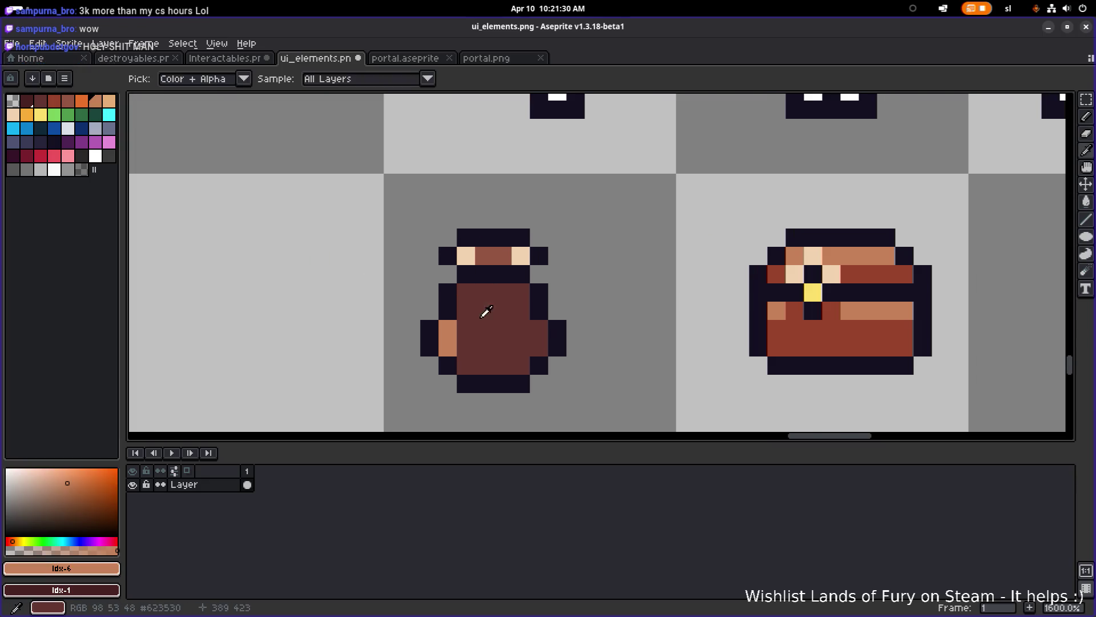
pyautogui.click(484, 302)
pyautogui.click(791, 277)
pyautogui.click(845, 308)
pyautogui.press('g')
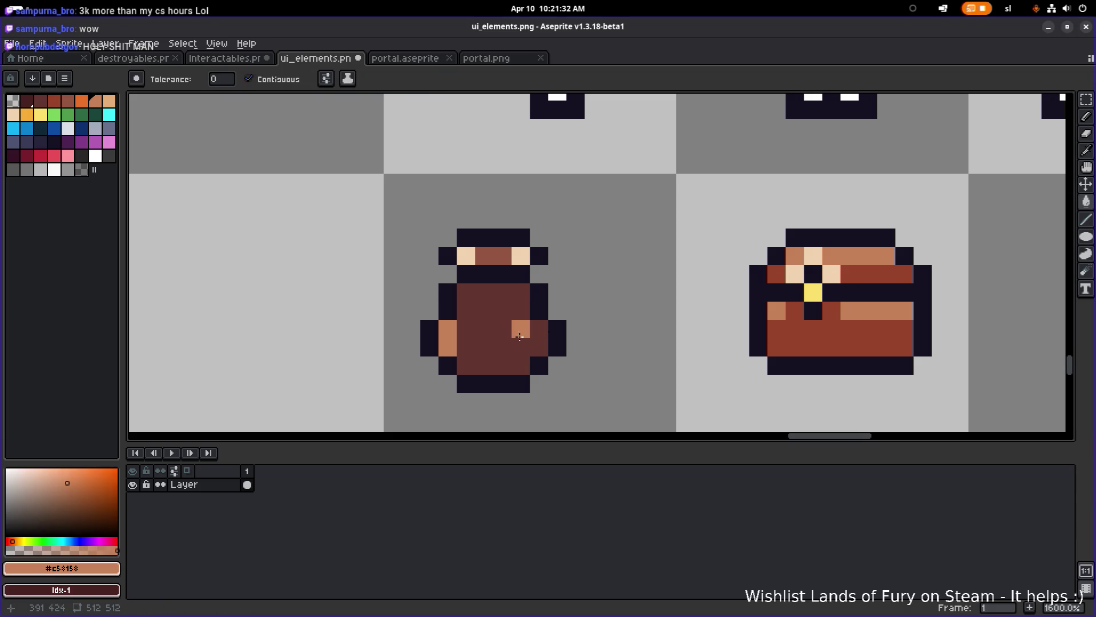
pyautogui.keyDown('alt'); pyautogui.click(483, 322); pyautogui.keyUp('alt')
pyautogui.keyDown('alt'); pyautogui.click(499, 251); pyautogui.keyUp('alt')
pyautogui.press('b')
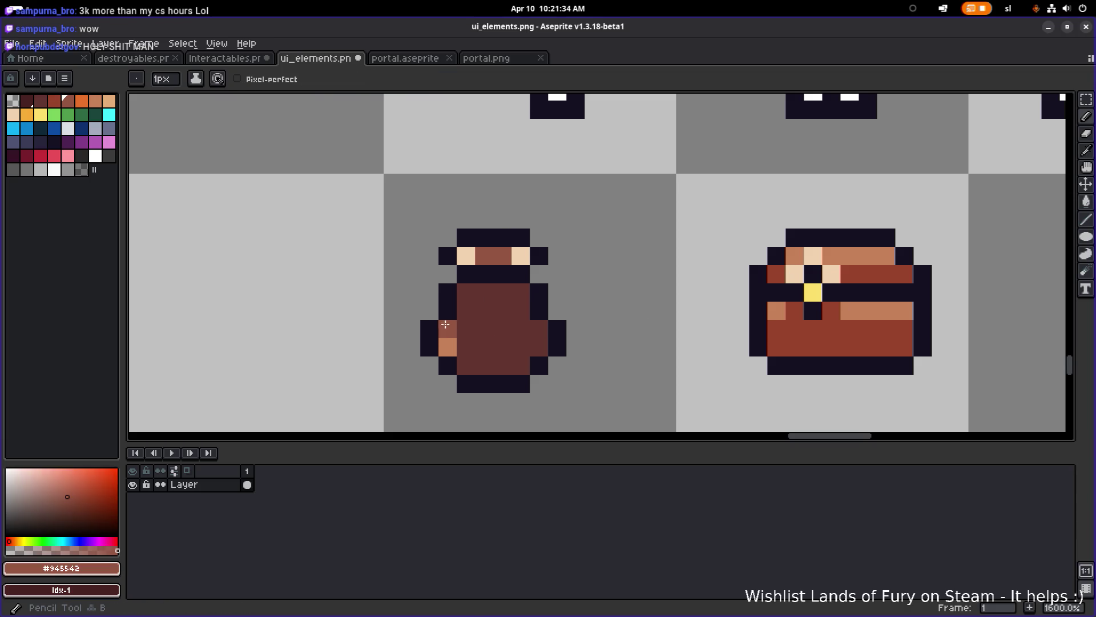
pyautogui.moveTo(453, 326); pyautogui.dragTo(465, 293)
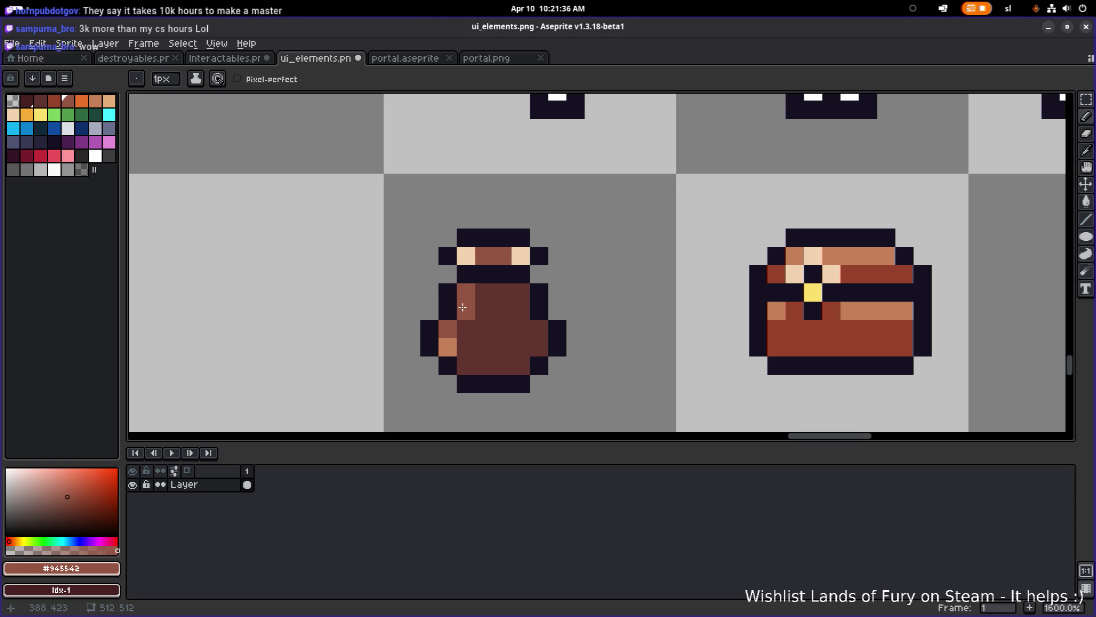
pyautogui.scroll(-3, 537, 320)
pyautogui.scroll(2, 537, 323)
# - Sample the bag's dark body brown #623530 from the canvas
pyautogui.press('alt')
pyautogui.keyDown('alt'); pyautogui.click(537, 323); pyautogui.keyUp('alt')
pyautogui.scroll(-5, 536, 324)
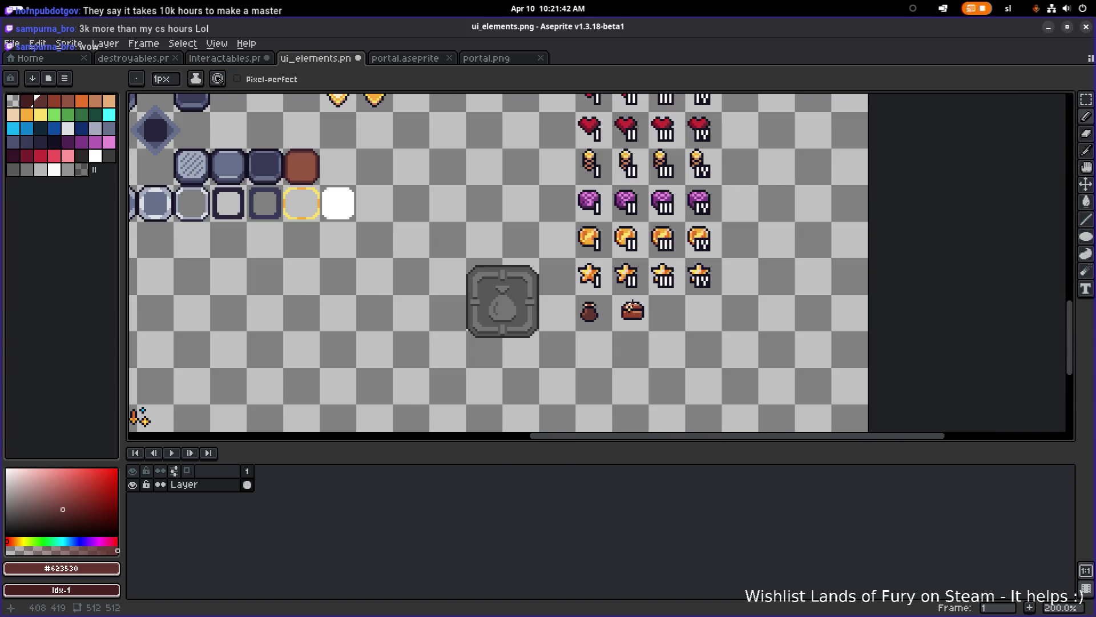
pyautogui.scroll(8, 621, 303)
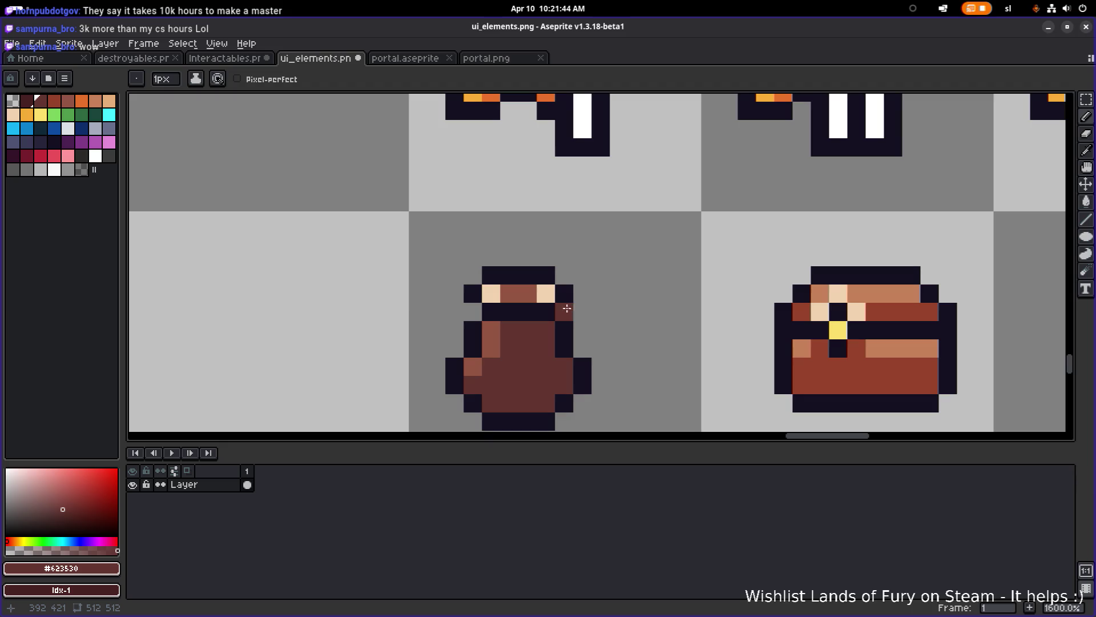
pyautogui.scroll(-10, 502, 311)
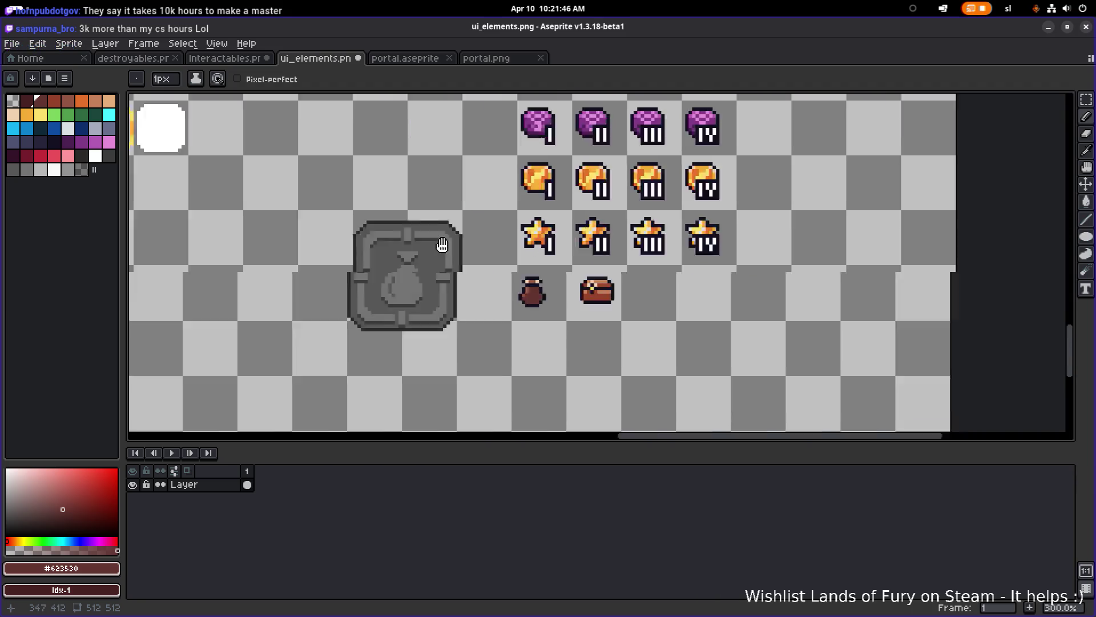
pyautogui.scroll(5, 390, 247)
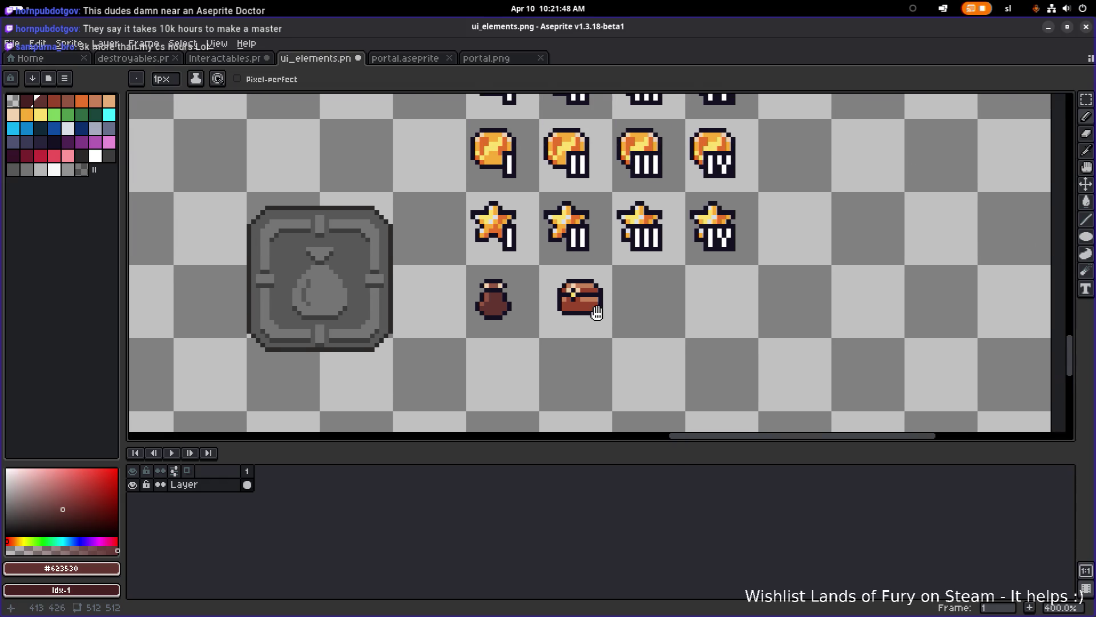
# - Select the small brown bag sprite and delete it
pyautogui.press('m')
pyautogui.moveTo(450, 342); pyautogui.dragTo(526, 272)
pyautogui.hotkey('ctrl', 'd')
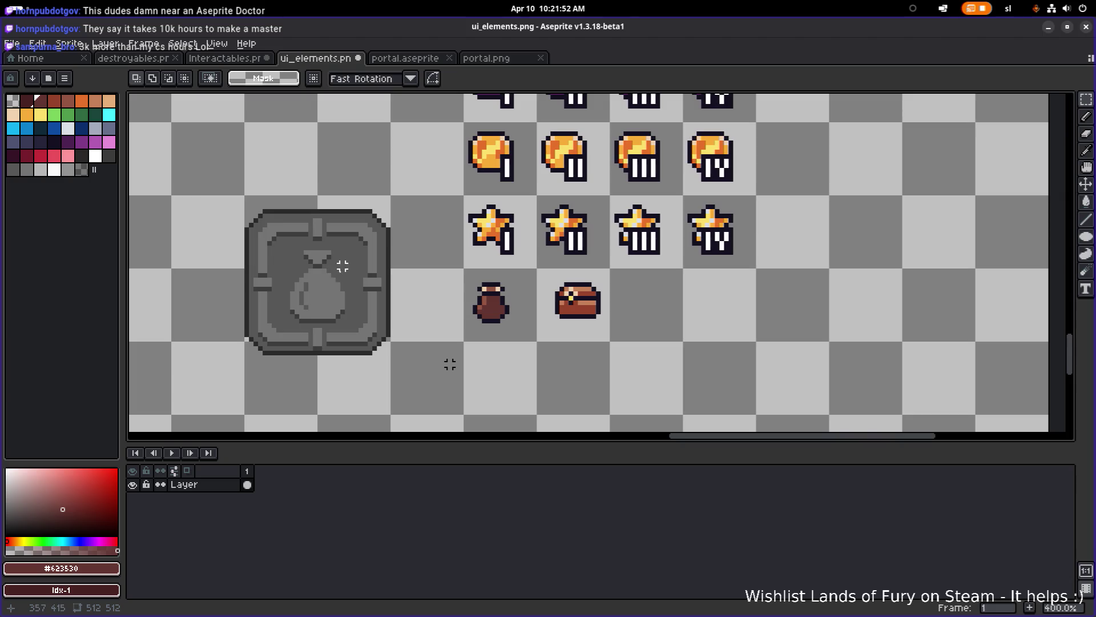
pyautogui.moveTo(287, 322)
pyautogui.mouseDown()
pyautogui.moveTo(350, 240)
pyautogui.moveTo(361, 246)
pyautogui.mouseUp()
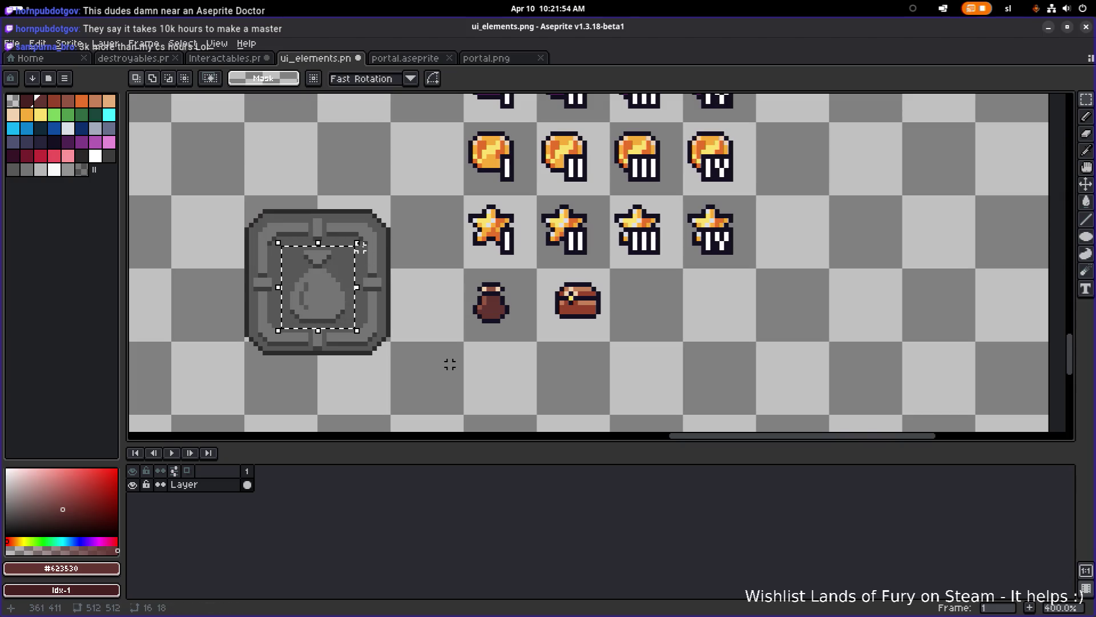
pyautogui.moveTo(470, 353); pyautogui.dragTo(526, 274)
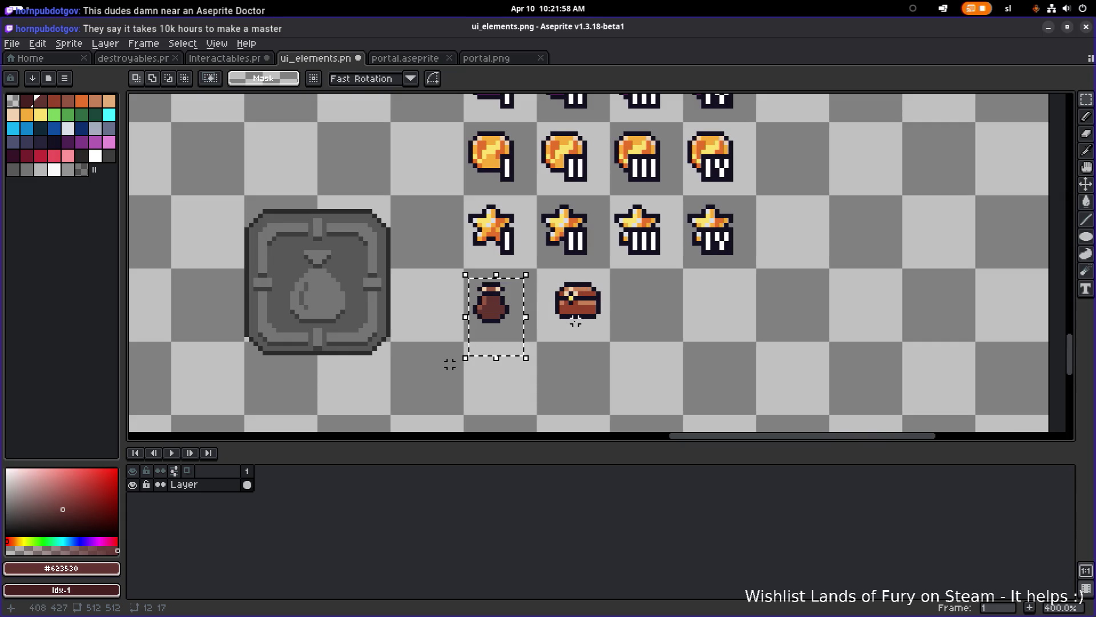
pyautogui.hscroll(-2, 450, 364)
pyautogui.press('Delete')
# - Move the chest sprite into a new slot beneath the first star
pyautogui.moveTo(573, 343); pyautogui.dragTo(667, 285)
pyautogui.scroll(1, 667, 285)
pyautogui.click(666, 340)
pyautogui.moveTo(675, 342); pyautogui.dragTo(564, 279)
pyautogui.moveTo(622, 326)
pyautogui.mouseDown()
pyautogui.moveTo(492, 234)
pyautogui.moveTo(514, 224)
pyautogui.moveTo(640, 304)
pyautogui.mouseUp()
pyautogui.scroll(-2, 641, 303)
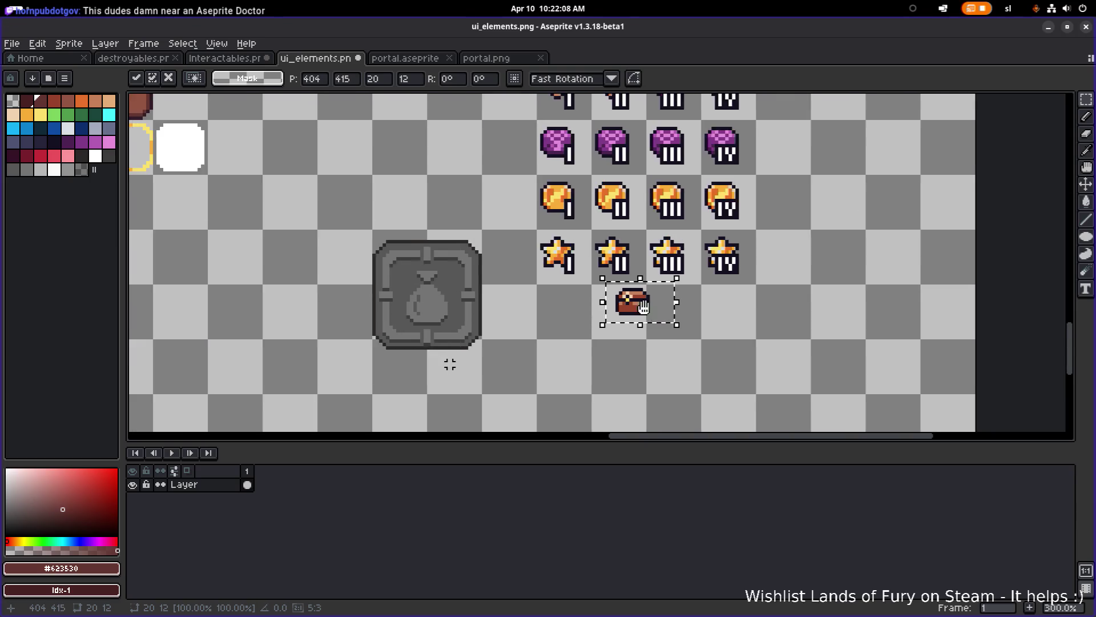
pyautogui.moveTo(684, 361)
pyautogui.mouseDown()
pyautogui.moveTo(539, 179)
pyautogui.moveTo(565, 146)
pyautogui.mouseUp()
pyautogui.scroll(3, 565, 145)
pyautogui.moveTo(559, 313)
pyautogui.mouseDown()
pyautogui.moveTo(582, 168)
pyautogui.moveTo(600, 149)
pyautogui.moveTo(617, 260)
pyautogui.moveTo(668, 214)
pyautogui.moveTo(748, 197)
pyautogui.moveTo(479, 283)
pyautogui.moveTo(531, 286)
pyautogui.moveTo(602, 266)
pyautogui.moveTo(602, 278)
pyautogui.moveTo(599, 269)
pyautogui.moveTo(487, 345)
pyautogui.moveTo(499, 361)
pyautogui.mouseUp()
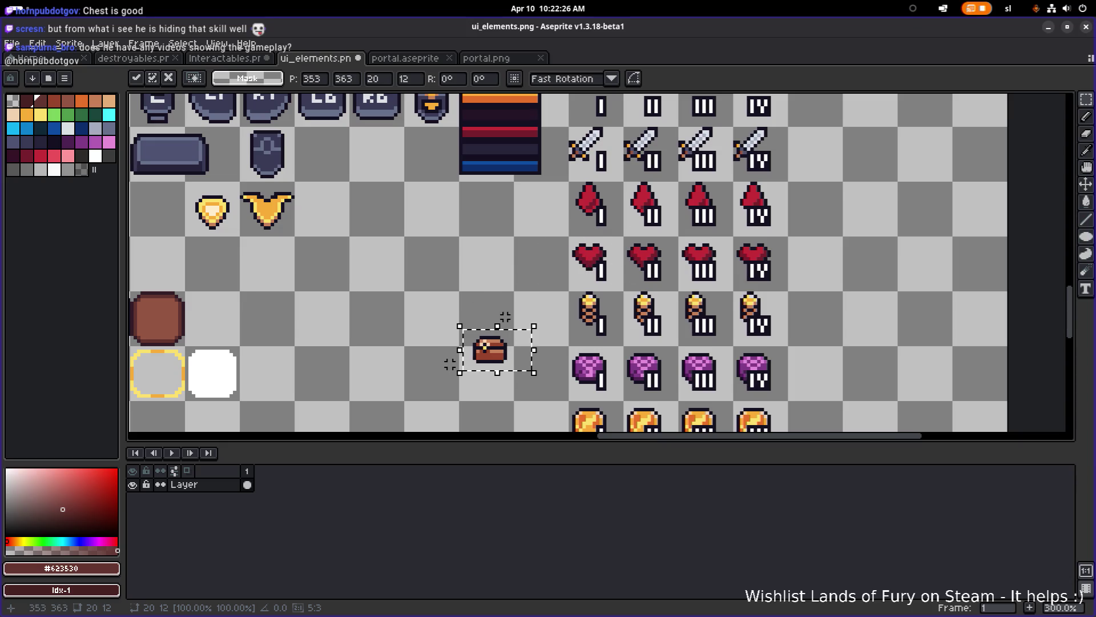
pyautogui.scroll(-5, 521, 235)
pyautogui.moveTo(493, 228)
pyautogui.mouseDown()
pyautogui.moveTo(632, 400)
pyautogui.moveTo(617, 407)
pyautogui.moveTo(634, 338)
pyautogui.moveTo(558, 314)
pyautogui.moveTo(540, 329)
pyautogui.mouseUp()
pyautogui.scroll(-3, 624, 366)
pyautogui.scroll(4, 634, 337)
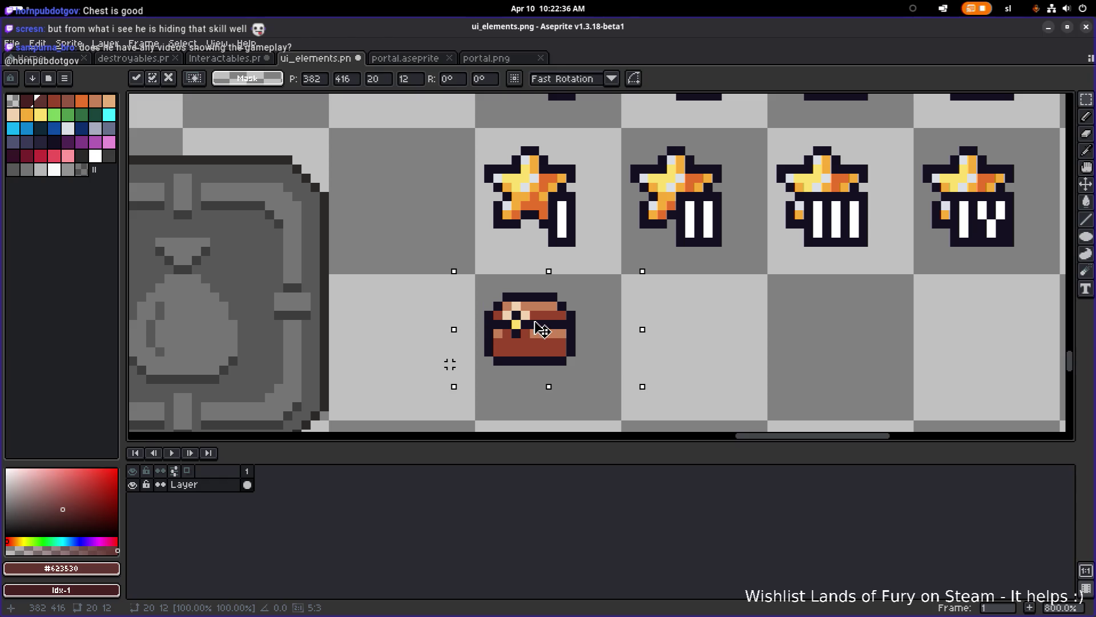
pyautogui.click(644, 286)
# - Copy the chest into the neighbouring slots of the new row
pyautogui.scroll(-4, 651, 289)
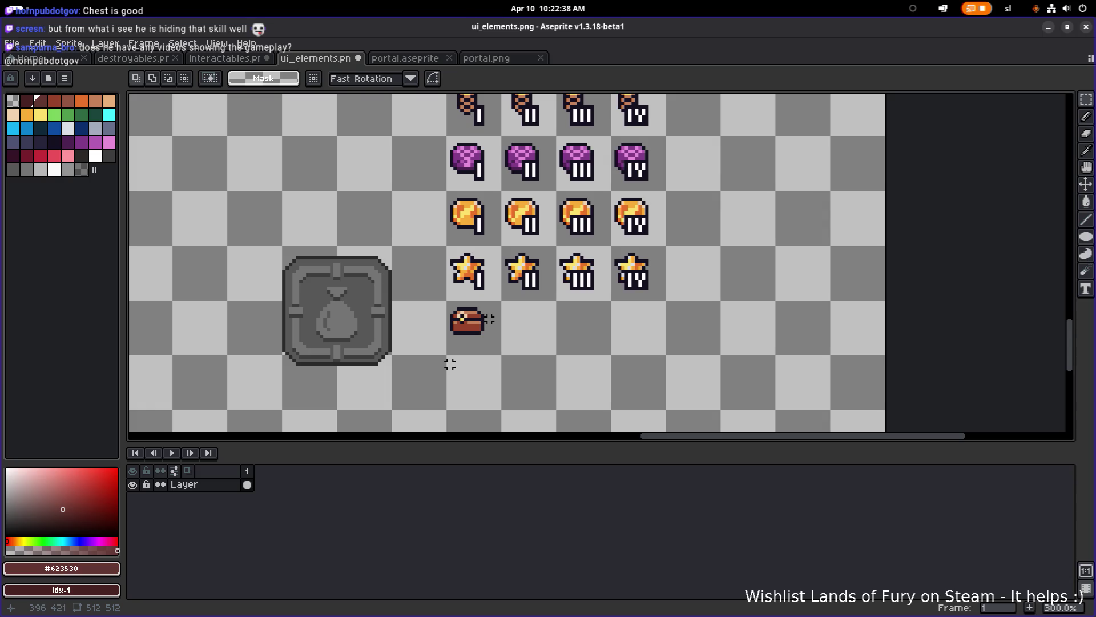
pyautogui.moveTo(485, 332)
pyautogui.mouseDown()
pyautogui.moveTo(507, 312)
pyautogui.moveTo(484, 300)
pyautogui.mouseUp()
pyautogui.scroll(1, 509, 317)
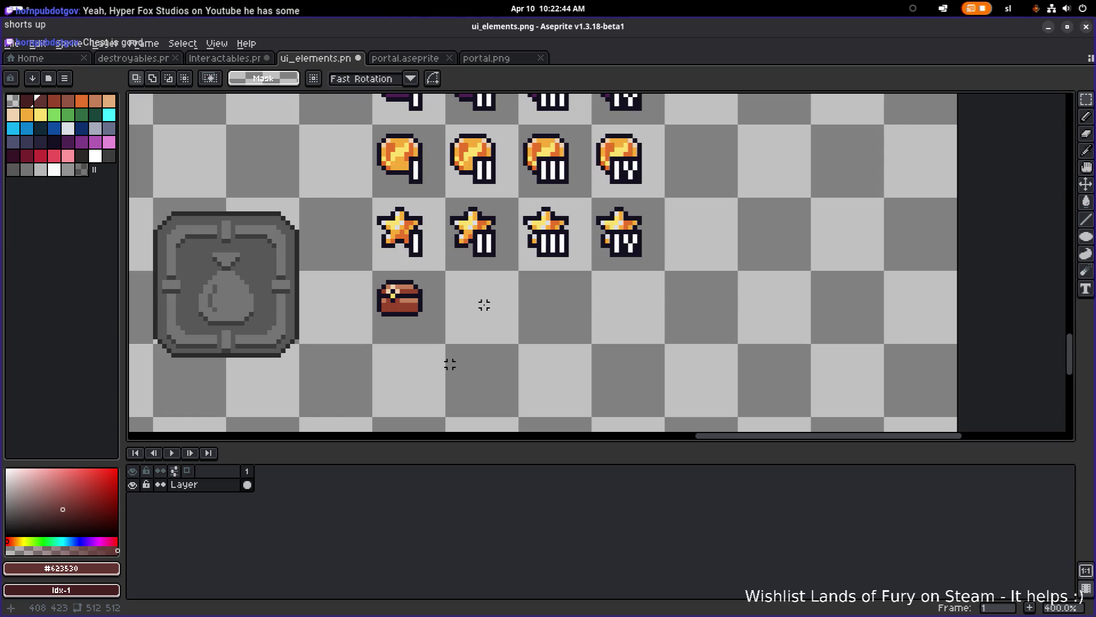
pyautogui.moveTo(359, 344)
pyautogui.mouseDown()
pyautogui.moveTo(443, 269)
pyautogui.moveTo(374, 345)
pyautogui.mouseUp()
pyautogui.click(447, 277)
pyautogui.moveTo(420, 319); pyautogui.dragTo(631, 318)
# - Select the row of I–IV tier numerals
pyautogui.scroll(-2, 690, 273)
pyautogui.moveTo(387, 347)
pyautogui.mouseDown()
pyautogui.moveTo(475, 229)
pyautogui.moveTo(506, 216)
pyautogui.mouseUp()
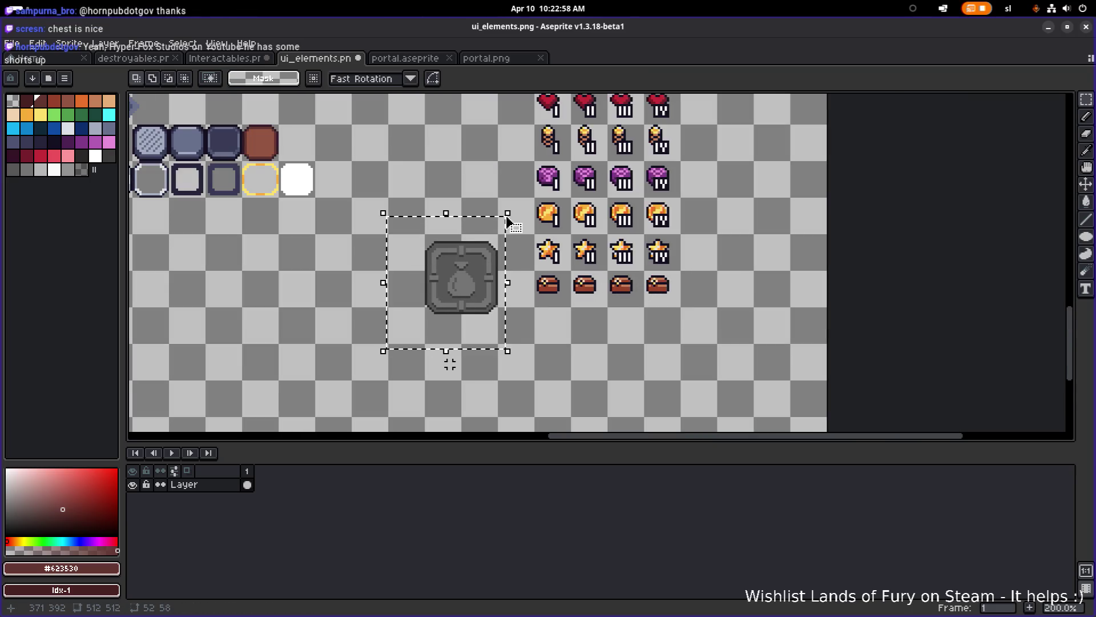
pyautogui.scroll(-2, 597, 210)
pyautogui.scroll(3, 598, 209)
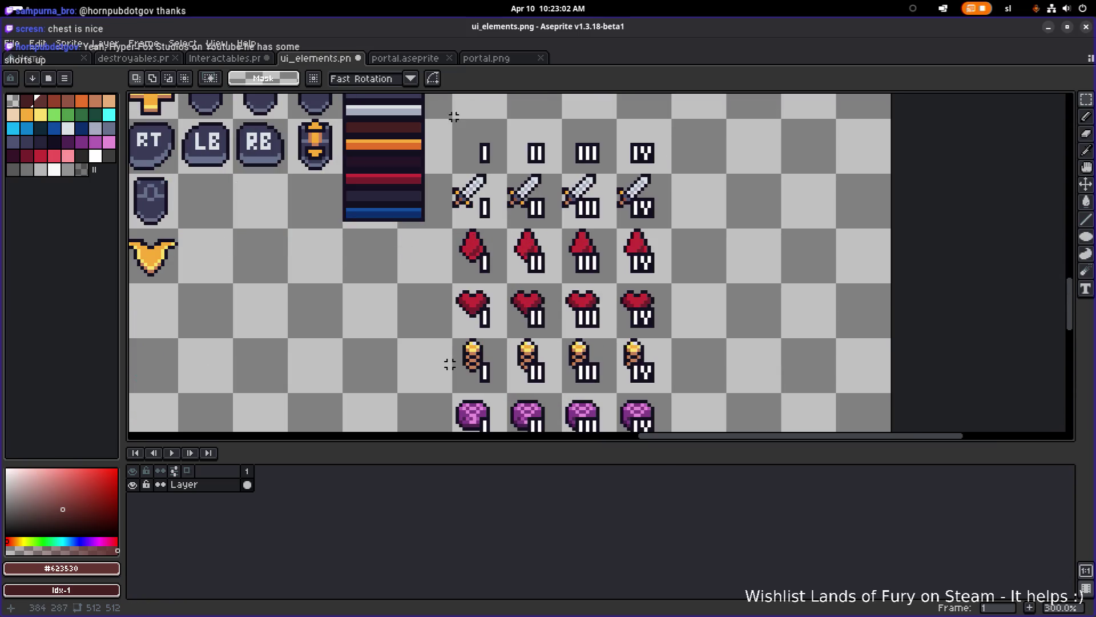
pyautogui.moveTo(452, 118); pyautogui.dragTo(673, 177)
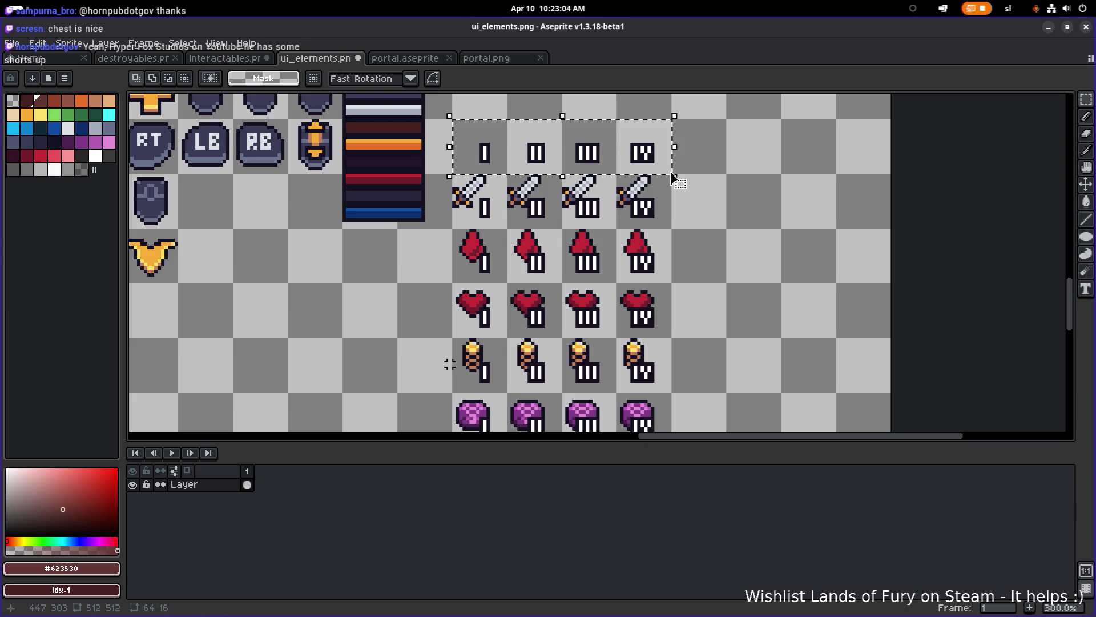
# - Move a copy of the I–IV numerals down onto the four chests
pyautogui.moveTo(594, 159)
pyautogui.mouseDown()
pyautogui.moveTo(417, 381)
pyautogui.moveTo(524, 213)
pyautogui.moveTo(559, 183)
pyautogui.moveTo(706, 397)
pyautogui.moveTo(558, 331)
pyautogui.moveTo(550, 313)
pyautogui.moveTo(594, 293)
pyautogui.mouseUp()
pyautogui.scroll(2, 550, 322)
pyautogui.click(773, 249)
pyautogui.scroll(-3, 749, 286)
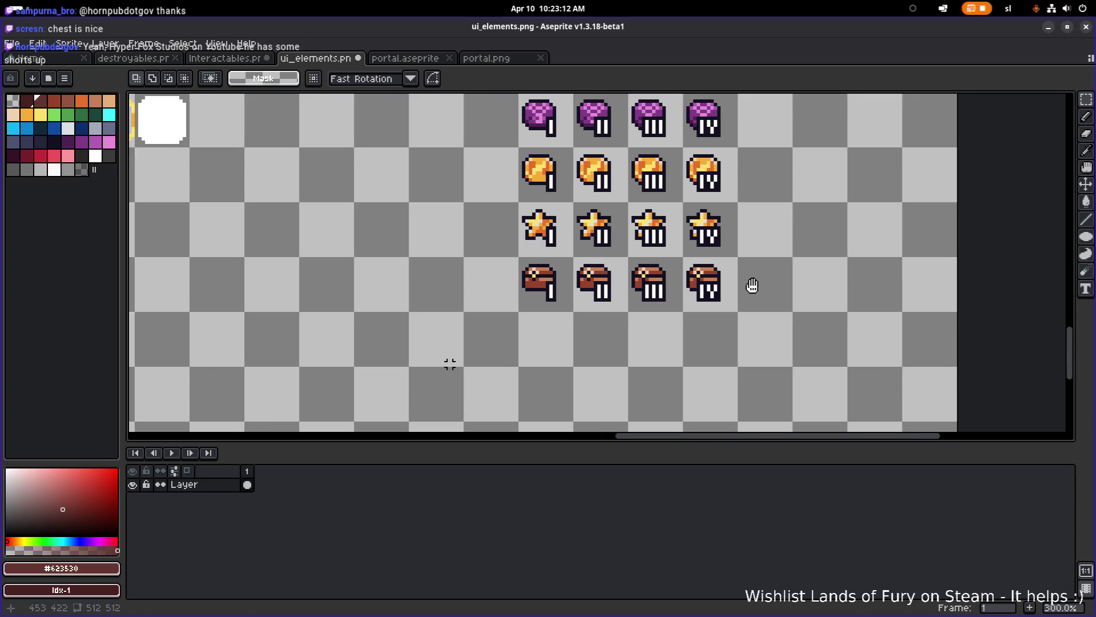
pyautogui.scroll(2, 739, 291)
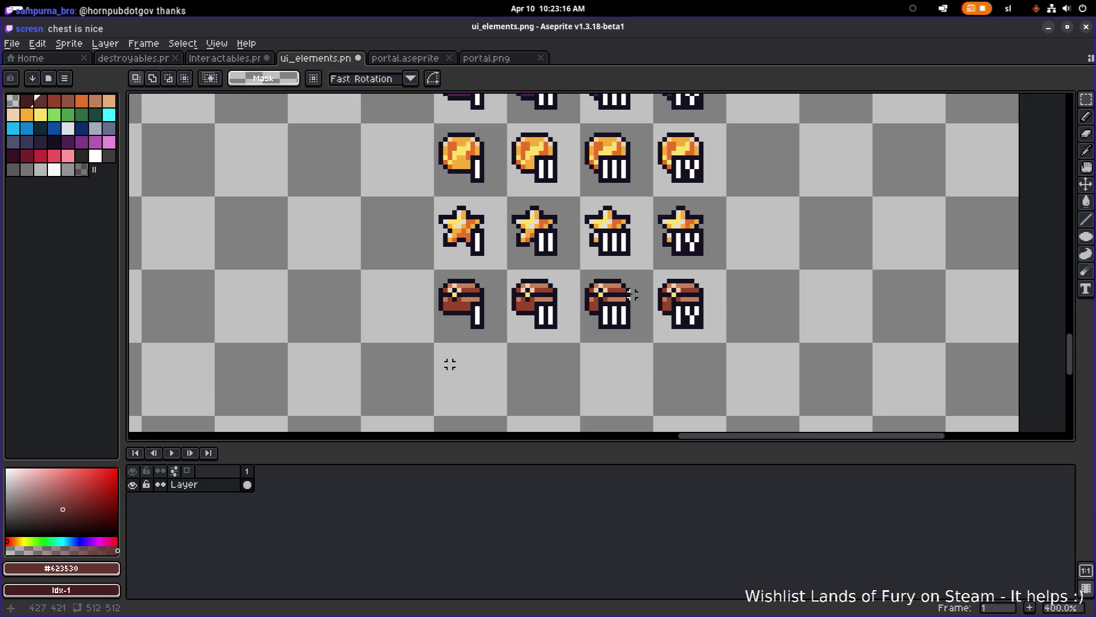
pyautogui.scroll(2, 633, 291)
pyautogui.scroll(-4, 742, 297)
pyautogui.scroll(2, 782, 305)
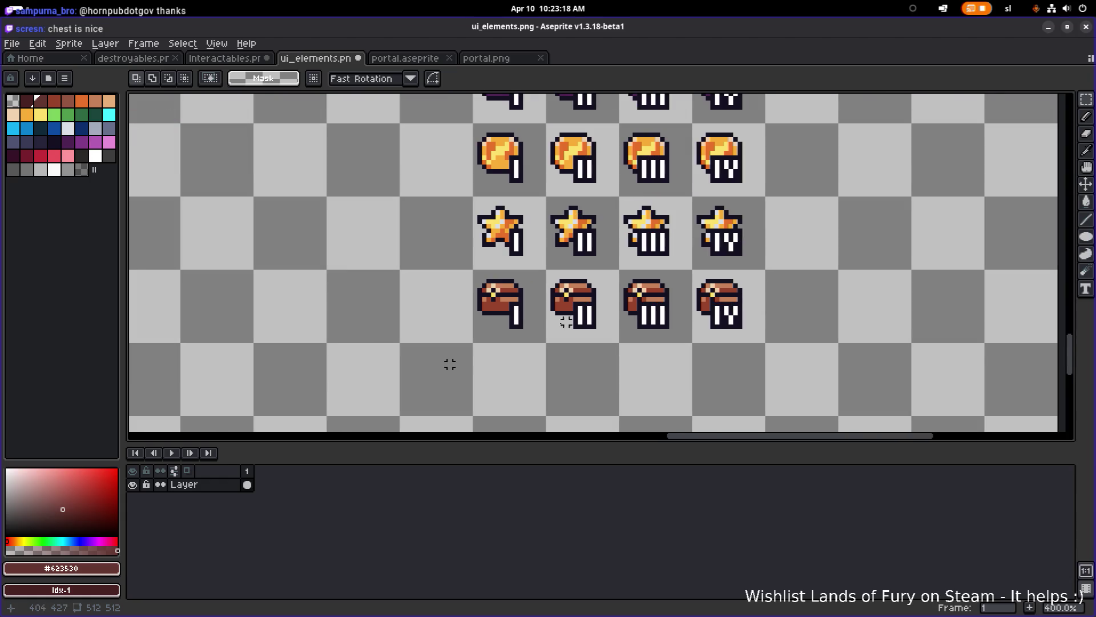
pyautogui.scroll(1, 551, 324)
pyautogui.scroll(1, 582, 366)
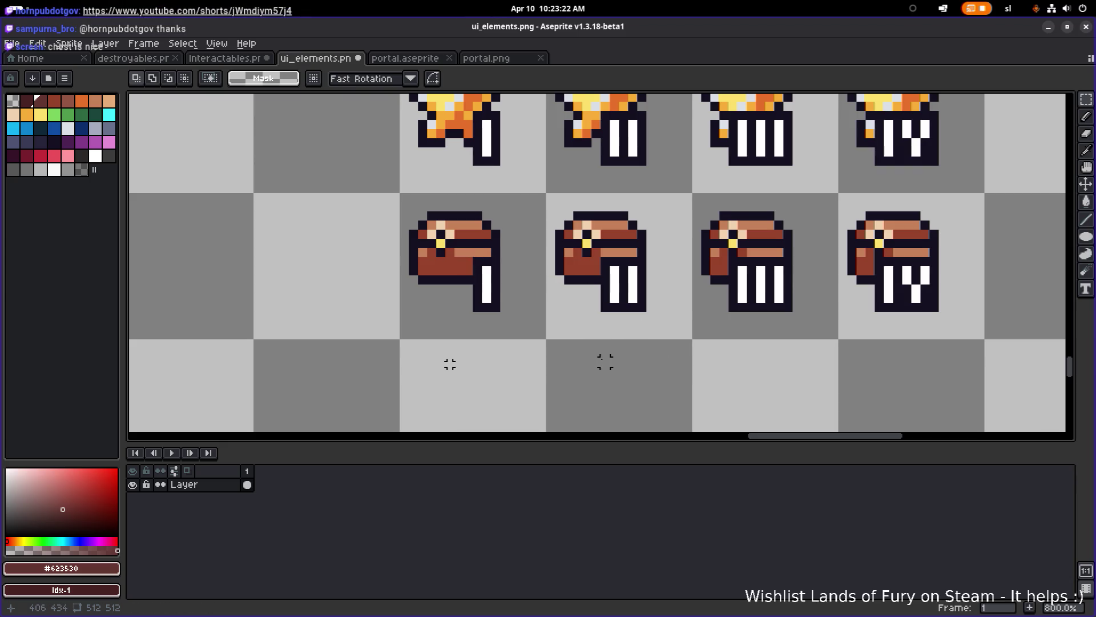
pyautogui.scroll(2, 440, 259)
# - Sample the chest's red-brown #97432a and inspect the new chest icons
pyautogui.keyDown('alt'); pyautogui.click(452, 242); pyautogui.keyUp('alt')
pyautogui.scroll(-3, 557, 274)
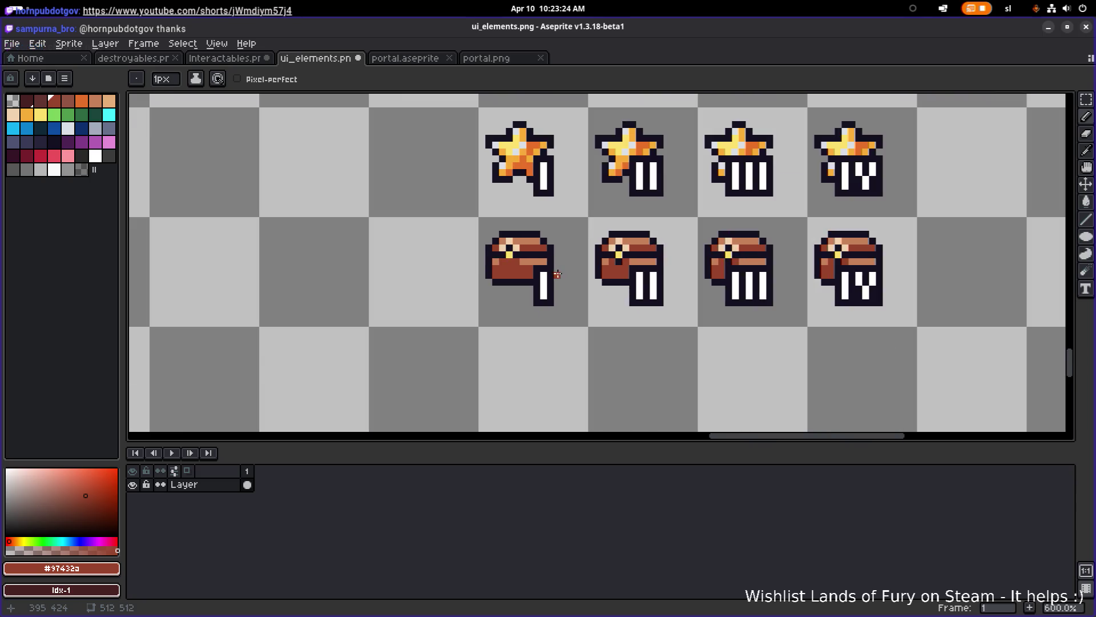
pyautogui.scroll(3, 713, 303)
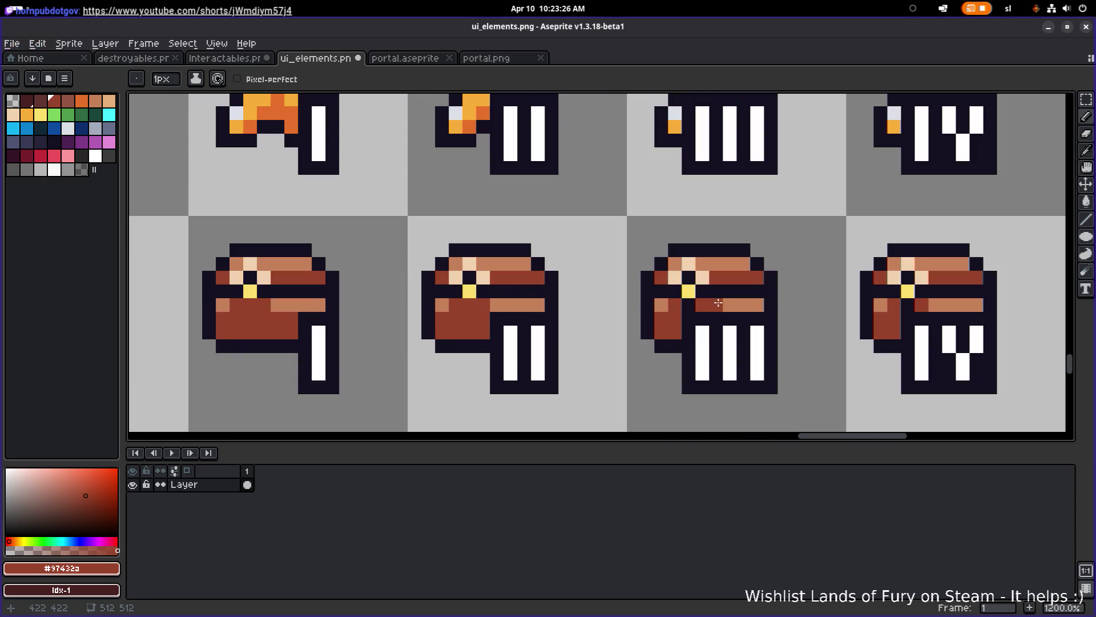
pyautogui.scroll(-5, 900, 307)
pyautogui.hscroll(2, 494, 350)
pyautogui.scroll(-2, 473, 352)
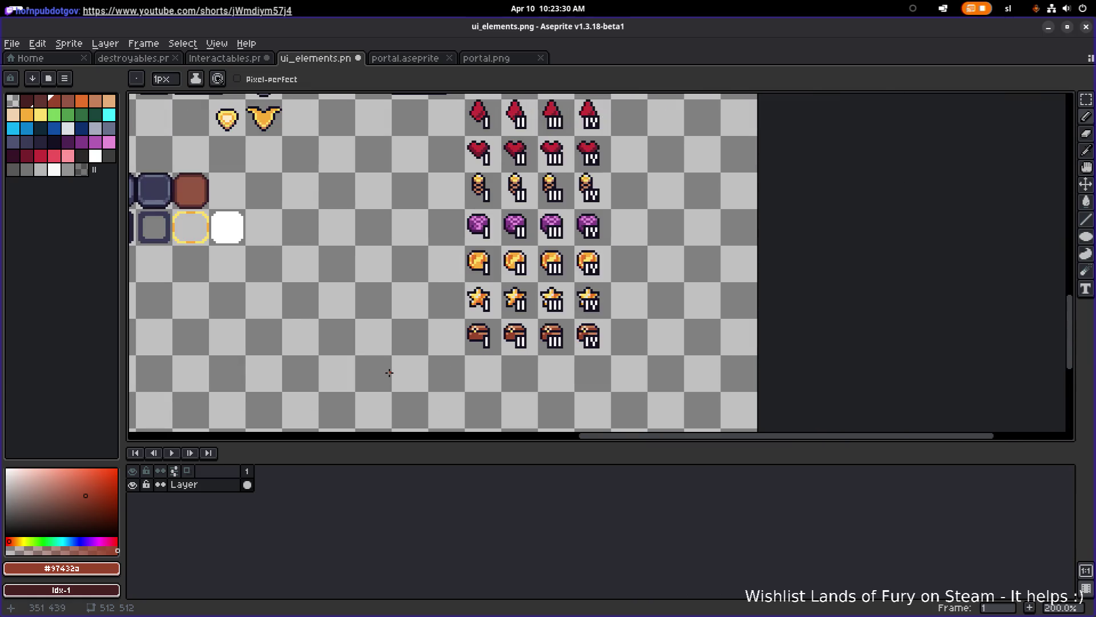
pyautogui.scroll(2, 457, 346)
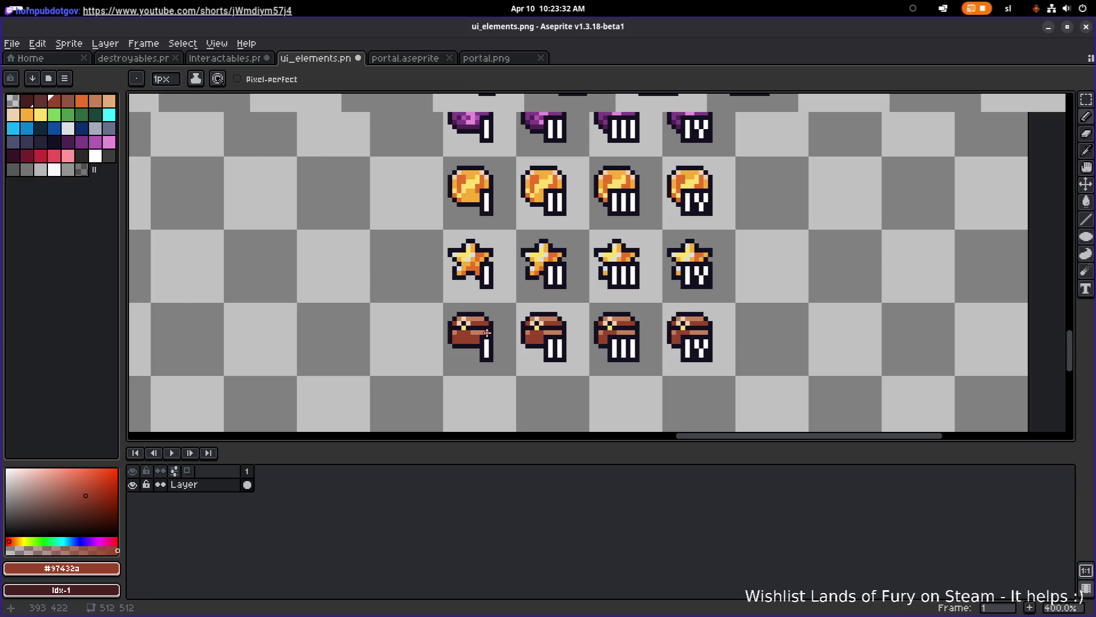
pyautogui.scroll(-2, 485, 335)
pyautogui.scroll(-3, 325, 344)
pyautogui.hscroll(-3, 399, 342)
# - Save ui_elements.png with the numbered chest row
pyautogui.scroll(4, 457, 351)
pyautogui.hscroll(-2, 540, 358)
pyautogui.scroll(5, 538, 358)
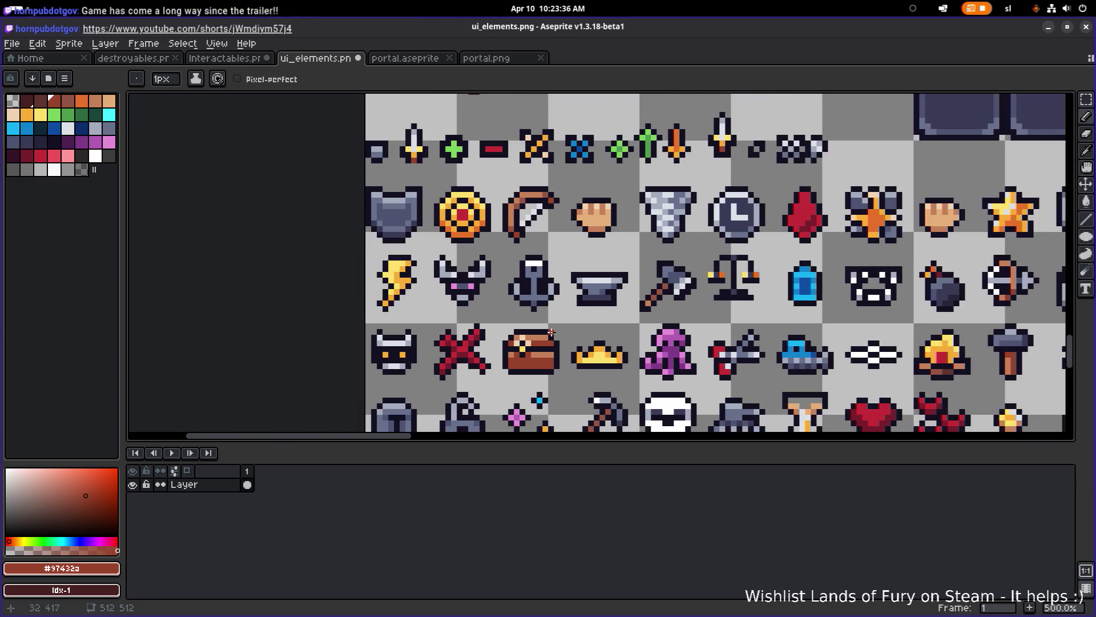
pyautogui.scroll(-4, 592, 335)
pyautogui.scroll(-5, 592, 335)
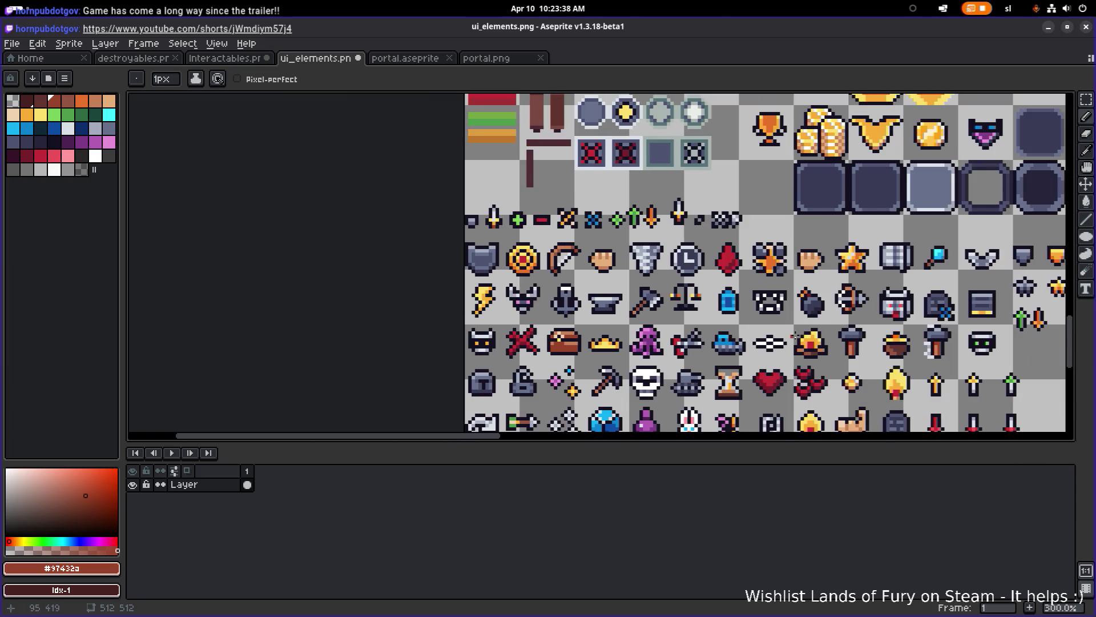
pyautogui.scroll(4, 773, 315)
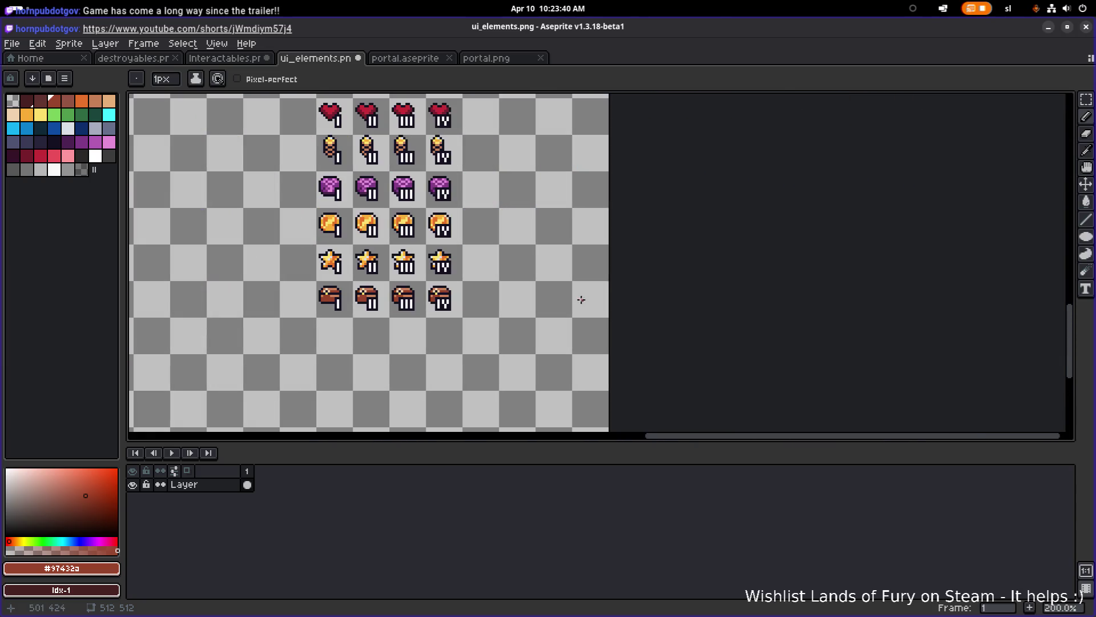
pyautogui.hotkey('ctrl', 's')
pyautogui.scroll(4, 407, 306)
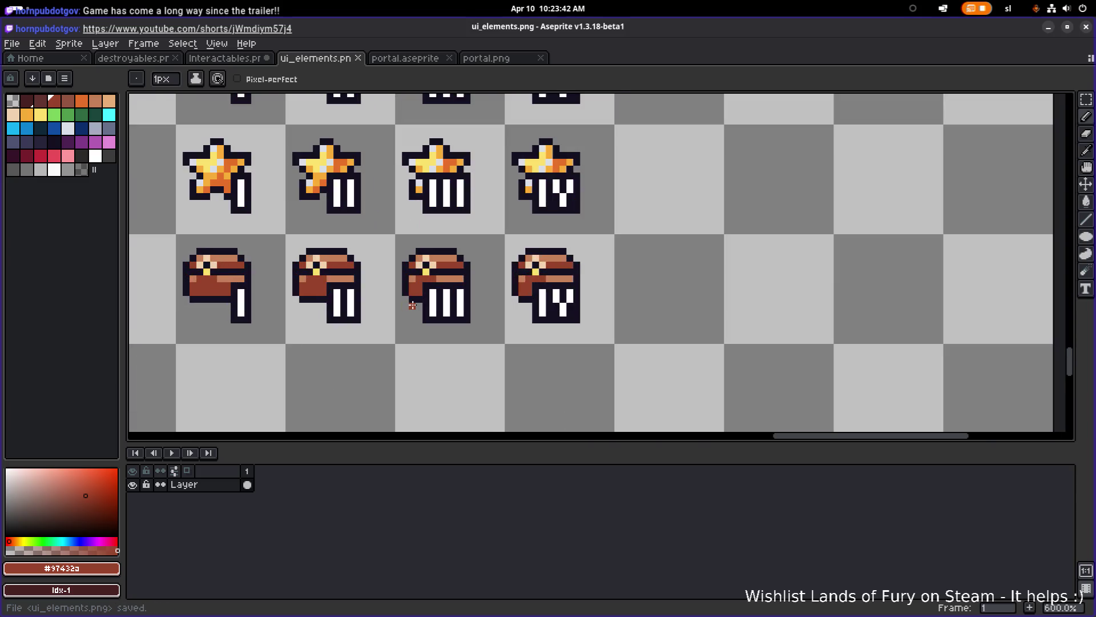
# - Inspect the star and chest rows of ui_elements.png, then save the sprite sheet
pyautogui.moveTo(413, 305); pyautogui.dragTo(442, 308)
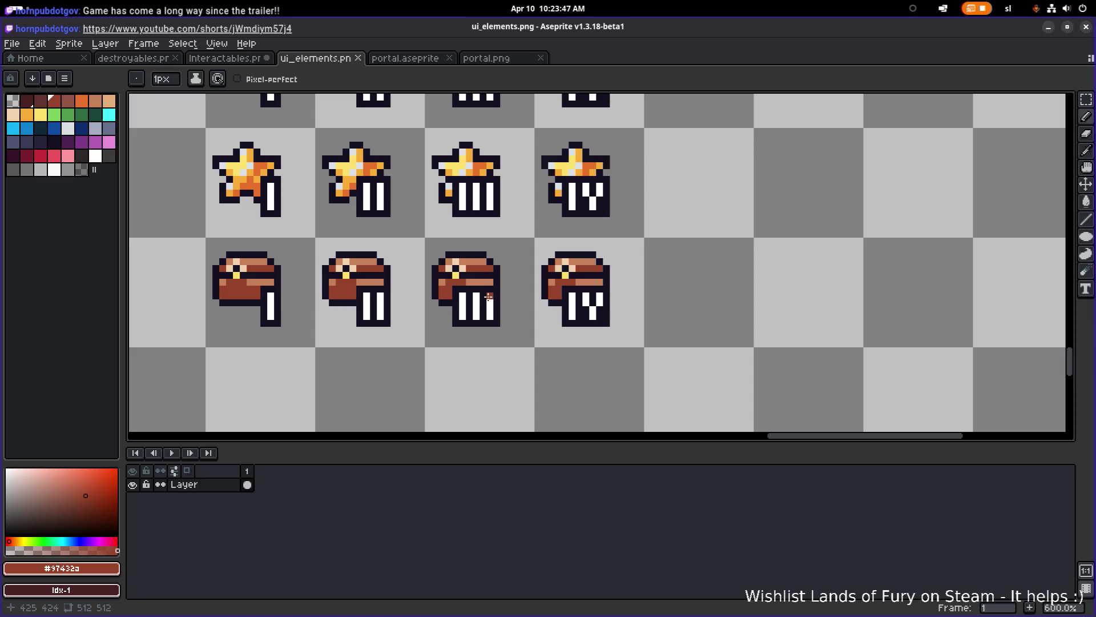
pyautogui.scroll(-1, 523, 296)
pyautogui.scroll(-1, 423, 313)
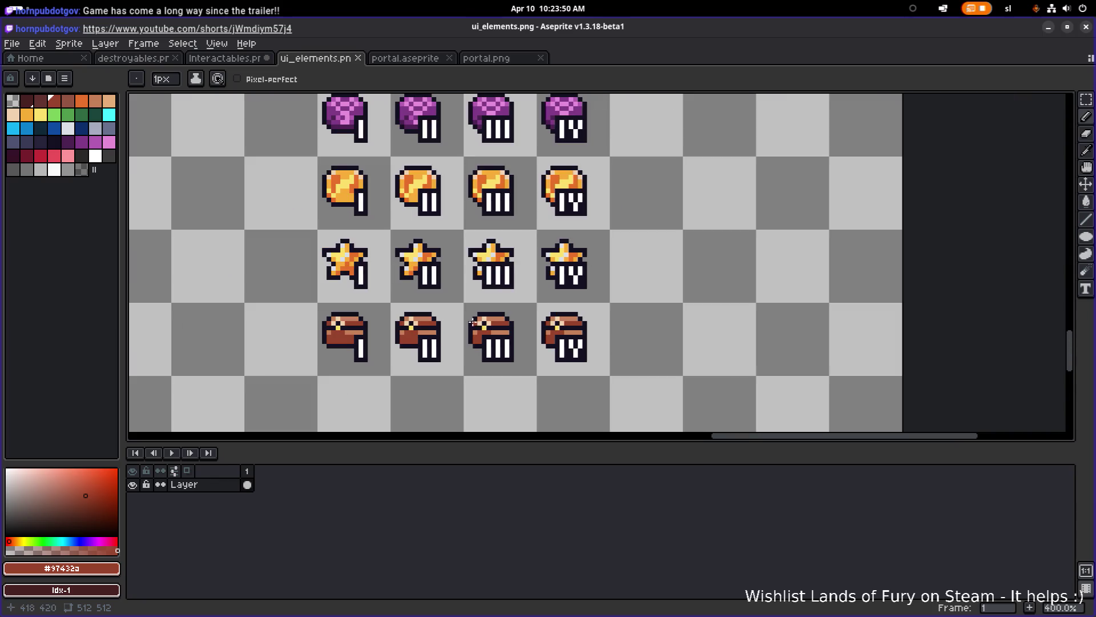
pyautogui.moveTo(412, 308); pyautogui.dragTo(462, 333)
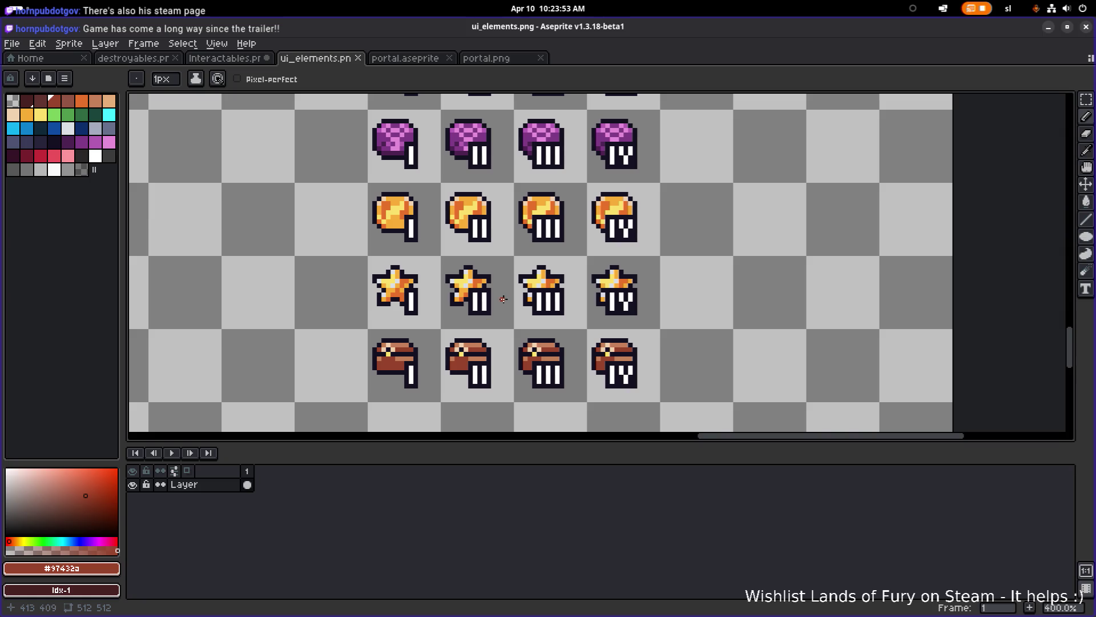
pyautogui.scroll(-2, 501, 297)
pyautogui.scroll(2, 511, 296)
pyautogui.moveTo(514, 297)
pyautogui.mouseDown()
pyautogui.moveTo(519, 321)
pyautogui.moveTo(526, 309)
pyautogui.mouseUp()
pyautogui.hotkey('ctrl', 's')
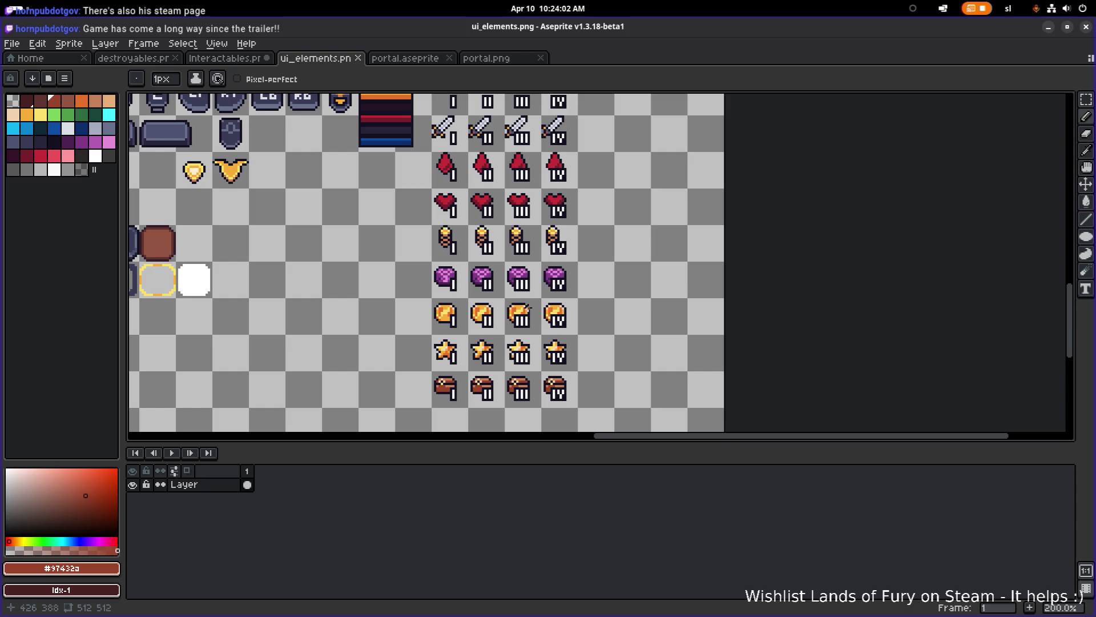
# - Nudge the view down over the icon rows and save the sheet again
pyautogui.moveTo(582, 273); pyautogui.dragTo(587, 284)
pyautogui.hotkey('ctrl', 's')
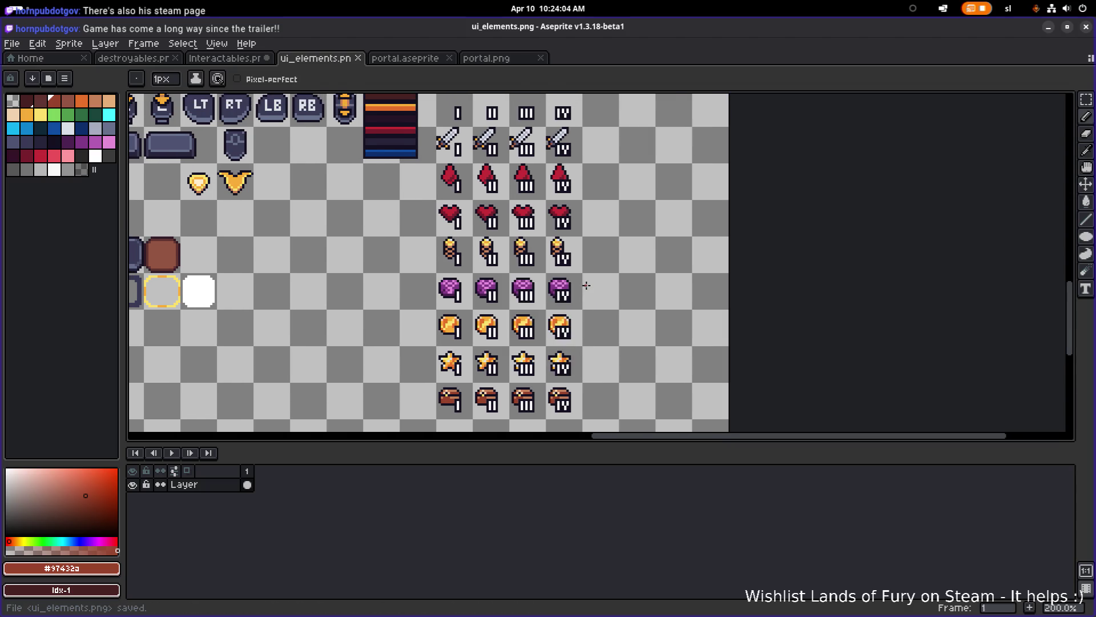
pyautogui.scroll(3, 578, 386)
pyautogui.scroll(-4, 577, 377)
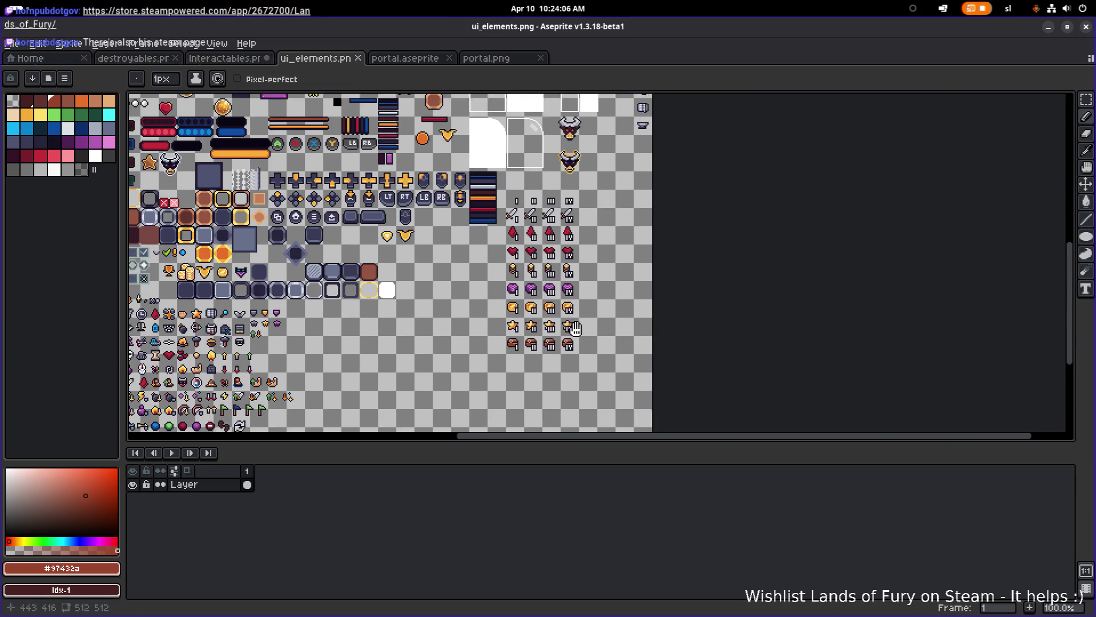
pyautogui.scroll(4, 571, 354)
# - Marquee-select the row of four brown chest icons to check alignment, then deselect
pyautogui.press('m')
pyautogui.moveTo(599, 376)
pyautogui.mouseDown()
pyautogui.moveTo(263, 344)
pyautogui.moveTo(261, 300)
pyautogui.mouseUp()
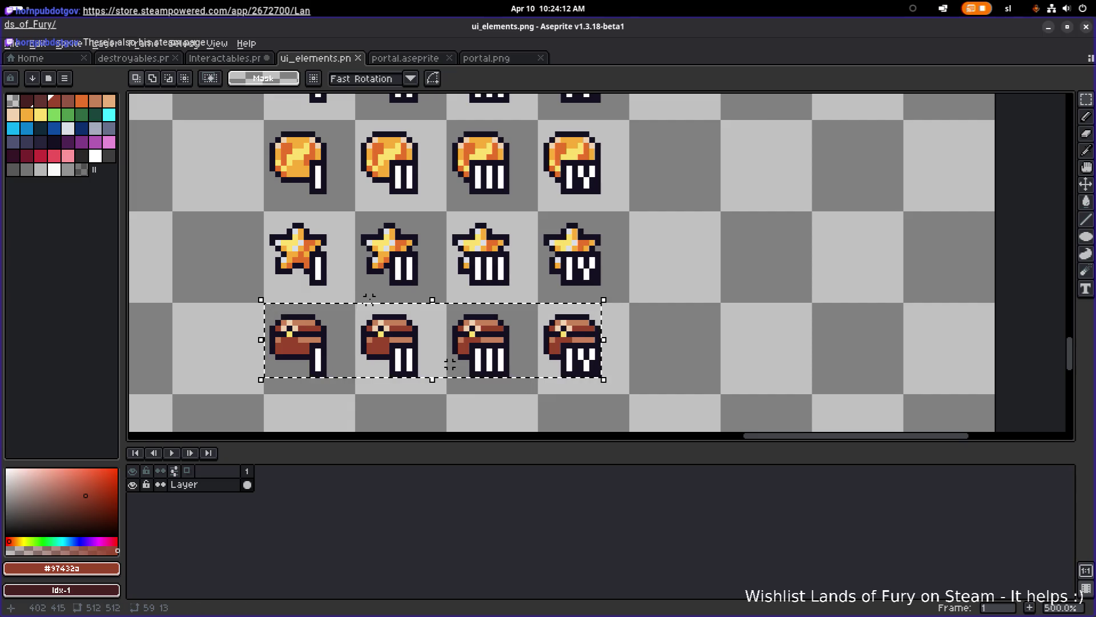
pyautogui.scroll(-2, 450, 364)
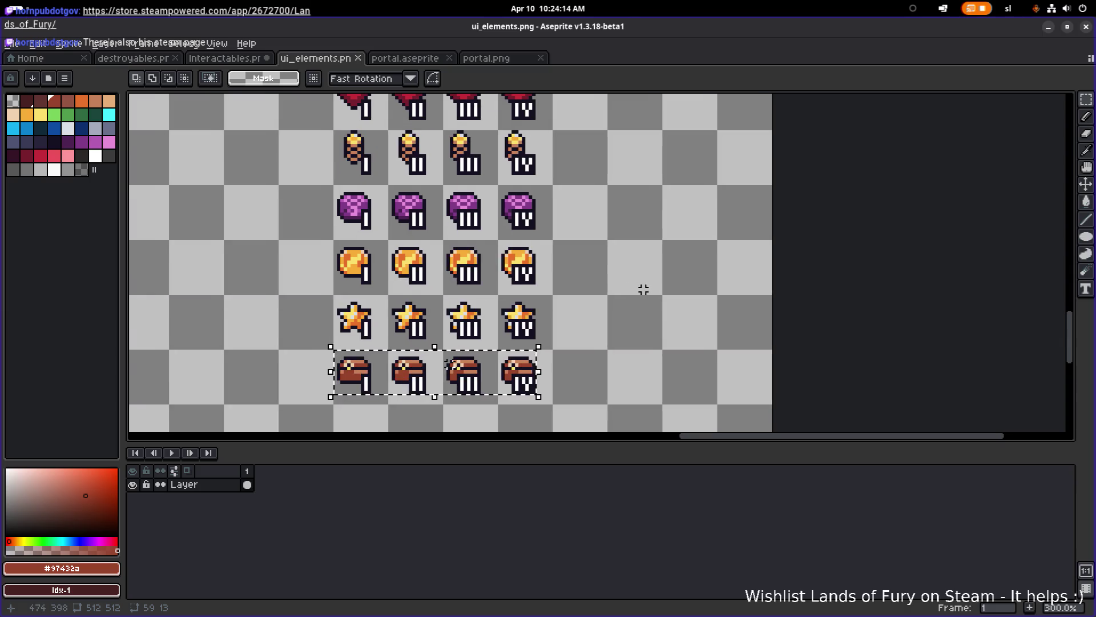
pyautogui.click(643, 290)
pyautogui.scroll(-3, 450, 362)
pyautogui.scroll(2, 636, 314)
# - Re-check the sheet's lower rows, save ui_elements.png once more, and return to the code editor
pyautogui.moveTo(637, 315); pyautogui.dragTo(577, 338)
pyautogui.hotkey('ctrl', 's')
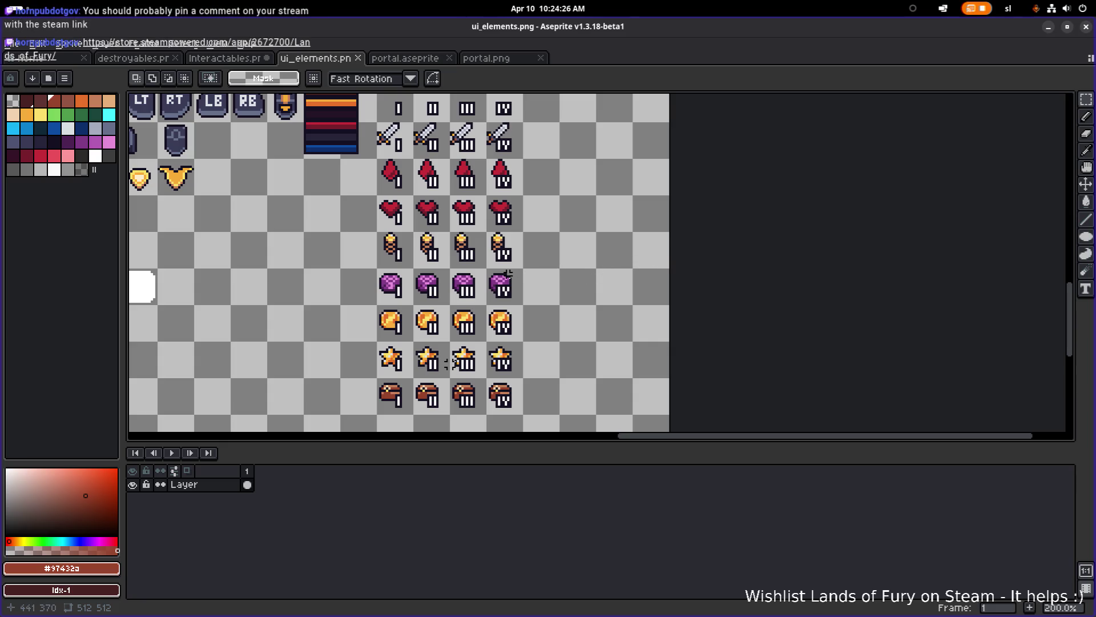
pyautogui.moveTo(524, 249); pyautogui.dragTo(548, 251)
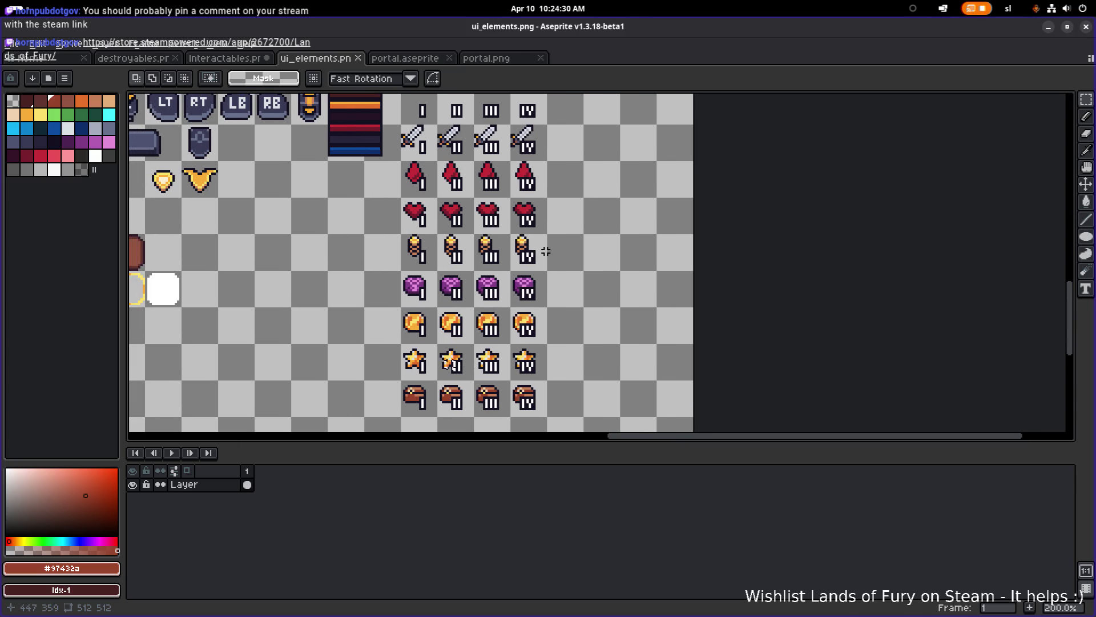
pyautogui.moveTo(546, 251); pyautogui.dragTo(546, 264)
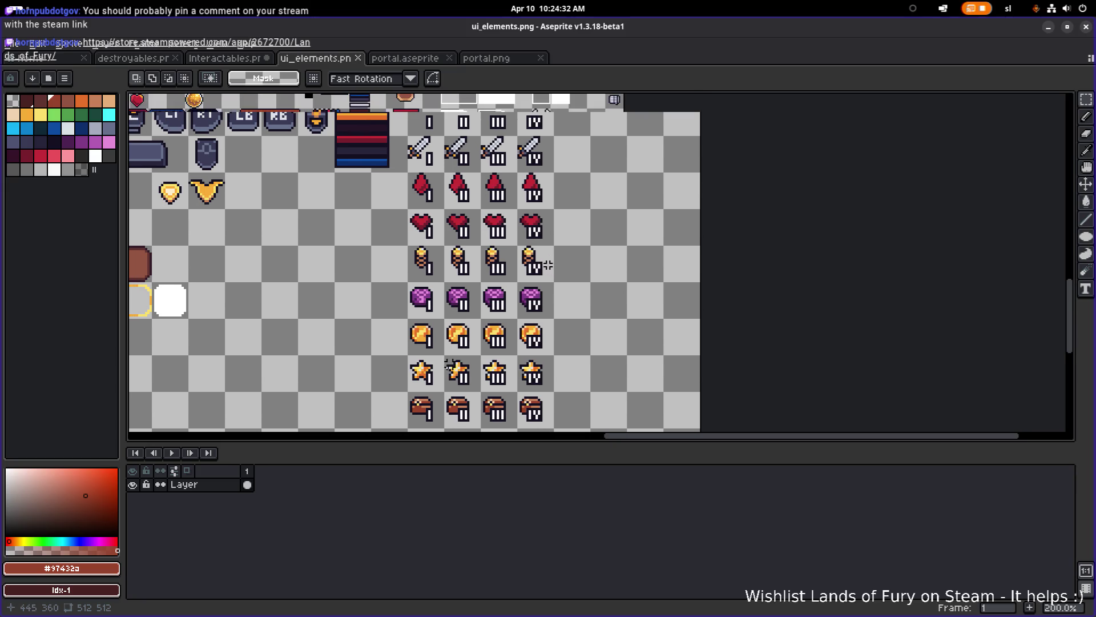
pyautogui.scroll(-1, 545, 264)
pyautogui.hotkey('ctrl', 's')
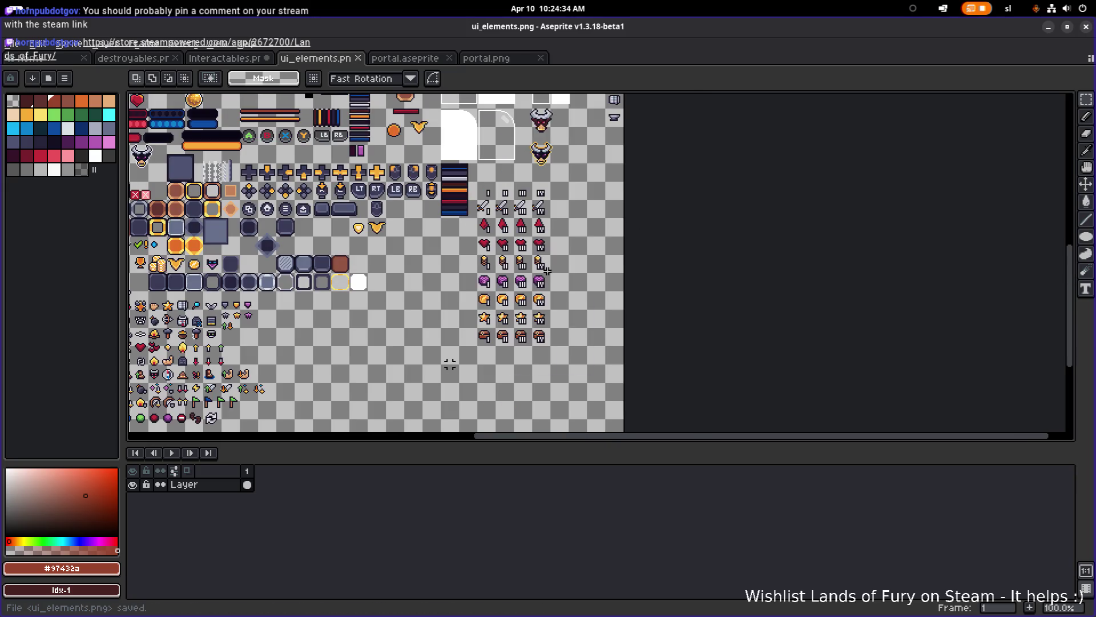
pyautogui.scroll(1, 548, 268)
pyautogui.hotkey('alt', 'Tab')
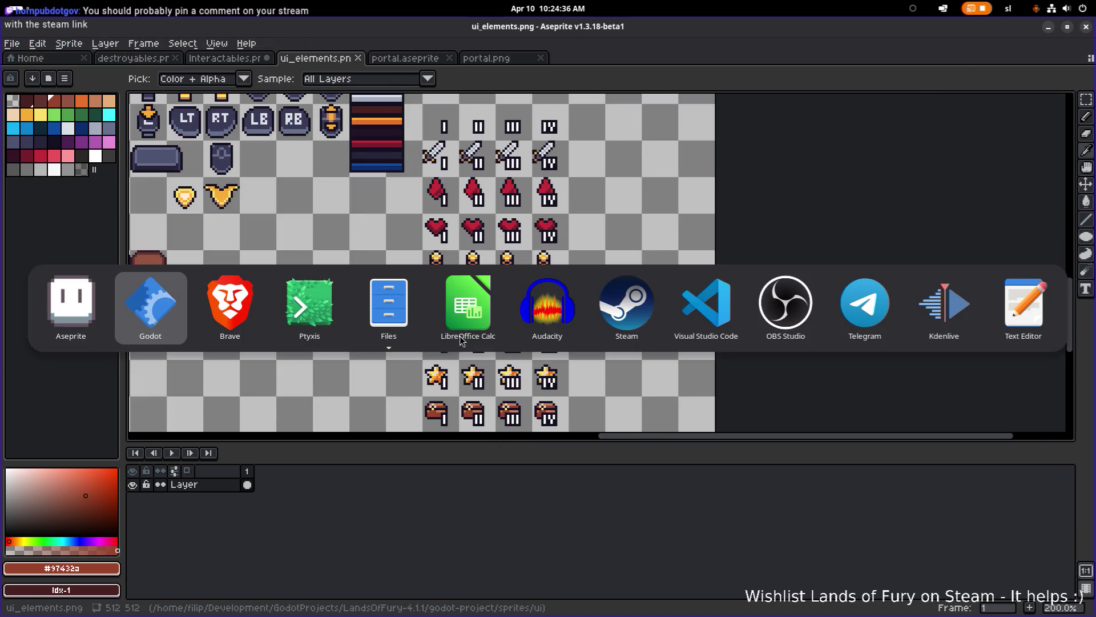
pyautogui.scroll(-1, 584, 318)
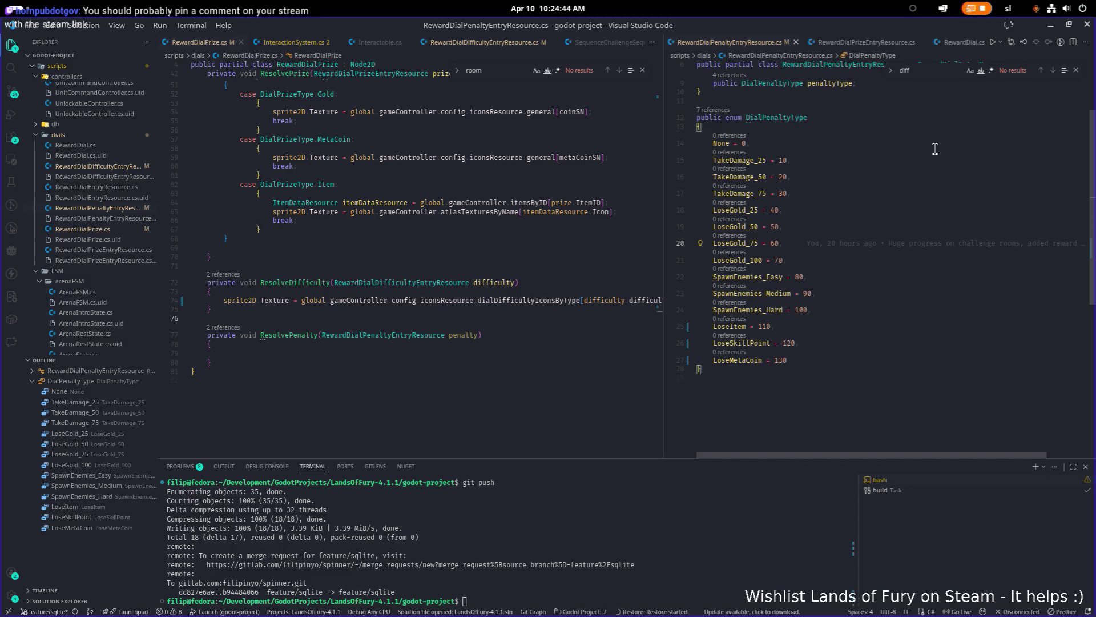
pyautogui.click(1051, 30)
pyautogui.scroll(-3, 450, 364)
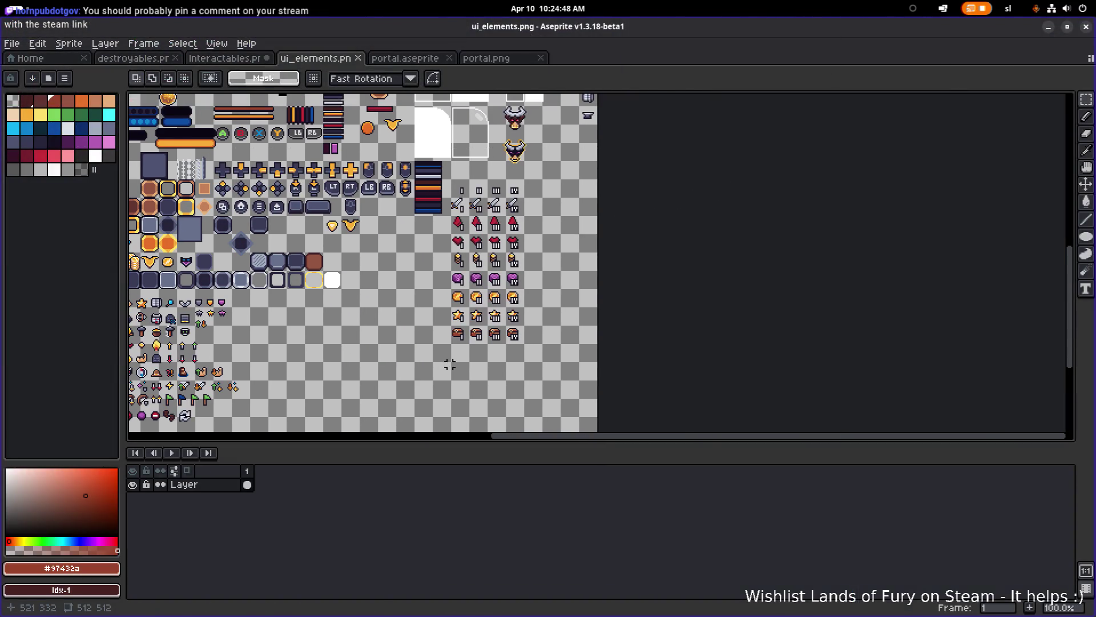
pyautogui.hotkey('alt', 'Tab')
pyautogui.press('Tab')
pyautogui.press('Tab')
pyautogui.press('Tab')
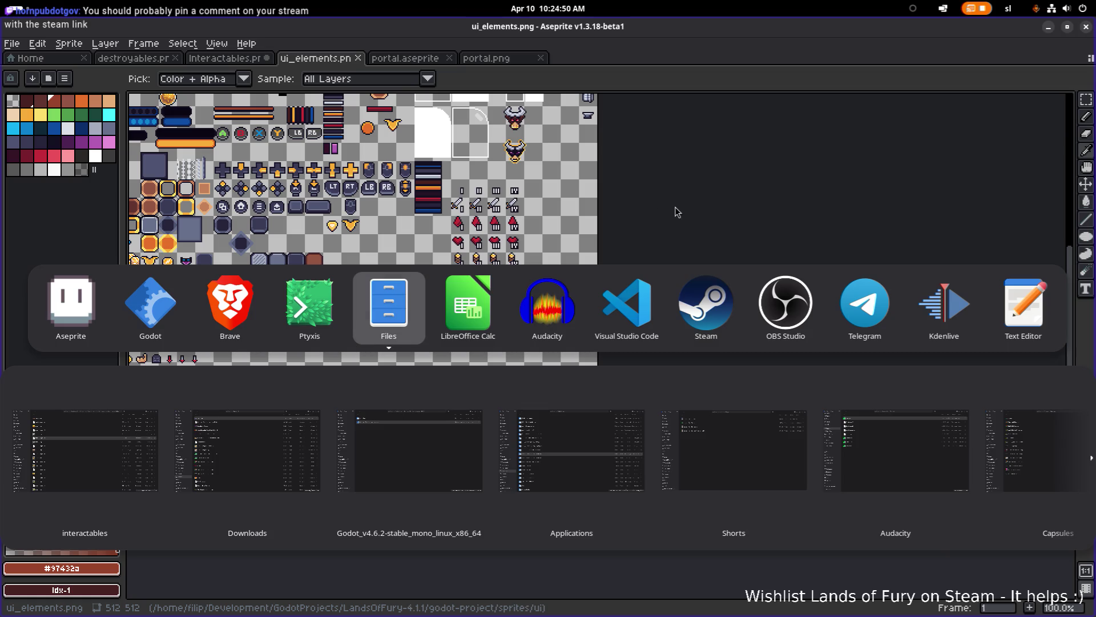
pyautogui.press('Tab')
pyautogui.press('Tab')
pyautogui.hotkey('shift', 'Tab')
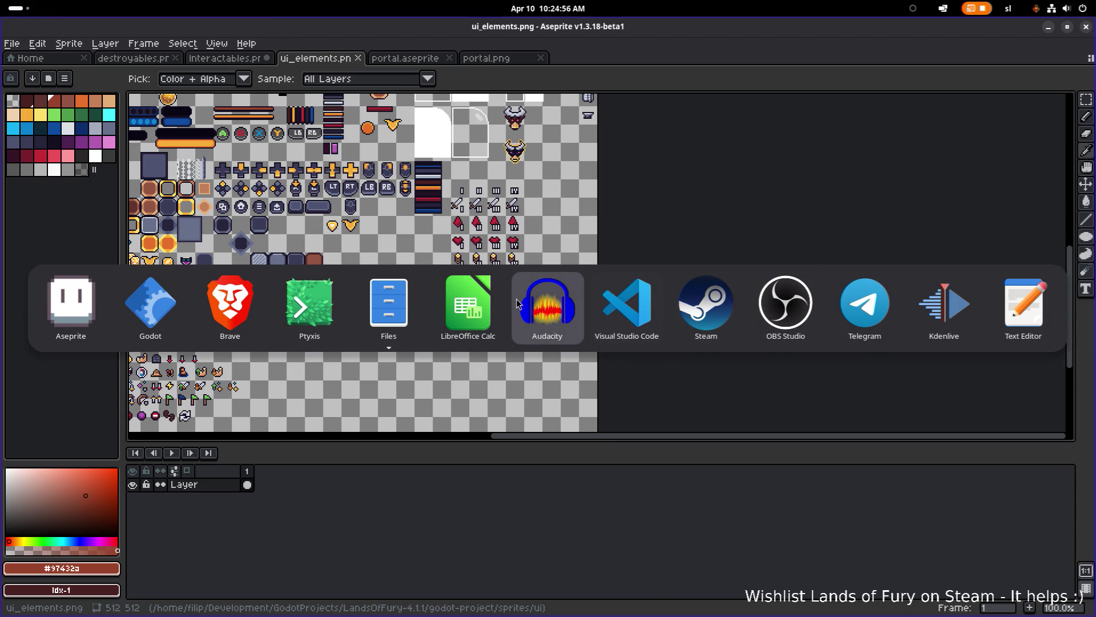
pyautogui.press('Escape')
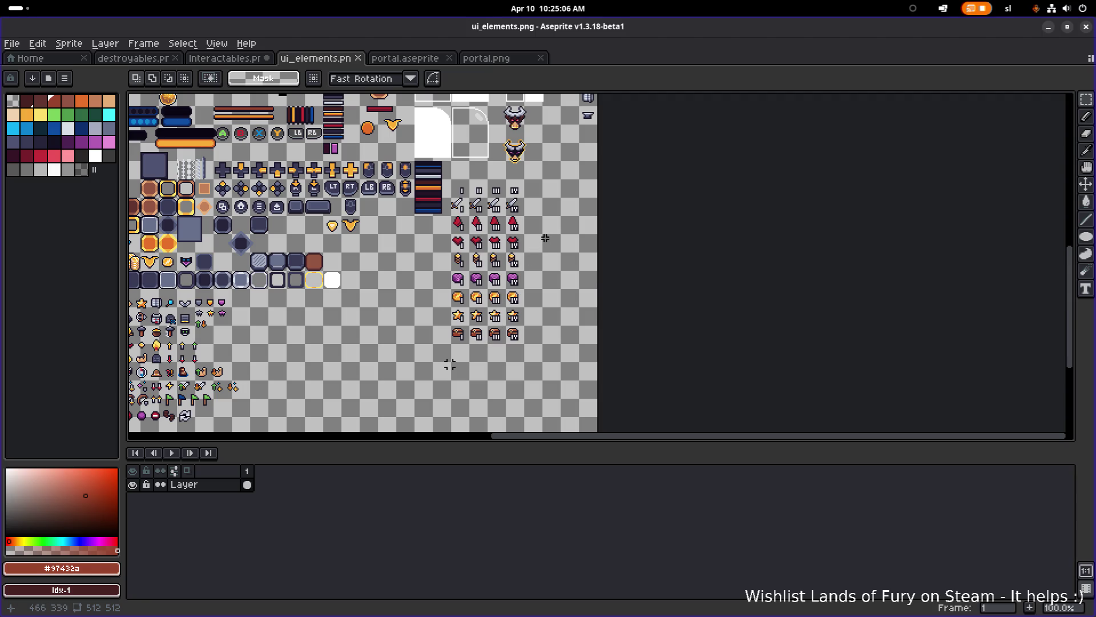
pyautogui.scroll(1, 545, 237)
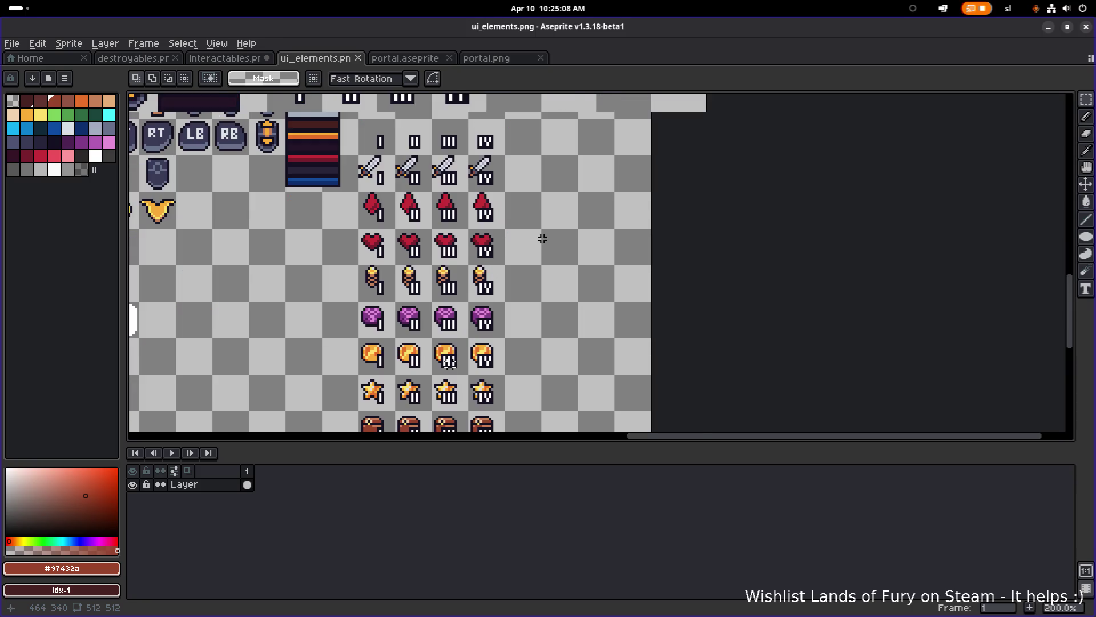
pyautogui.moveTo(449, 305); pyautogui.dragTo(485, 287)
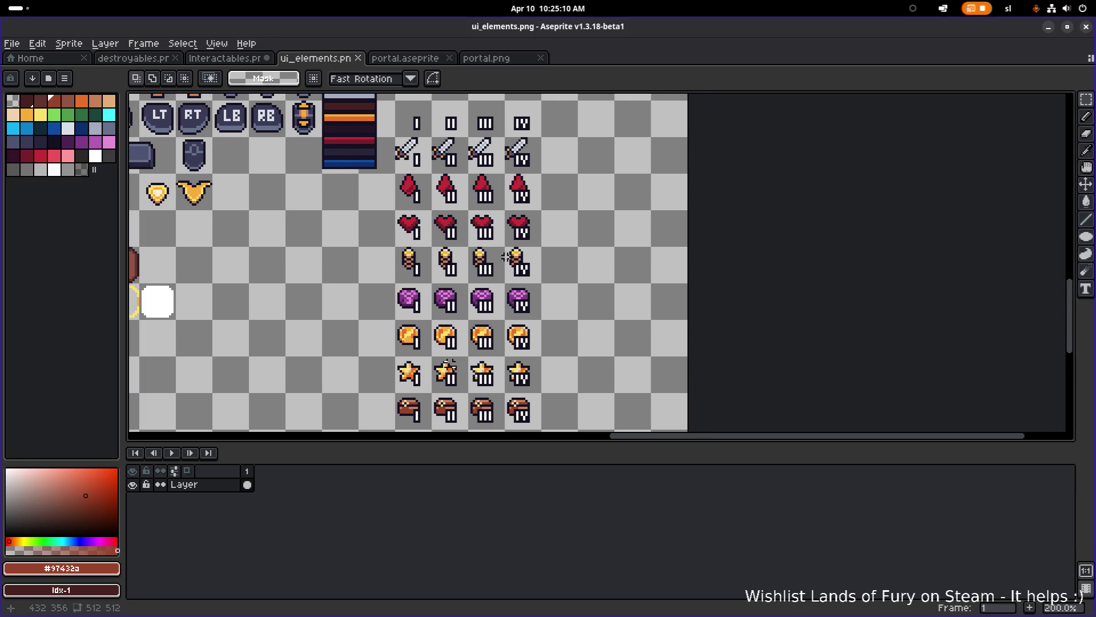
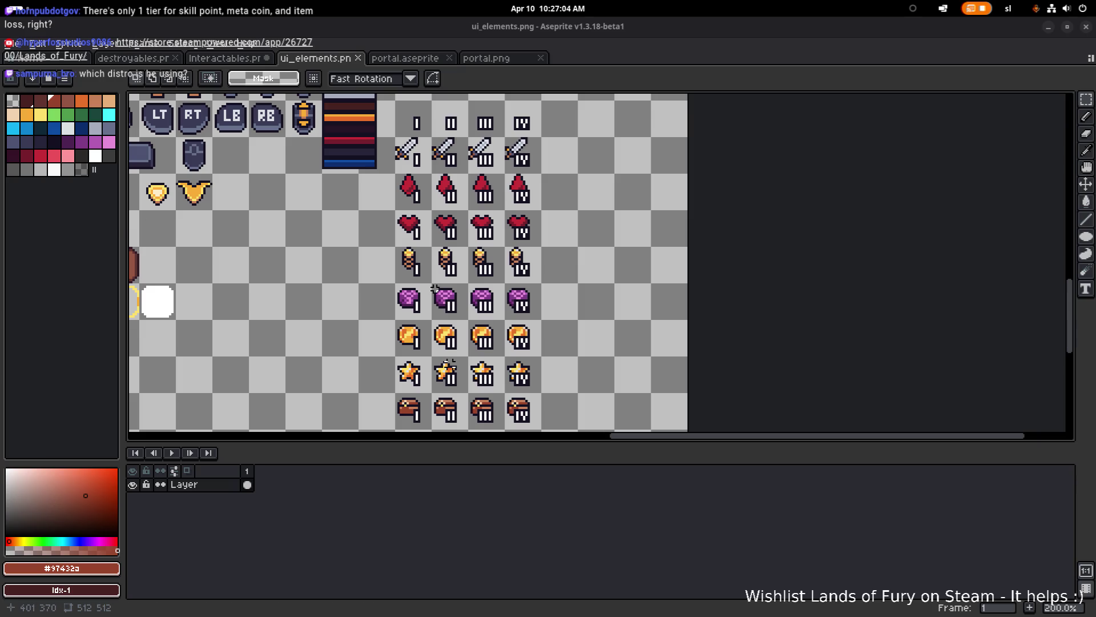
# - Save ui_elements.png and look around the sheet of tier icon rows
pyautogui.moveTo(422, 297); pyautogui.dragTo(458, 282)
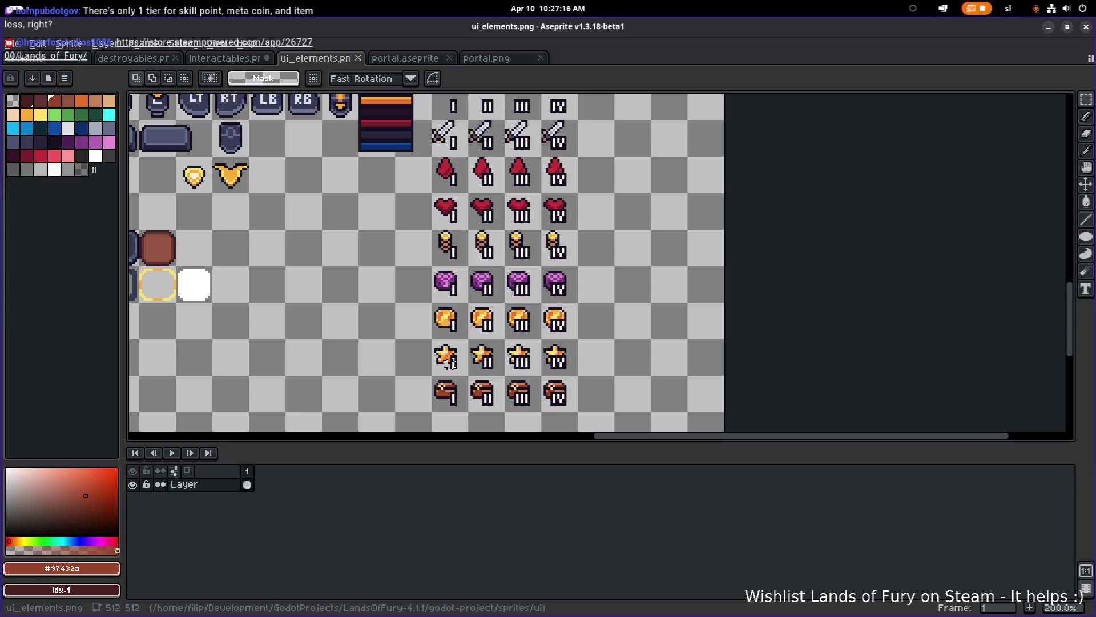
pyautogui.hotkey('ctrl', 's')
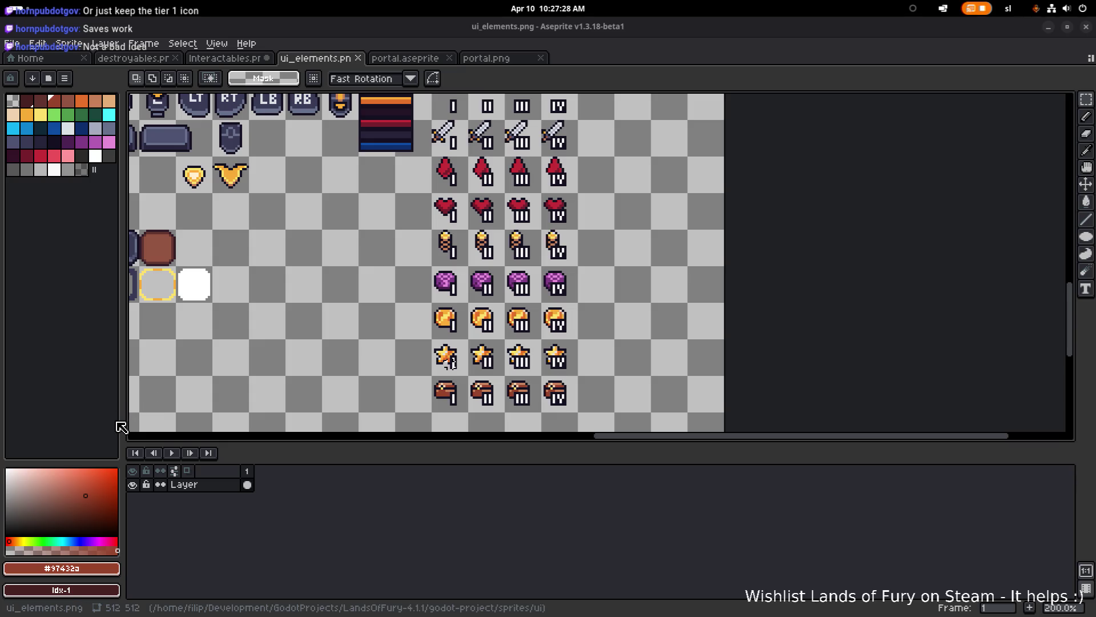
pyautogui.hscroll(-1, 293, 355)
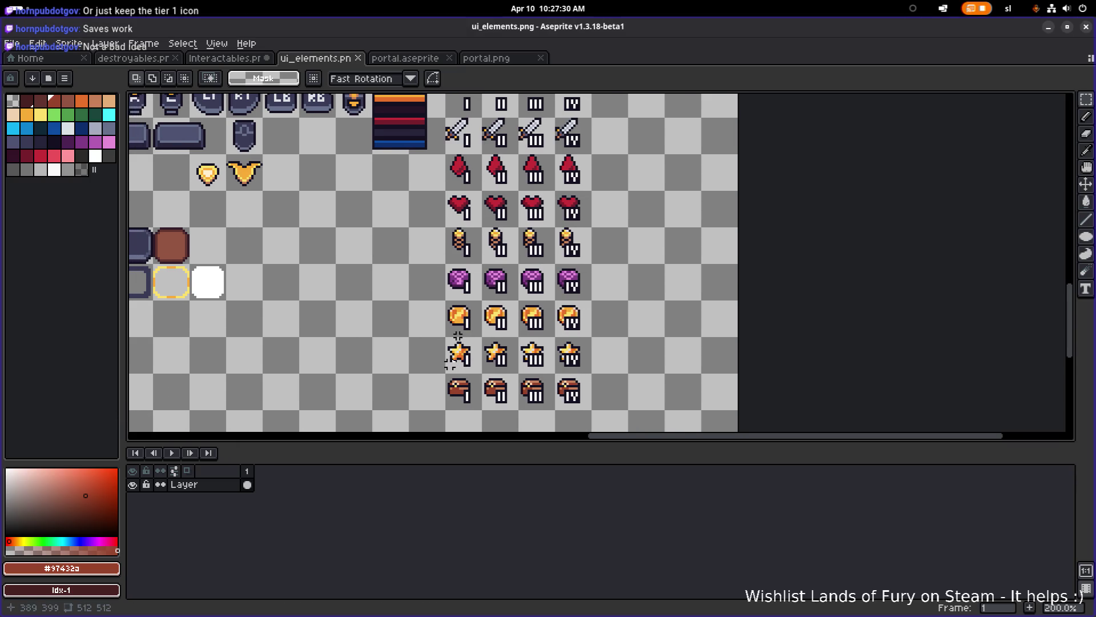
pyautogui.scroll(-1, 434, 343)
pyautogui.hscroll(-1, 434, 342)
pyautogui.scroll(-2, 450, 364)
pyautogui.scroll(1, 449, 364)
pyautogui.scroll(1, 481, 313)
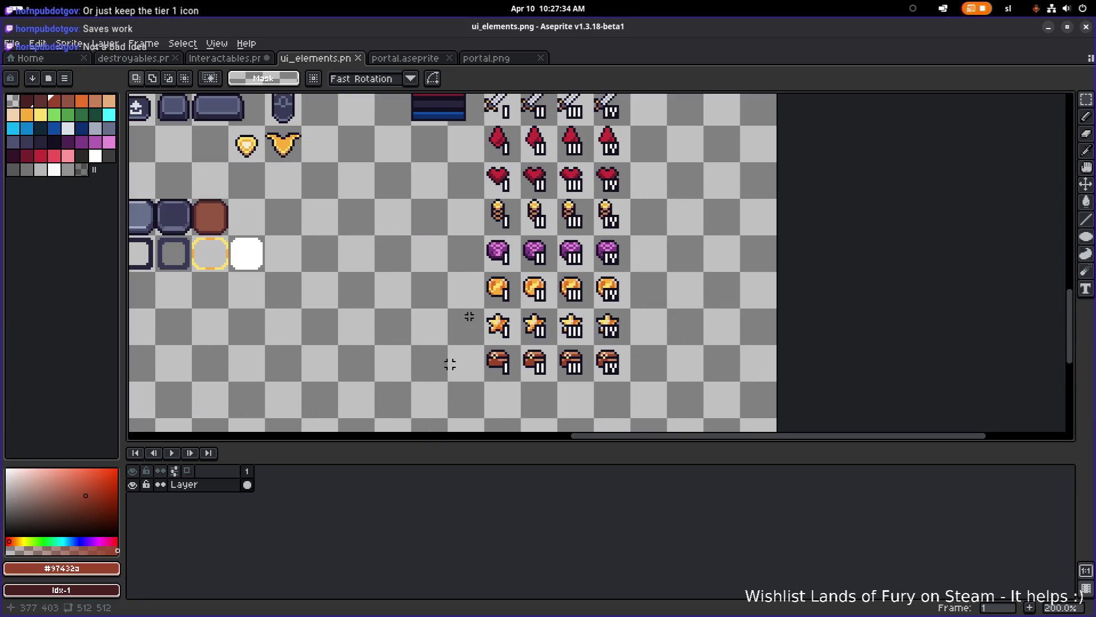
pyautogui.scroll(2, 419, 311)
pyautogui.hscroll(-1, 419, 312)
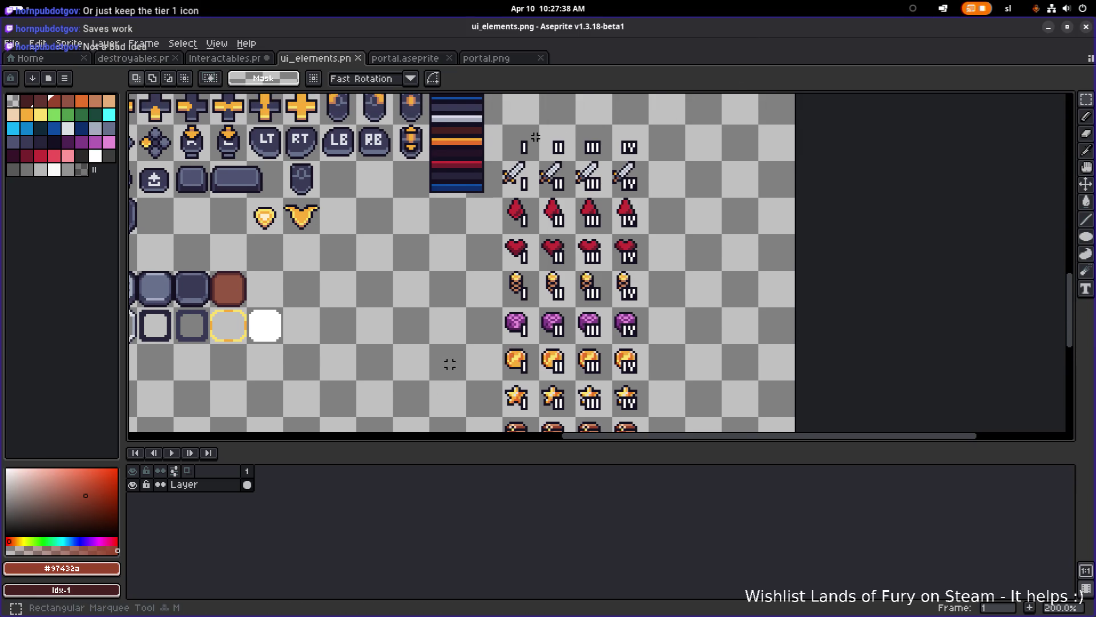
# - Try selecting the numeral icon rows, clear it, then select the I–IV columns as one block
pyautogui.moveTo(508, 130)
pyautogui.mouseDown()
pyautogui.moveTo(678, 330)
pyautogui.moveTo(648, 266)
pyautogui.mouseUp()
pyautogui.click(651, 260)
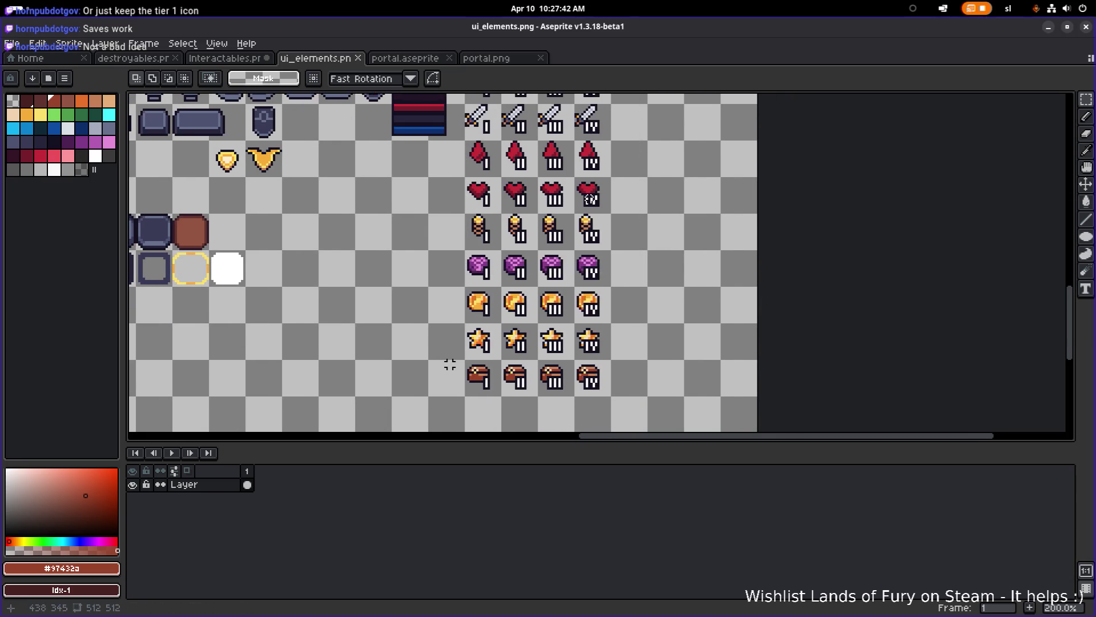
pyautogui.moveTo(548, 179); pyautogui.dragTo(493, 205)
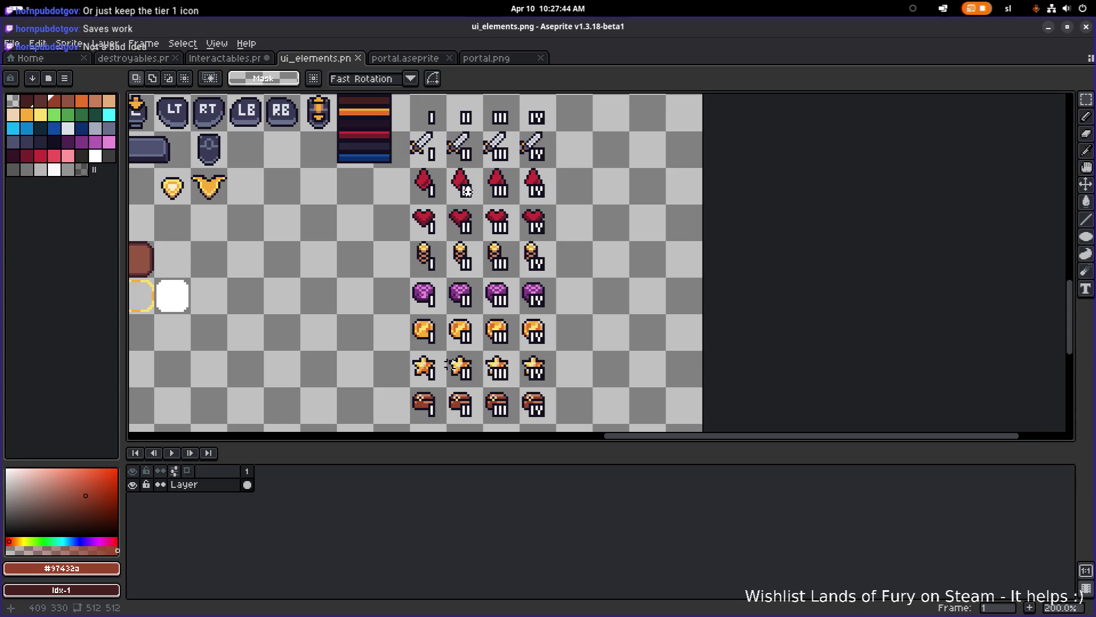
pyautogui.moveTo(413, 96); pyautogui.dragTo(557, 427)
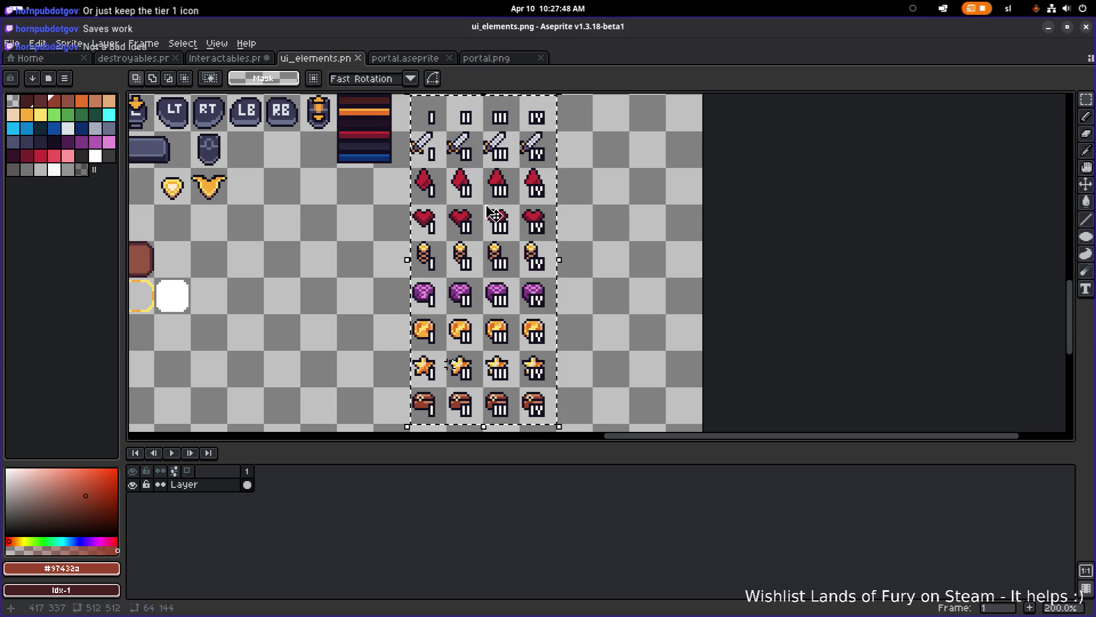
# - Shift the selected I–IV icon block one tile right and commit it, leaving an empty column
pyautogui.scroll(2, 558, 257)
pyautogui.scroll(1, 558, 188)
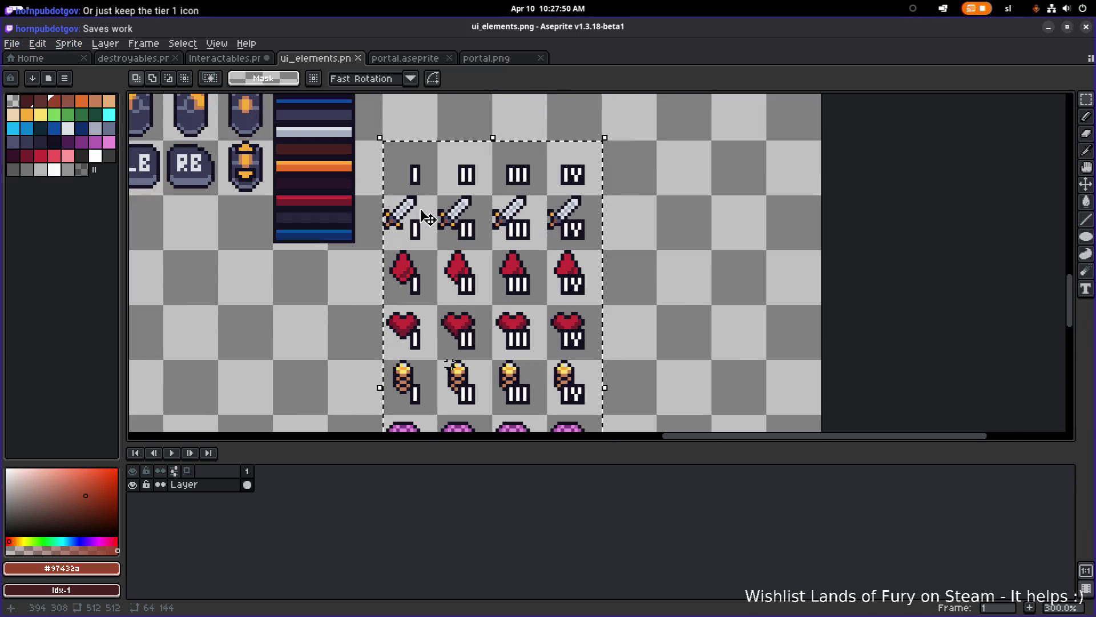
pyautogui.moveTo(407, 216); pyautogui.dragTo(463, 216)
pyautogui.click(388, 215)
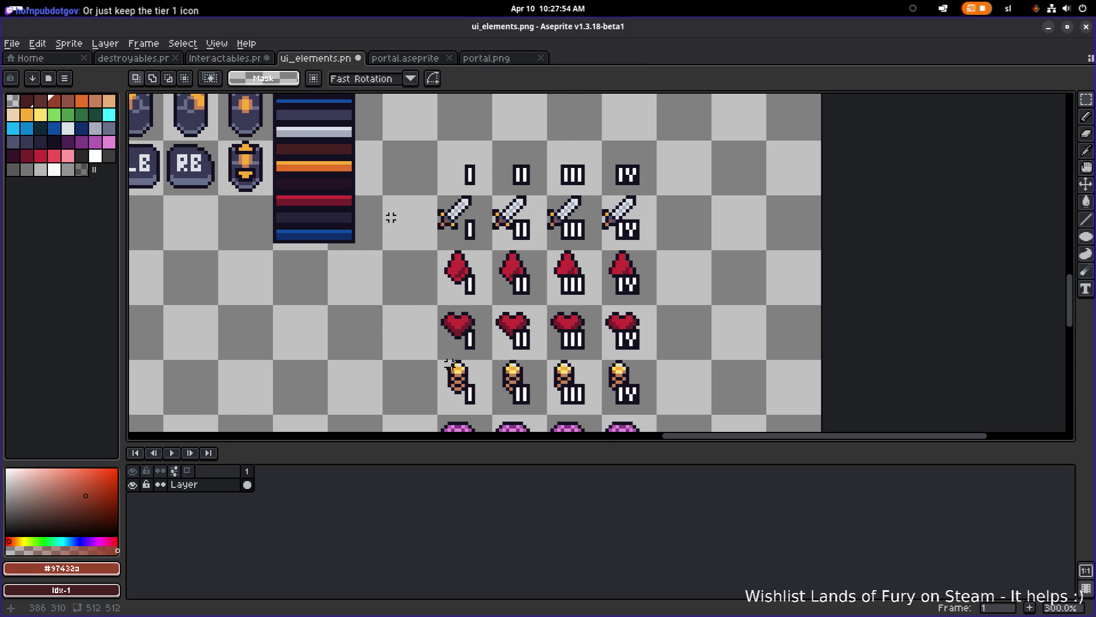
pyautogui.scroll(-2, 447, 362)
pyautogui.scroll(2, 450, 364)
pyautogui.scroll(-1, 450, 364)
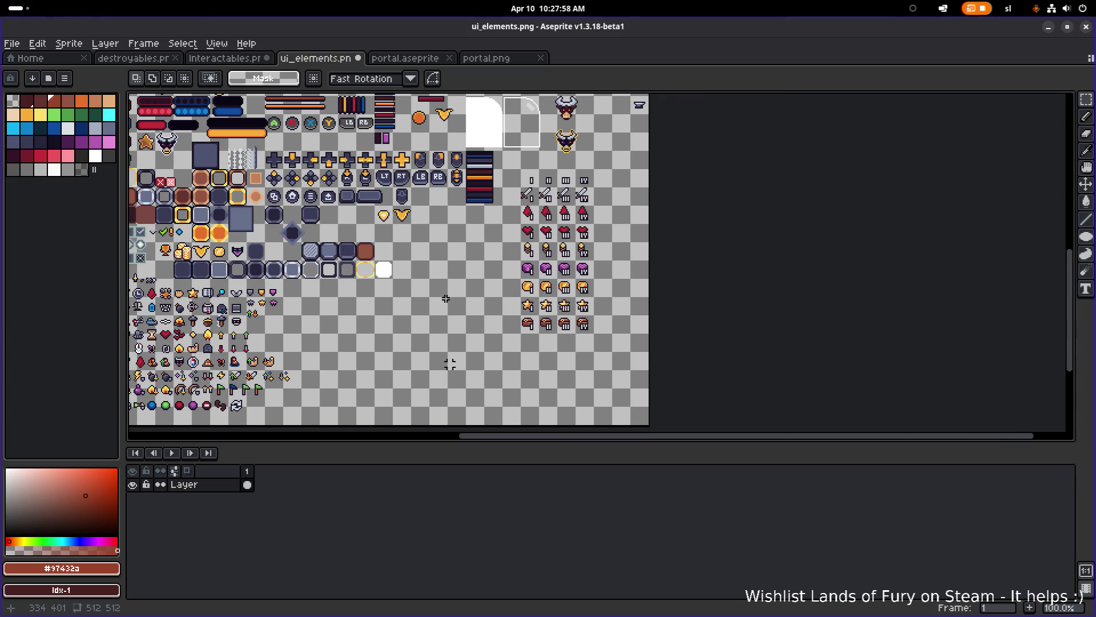
# - Move the plain chest icon into the empty cell left of the chest tier row
pyautogui.scroll(1, 450, 364)
pyautogui.scroll(1, 226, 327)
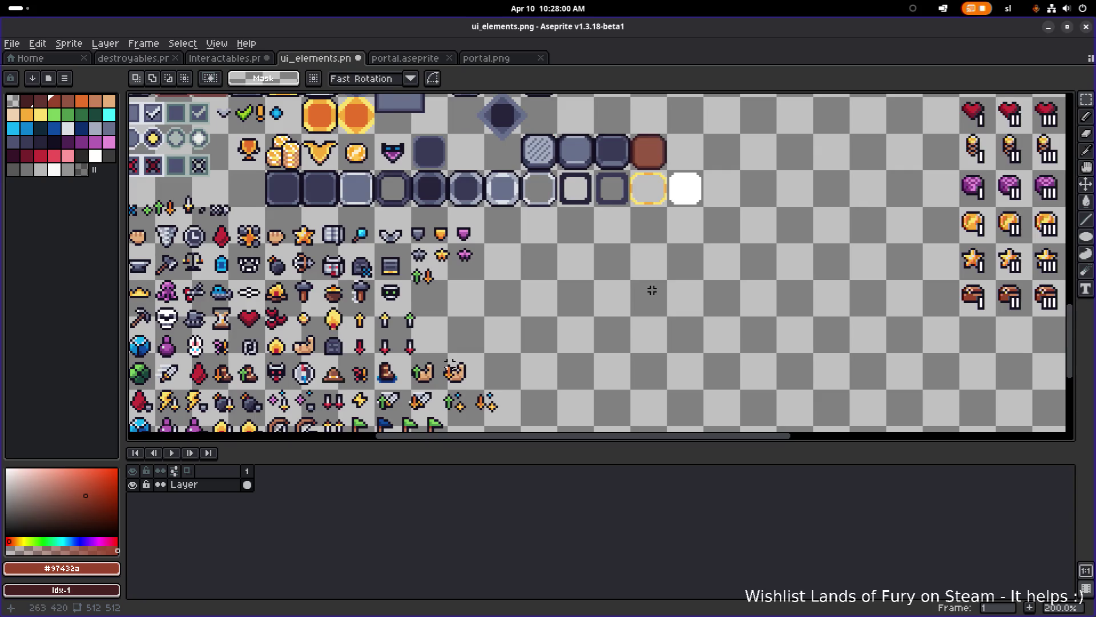
pyautogui.scroll(-1, 450, 365)
pyautogui.scroll(1, 450, 364)
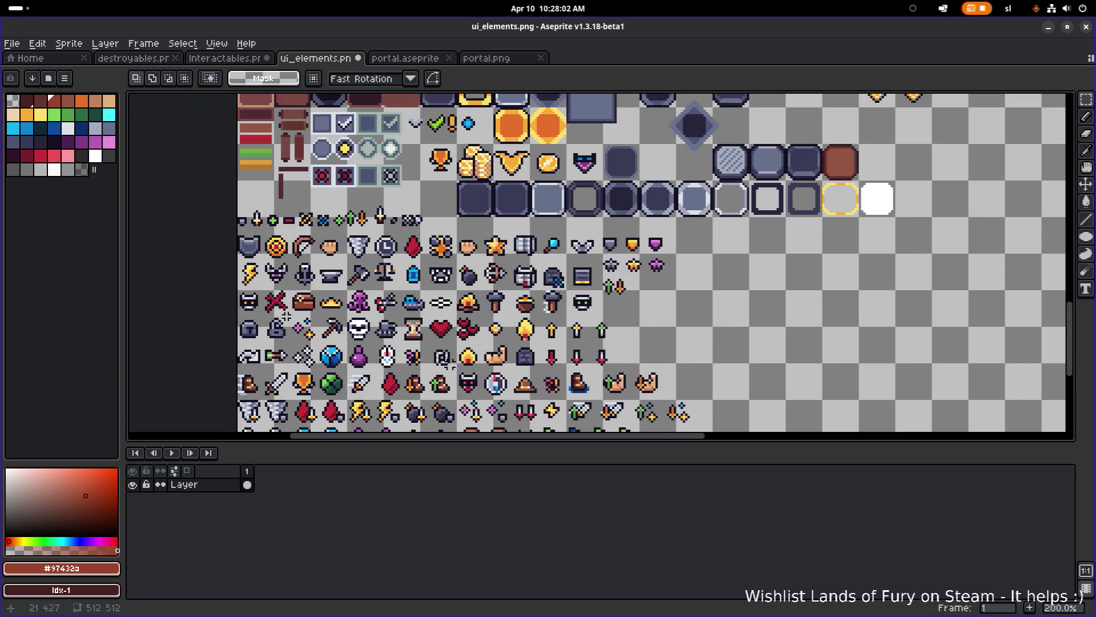
pyautogui.moveTo(291, 313)
pyautogui.mouseDown()
pyautogui.moveTo(317, 292)
pyautogui.moveTo(926, 244)
pyautogui.moveTo(851, 267)
pyautogui.mouseUp()
pyautogui.scroll(1, 449, 364)
pyautogui.moveTo(563, 318)
pyautogui.mouseDown()
pyautogui.moveTo(868, 404)
pyautogui.moveTo(679, 322)
pyautogui.moveTo(658, 333)
pyautogui.moveTo(667, 335)
pyautogui.mouseUp()
# - Move the plain star icon beside the star tier row and line it up
pyautogui.scroll(4, 667, 335)
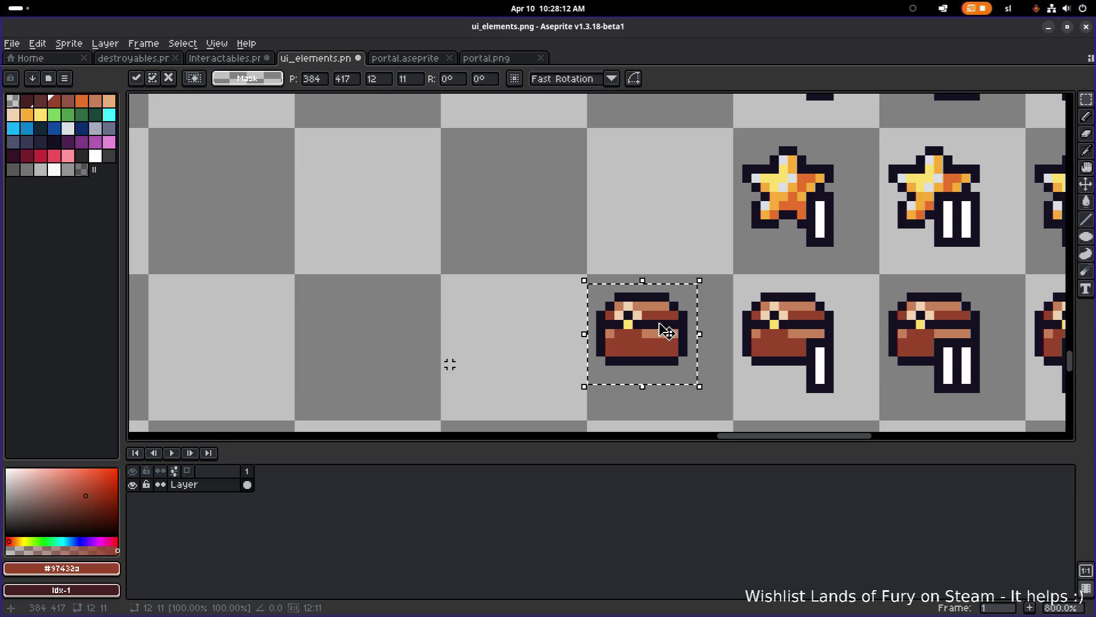
pyautogui.scroll(-5, 667, 331)
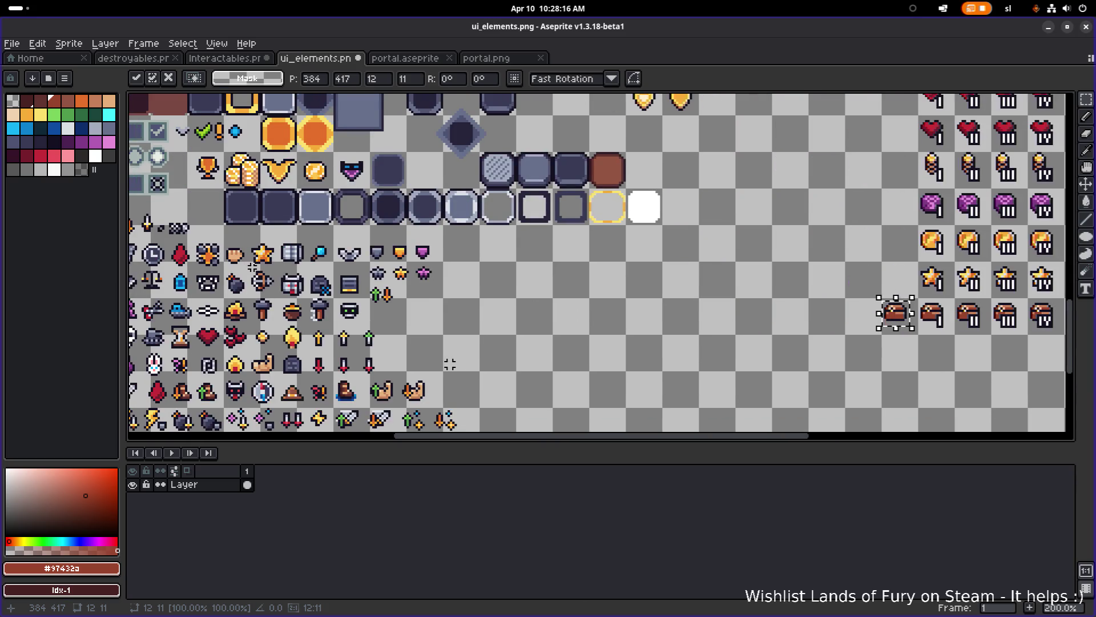
pyautogui.moveTo(256, 246)
pyautogui.mouseDown()
pyautogui.moveTo(270, 261)
pyautogui.moveTo(829, 252)
pyautogui.mouseUp()
pyautogui.scroll(2, 643, 279)
pyautogui.moveTo(544, 260)
pyautogui.mouseDown()
pyautogui.moveTo(668, 316)
pyautogui.moveTo(667, 368)
pyautogui.moveTo(653, 367)
pyautogui.mouseUp()
pyautogui.scroll(2, 668, 316)
# - Zoom and pan around the sheet to check the star lines up with its I–IV row
pyautogui.scroll(-4, 526, 306)
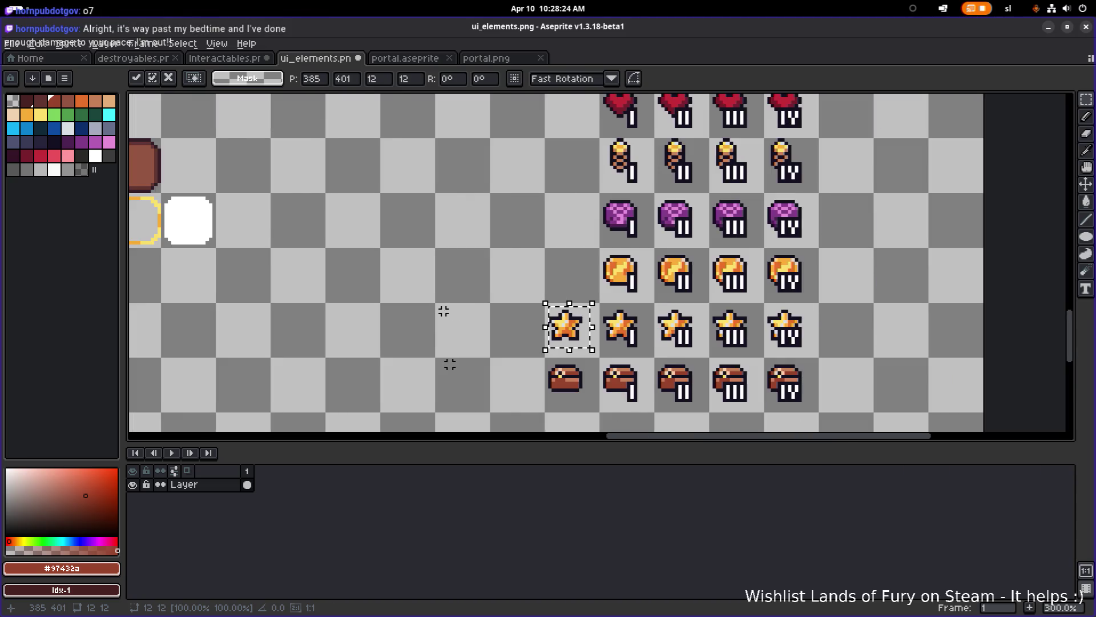
pyautogui.scroll(-2, 450, 364)
pyautogui.scroll(2, 450, 364)
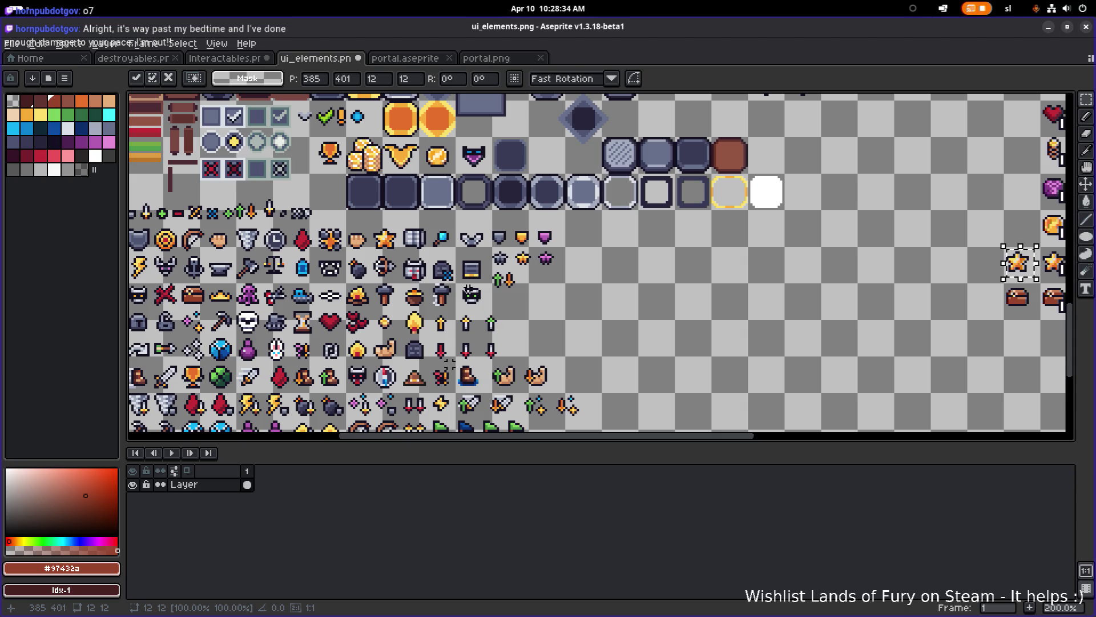
pyautogui.scroll(3, 959, 262)
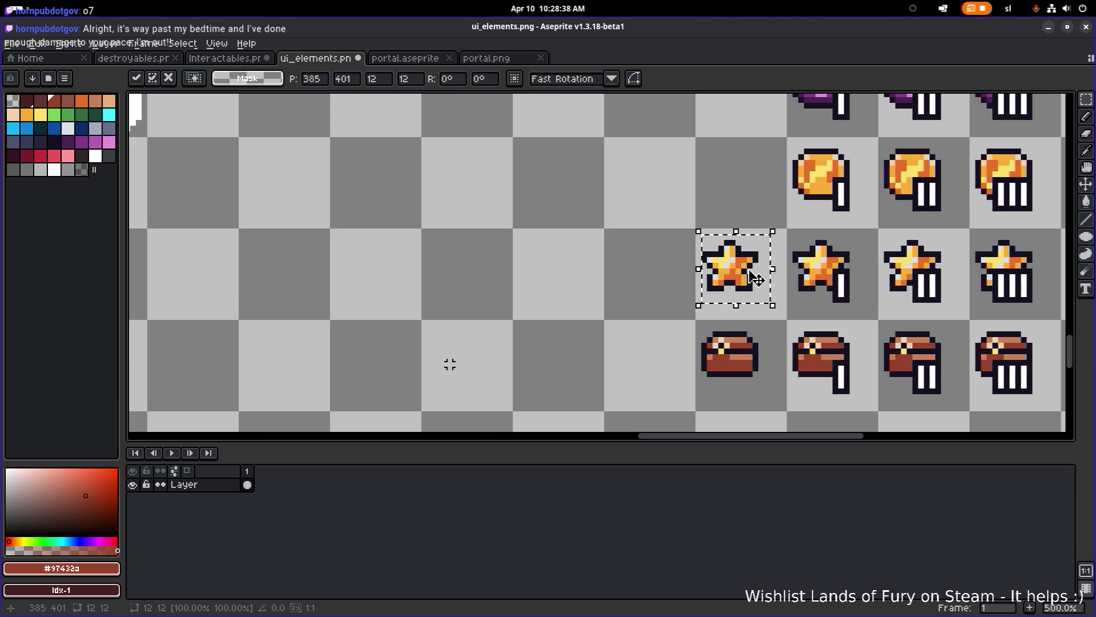
pyautogui.scroll(-1, 692, 269)
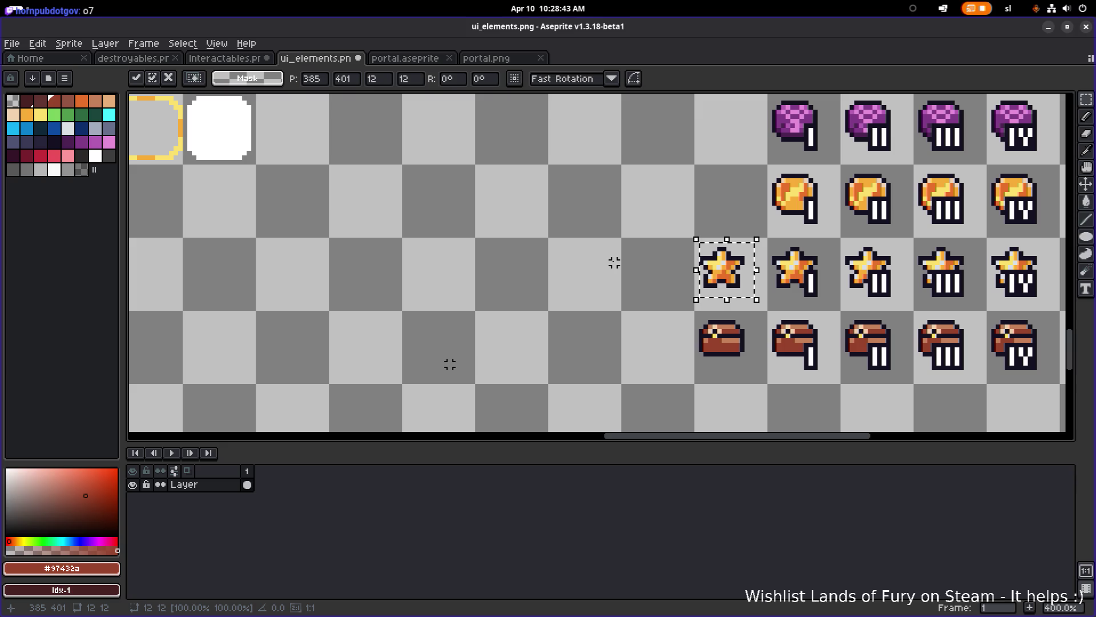
pyautogui.scroll(-2, 613, 262)
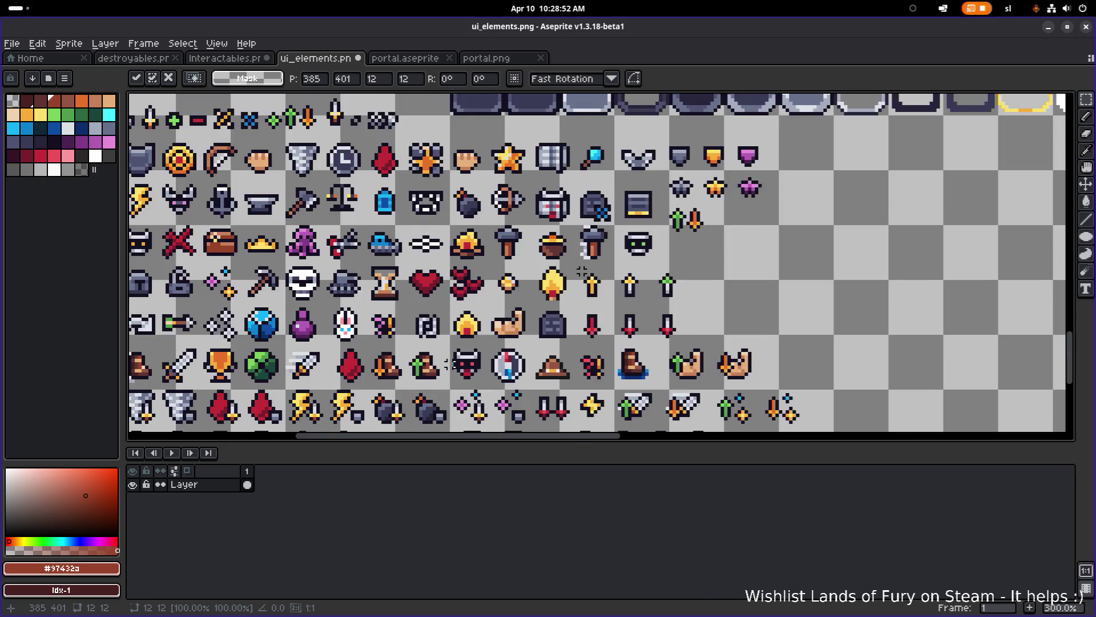
pyautogui.hscroll(2, 633, 270)
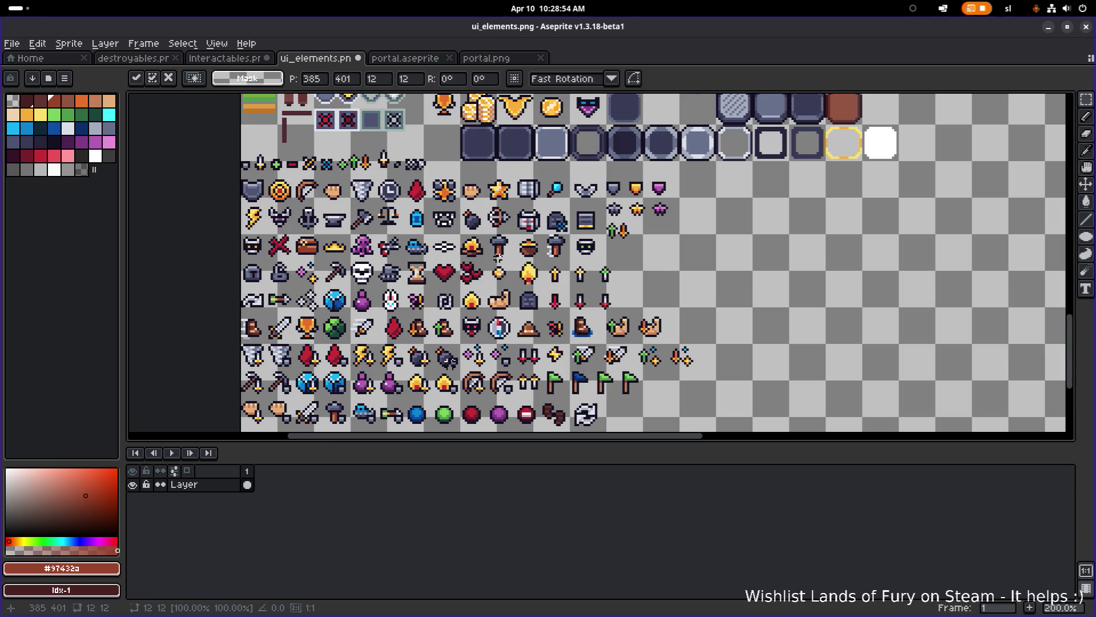
pyautogui.hscroll(15, 493, 274)
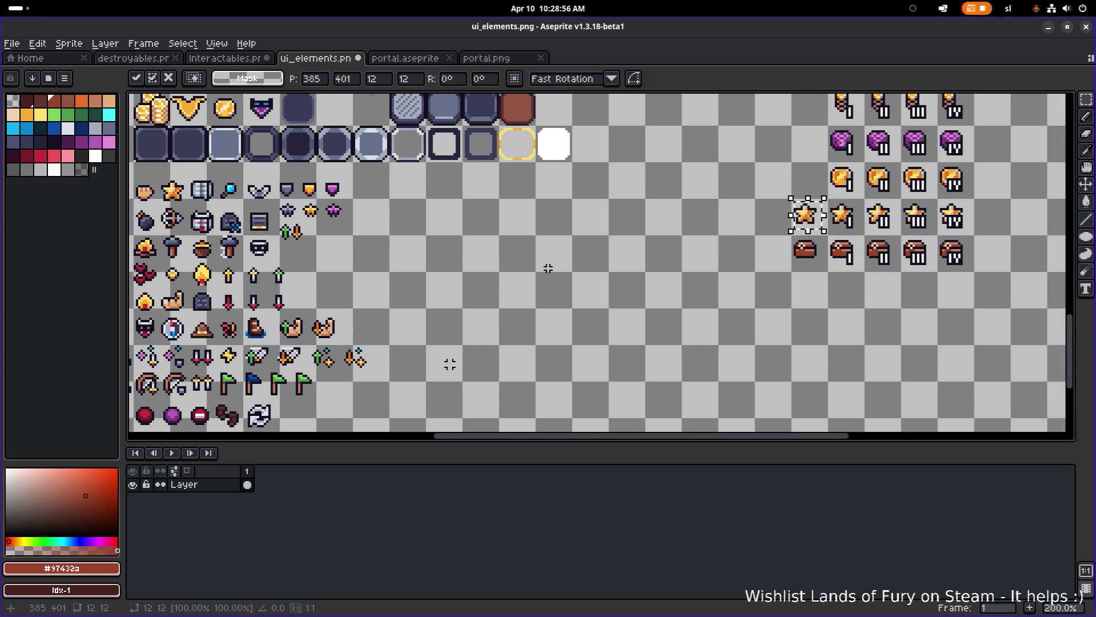
pyautogui.hscroll(-5, 704, 237)
pyautogui.scroll(2, 704, 236)
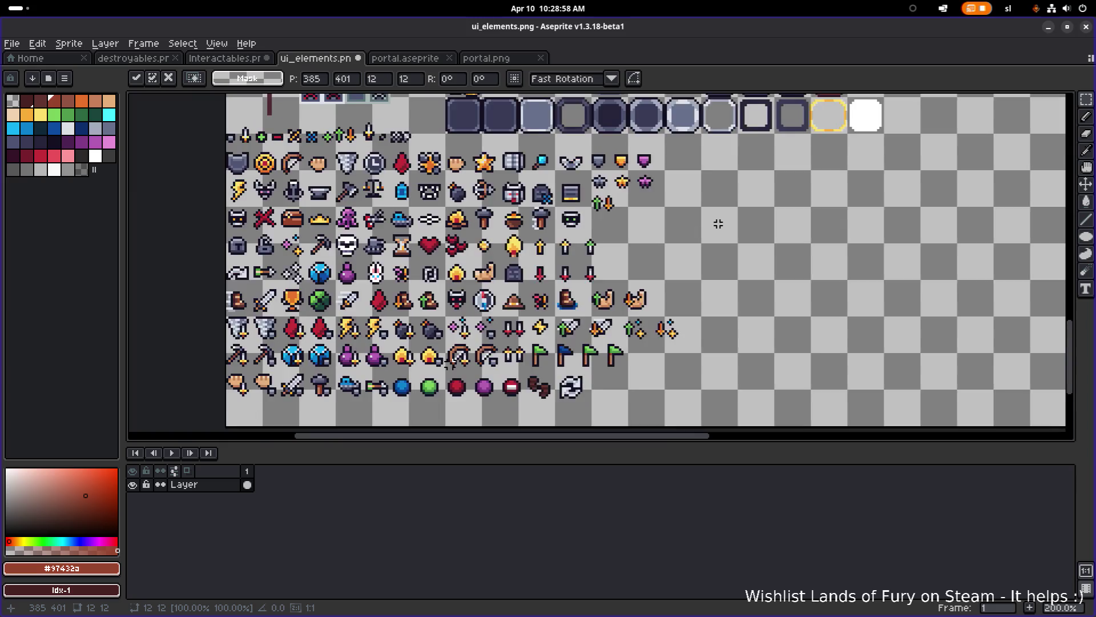
pyautogui.scroll(3, 629, 241)
pyautogui.scroll(-1, 607, 247)
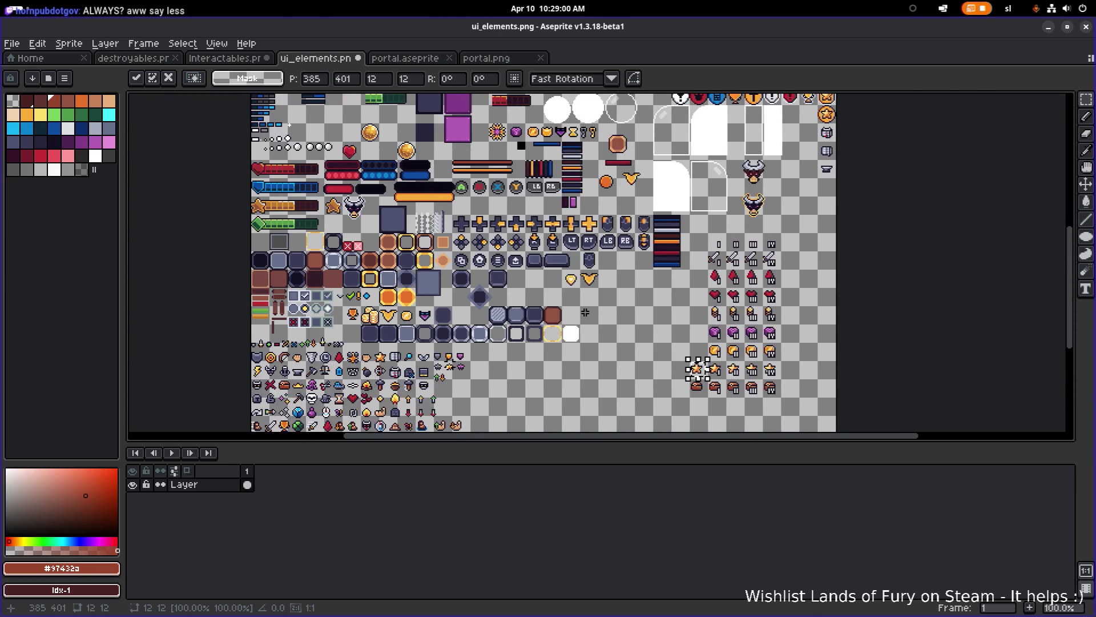
# - Select the orange coin and carry it into the empty cell left of the coin tier row
pyautogui.scroll(-1, 558, 194)
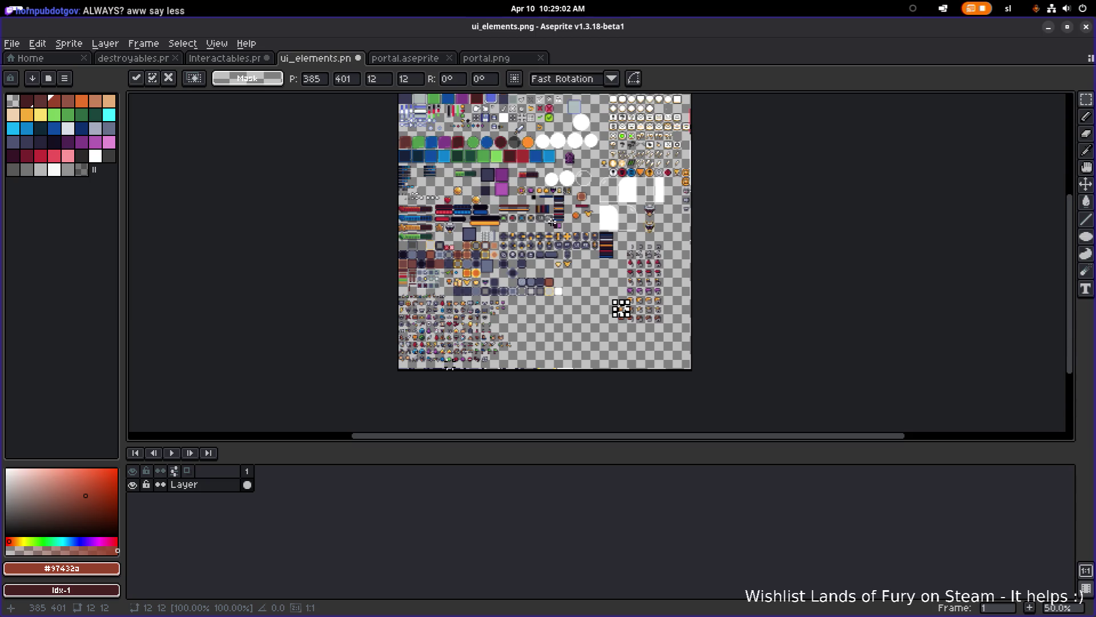
pyautogui.scroll(2, 550, 183)
pyautogui.scroll(1, 549, 183)
pyautogui.moveTo(626, 305); pyautogui.dragTo(498, 268)
pyautogui.scroll(-1, 498, 268)
pyautogui.scroll(-5, 448, 362)
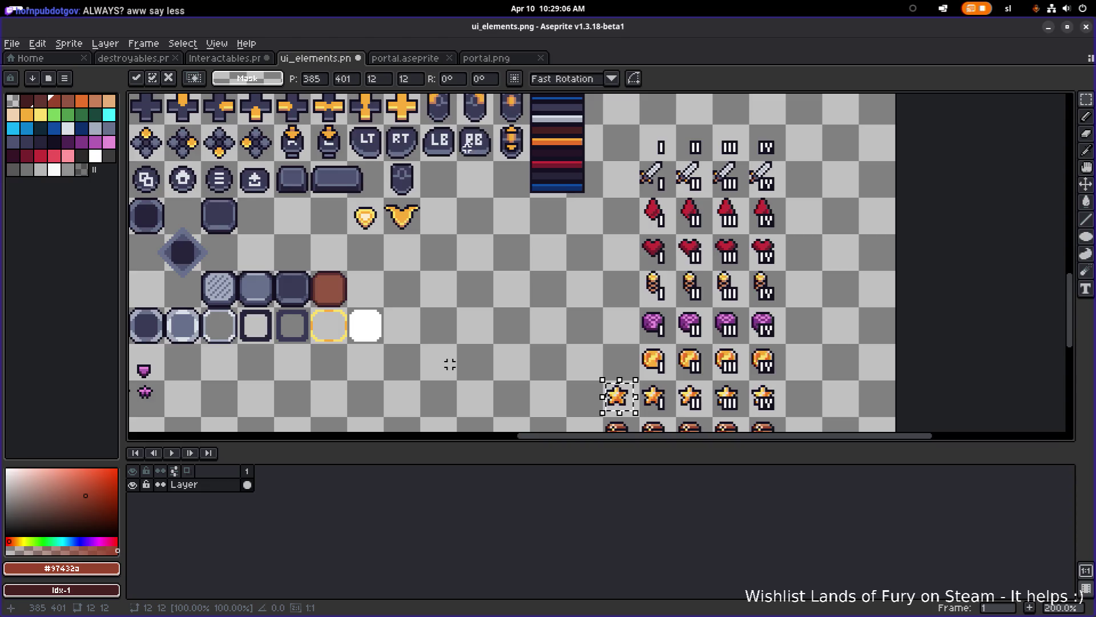
pyautogui.hscroll(-5, 450, 363)
pyautogui.scroll(3, 498, 187)
pyautogui.moveTo(496, 261)
pyautogui.mouseDown()
pyautogui.moveTo(550, 185)
pyautogui.moveTo(565, 183)
pyautogui.mouseUp()
pyautogui.scroll(-3, 565, 184)
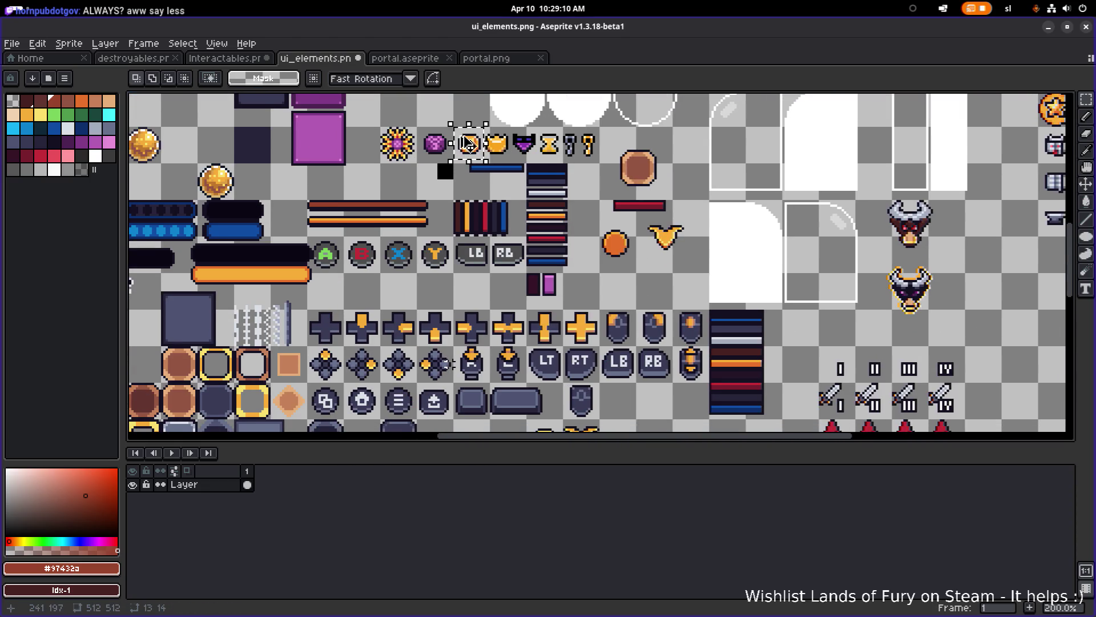
pyautogui.moveTo(468, 144); pyautogui.dragTo(691, 354)
pyautogui.scroll(-10, 691, 353)
pyautogui.hscroll(15, 691, 353)
pyautogui.moveTo(434, 201)
pyautogui.mouseDown()
pyautogui.moveTo(512, 305)
pyautogui.moveTo(505, 368)
pyautogui.mouseUp()
pyautogui.scroll(-5, 506, 368)
pyautogui.scroll(1, 576, 266)
pyautogui.moveTo(577, 266); pyautogui.dragTo(567, 378)
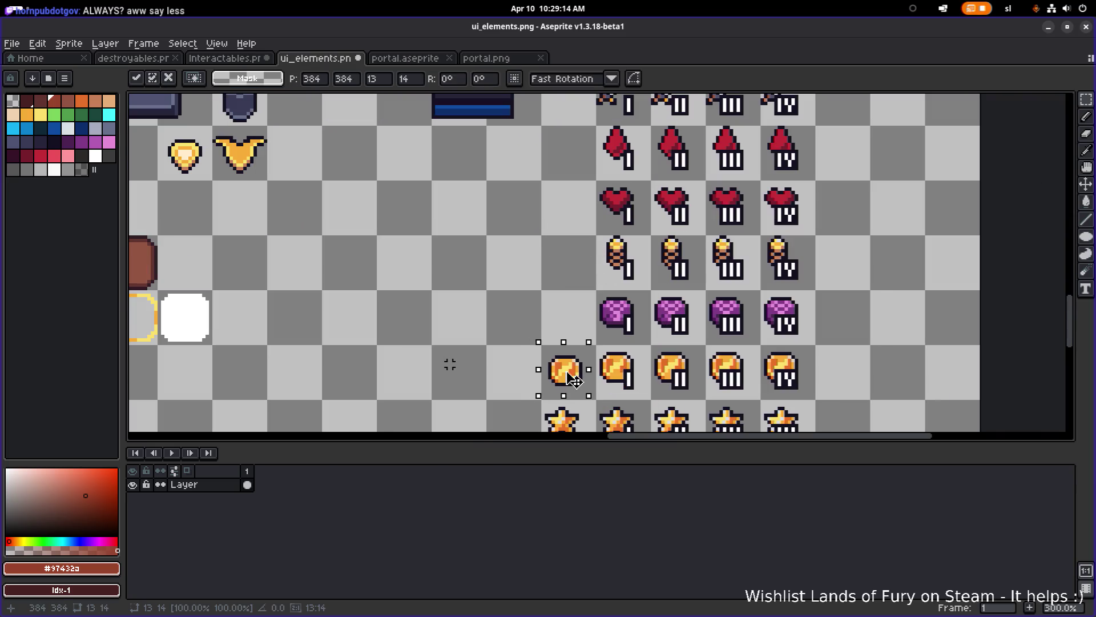
# - Shift the coin one pixel left to align it with its row and check the result
pyautogui.scroll(4, 591, 372)
pyautogui.moveTo(594, 382)
pyautogui.mouseDown()
pyautogui.moveTo(550, 362)
pyautogui.moveTo(570, 367)
pyautogui.mouseUp()
pyautogui.scroll(-5, 573, 366)
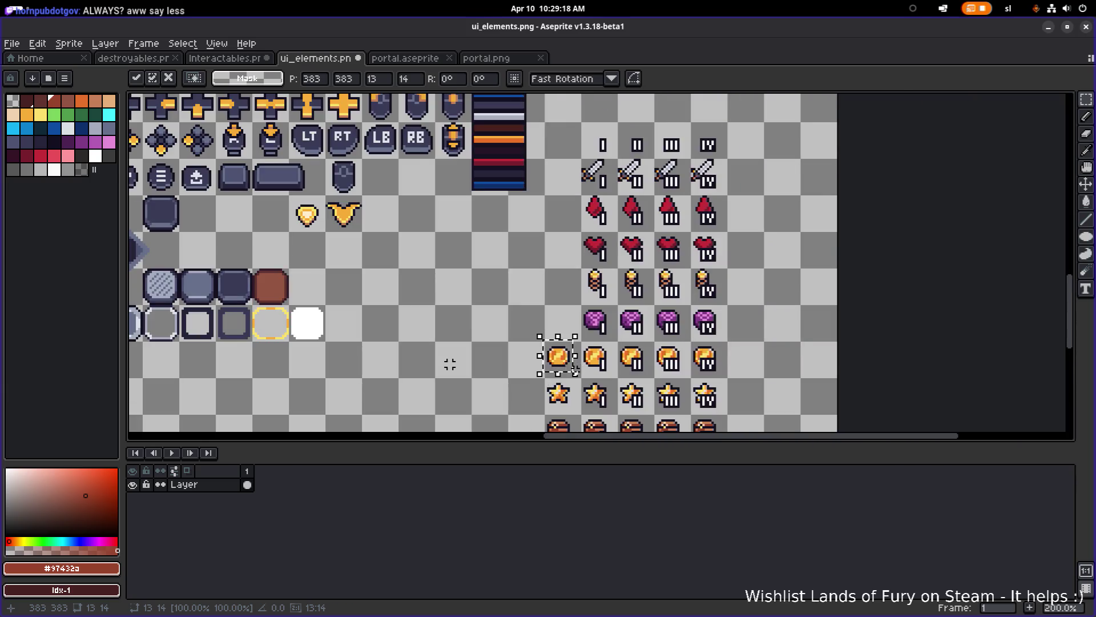
pyautogui.scroll(5, 569, 373)
pyautogui.scroll(-4, 581, 367)
pyautogui.moveTo(448, 316); pyautogui.dragTo(456, 307)
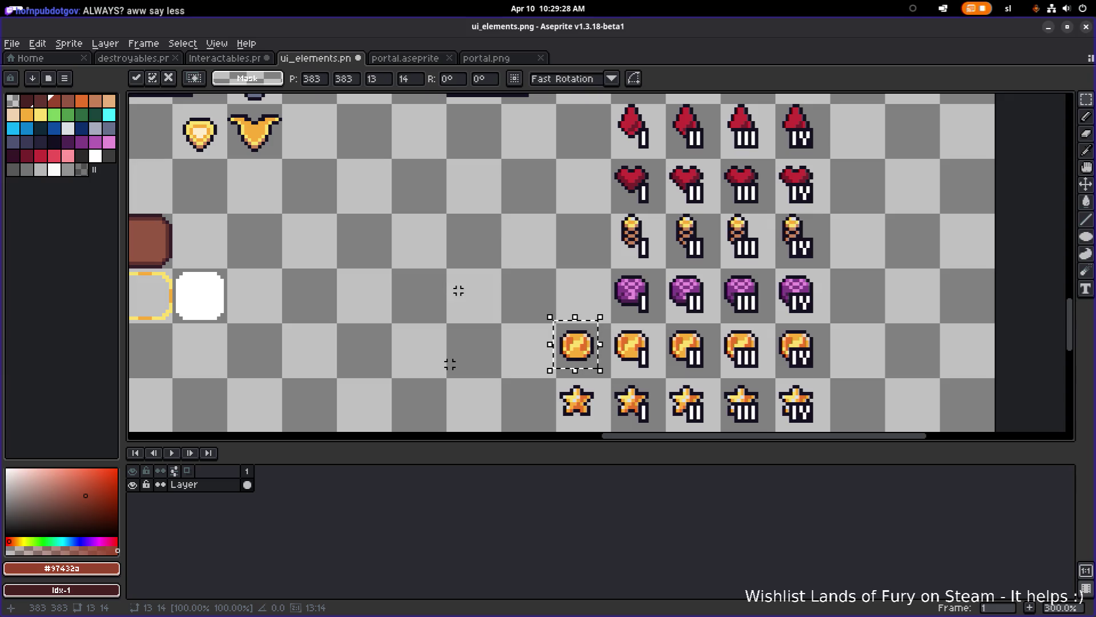
pyautogui.scroll(-1, 399, 282)
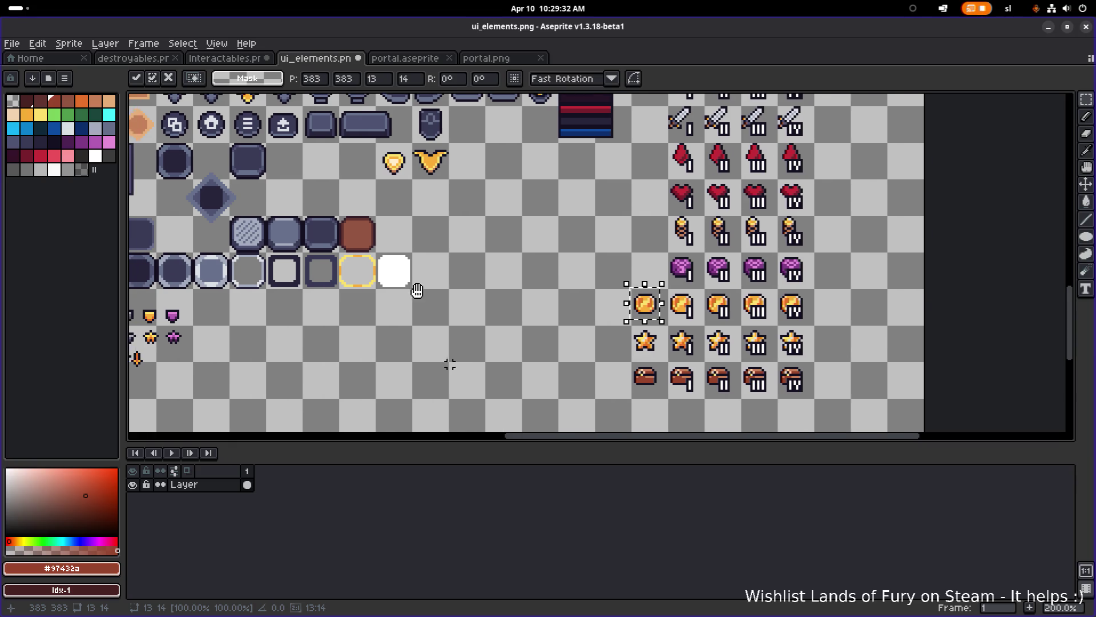
pyautogui.scroll(-3, 450, 363)
pyautogui.scroll(3, 450, 363)
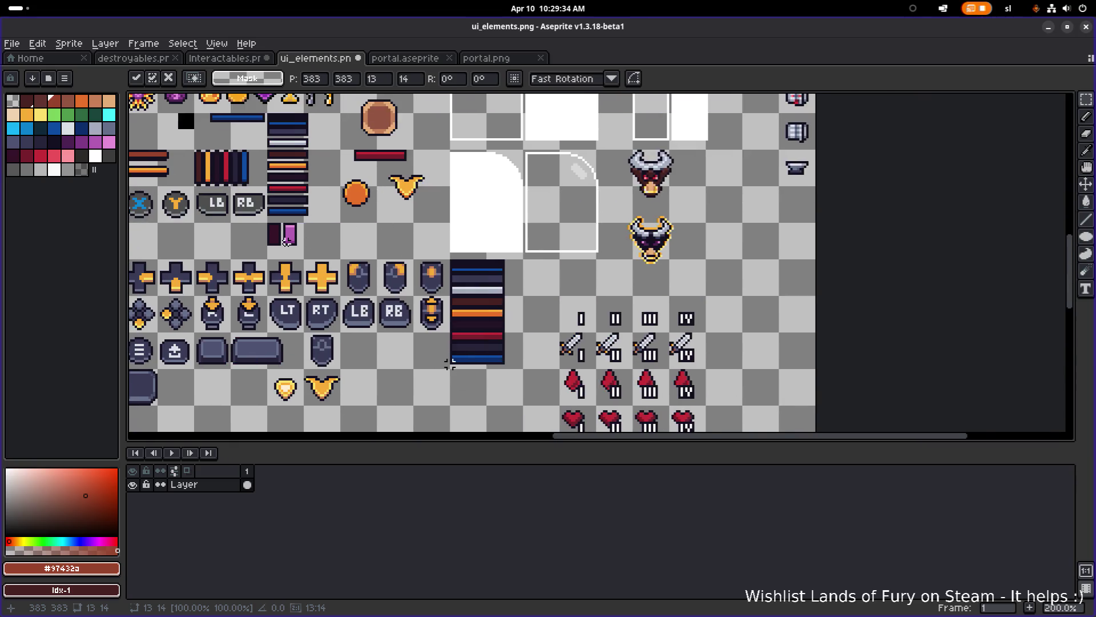
pyautogui.scroll(1, 450, 364)
pyautogui.hscroll(-3, 449, 363)
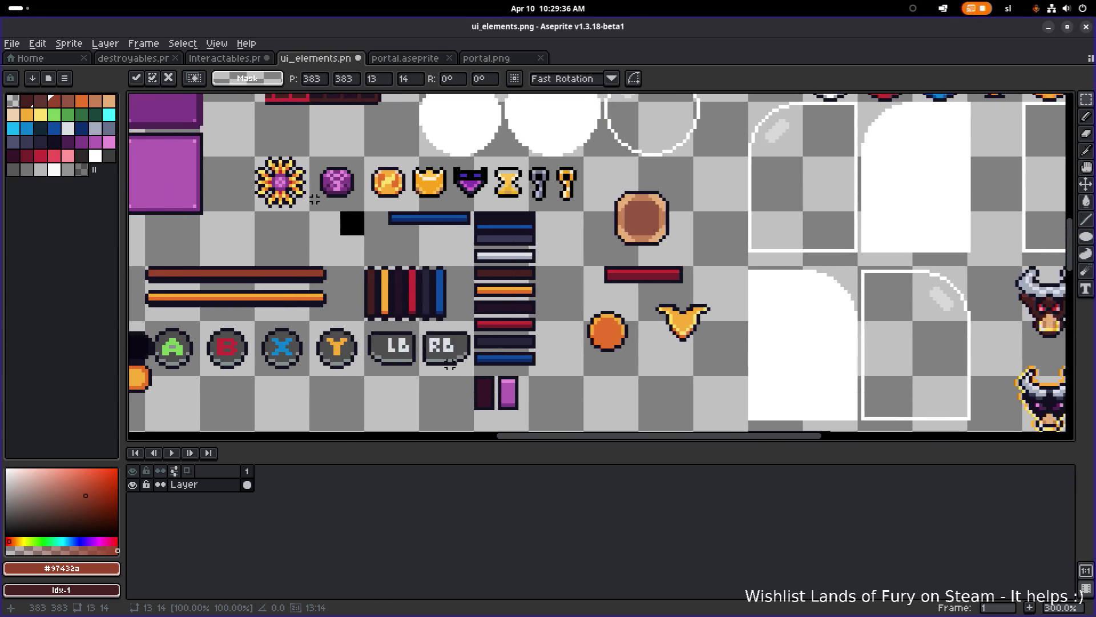
# - Place the plain purple gem at the start of the gem row, nudging it up two pixels
pyautogui.press('Return')
pyautogui.scroll(-1, 428, 224)
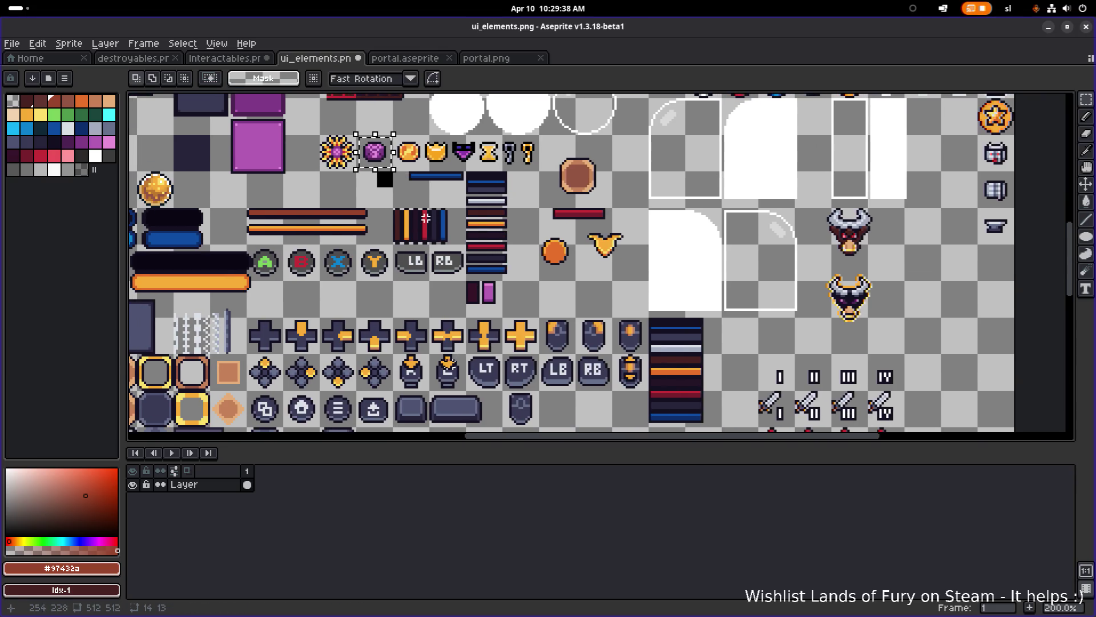
pyautogui.moveTo(392, 162)
pyautogui.mouseDown()
pyautogui.moveTo(619, 405)
pyautogui.moveTo(494, 308)
pyautogui.moveTo(604, 446)
pyautogui.moveTo(628, 421)
pyautogui.mouseUp()
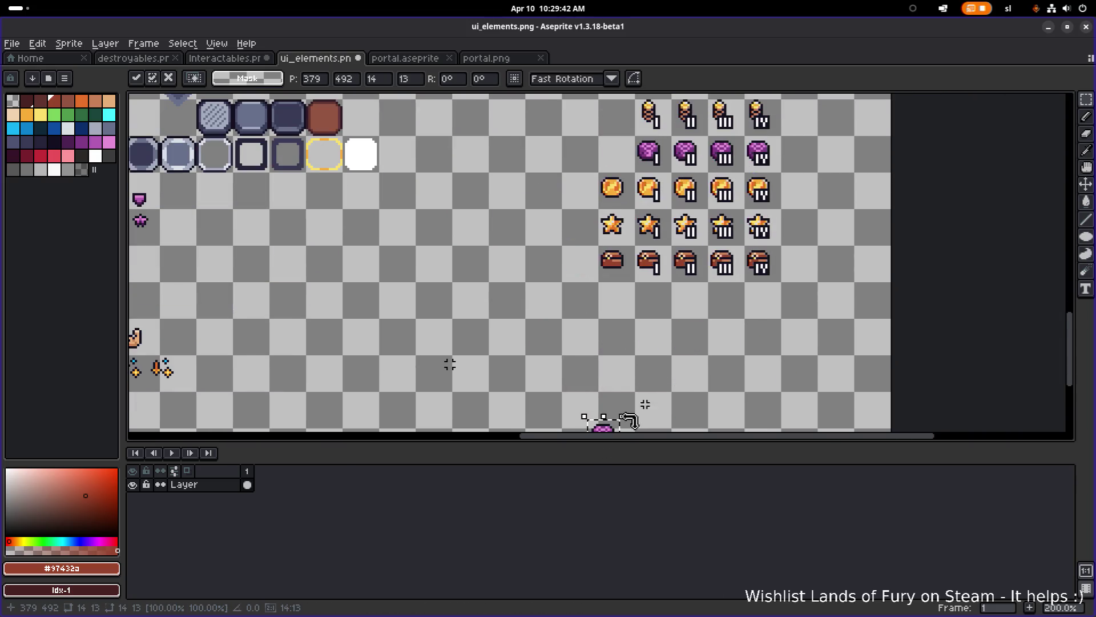
pyautogui.scroll(-1, 628, 421)
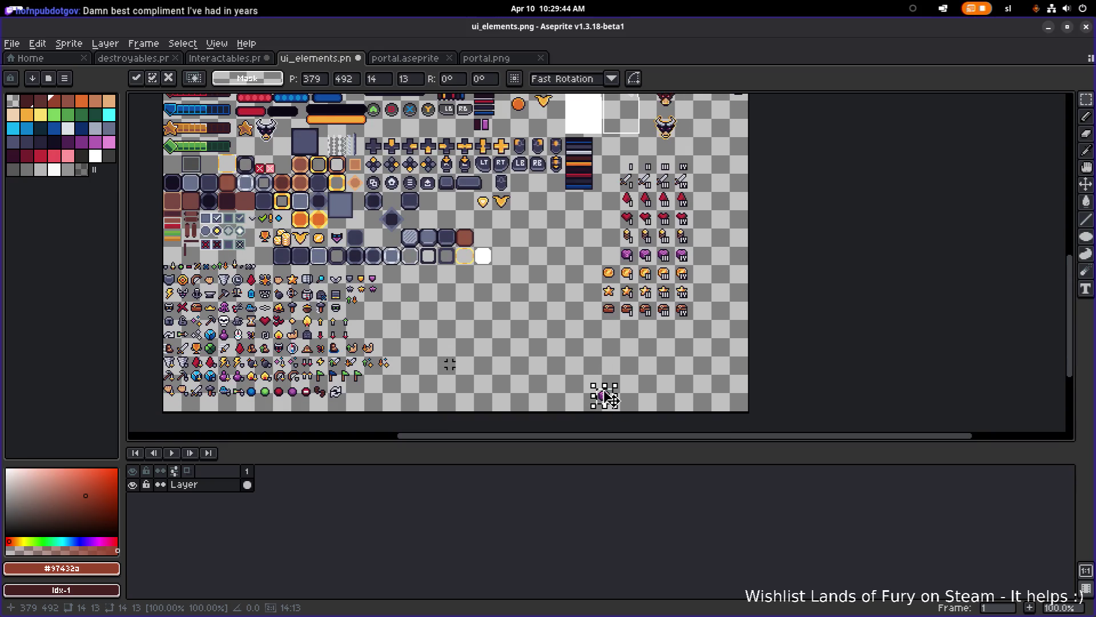
pyautogui.press('Up')
pyautogui.moveTo(607, 400); pyautogui.dragTo(611, 252)
pyautogui.scroll(9, 613, 253)
pyautogui.press('Up')
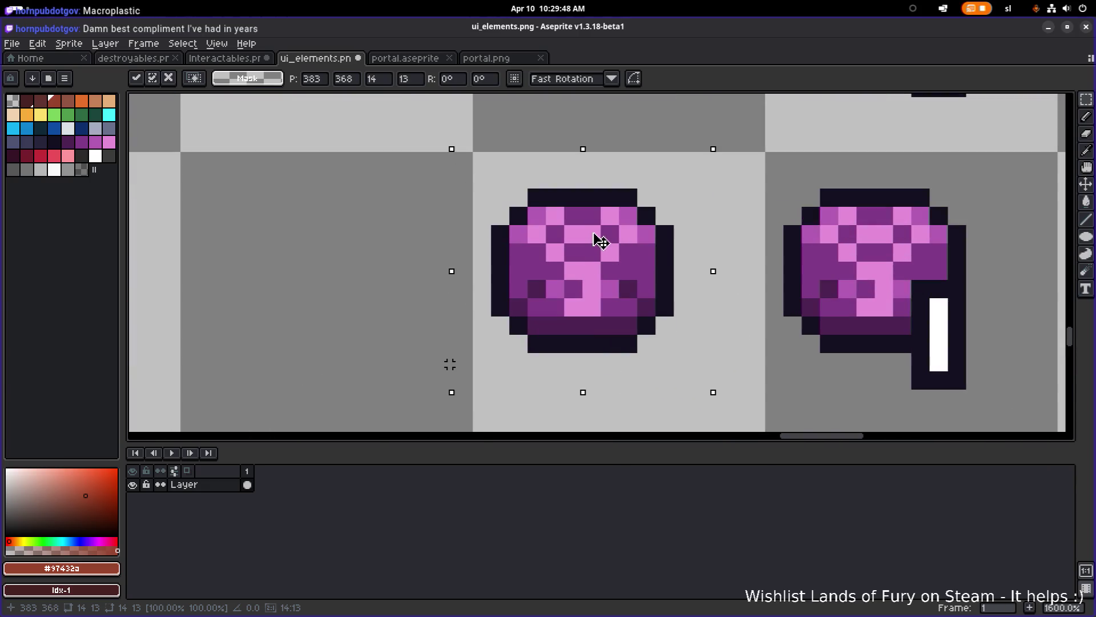
pyautogui.scroll(-2, 601, 241)
pyautogui.scroll(-3, 610, 279)
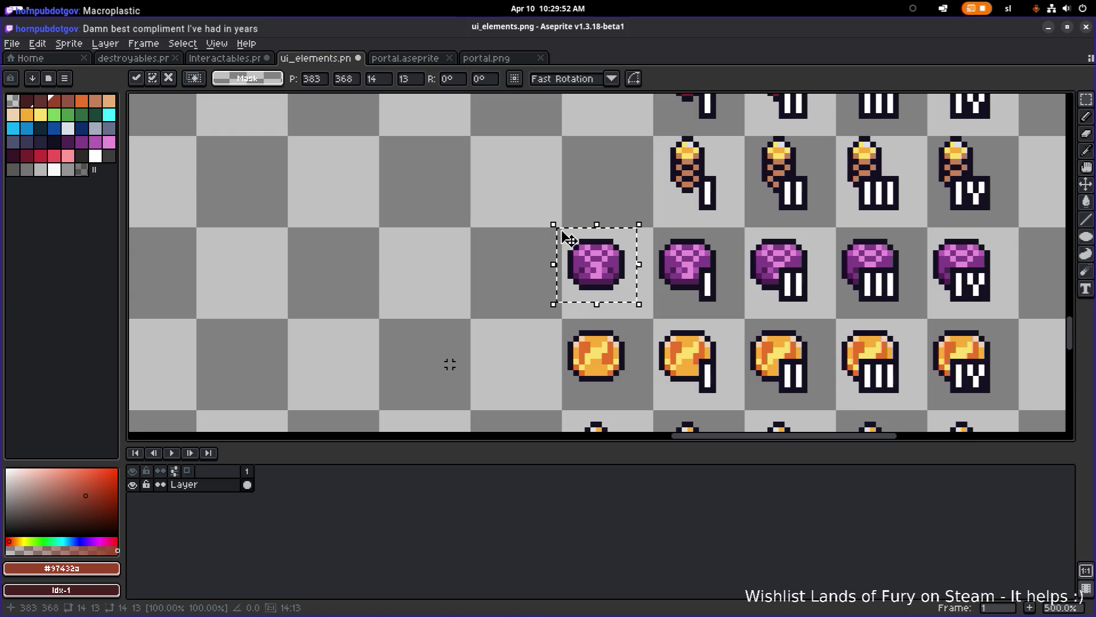
# - Select the plain torch icon and move it toward the empty cell before the torch row
pyautogui.scroll(-1, 517, 236)
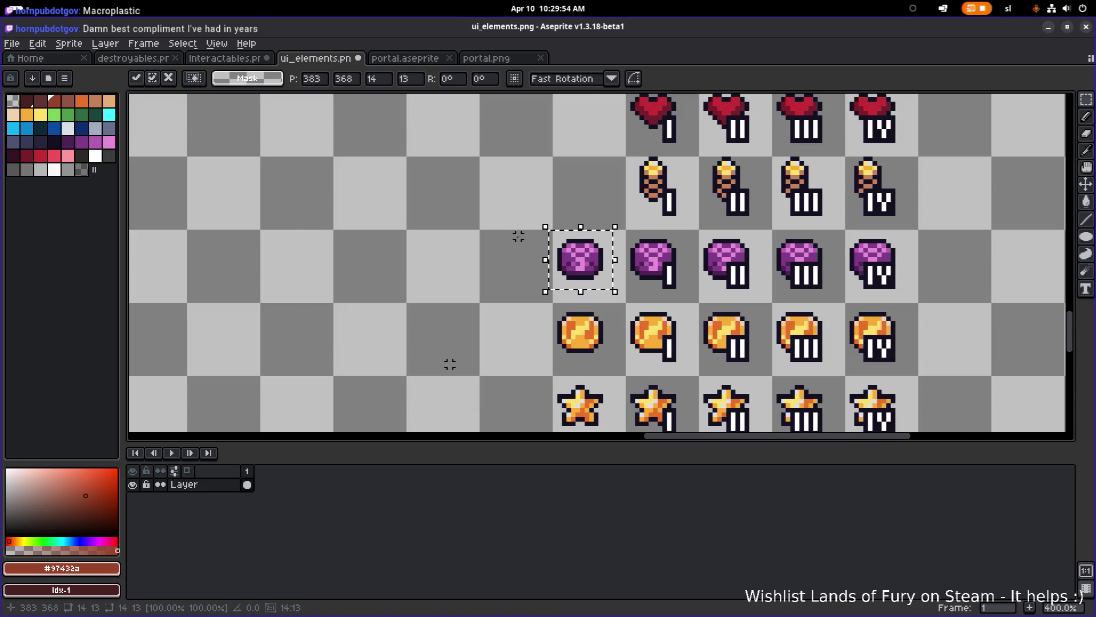
pyautogui.scroll(2, 596, 273)
pyautogui.scroll(-3, 597, 272)
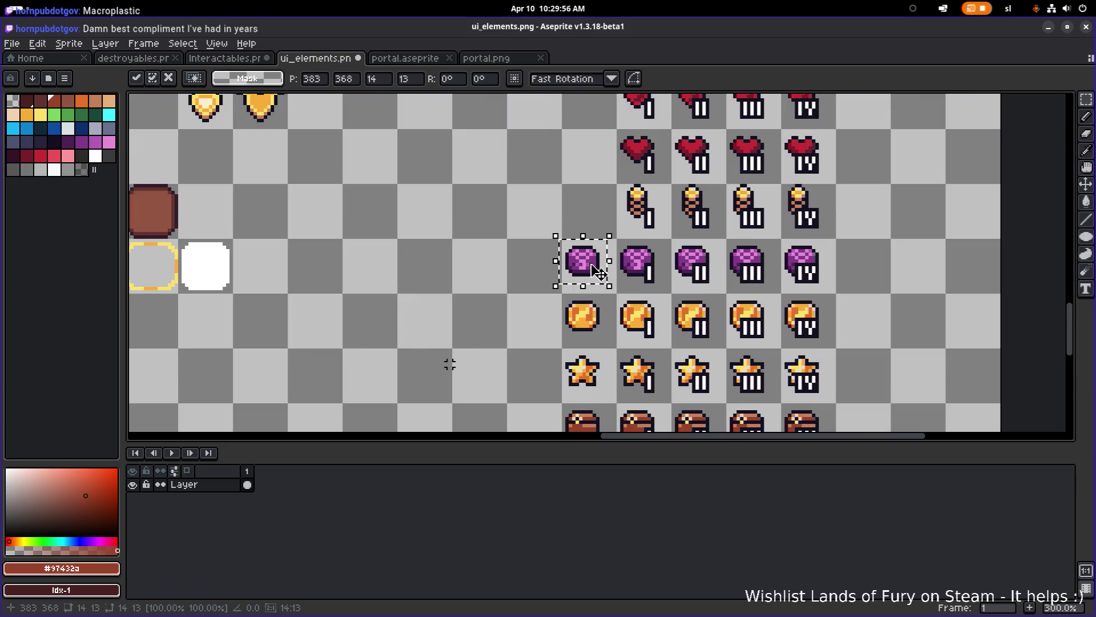
pyautogui.scroll(2, 684, 289)
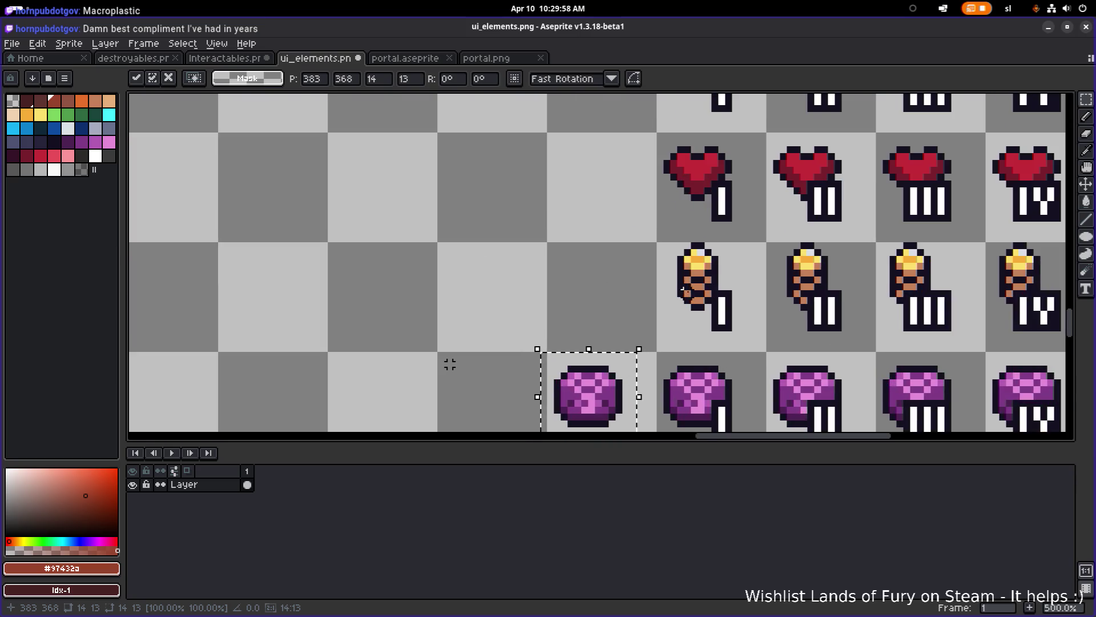
pyautogui.scroll(-1, 683, 290)
pyautogui.moveTo(681, 307)
pyautogui.mouseDown()
pyautogui.moveTo(708, 255)
pyautogui.moveTo(599, 273)
pyautogui.mouseUp()
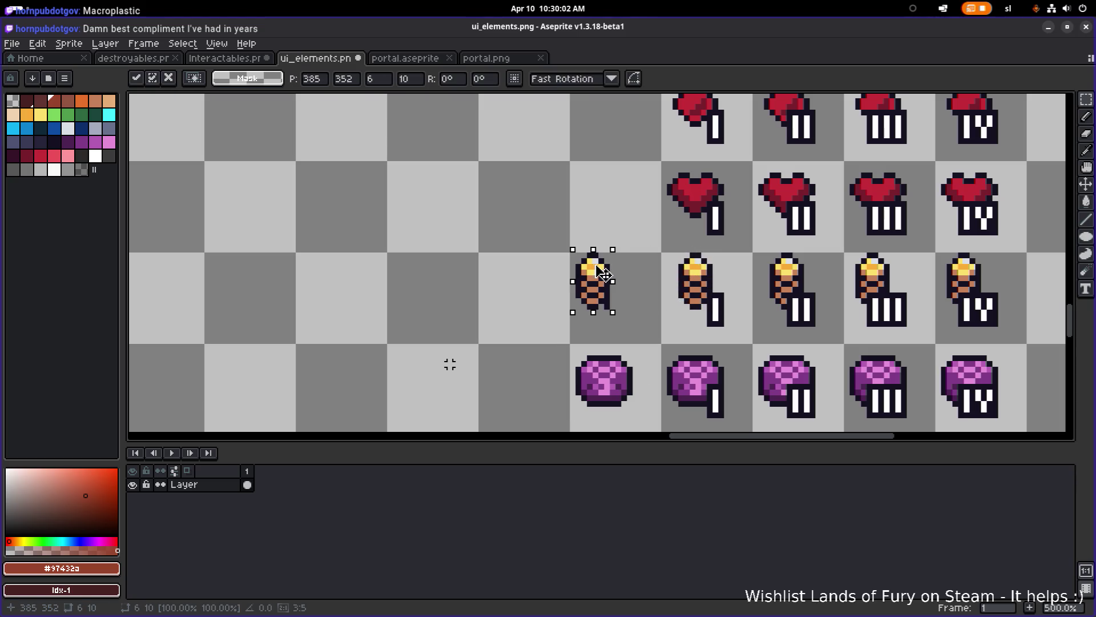
# - Commit the torch in its leading cell and marquee-select the heart icon with its I numeral
pyautogui.press('e')
pyautogui.scroll(2, 606, 301)
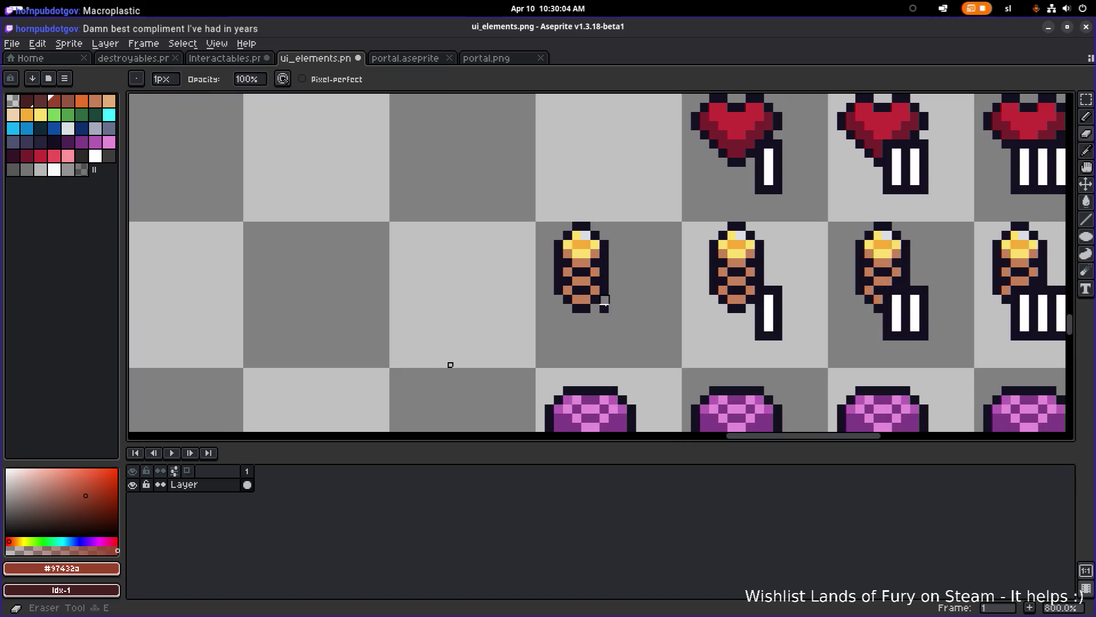
pyautogui.scroll(-3, 604, 301)
pyautogui.scroll(1, 649, 266)
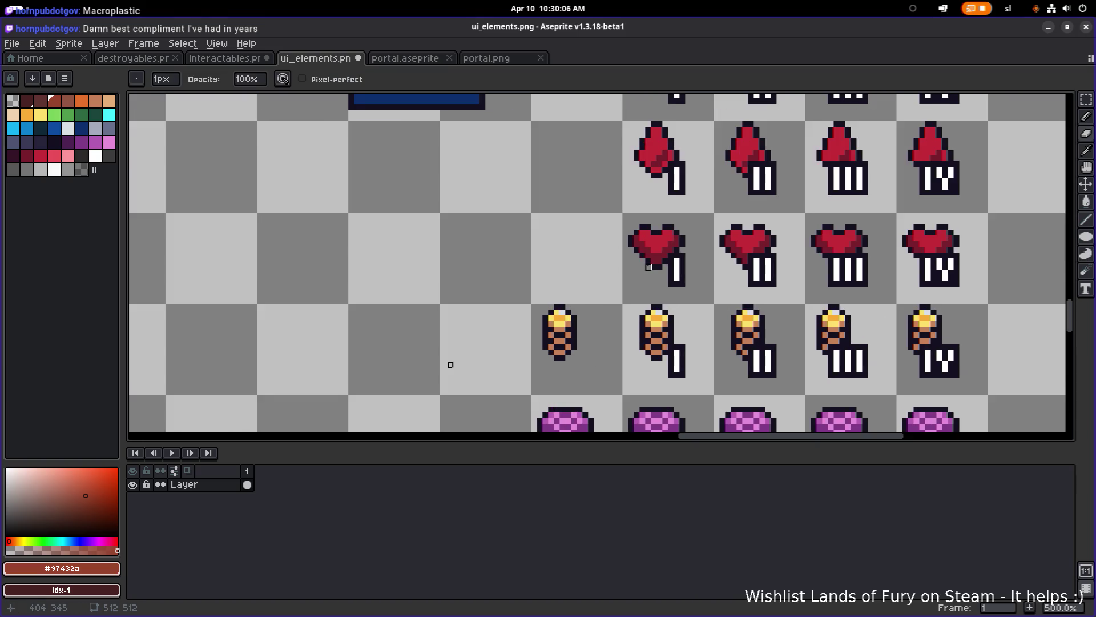
pyautogui.scroll(1, 638, 260)
pyautogui.press('m')
pyautogui.moveTo(600, 230)
pyautogui.mouseDown()
pyautogui.moveTo(673, 286)
pyautogui.moveTo(604, 263)
pyautogui.moveTo(546, 262)
pyautogui.mouseUp()
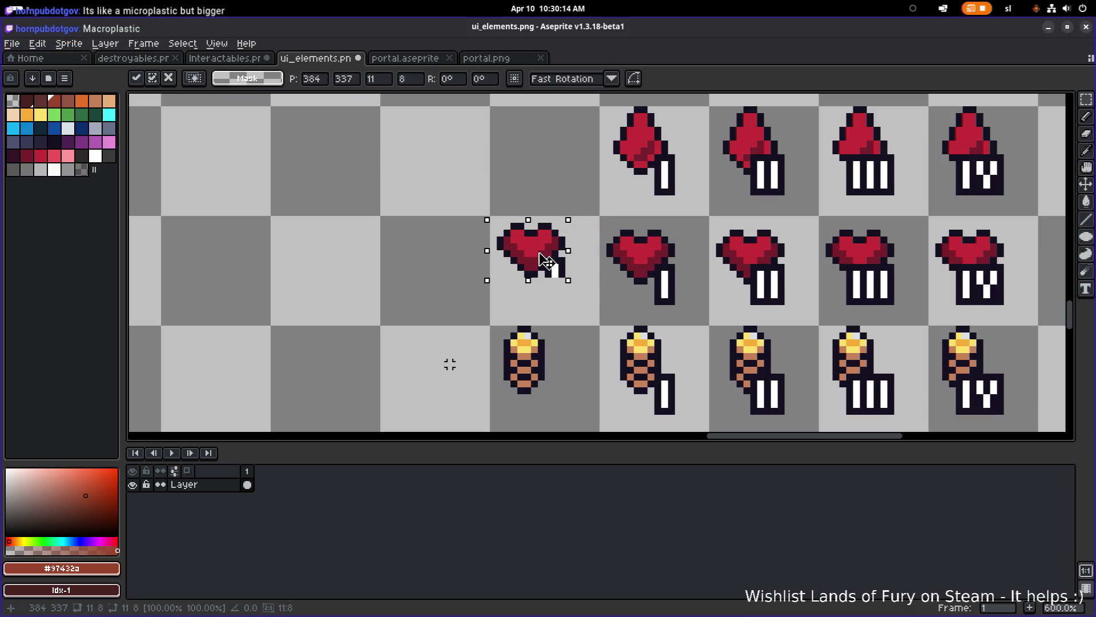
# - Drop the plain heart into its leading cell and erase the leftover numeral pixels beside it
pyautogui.scroll(3, 579, 264)
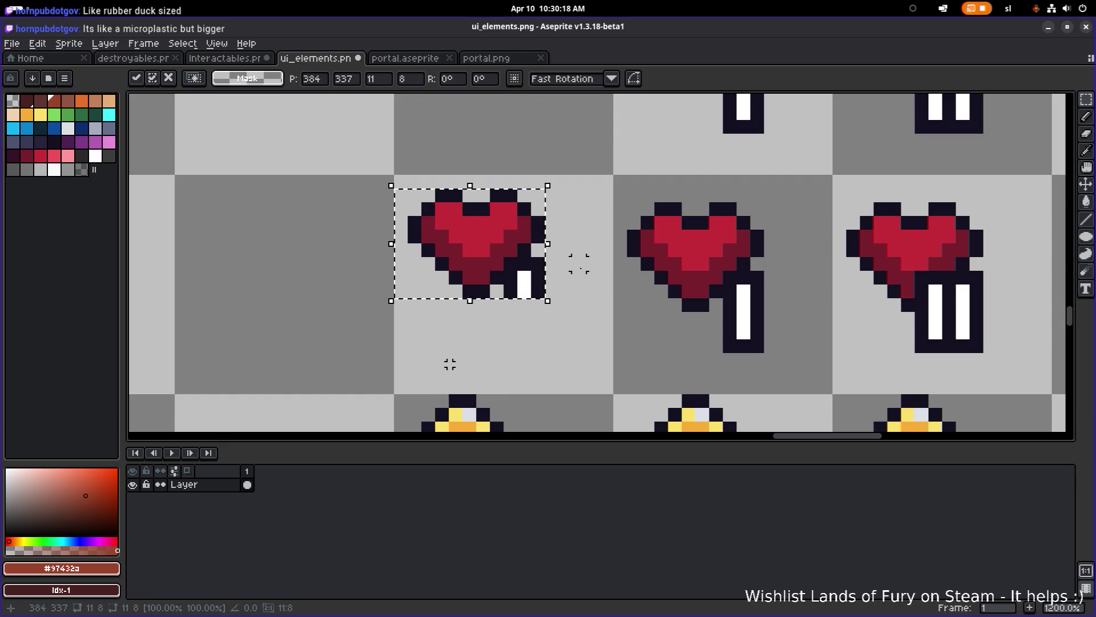
pyautogui.hotkey('ctrl', 'd')
pyautogui.press('e')
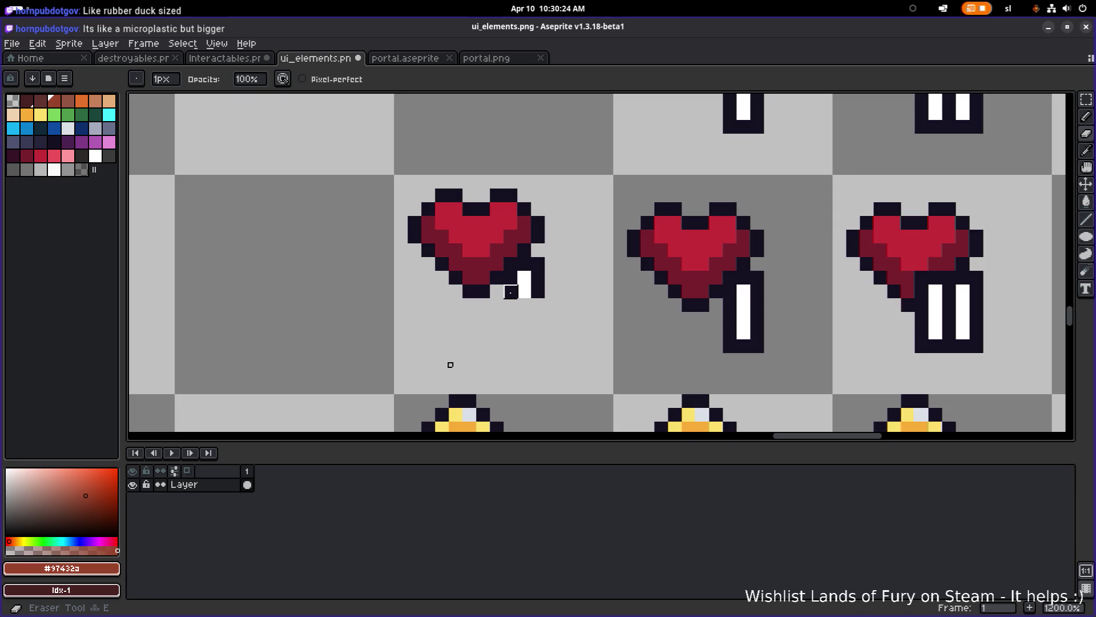
pyautogui.moveTo(511, 292)
pyautogui.mouseDown()
pyautogui.moveTo(536, 289)
pyautogui.moveTo(521, 277)
pyautogui.moveTo(538, 262)
pyautogui.moveTo(524, 264)
pyautogui.mouseUp()
pyautogui.scroll(-5, 524, 264)
pyautogui.scroll(4, 539, 272)
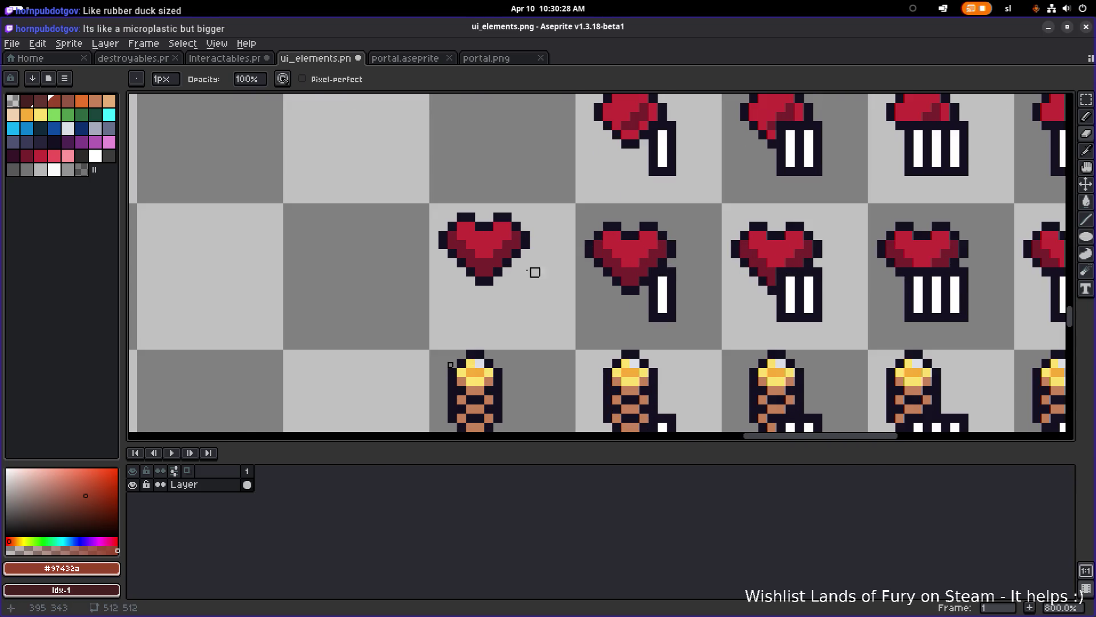
pyautogui.press('m')
pyautogui.moveTo(438, 313); pyautogui.dragTo(540, 194)
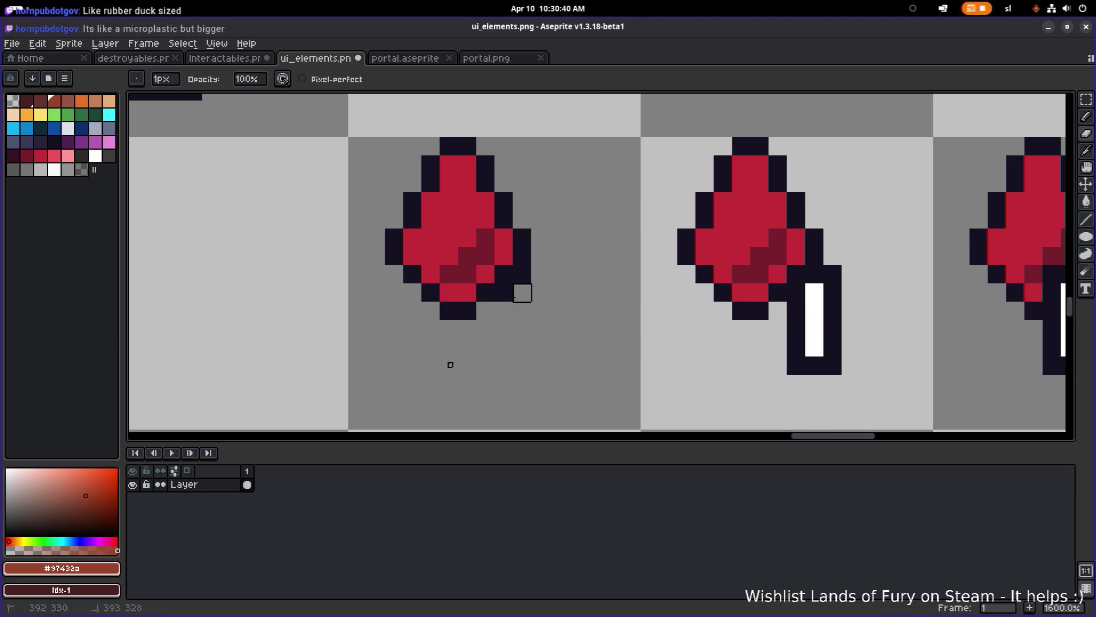
# - Move a plain sword into the empty cell before the sword row and erase leftover numeral pixels
pyautogui.scroll(-3, 543, 285)
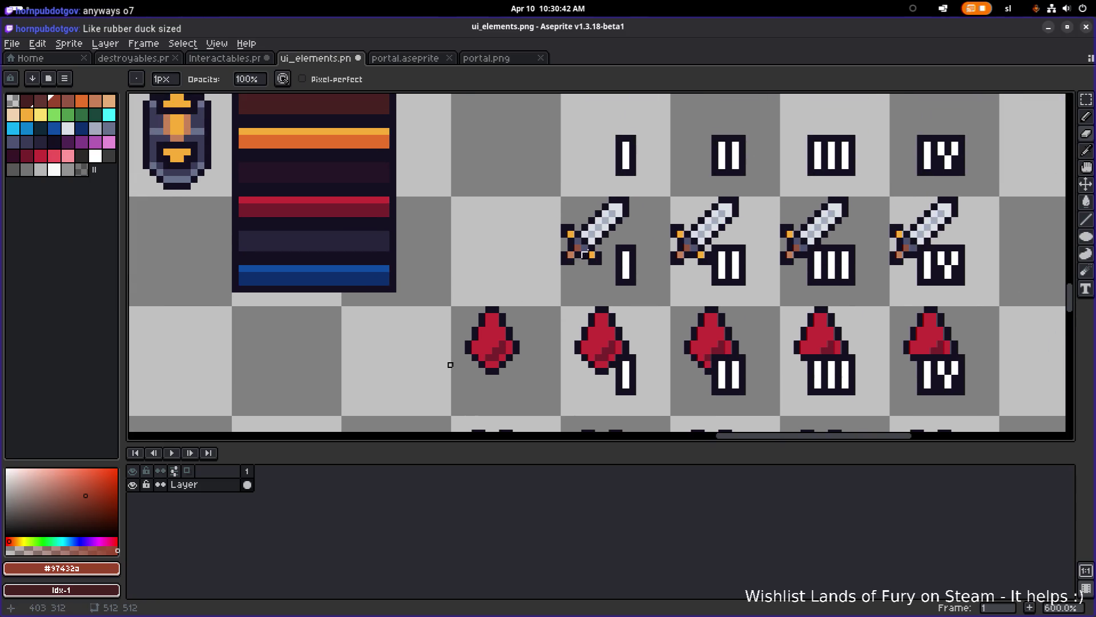
pyautogui.scroll(3, 570, 288)
pyautogui.press('m')
pyautogui.moveTo(528, 204)
pyautogui.mouseDown()
pyautogui.moveTo(542, 232)
pyautogui.moveTo(657, 303)
pyautogui.moveTo(656, 330)
pyautogui.mouseUp()
pyautogui.moveTo(587, 294); pyautogui.dragTo(365, 291)
pyautogui.click(459, 277)
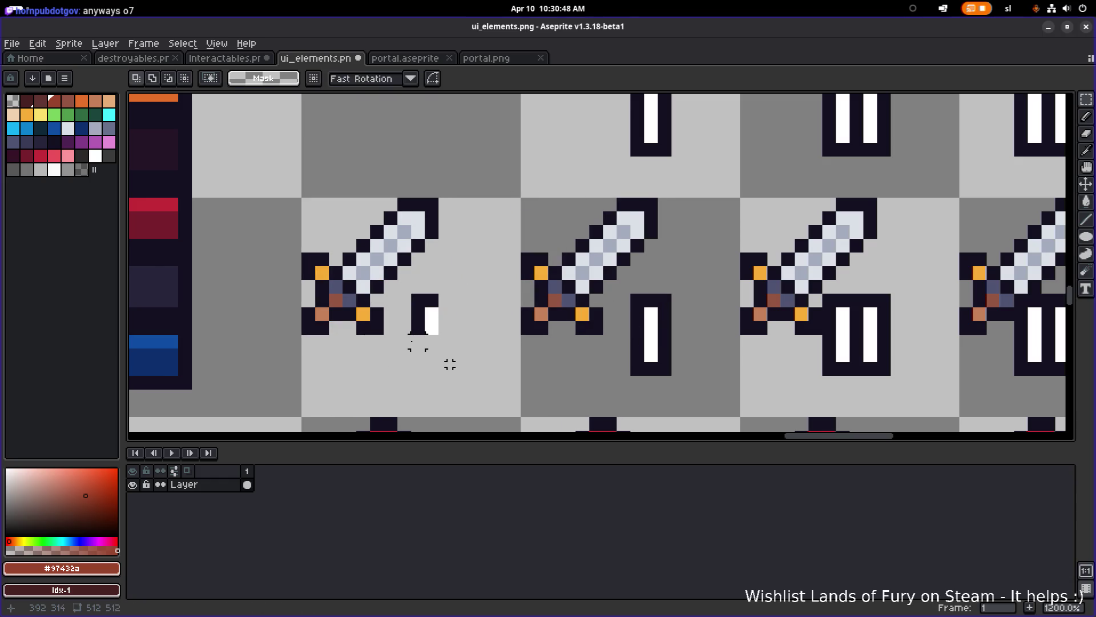
pyautogui.press('e')
pyautogui.moveTo(404, 340); pyautogui.dragTo(428, 328)
# - Save ui_elements.png with the cleaned plain sword leading its row
pyautogui.scroll(-6, 450, 364)
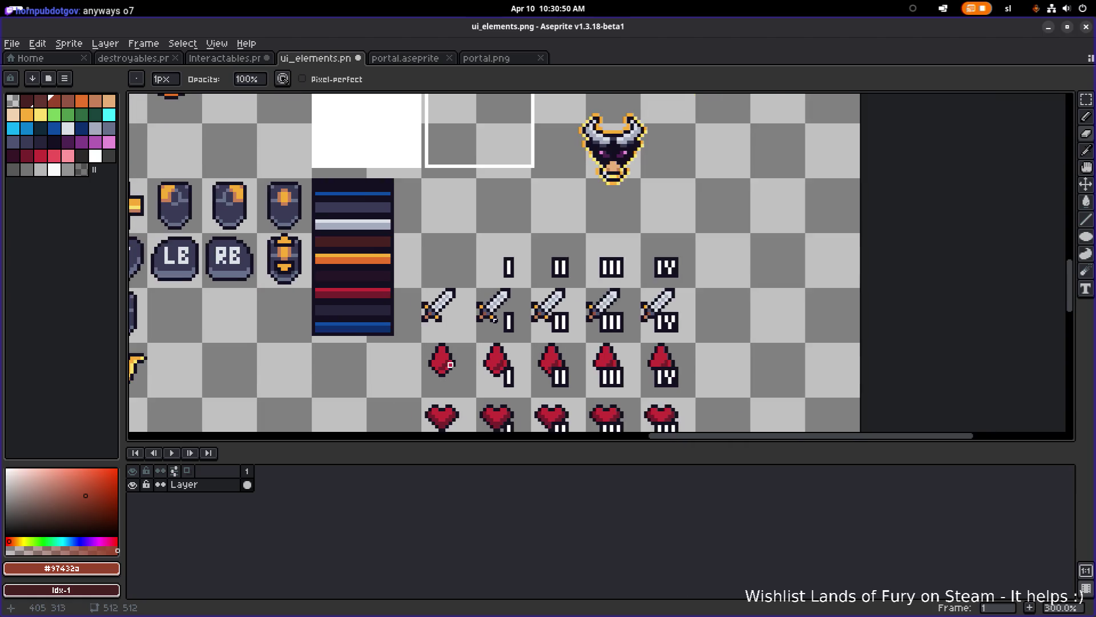
pyautogui.scroll(-2, 450, 363)
pyautogui.scroll(-2, 449, 364)
pyautogui.scroll(2, 450, 364)
pyautogui.scroll(-1, 450, 364)
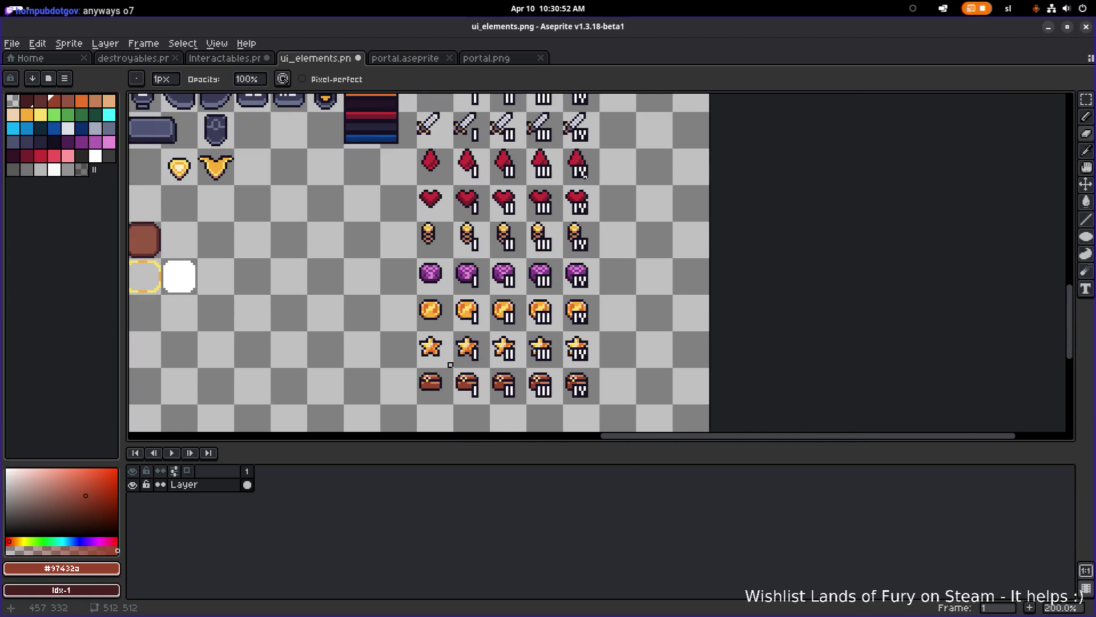
pyautogui.press('v')
pyautogui.hotkey('ctrl', 's')
pyautogui.hotkey('ctrl', 's')
# - Save the sprite sheet once more and minimize Aseprite to return to Godot
pyautogui.scroll(1, 450, 364)
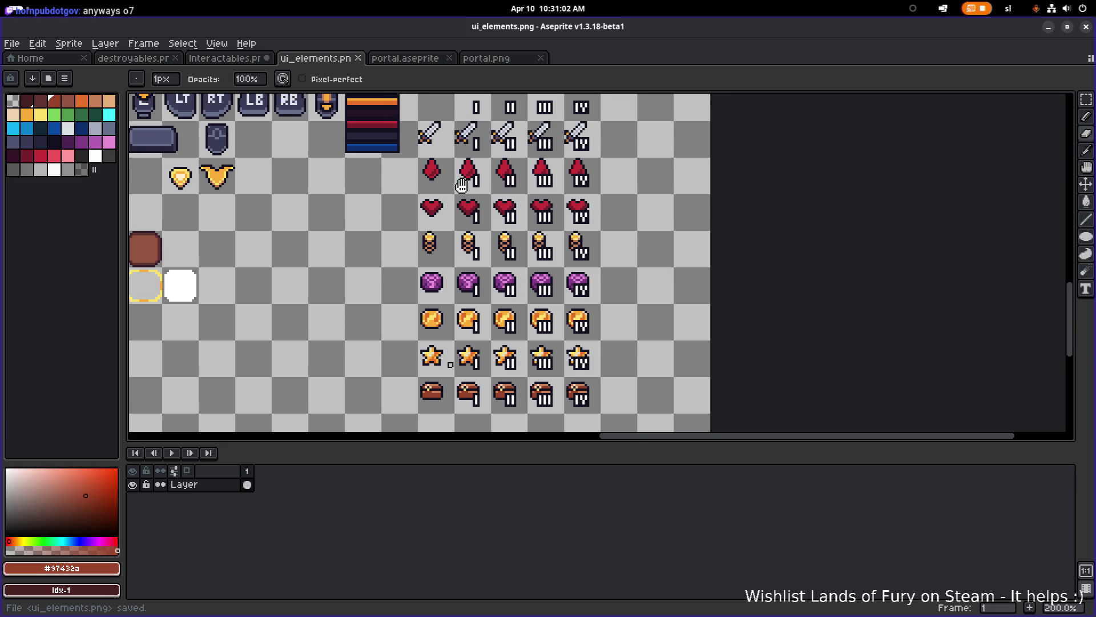
pyautogui.hscroll(2, 465, 172)
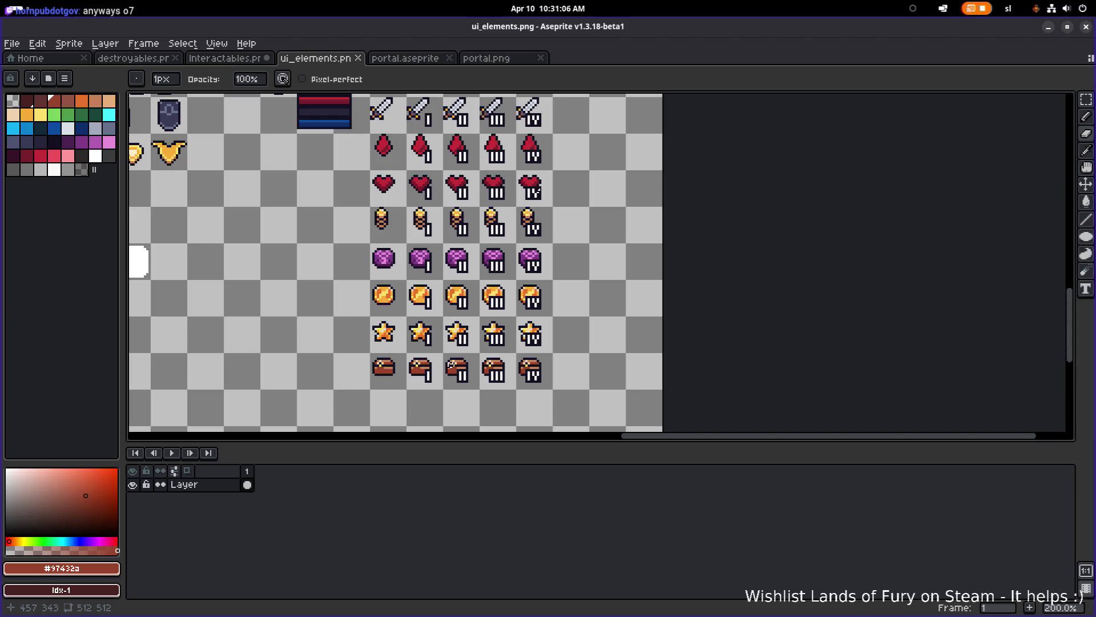
pyautogui.scroll(2, 451, 364)
pyautogui.hscroll(-1, 450, 364)
pyautogui.hotkey('ctrl', 's')
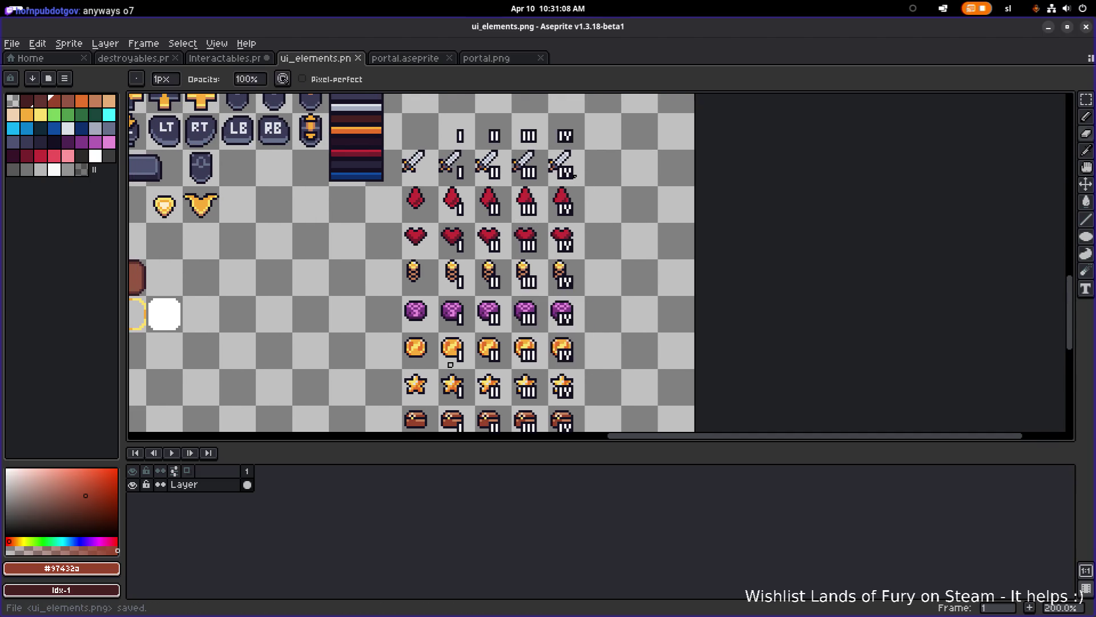
pyautogui.scroll(1, 450, 364)
pyautogui.scroll(-3, 451, 364)
pyautogui.scroll(2, 450, 364)
pyautogui.click(1048, 28)
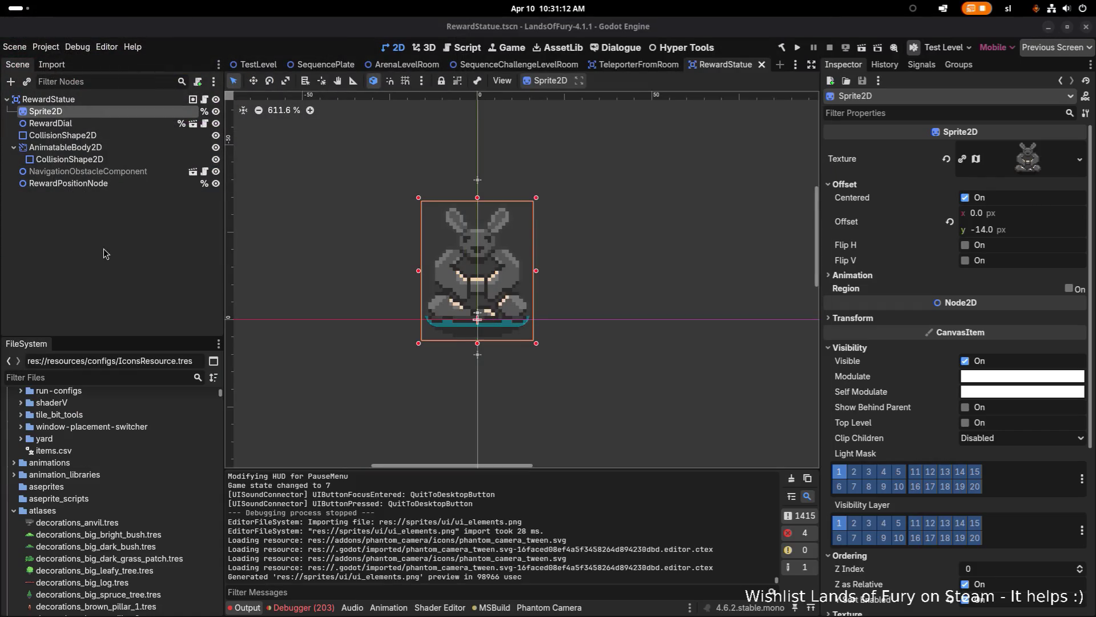
pyautogui.scroll(-10, 121, 485)
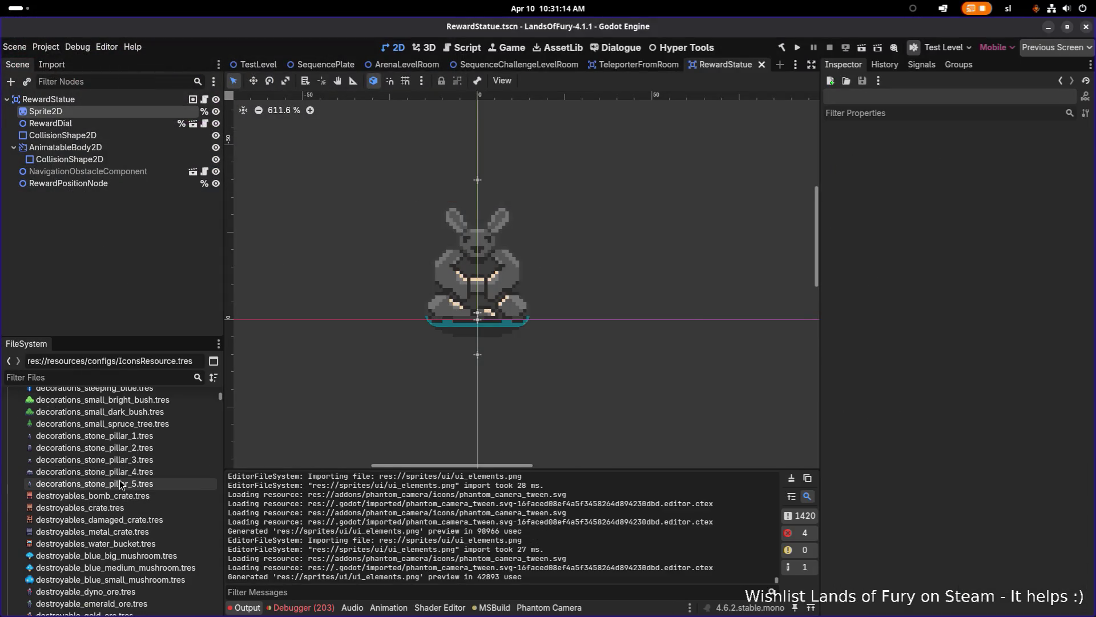
pyautogui.scroll(-3, 121, 485)
pyautogui.scroll(-15, 119, 480)
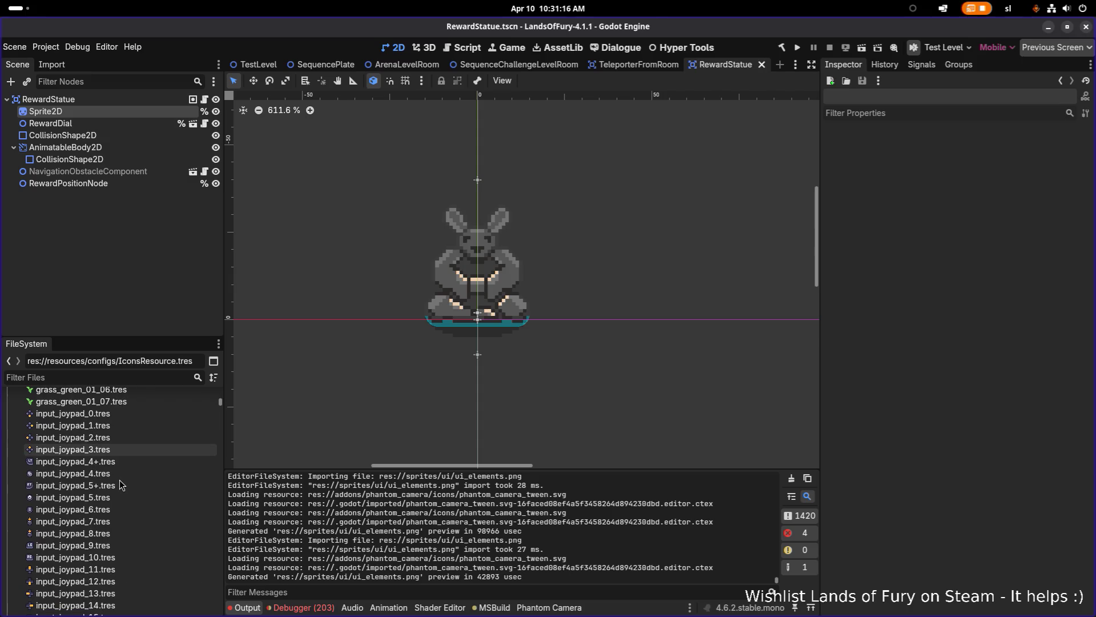
pyautogui.scroll(-5, 120, 483)
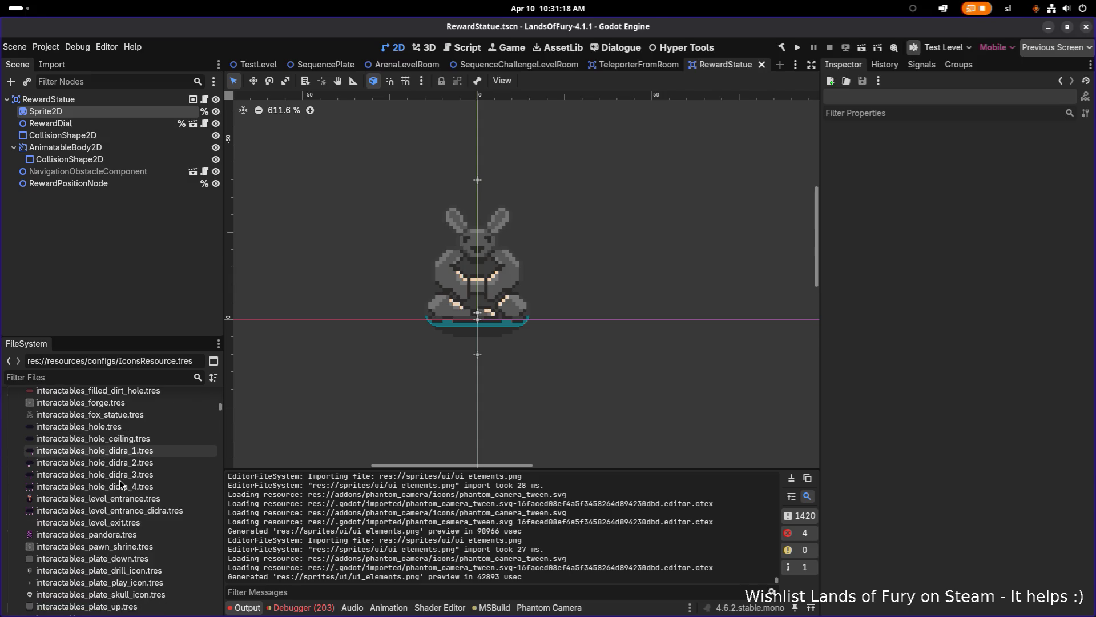
pyautogui.scroll(-10, 137, 484)
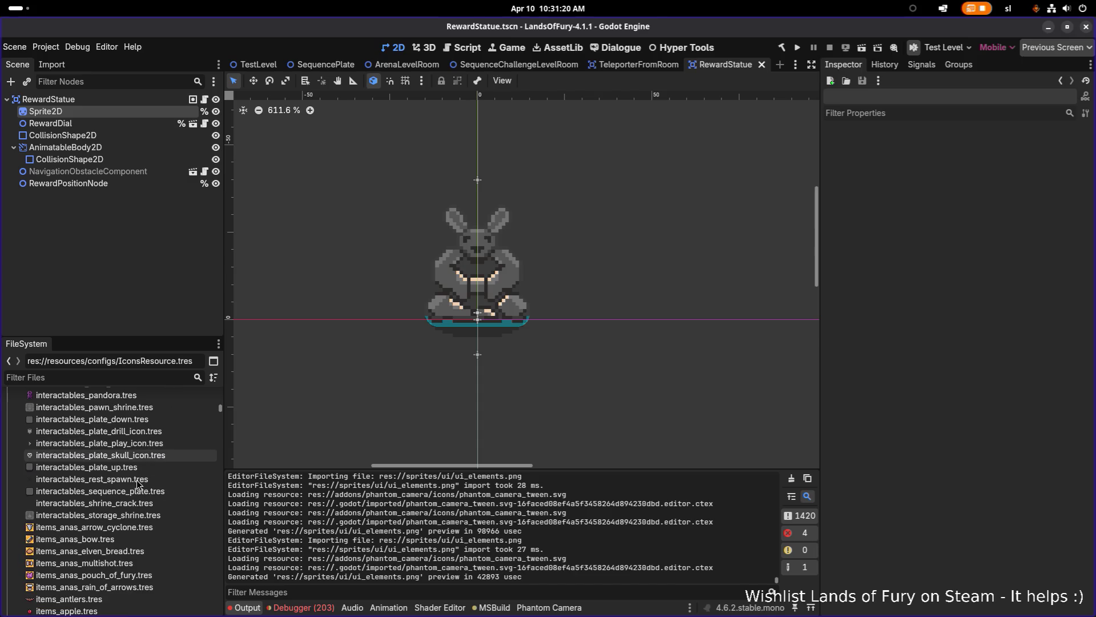
pyautogui.scroll(-8, 136, 479)
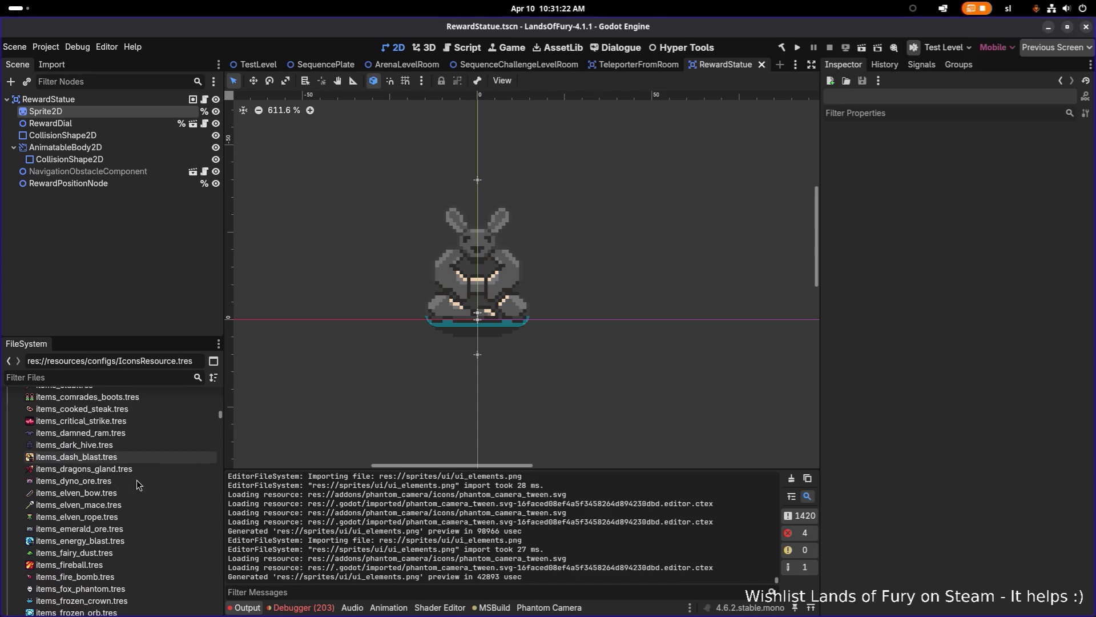
pyautogui.scroll(-15, 137, 483)
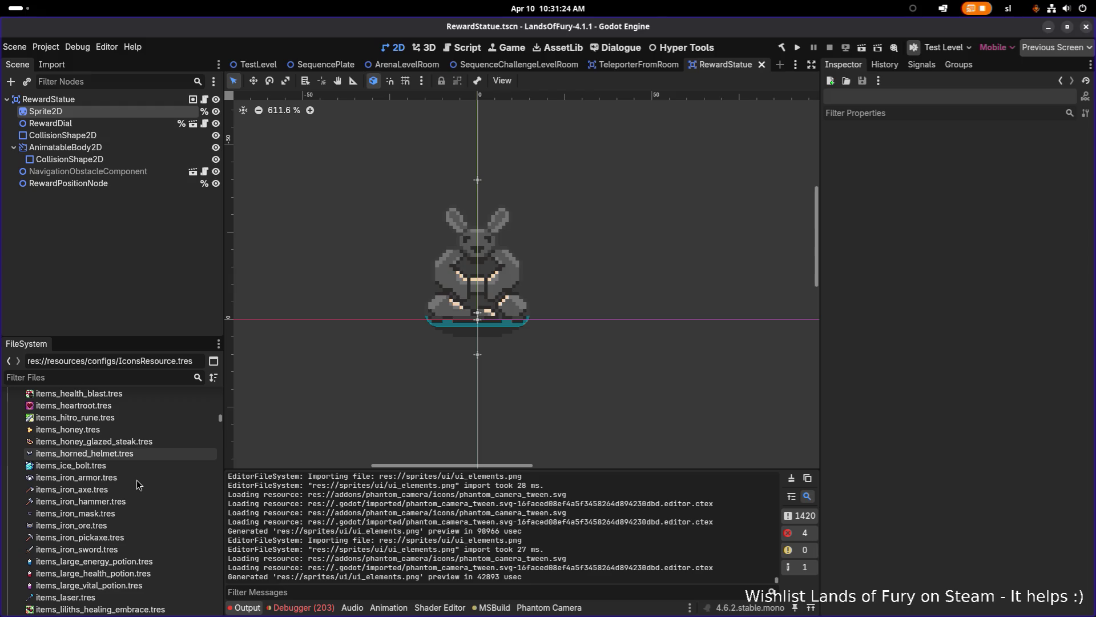
pyautogui.scroll(-20, 137, 480)
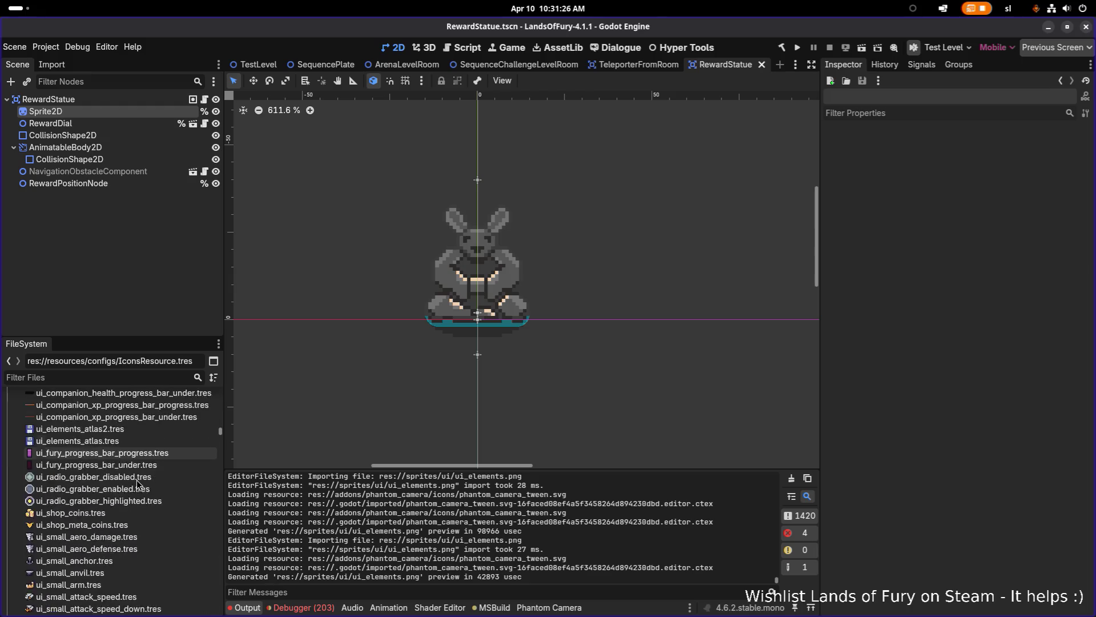
pyautogui.scroll(-6, 136, 479)
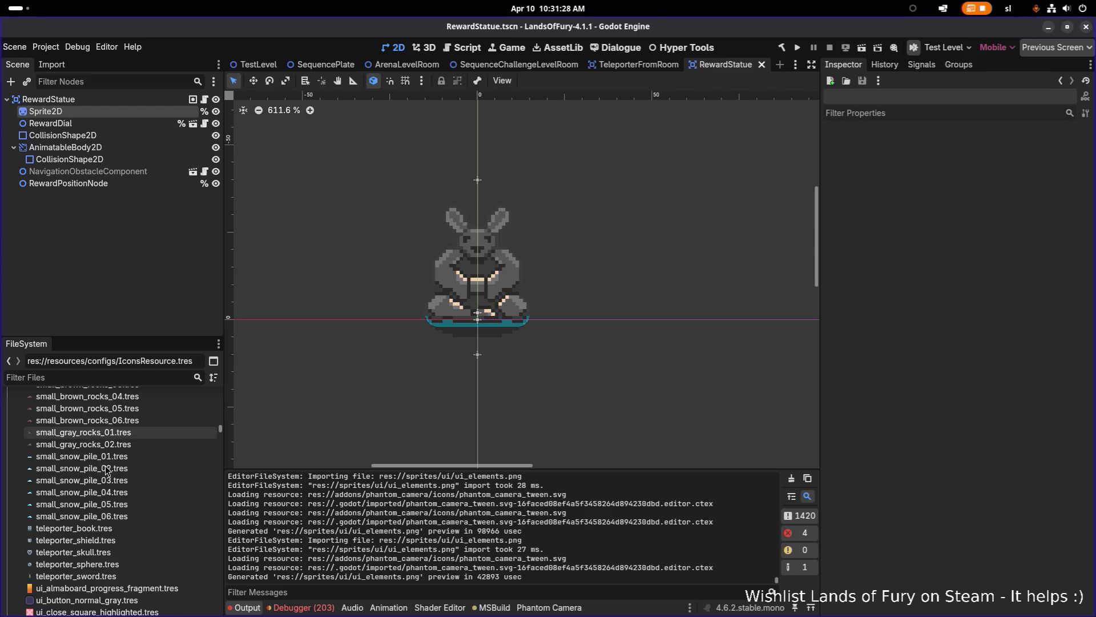
pyautogui.scroll(-10, 113, 464)
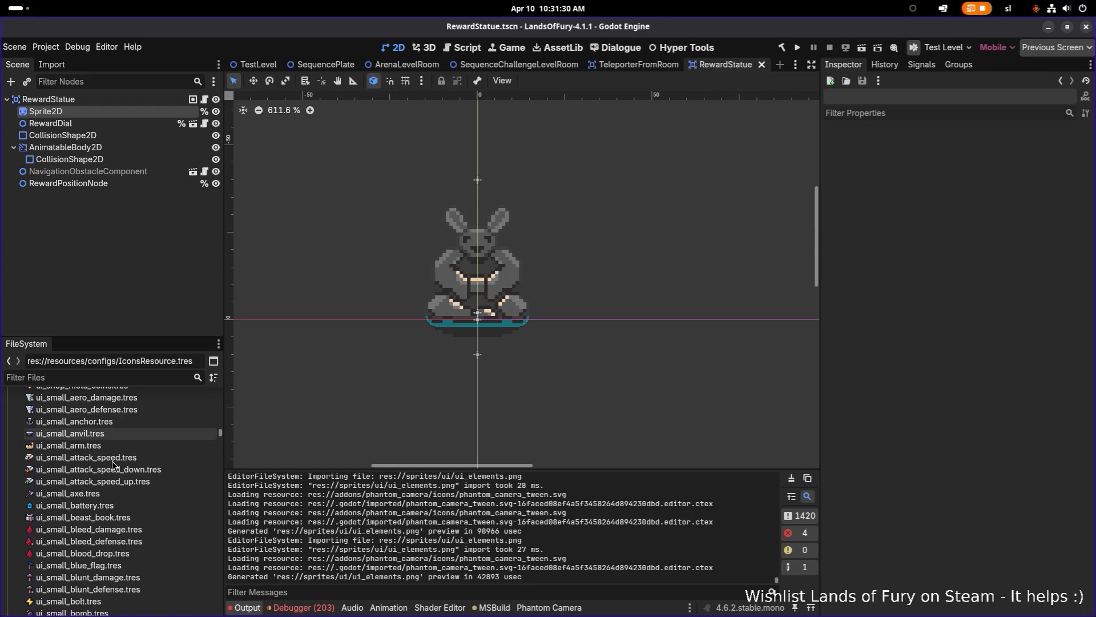
pyautogui.hotkey('alt', 'Tab')
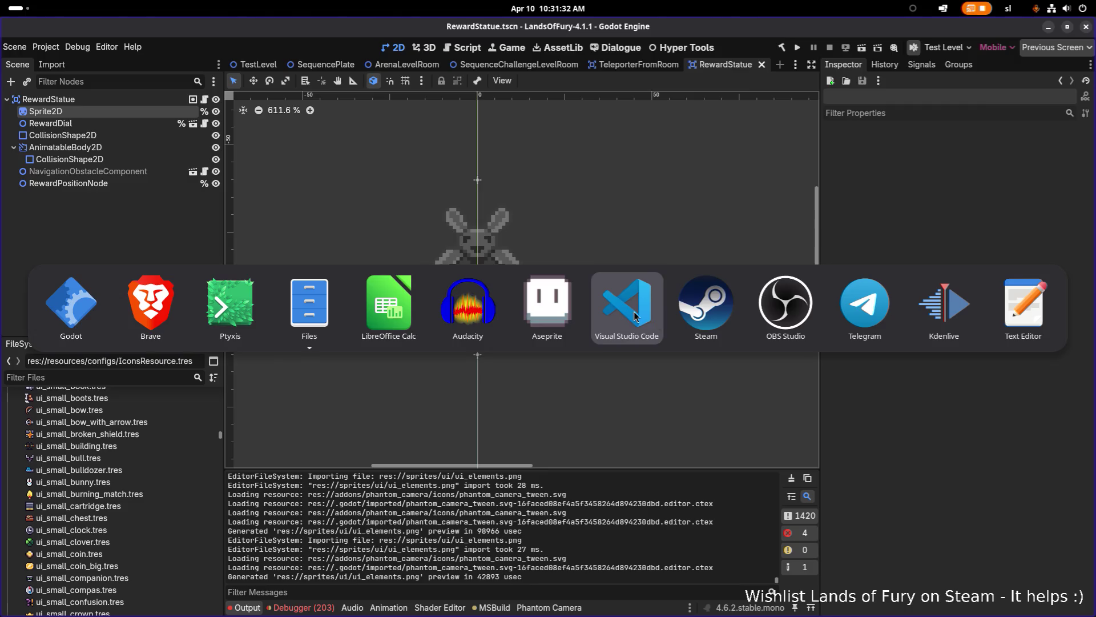
pyautogui.click(635, 312)
pyautogui.scroll(2, 831, 187)
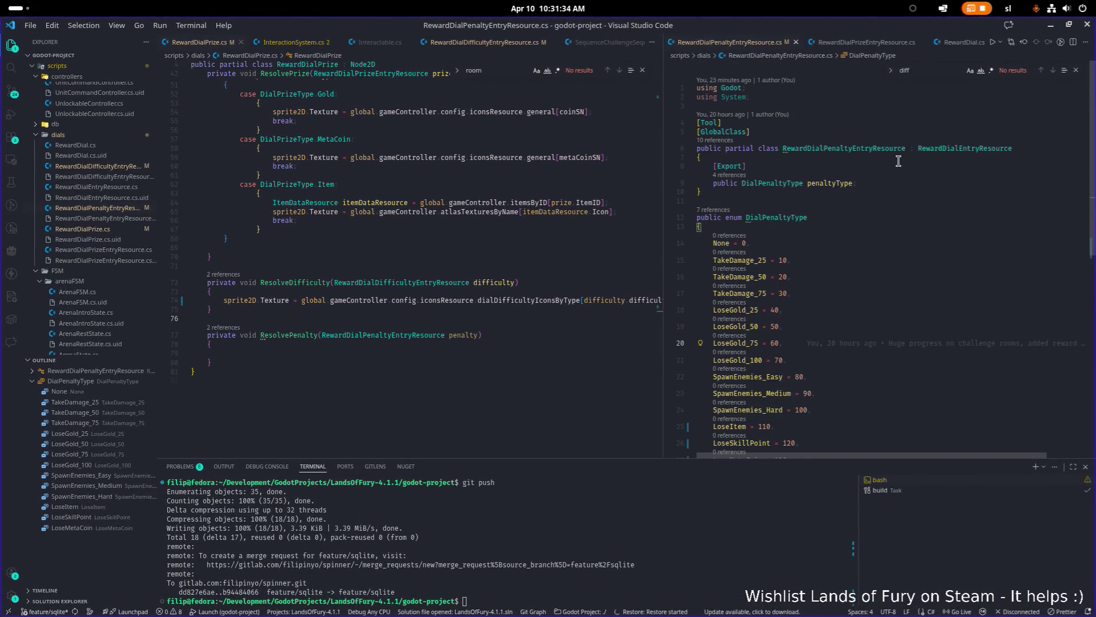
pyautogui.click(1053, 28)
pyautogui.click(117, 420)
pyautogui.scroll(3, 121, 435)
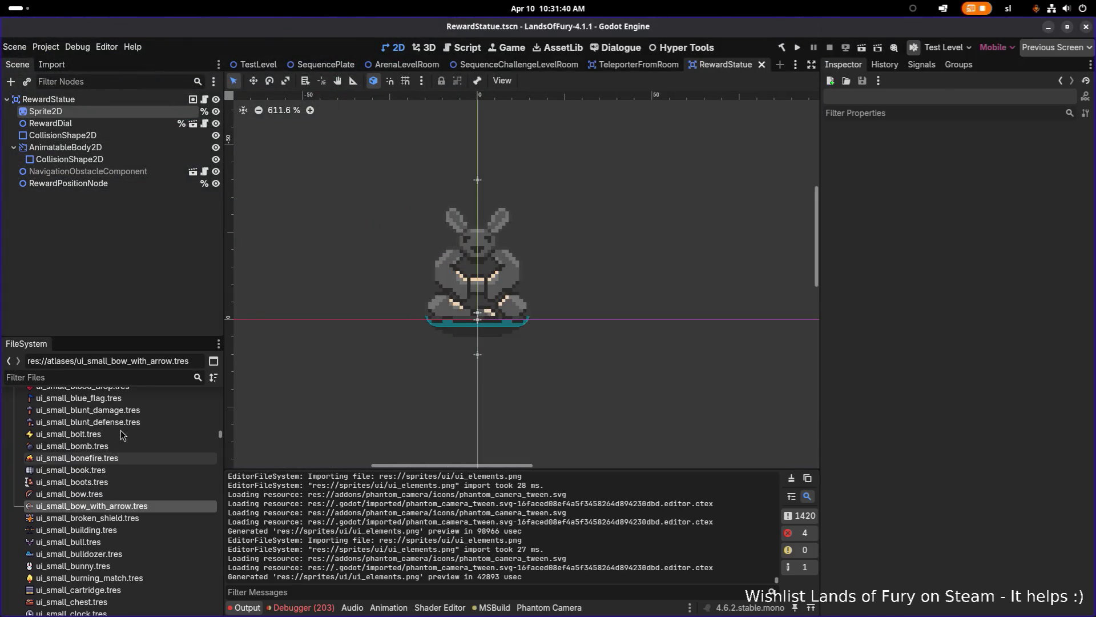
pyautogui.click(117, 446)
pyautogui.hotkey('ctrl', 'd')
# - Rename the duplicate, replacing the ui_small_bomb name with dial_reward
pyautogui.press('Left')
pyautogui.press('Left')
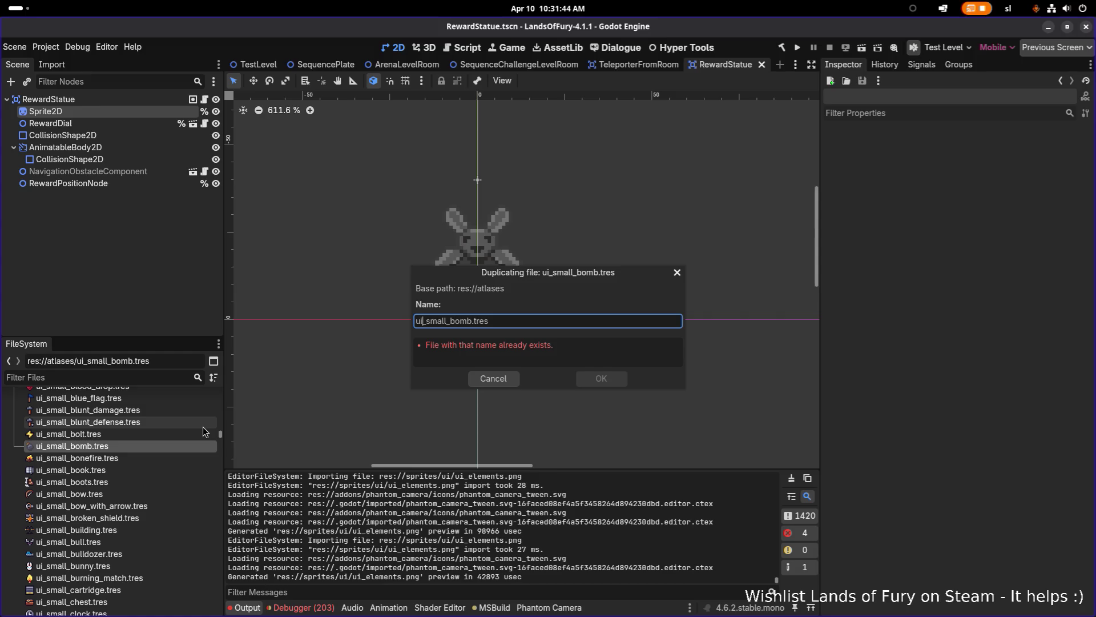
pyautogui.press('Home')
pyautogui.press('Delete')
pyautogui.press('Delete')
pyautogui.write('dial_re')
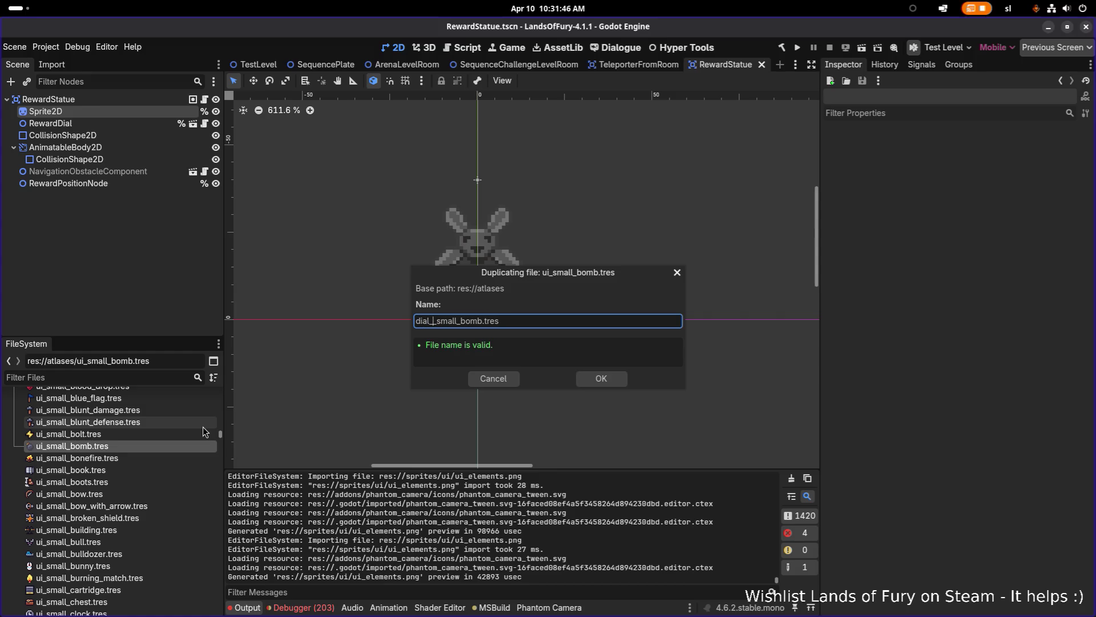
pyautogui.write('ward')
pyautogui.hotkey('ctrl', 'shift', 'Right')
pyautogui.press('BackSpace')
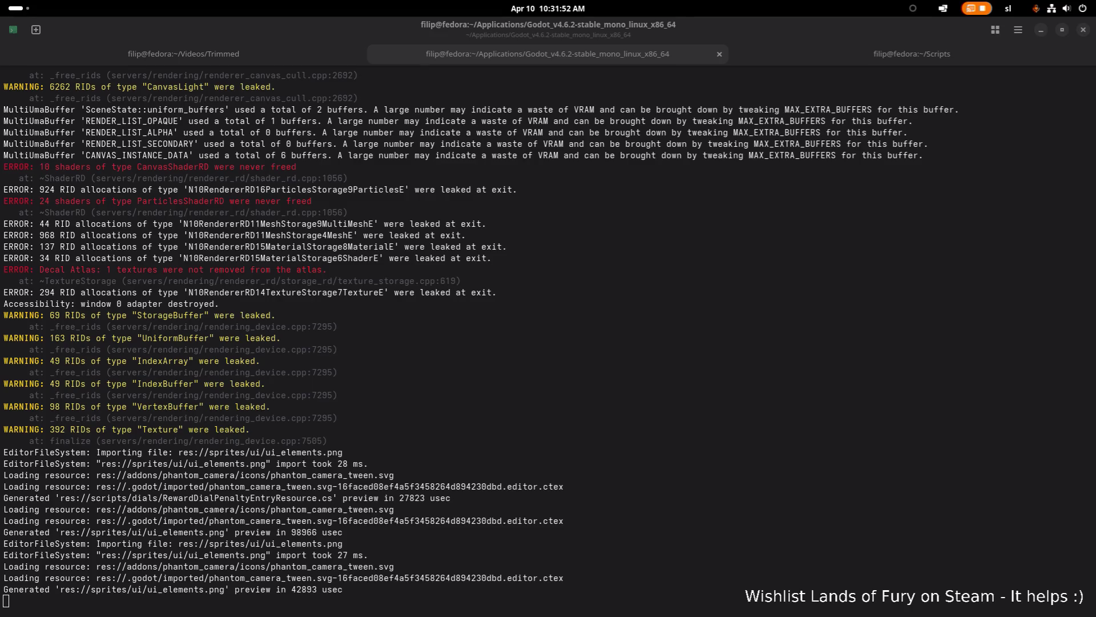
# - Check the penalty names in the code editor, then return to Godot's FileSystem filter
pyautogui.hotkey('alt', 'Tab')
pyautogui.hotkey('alt', 'Tab')
pyautogui.hotkey('alt', 'Tab')
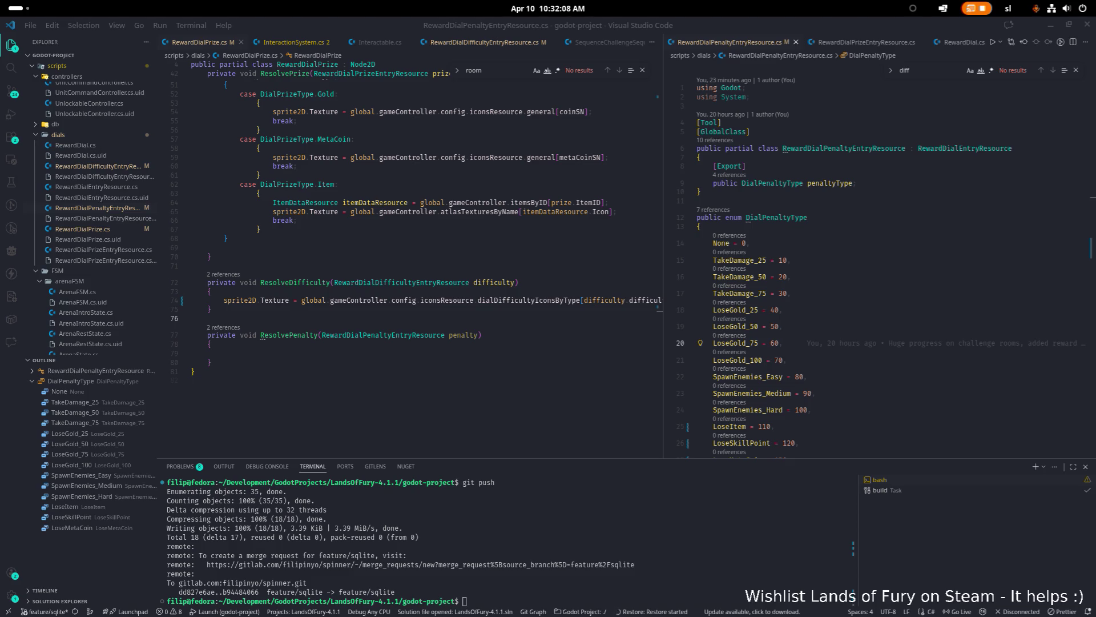
pyautogui.hotkey('alt', 'Tab')
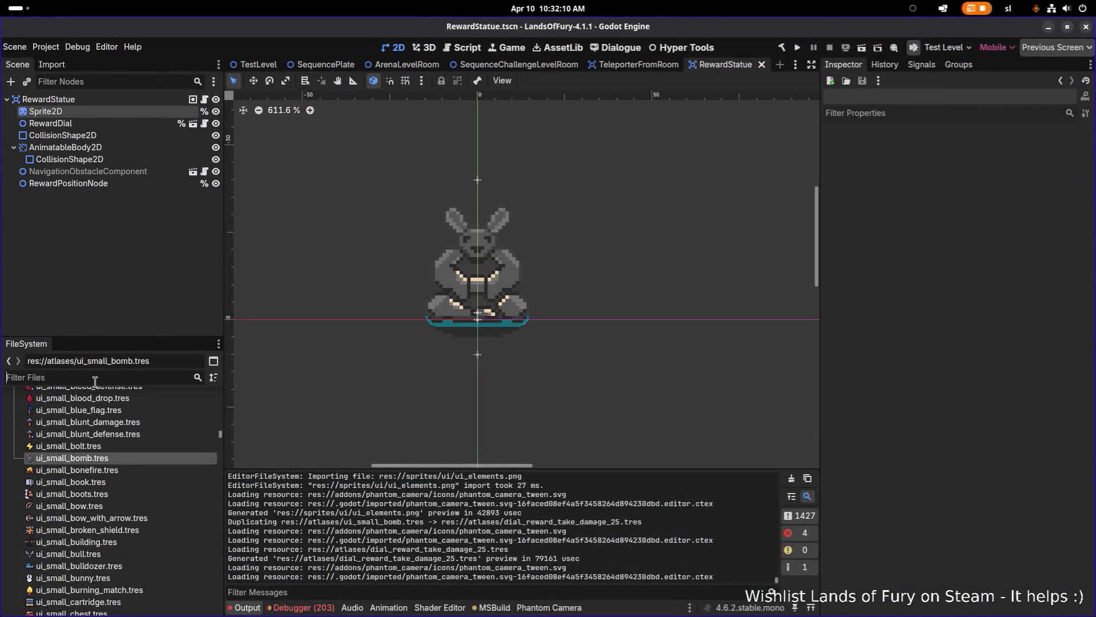
pyautogui.click(95, 377)
# - Filter the FileSystem for 'dial_re' and open dial_reward_take_damage_25.tres in the Inspector
pyautogui.write('dial_re')
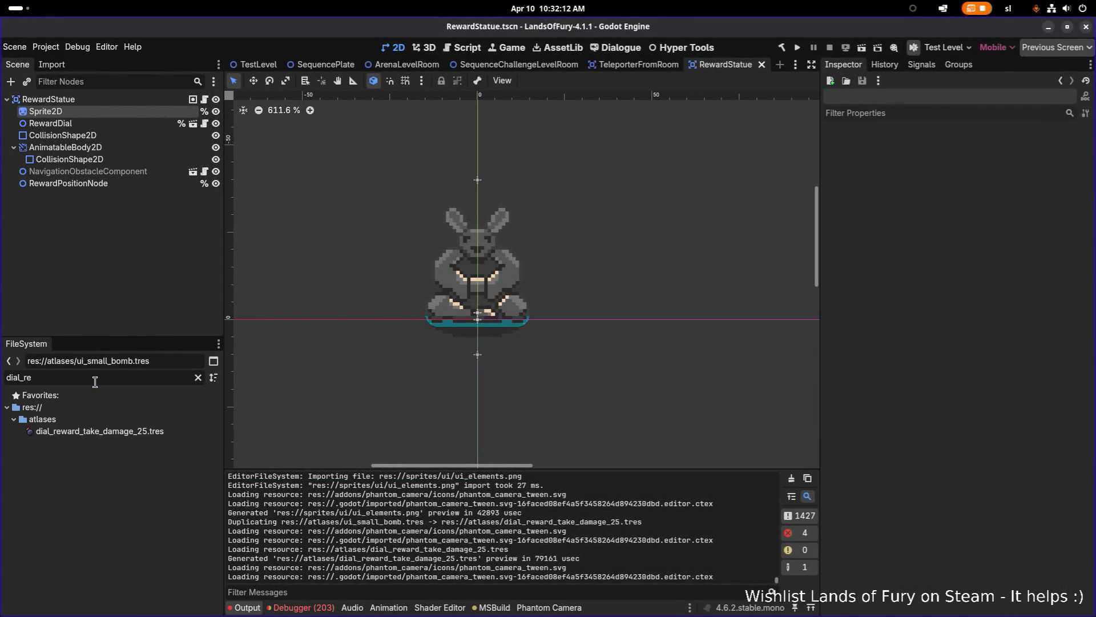
pyautogui.click(131, 436)
pyautogui.doubleClick(138, 433)
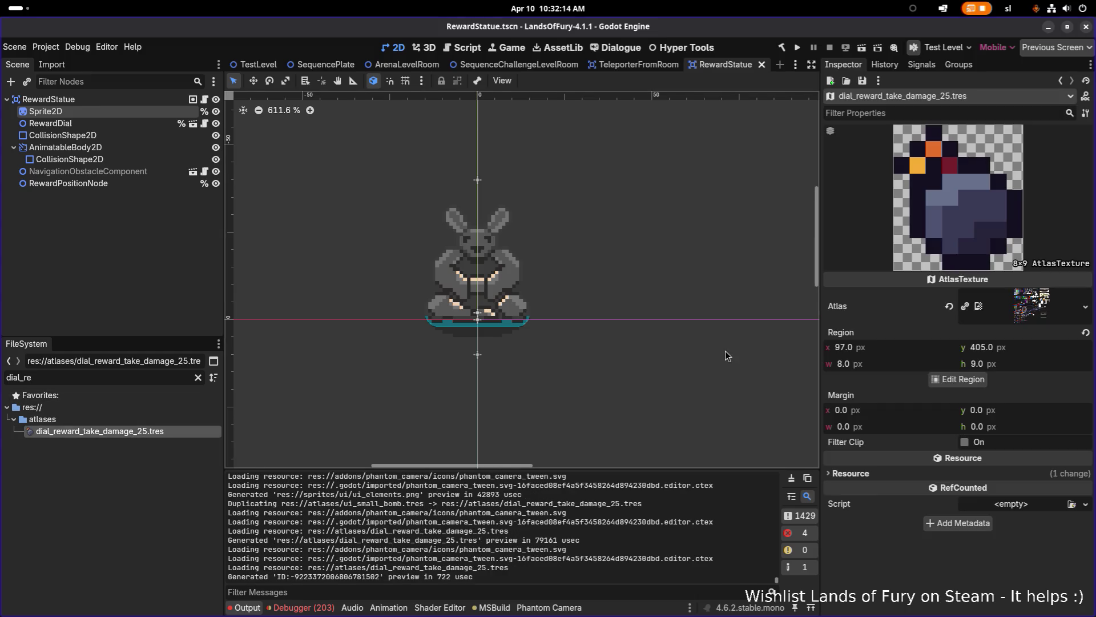
# - Open the texture's Region Editor and set Snap Mode to Grid Snap
pyautogui.click(971, 381)
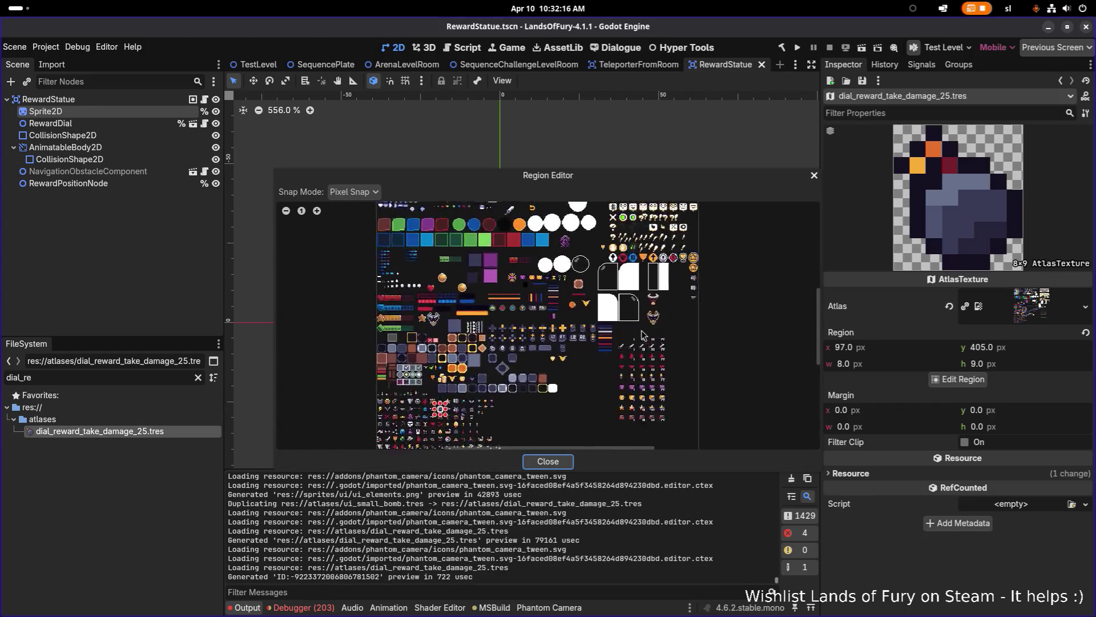
pyautogui.scroll(3, 644, 336)
pyautogui.click(354, 192)
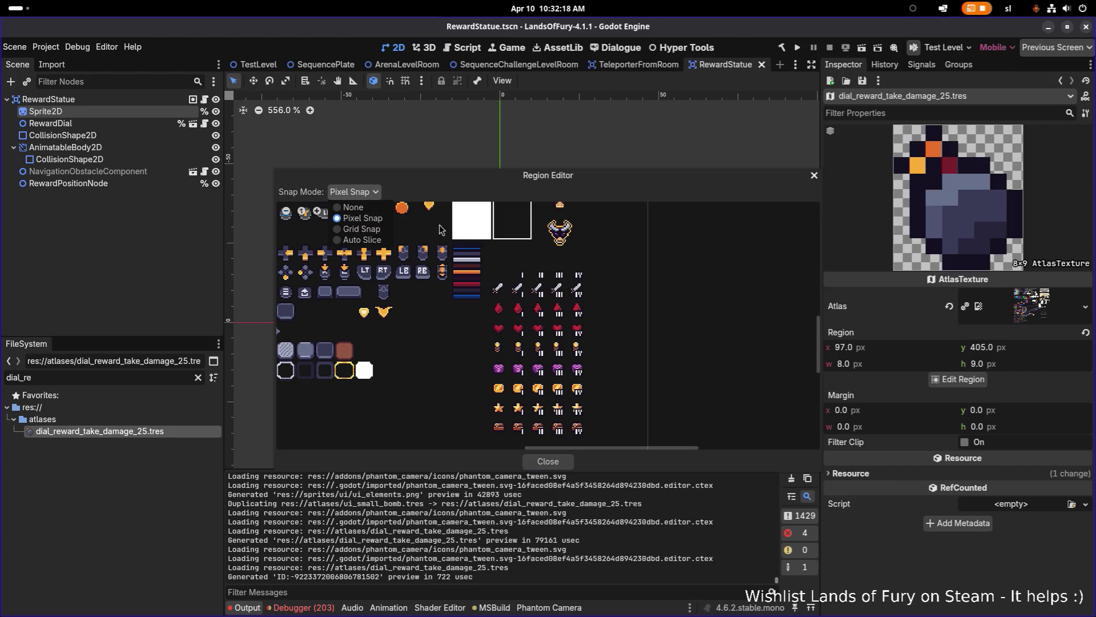
pyautogui.click(377, 229)
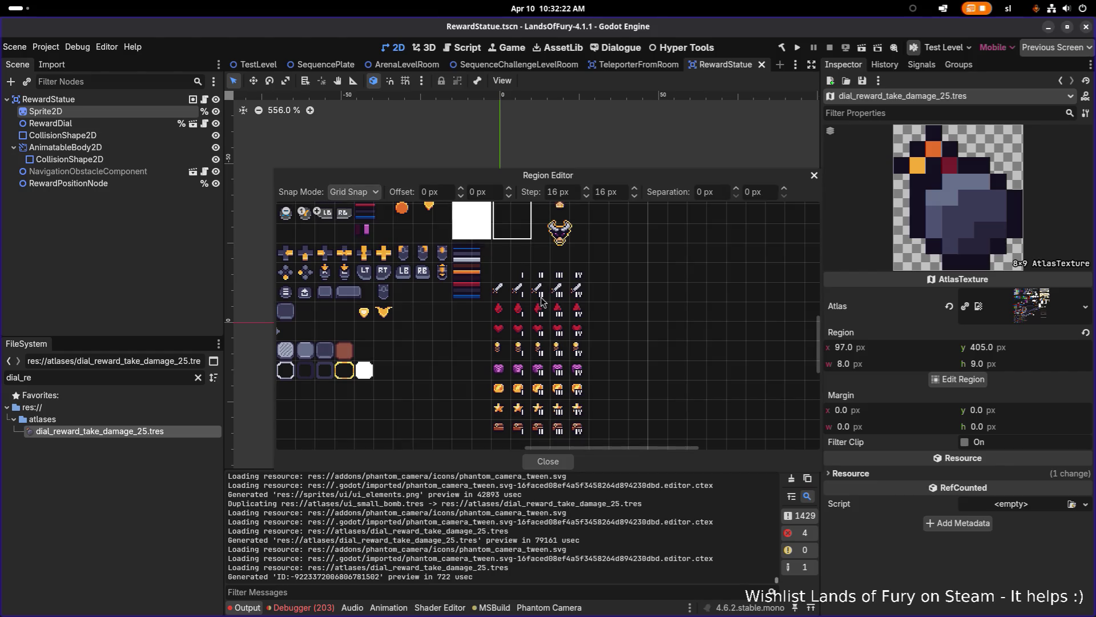
# - Lower the grid's vertical step to 12 px for a 16×12 px grid, then switch to Aseprite
pyautogui.scroll(2, 527, 309)
pyautogui.scroll(2, 531, 308)
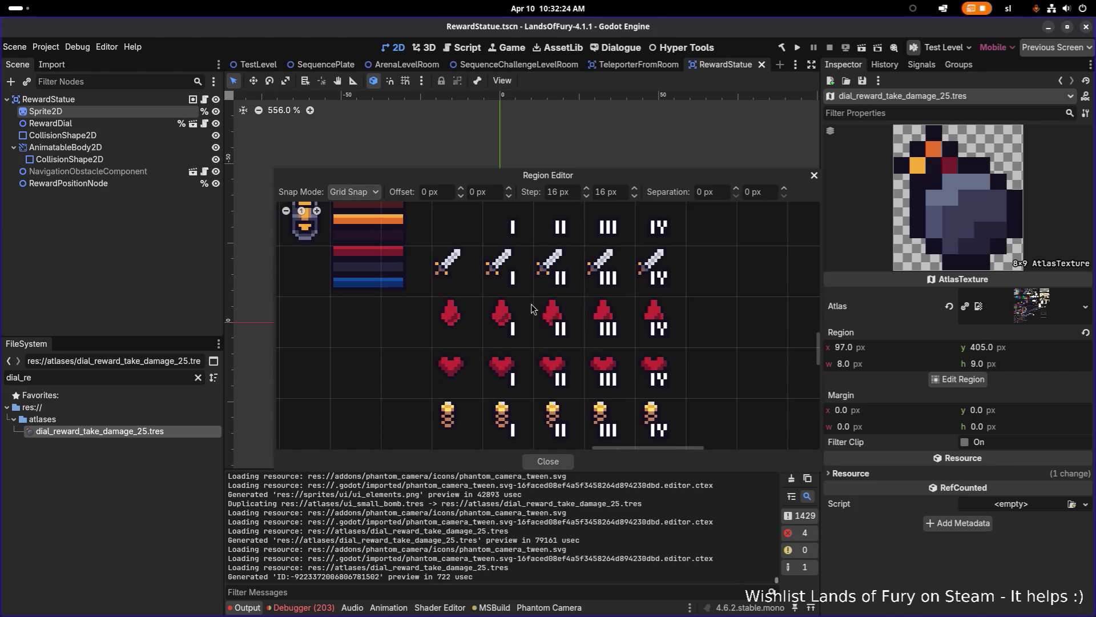
pyautogui.scroll(-3, 530, 296)
pyautogui.hscroll(2, 530, 295)
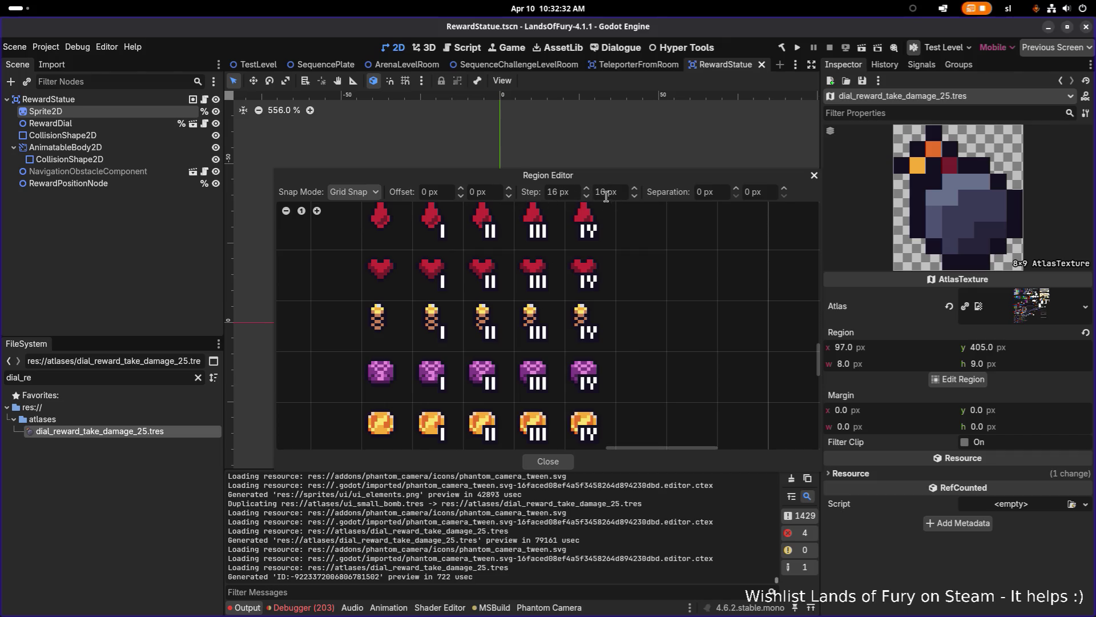
pyautogui.click(638, 198)
pyautogui.click(634, 196)
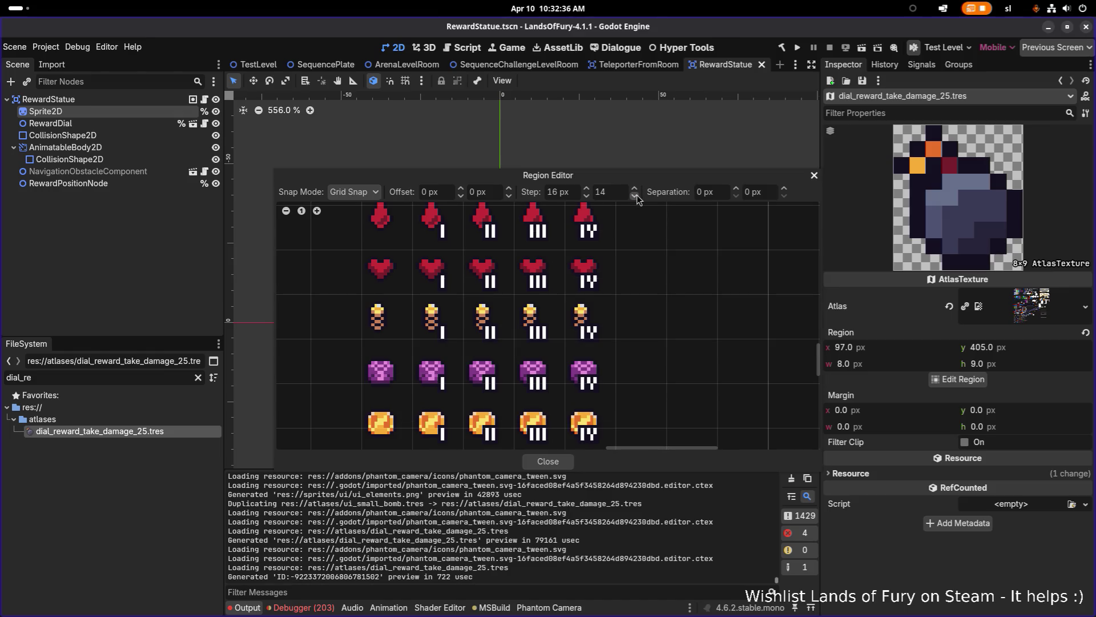
pyautogui.click(635, 196)
pyautogui.click(634, 196)
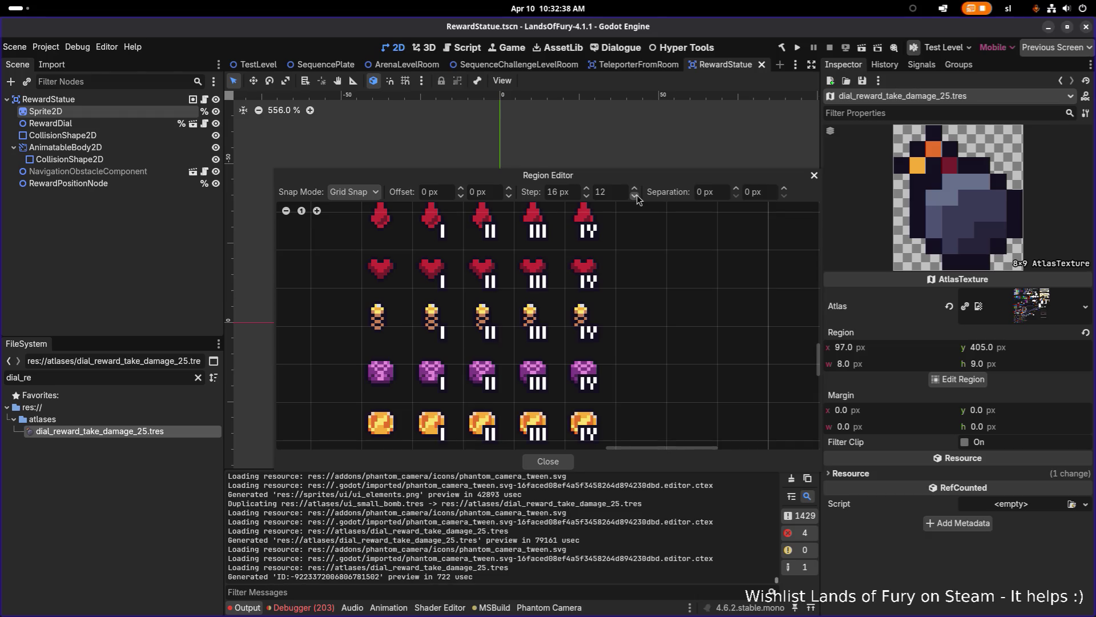
pyautogui.scroll(-1, 583, 204)
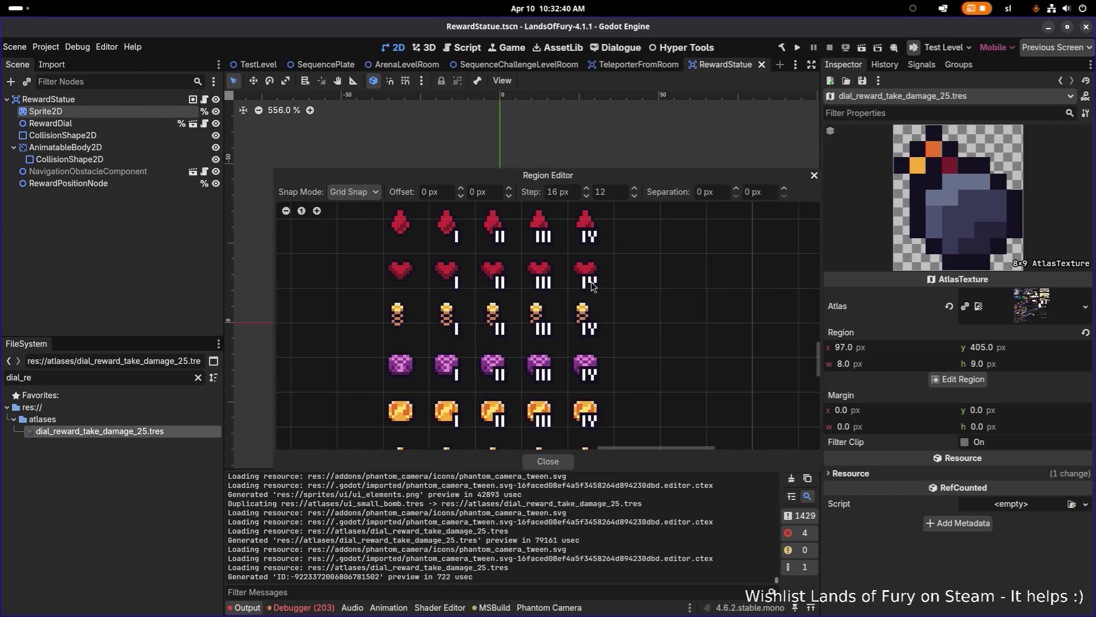
pyautogui.hotkey('alt', 'Tab')
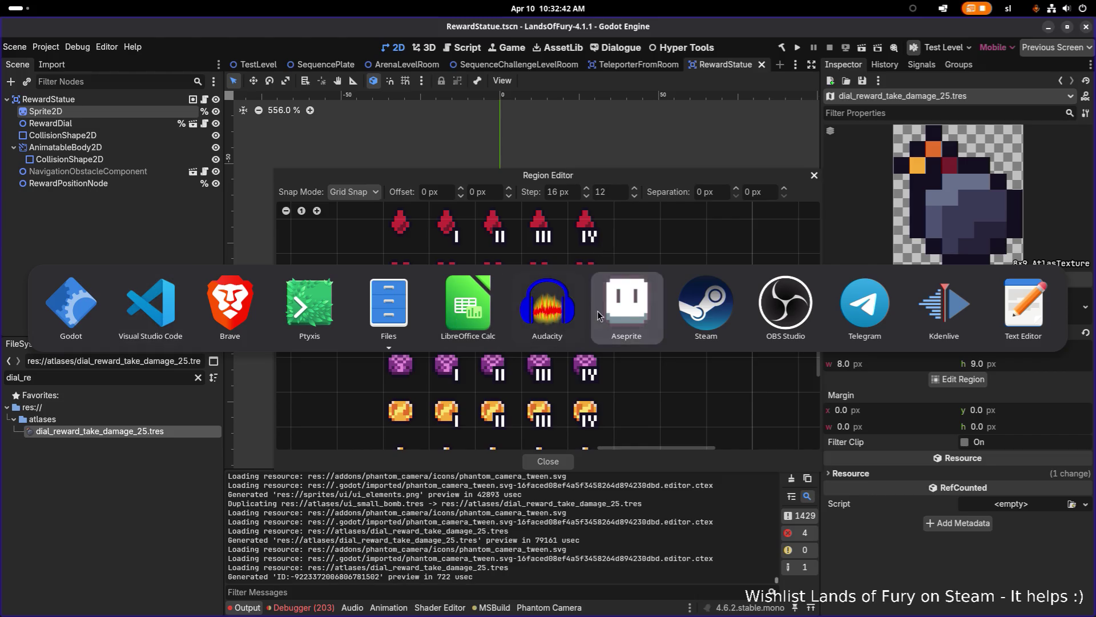
pyautogui.scroll(2, 380, 107)
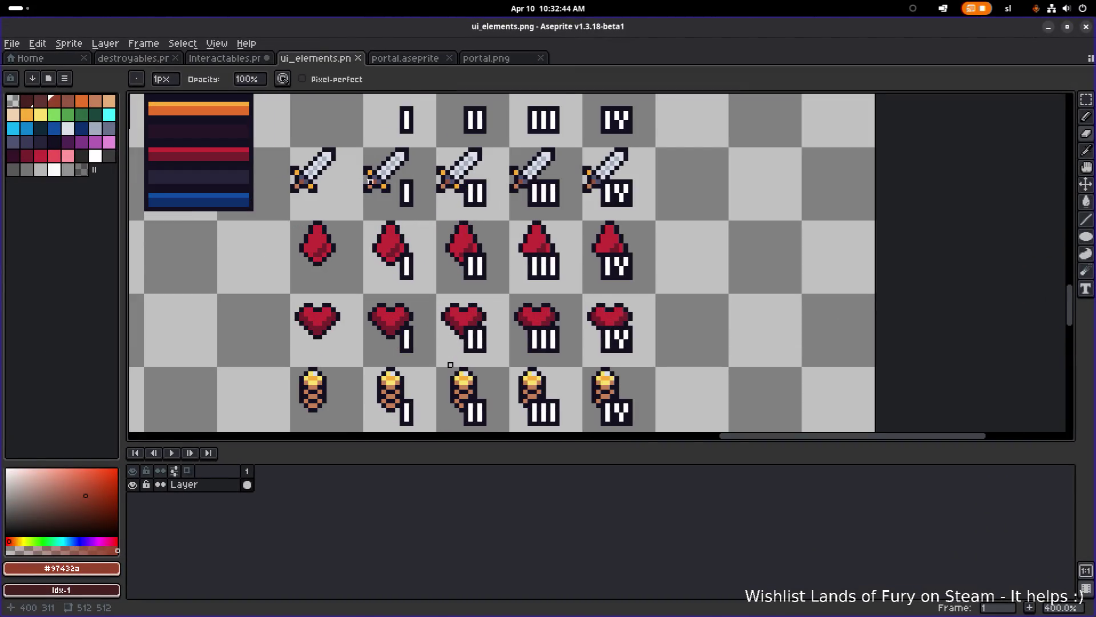
# - Use the Rectangular Marquee to box the sword IV cell repeatedly, measuring its size
pyautogui.press('m')
pyautogui.scroll(2, 628, 174)
pyautogui.moveTo(558, 135)
pyautogui.mouseDown()
pyautogui.moveTo(617, 178)
pyautogui.moveTo(637, 220)
pyautogui.mouseUp()
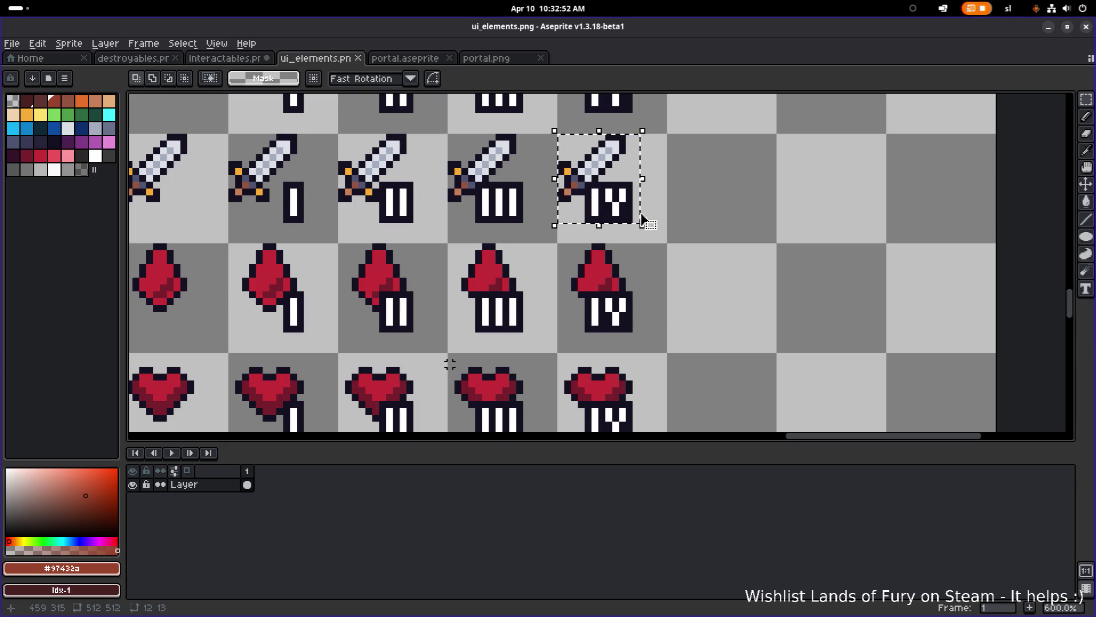
pyautogui.click(553, 129)
pyautogui.moveTo(553, 129)
pyautogui.mouseDown()
pyautogui.moveTo(581, 146)
pyautogui.moveTo(635, 225)
pyautogui.mouseUp()
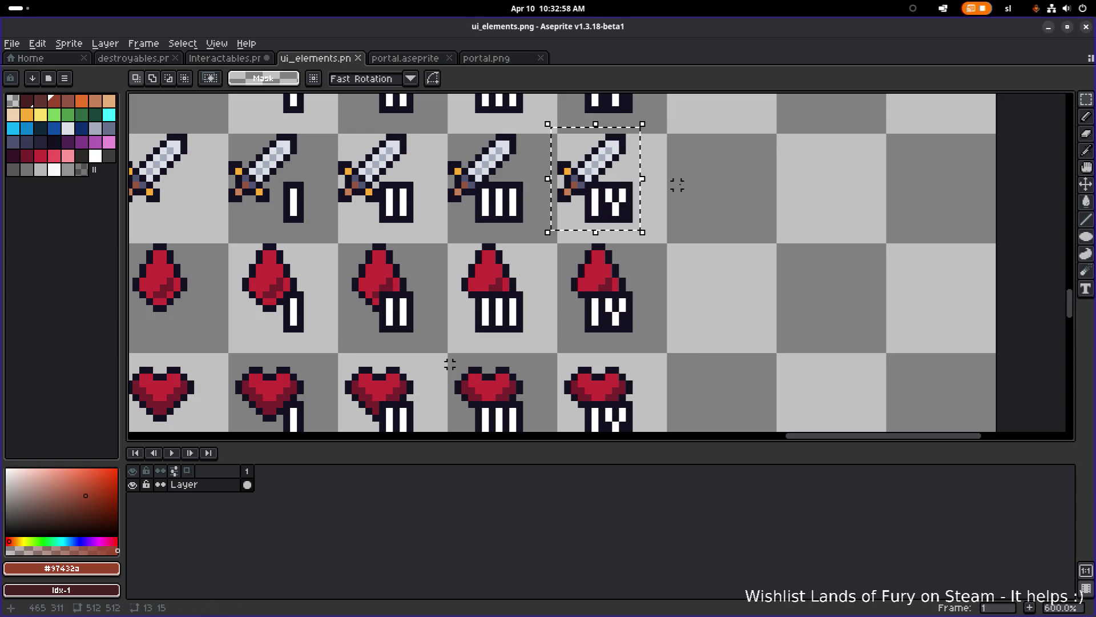
pyautogui.click(567, 144)
pyautogui.moveTo(546, 129)
pyautogui.mouseDown()
pyautogui.moveTo(641, 188)
pyautogui.moveTo(645, 229)
pyautogui.mouseUp()
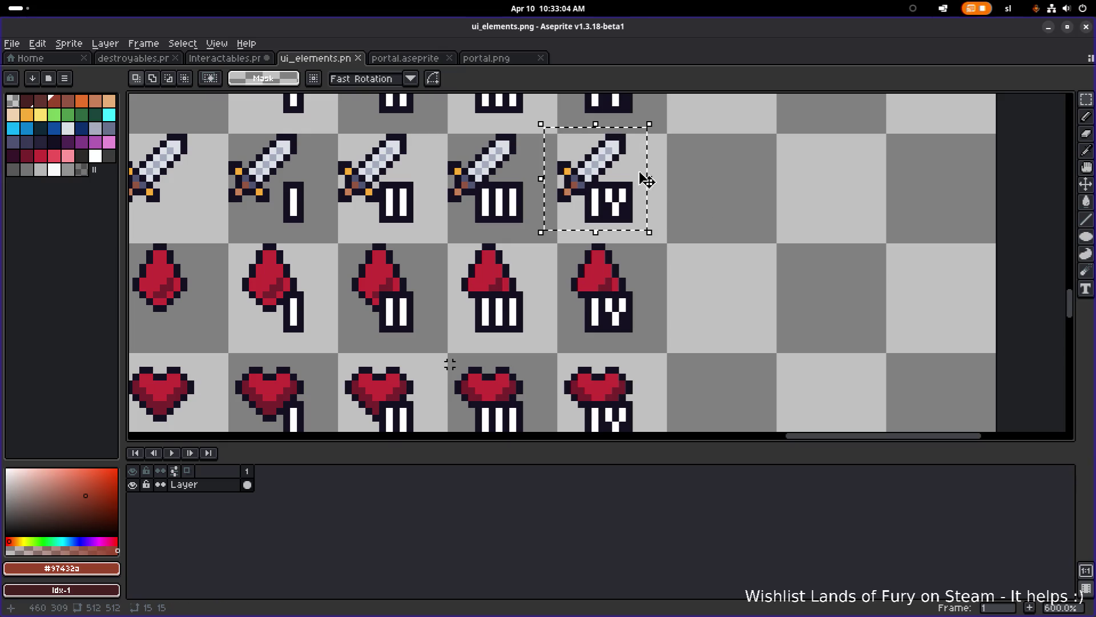
pyautogui.click(670, 158)
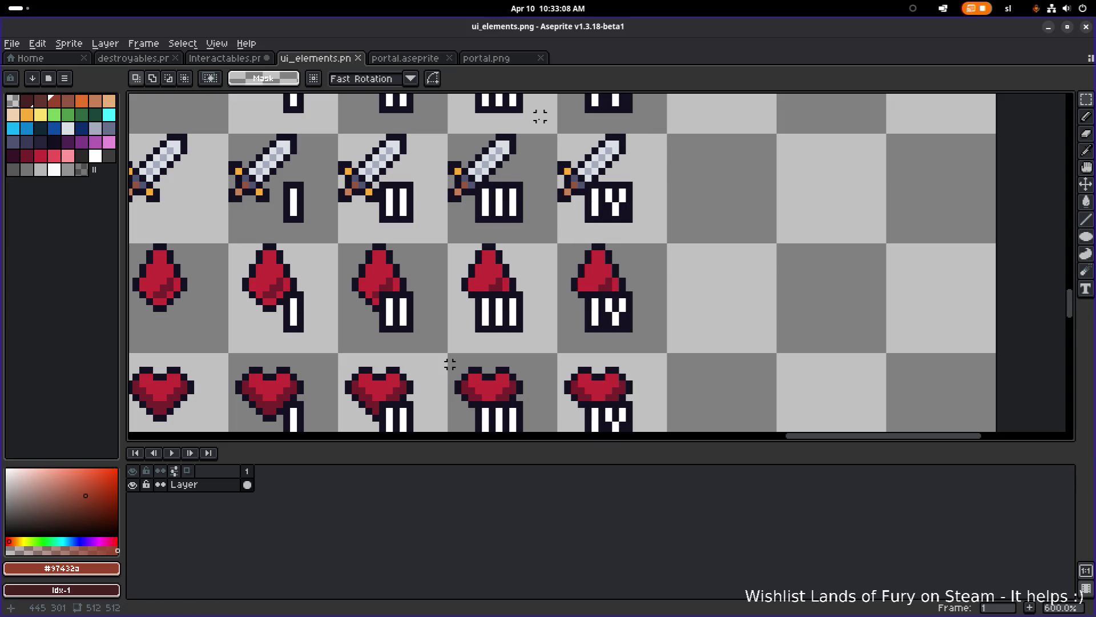
pyautogui.moveTo(540, 124); pyautogui.dragTo(654, 236)
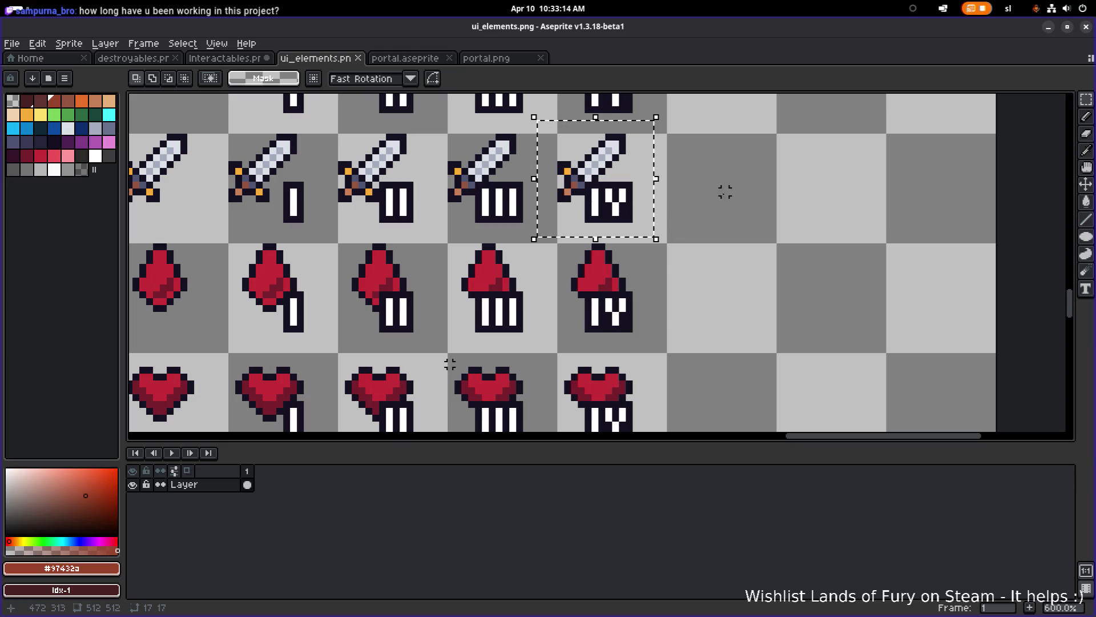
pyautogui.click(553, 130)
# - Select the whole sword IV tile including its numeral, then minimize Aseprite
pyautogui.moveTo(547, 124); pyautogui.dragTo(655, 237)
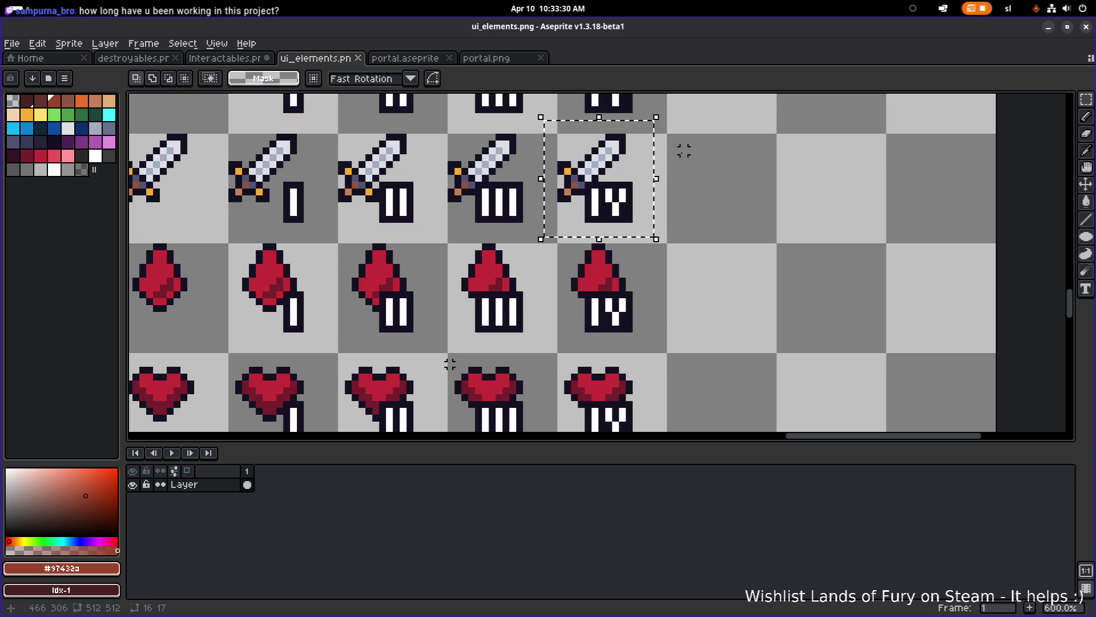
pyautogui.click(684, 212)
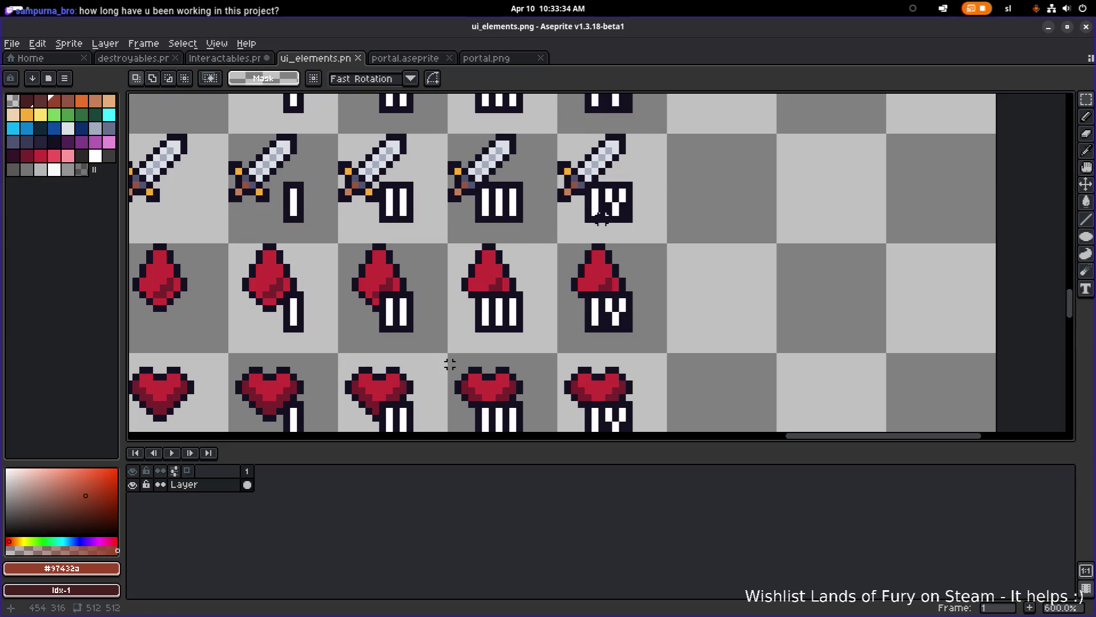
pyautogui.moveTo(554, 129)
pyautogui.mouseDown()
pyautogui.moveTo(628, 222)
pyautogui.moveTo(651, 232)
pyautogui.mouseUp()
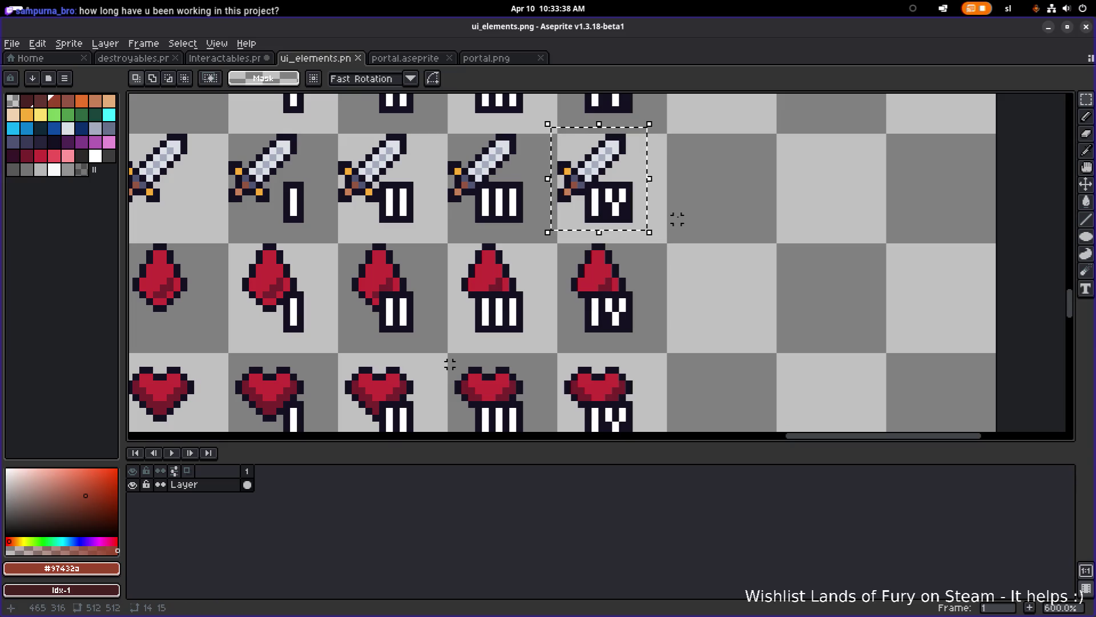
pyautogui.scroll(-2, 684, 213)
pyautogui.hscroll(-1, 668, 229)
pyautogui.scroll(-1, 668, 229)
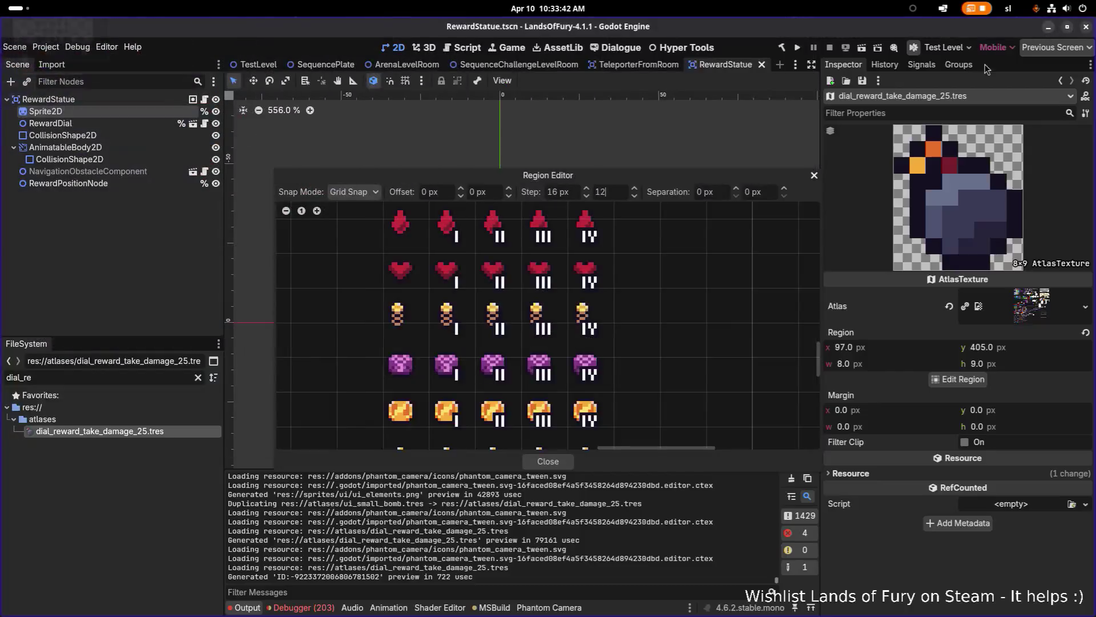
pyautogui.click(1048, 27)
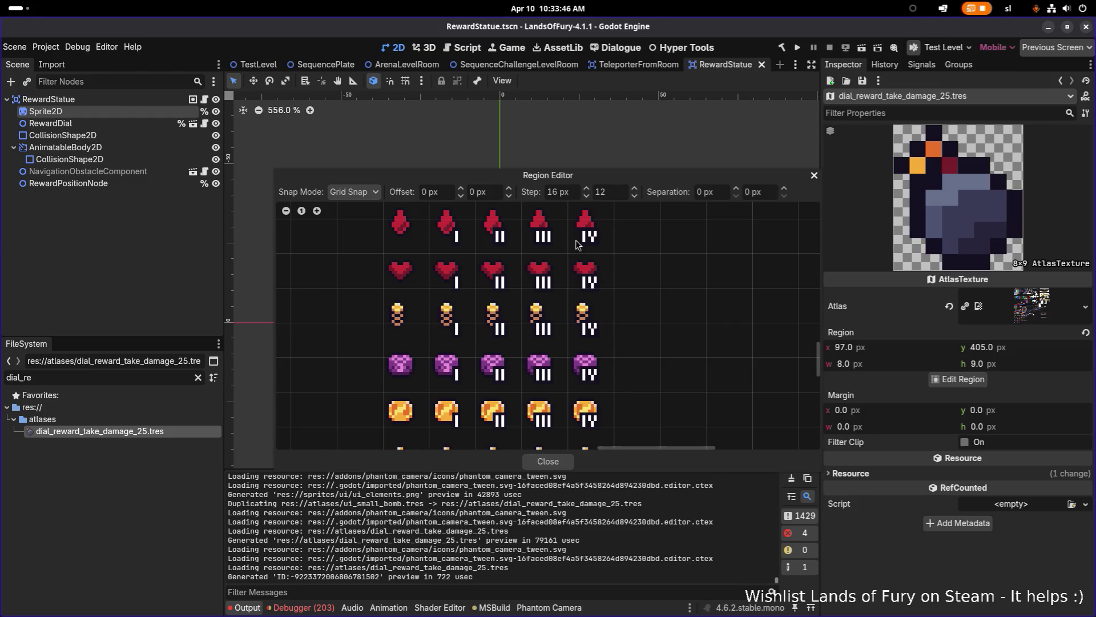
# - Move and enlarge the Region Editor, then set the vertical snap step to 16 px
pyautogui.moveTo(724, 174); pyautogui.dragTo(728, 141)
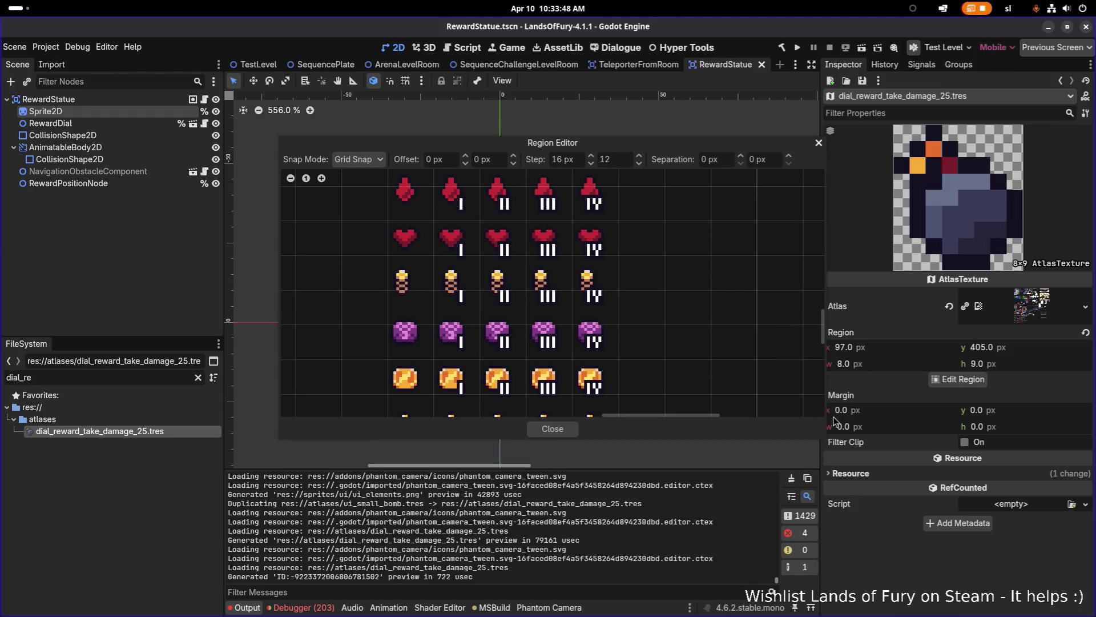
pyautogui.moveTo(605, 439); pyautogui.dragTo(605, 466)
pyautogui.scroll(-3, 603, 309)
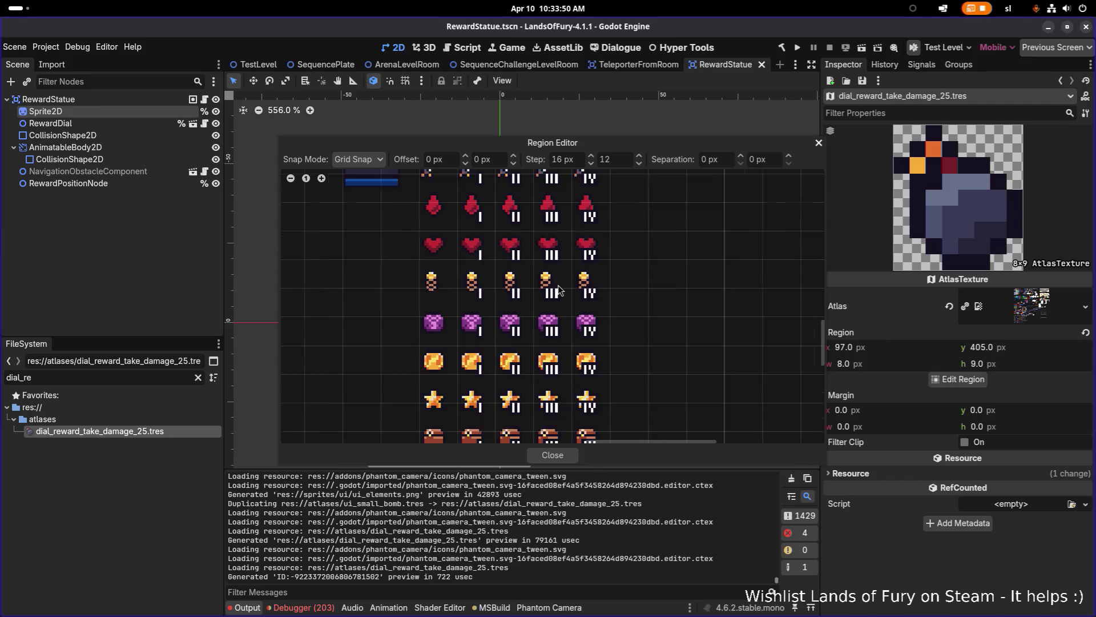
pyautogui.scroll(3, 571, 282)
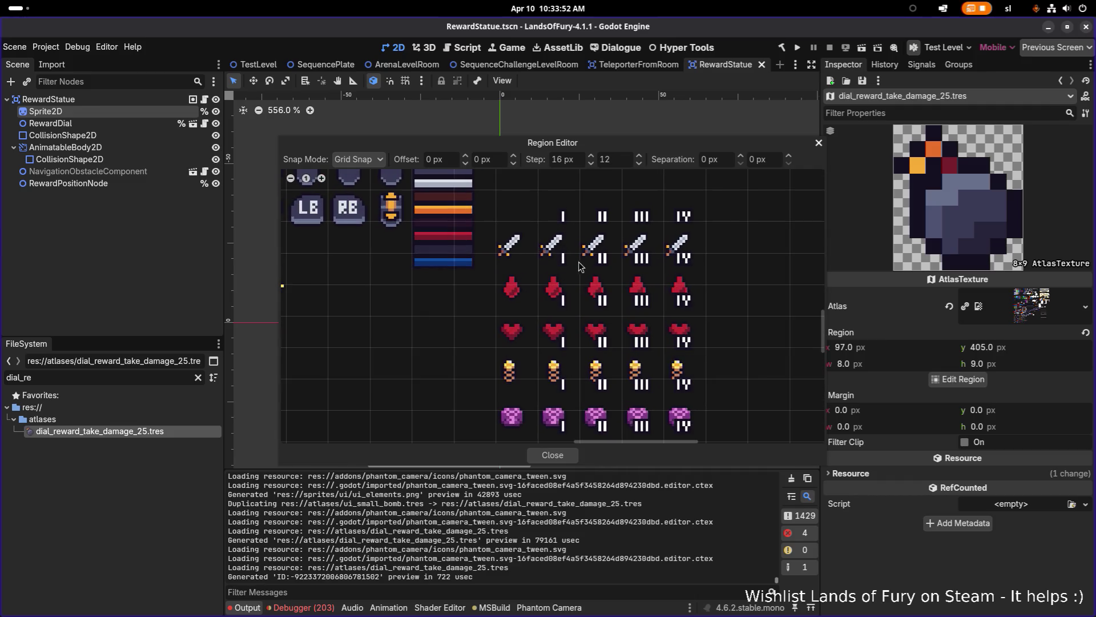
pyautogui.doubleClick(621, 160)
pyautogui.write('16')
pyautogui.press('Return')
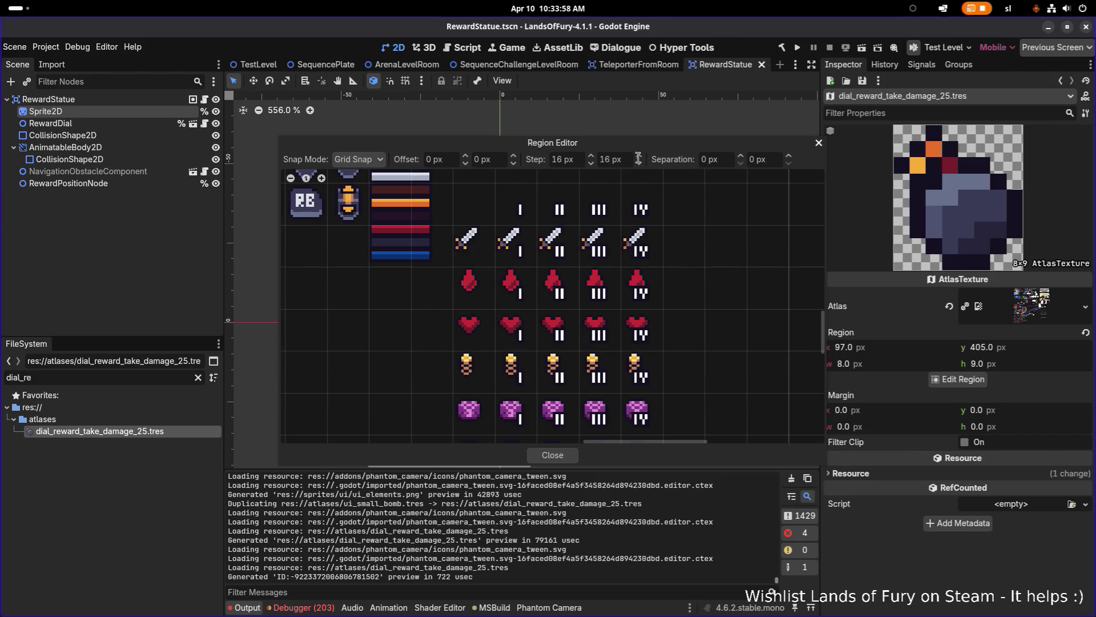
# - Adjust the grid offset spinners to X -3 px and Y -2 px
pyautogui.click(467, 164)
pyautogui.click(467, 163)
pyautogui.click(467, 164)
pyautogui.click(467, 164)
pyautogui.click(466, 156)
pyautogui.click(466, 155)
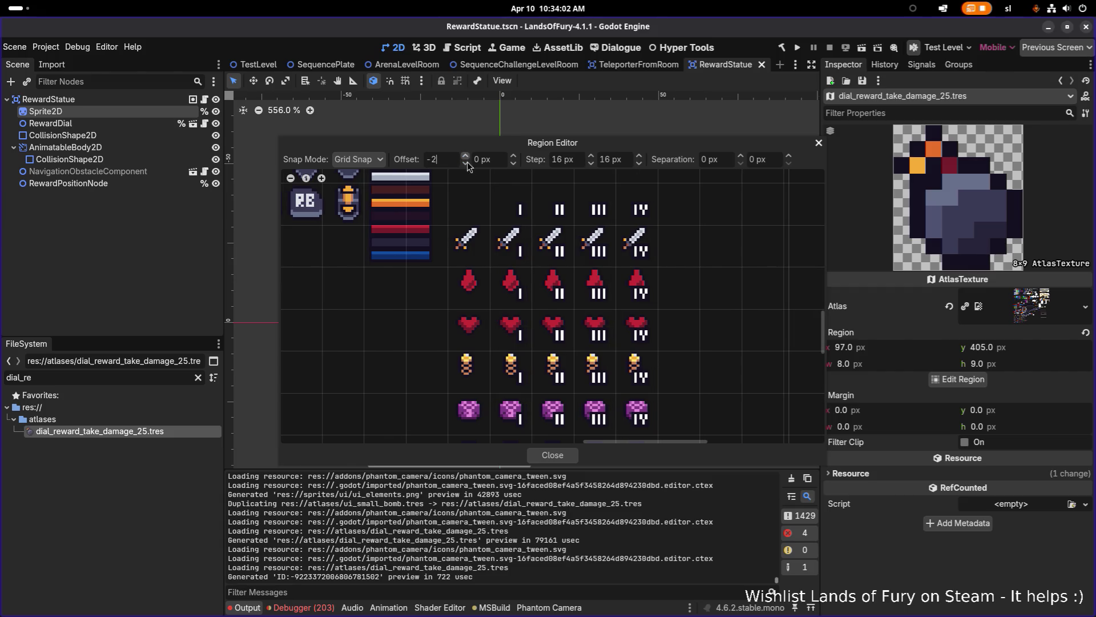
pyautogui.click(466, 163)
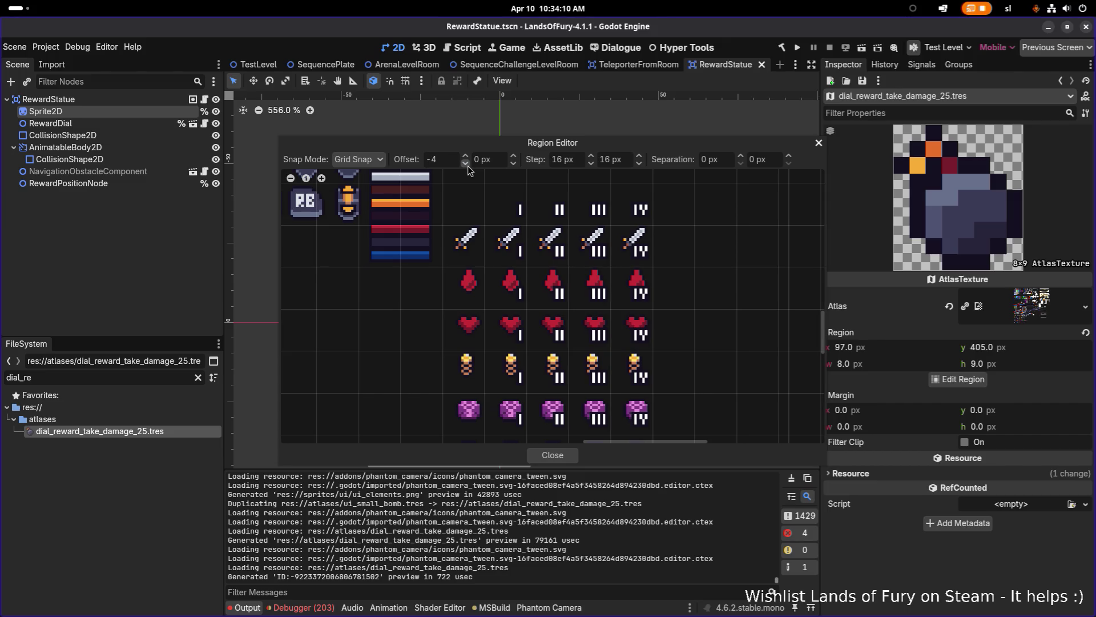
pyautogui.click(466, 156)
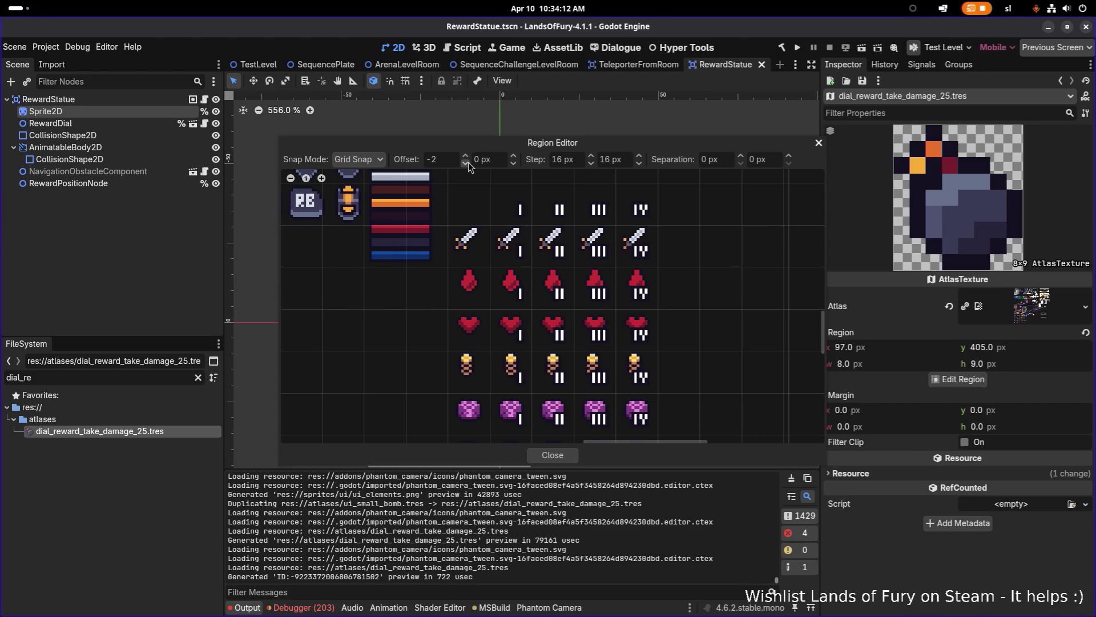
pyautogui.click(465, 163)
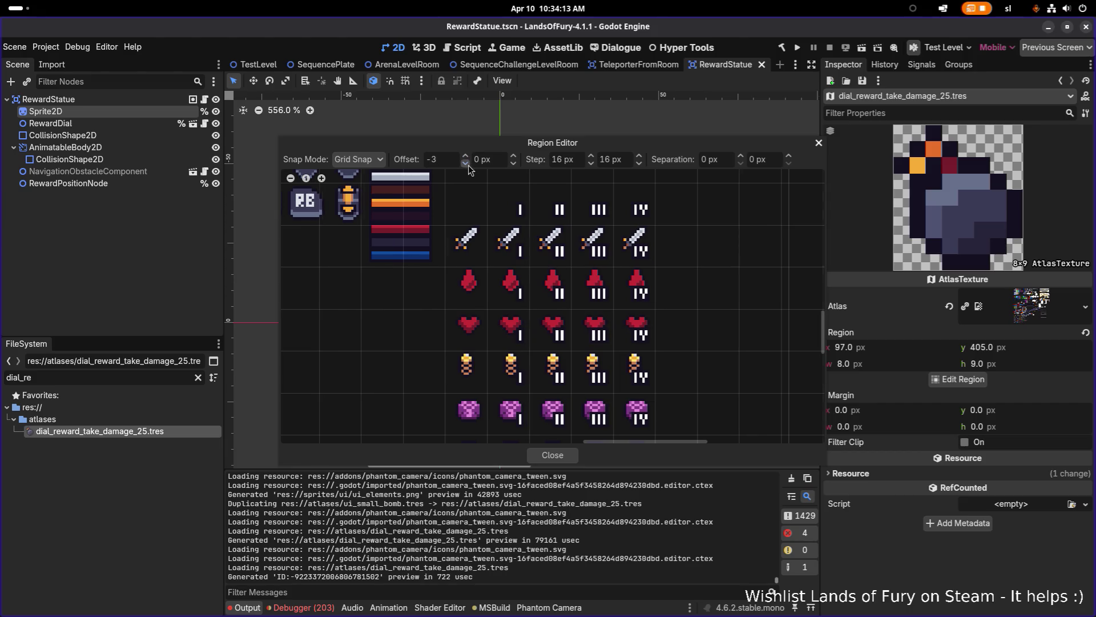
pyautogui.click(514, 164)
pyautogui.click(514, 164)
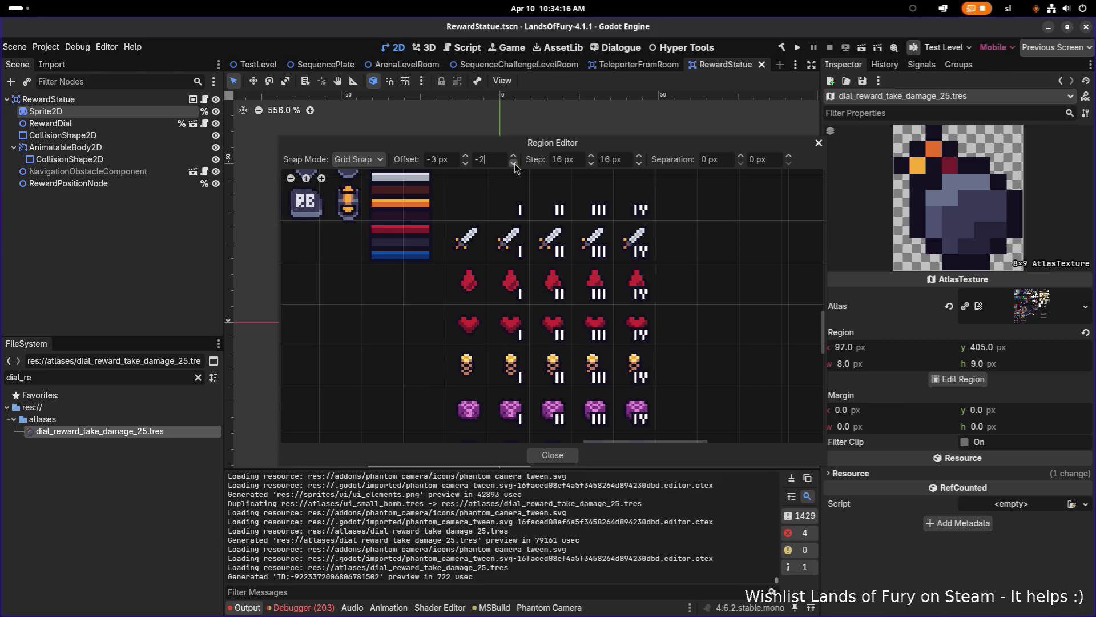
# - Fine-tune the grid offset spinners until both X and Y read -2 px
pyautogui.click(514, 164)
pyautogui.scroll(5, 520, 242)
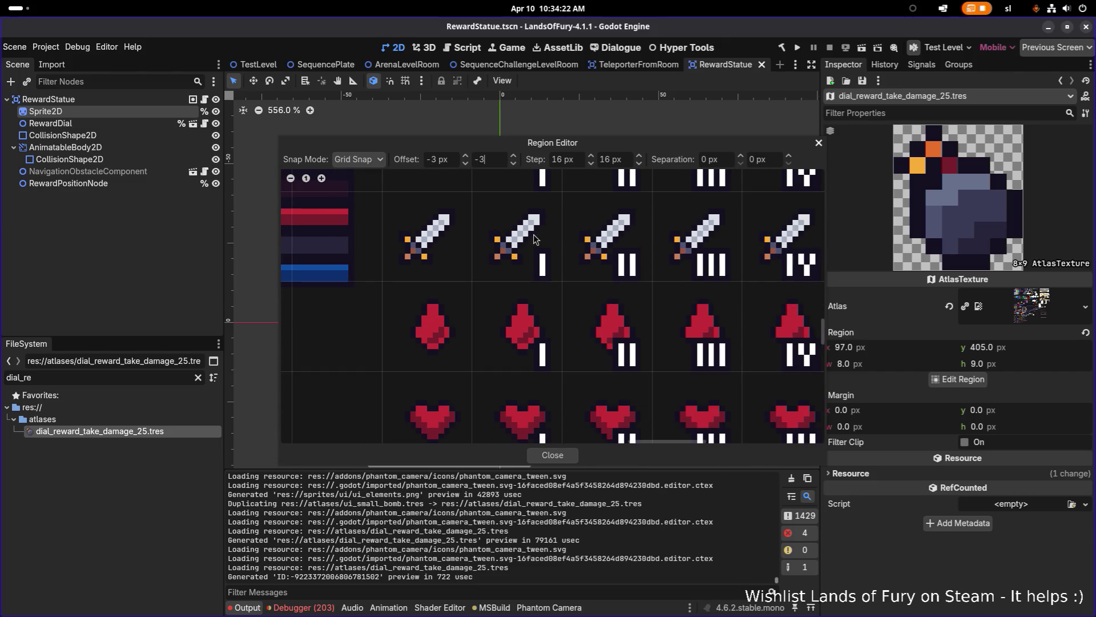
pyautogui.scroll(-4, 531, 240)
pyautogui.scroll(3, 607, 349)
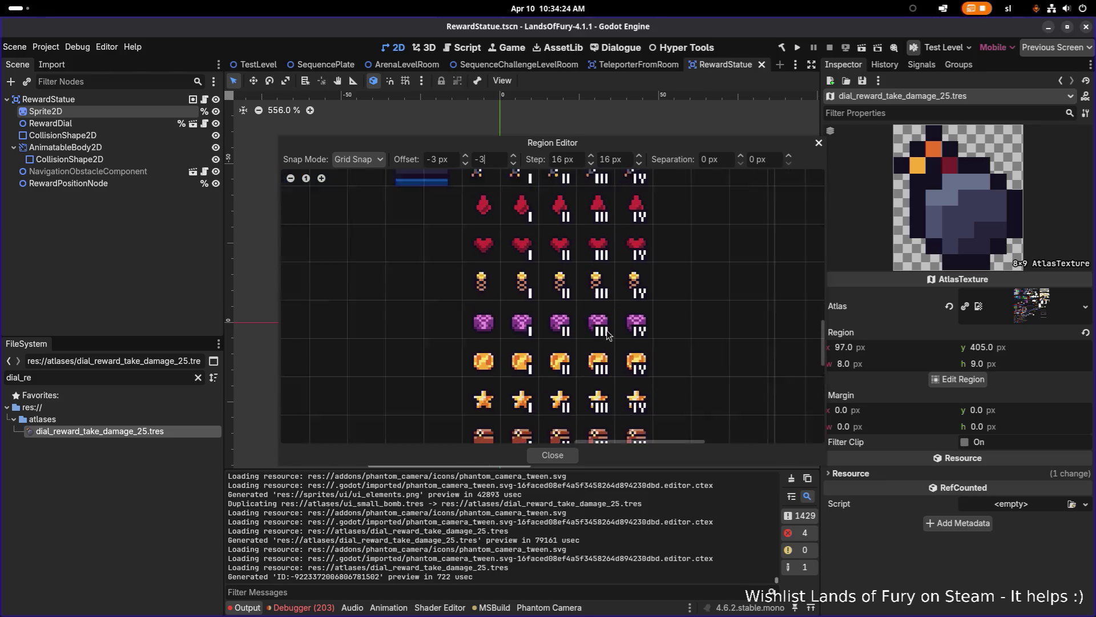
pyautogui.click(514, 156)
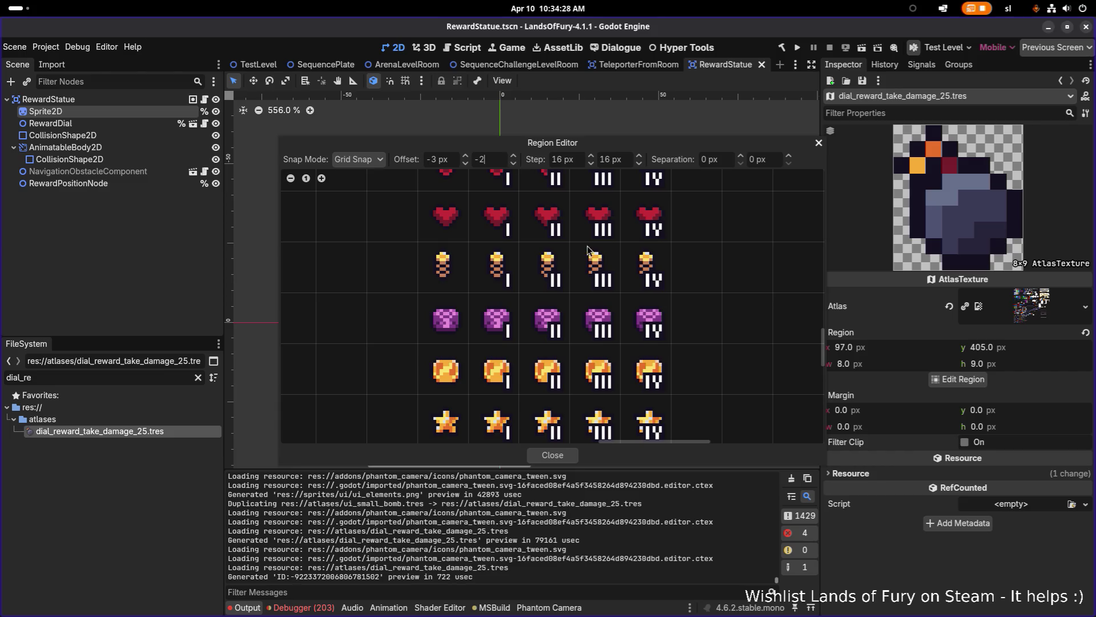
pyautogui.scroll(3, 583, 274)
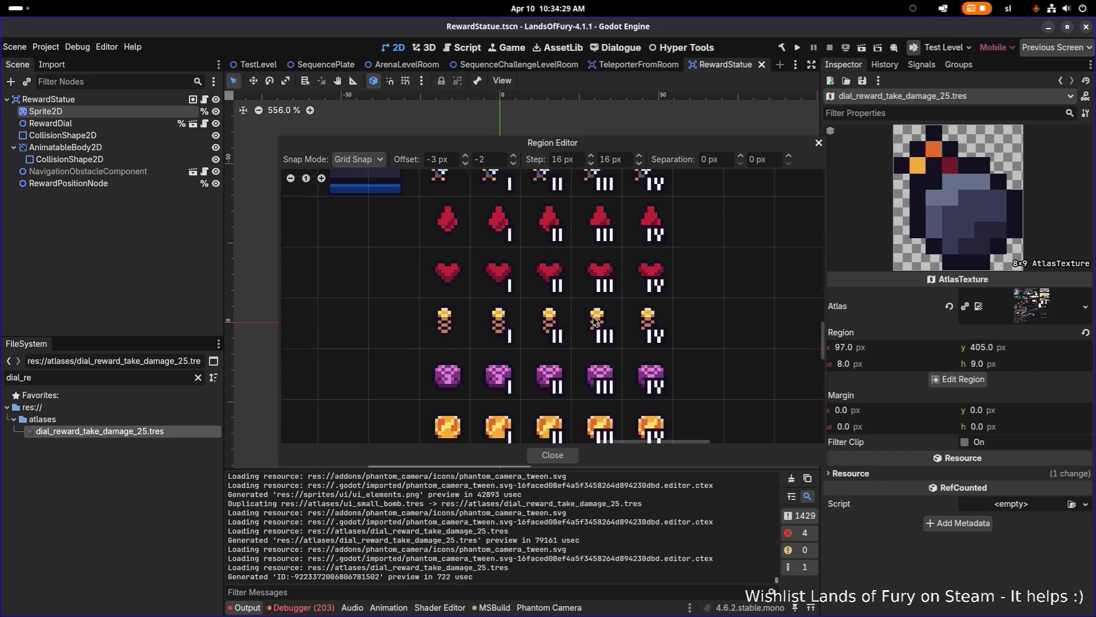
pyautogui.click(466, 158)
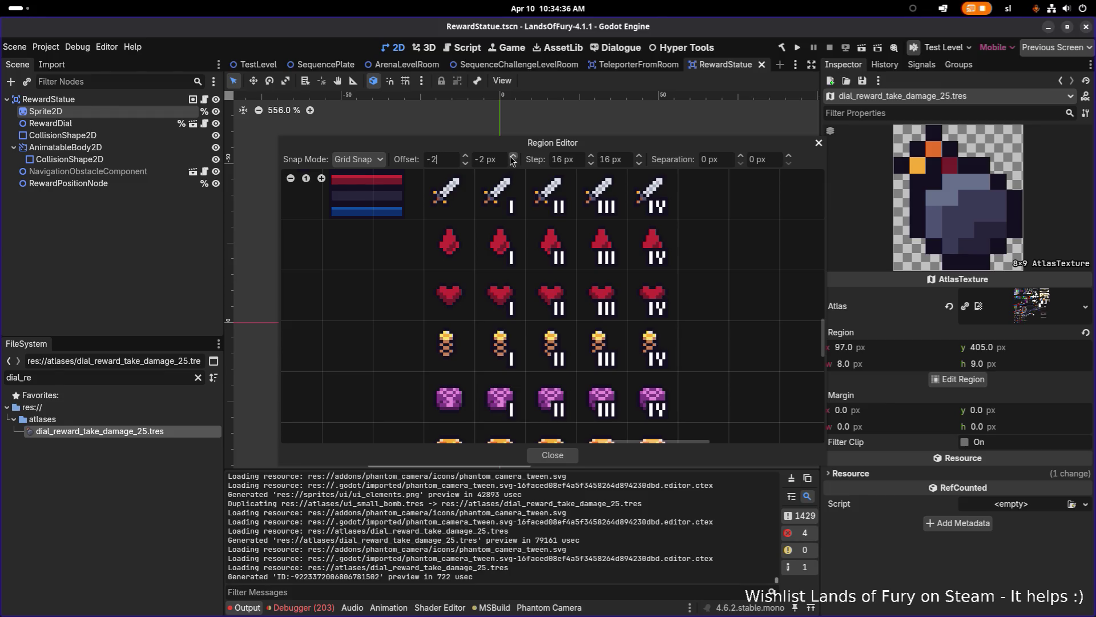
pyautogui.click(465, 156)
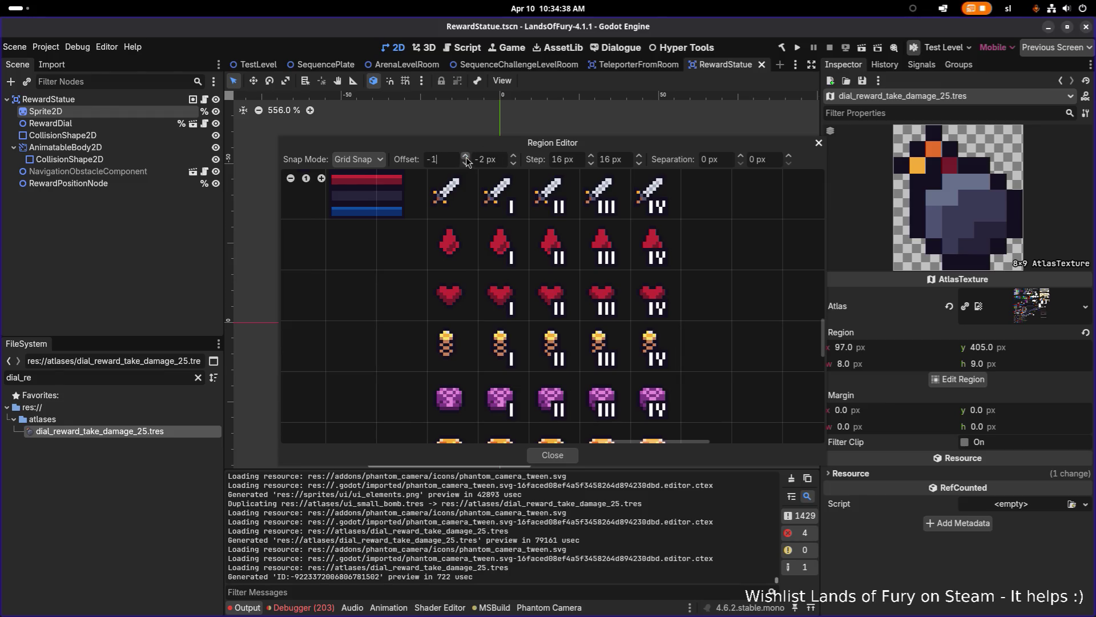
pyautogui.click(465, 162)
pyautogui.click(514, 156)
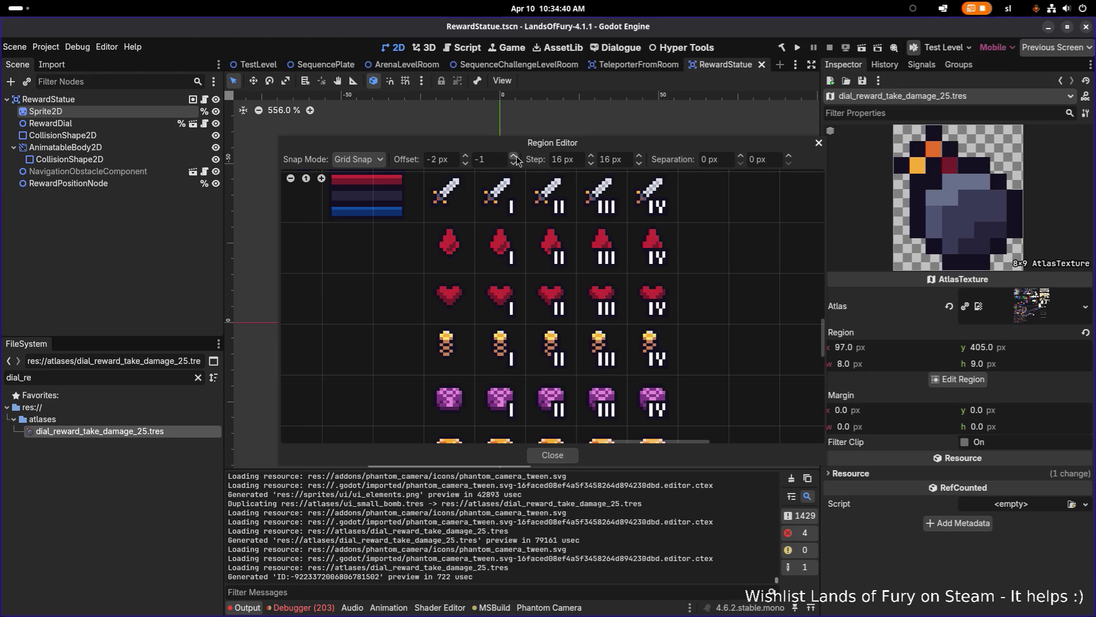
pyautogui.click(514, 163)
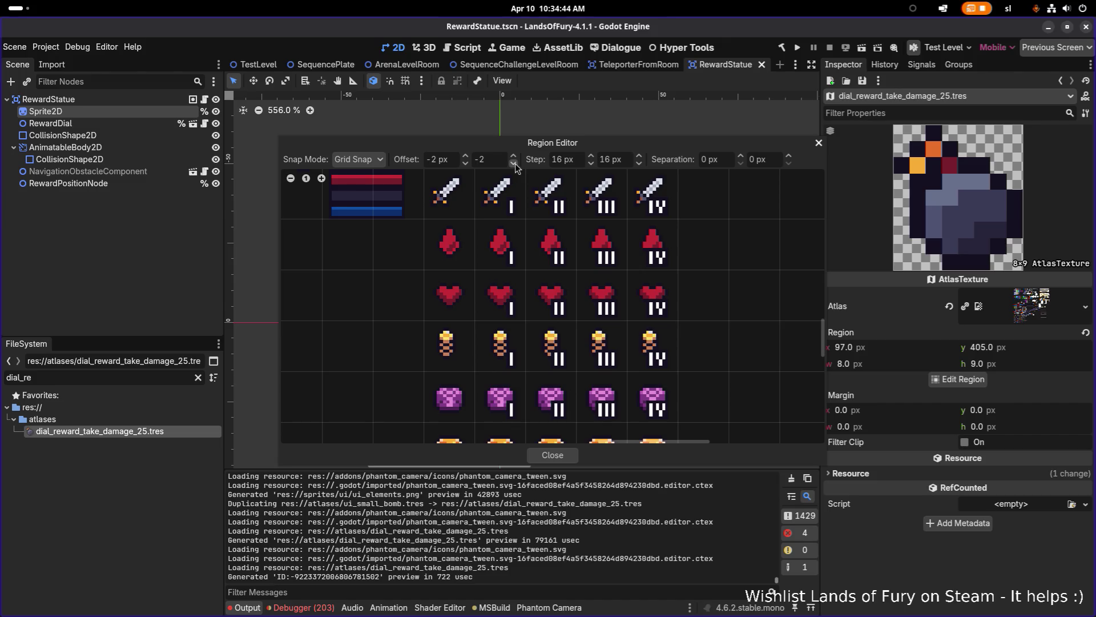
# - Zoom and pan around the atlas texture to check the grid lines up with the numbered icons
pyautogui.scroll(3, 516, 245)
pyautogui.scroll(4, 509, 254)
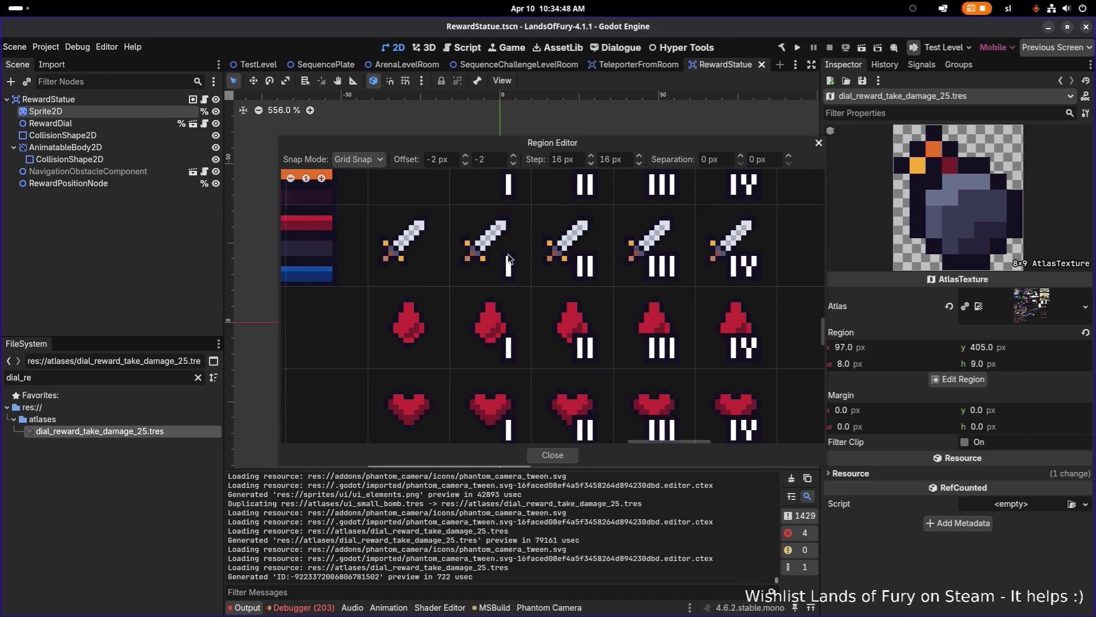
pyautogui.scroll(2, 538, 312)
pyautogui.scroll(1, 524, 289)
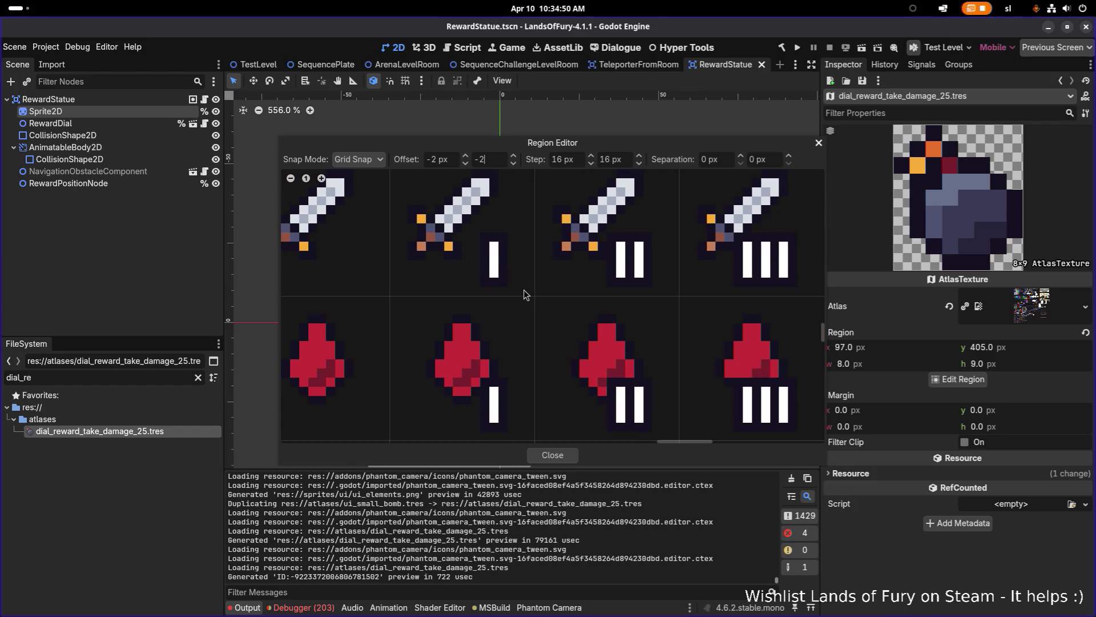
pyautogui.scroll(-6, 508, 358)
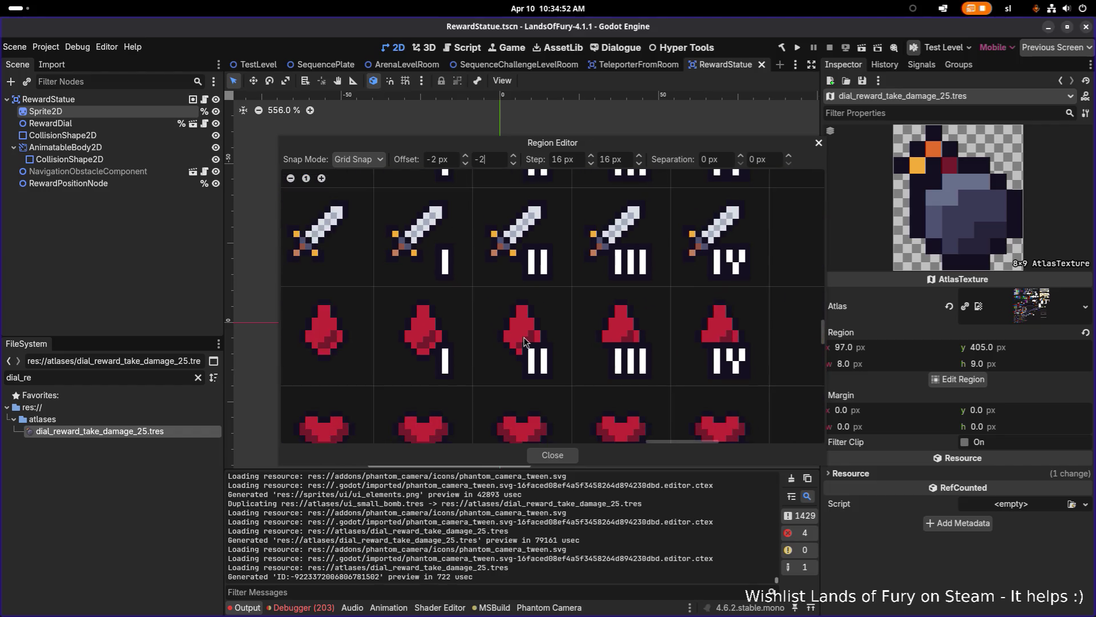
pyautogui.moveTo(477, 264)
pyautogui.mouseDown()
pyautogui.moveTo(615, 287)
pyautogui.moveTo(672, 338)
pyautogui.moveTo(653, 389)
pyautogui.moveTo(558, 293)
pyautogui.moveTo(581, 243)
pyautogui.mouseUp()
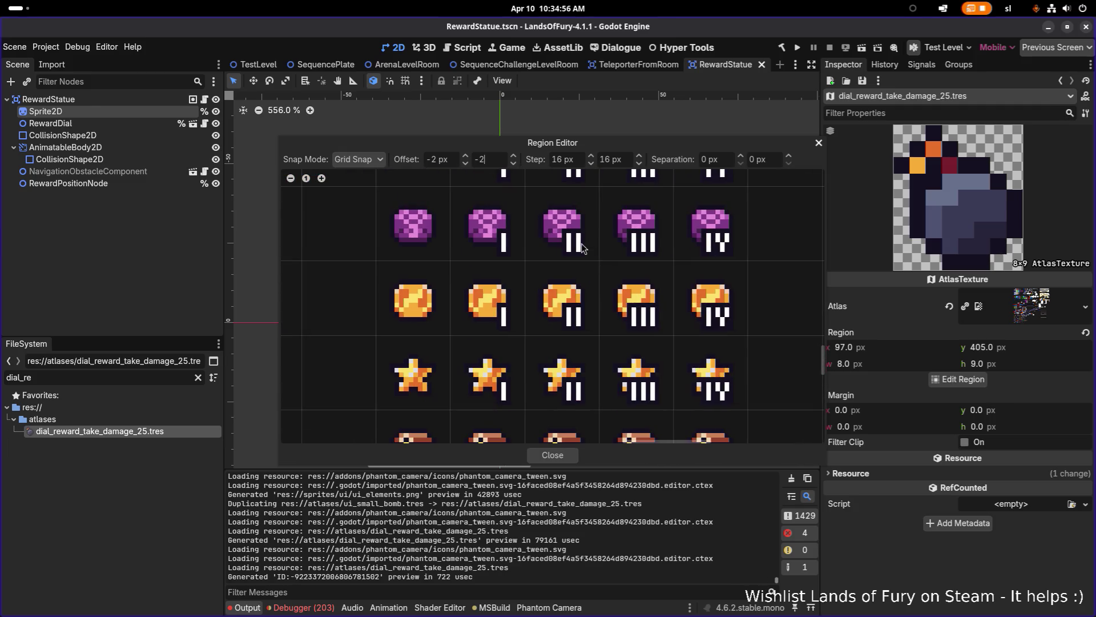
pyautogui.scroll(2, 512, 378)
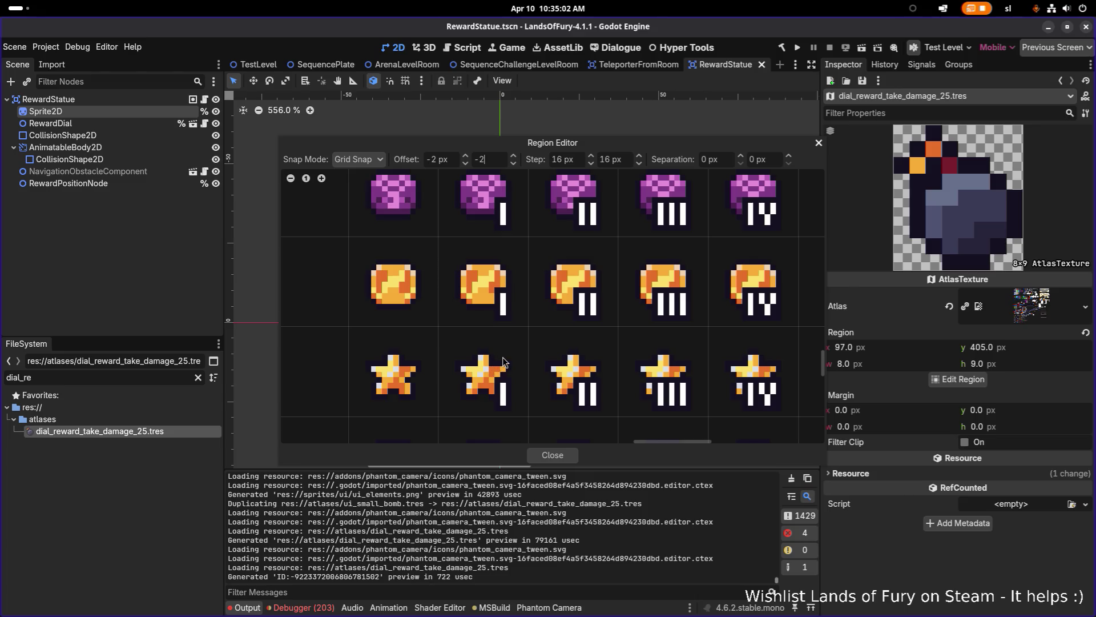
pyautogui.scroll(-2, 517, 339)
pyautogui.scroll(2, 523, 337)
pyautogui.moveTo(526, 287); pyautogui.dragTo(522, 314)
pyautogui.scroll(-3, 528, 282)
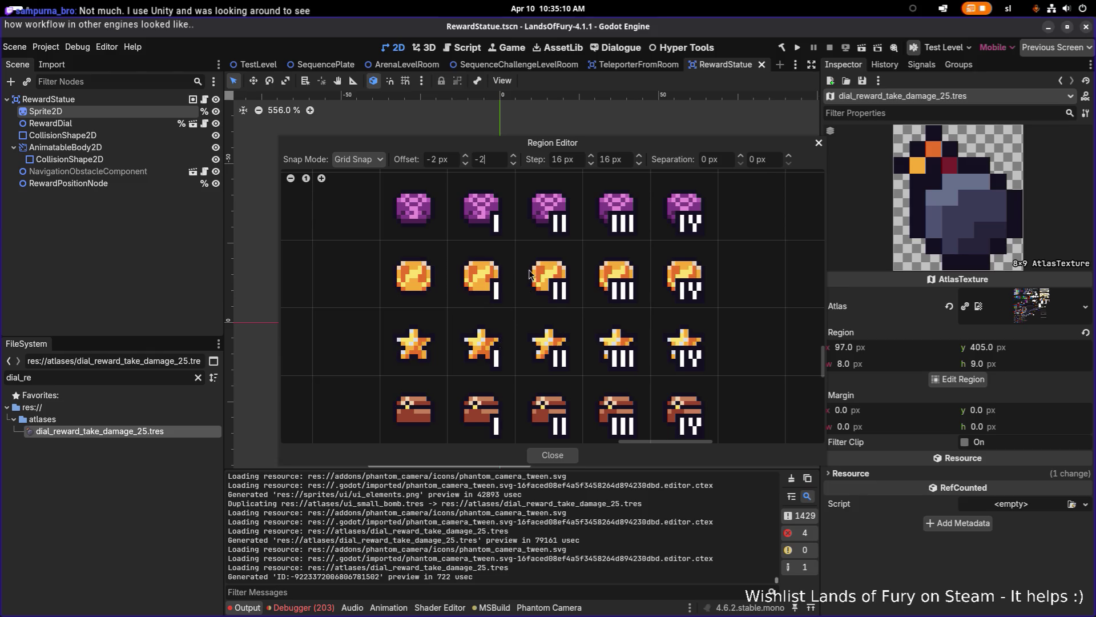
pyautogui.scroll(5, 501, 333)
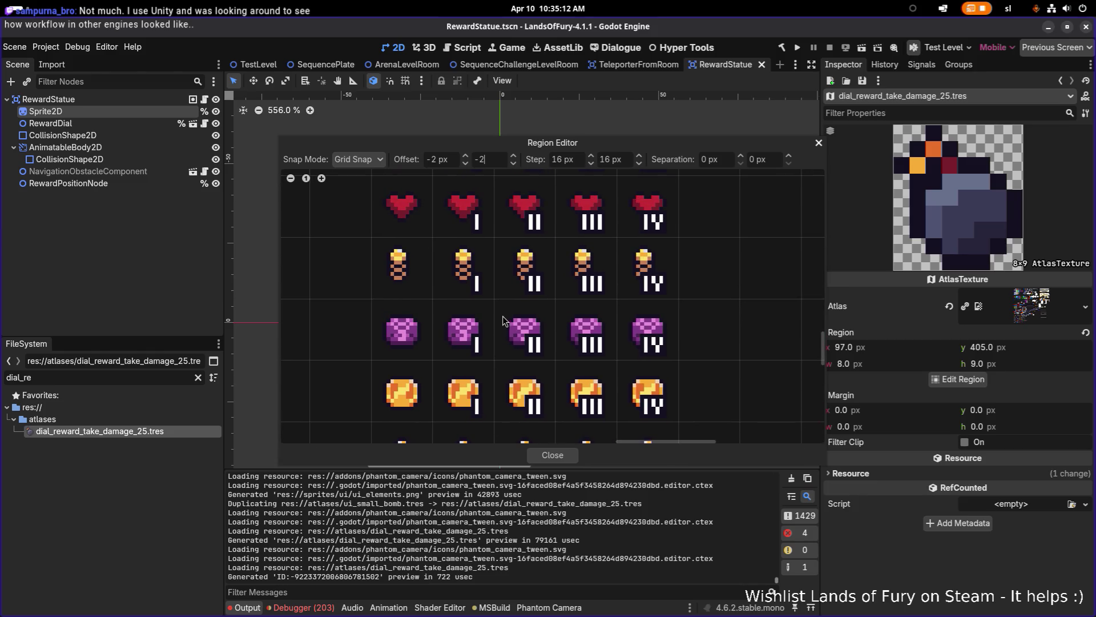
pyautogui.scroll(1, 496, 337)
pyautogui.scroll(1, 497, 343)
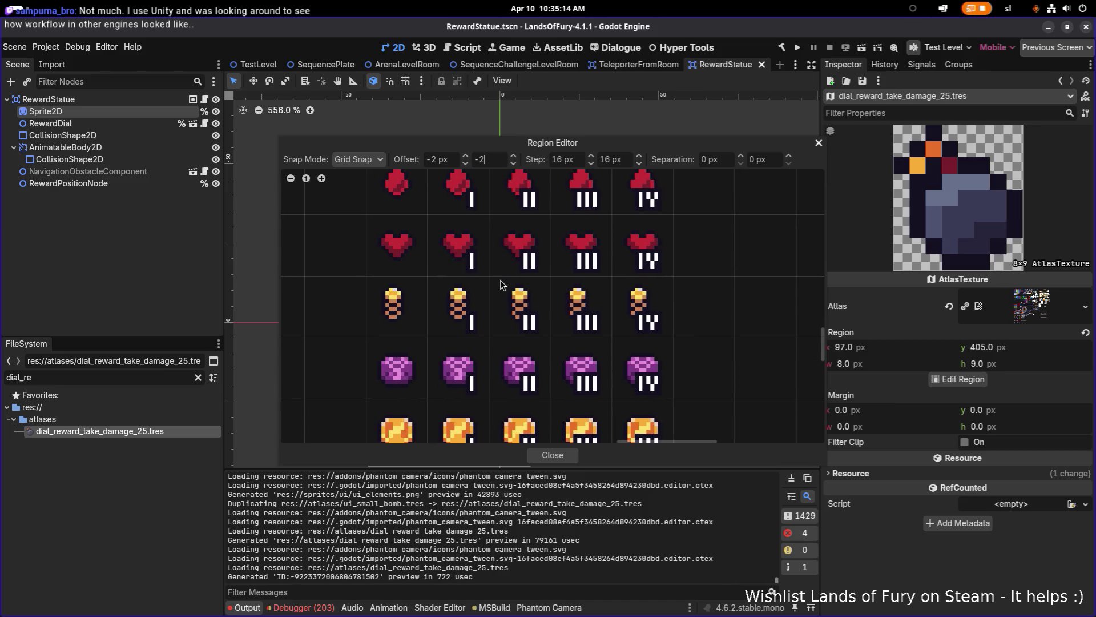
pyautogui.scroll(2, 499, 338)
pyautogui.scroll(3, 474, 260)
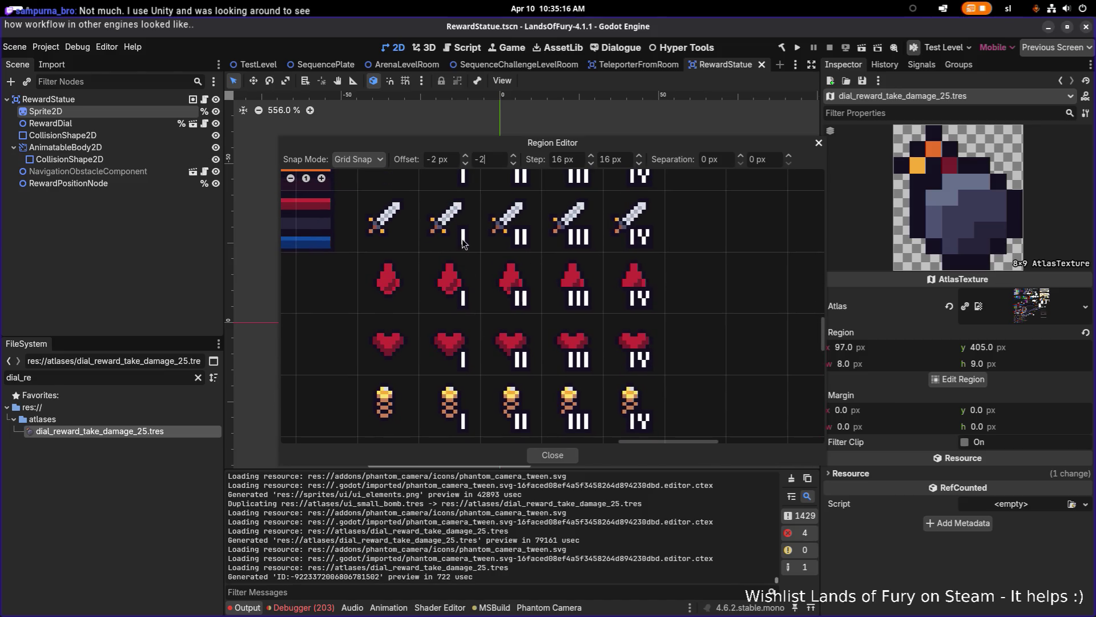
pyautogui.scroll(3, 465, 269)
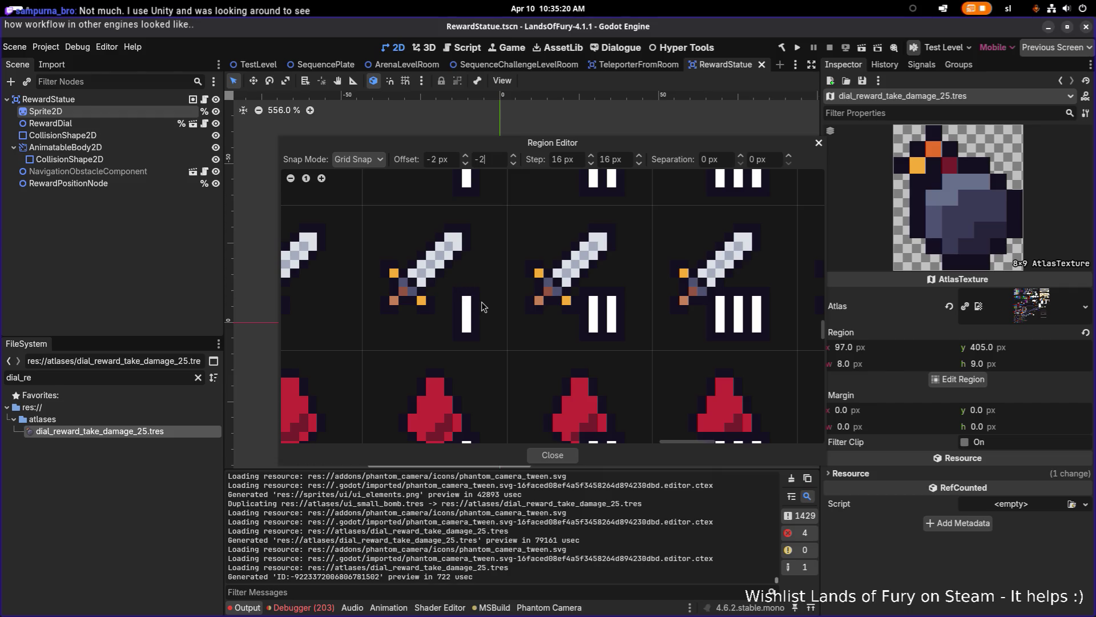
pyautogui.scroll(5, 439, 291)
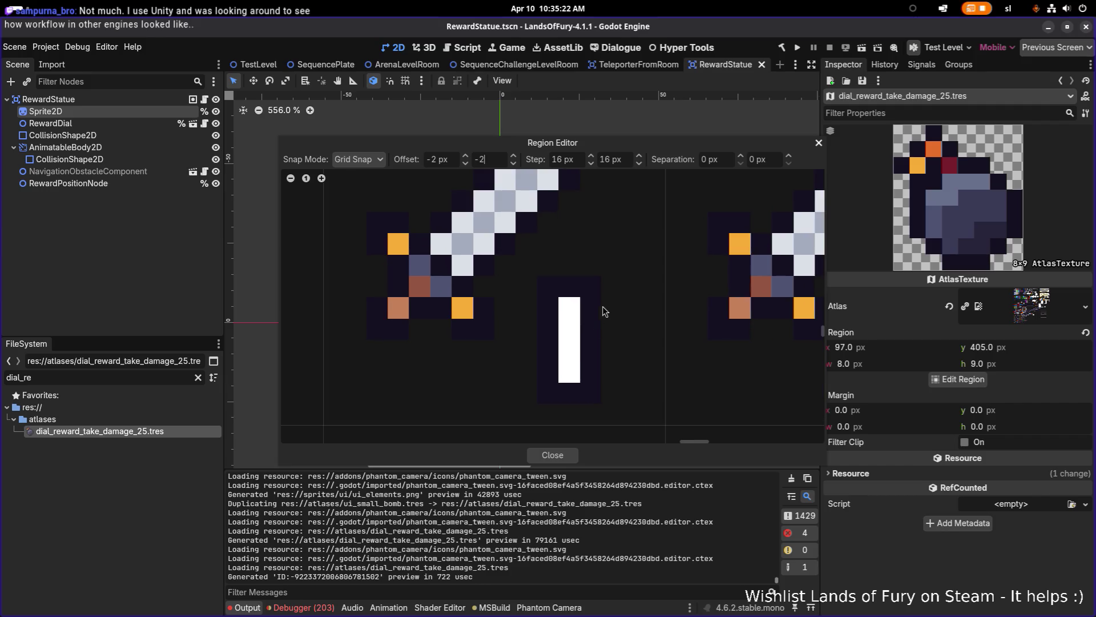
pyautogui.scroll(-3, 588, 308)
pyautogui.scroll(-2, 568, 337)
# - Try smaller snap steps, first 15×15 px and then 14×14 px
pyautogui.click(564, 161)
pyautogui.write('15')
pyautogui.press('Tab')
pyautogui.write('512')
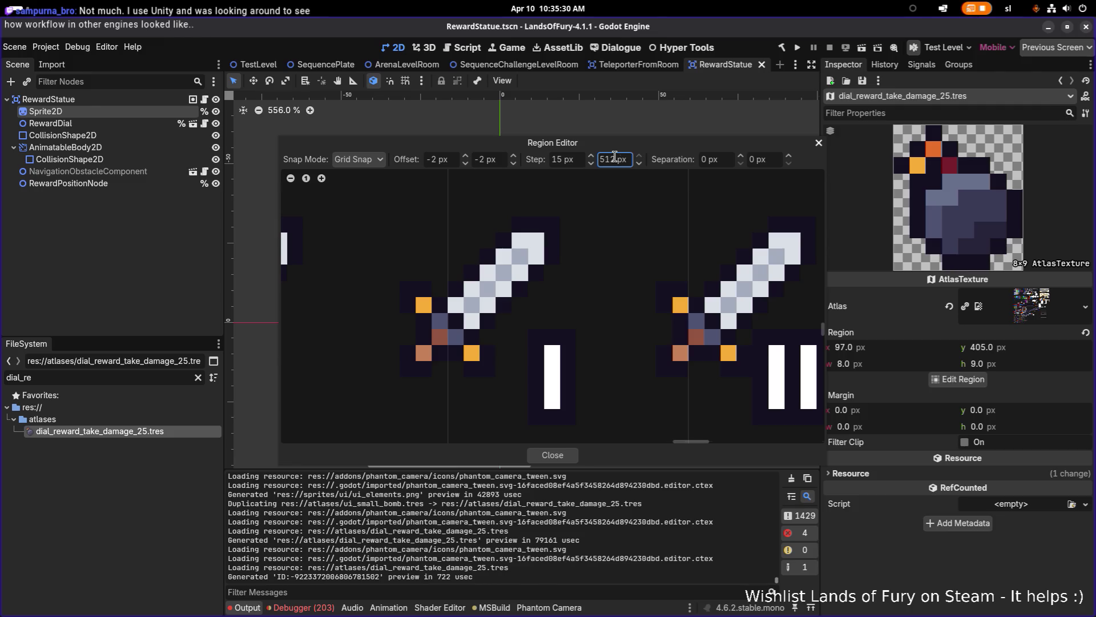
pyautogui.scroll(-5, 573, 255)
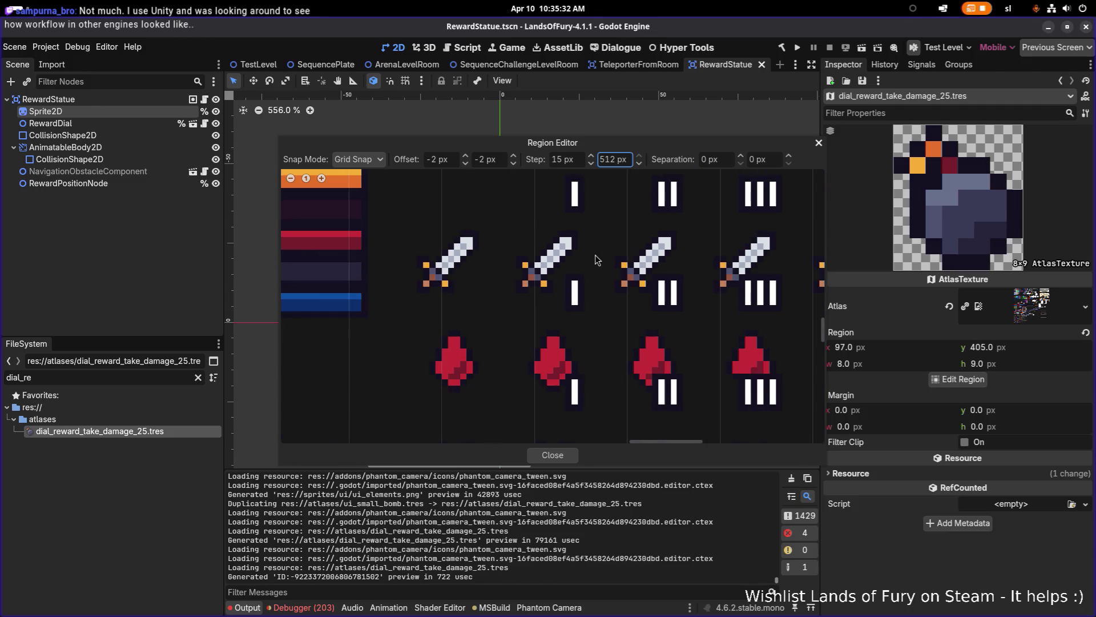
pyautogui.click(610, 160)
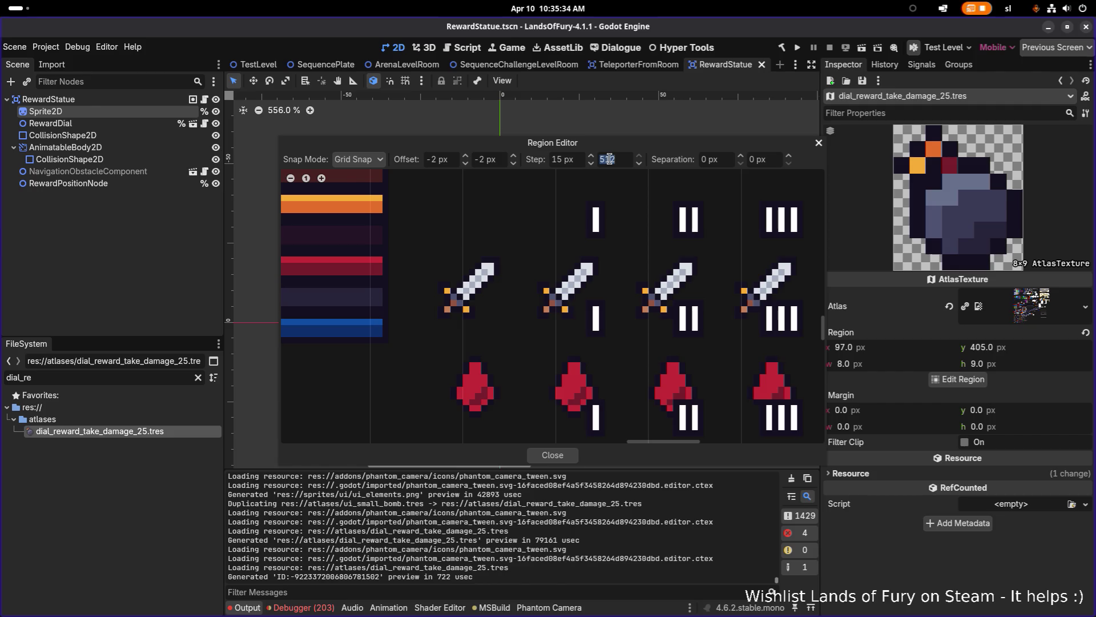
pyautogui.write('15')
pyautogui.press('Return')
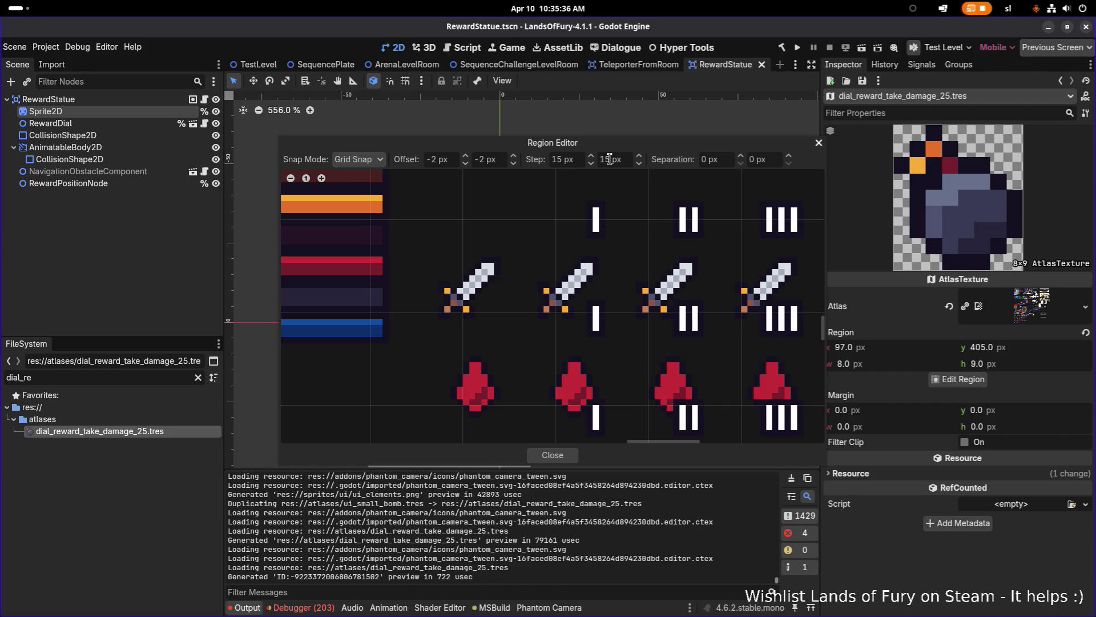
pyautogui.click(582, 158)
pyautogui.write('14')
pyautogui.press('Return')
pyautogui.write('14')
pyautogui.press('Return')
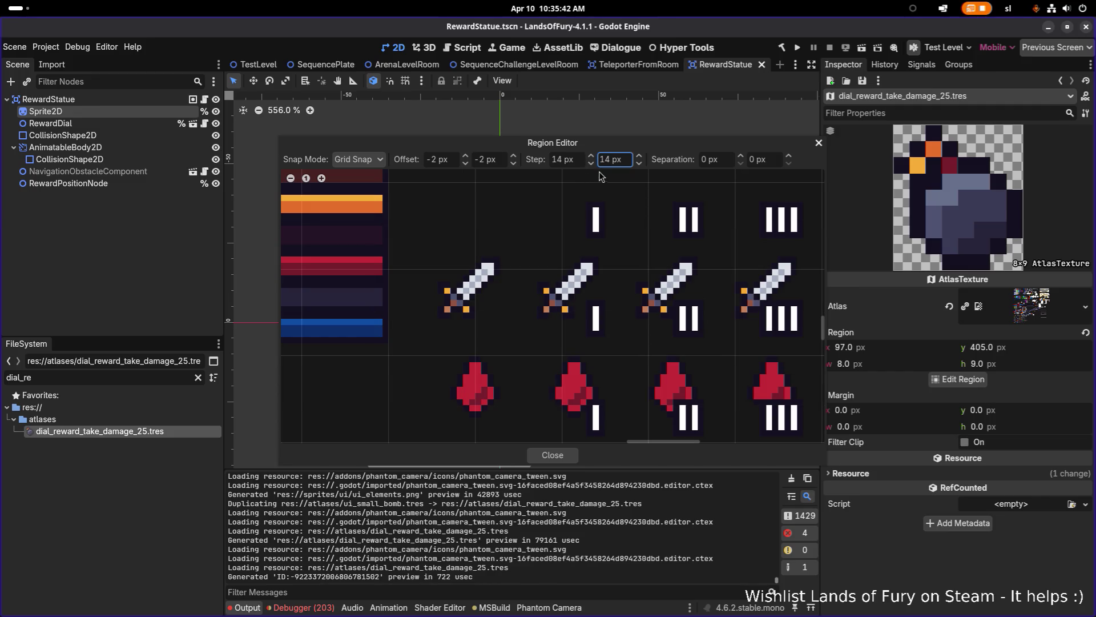
# - Nudge the vertical and horizontal grid offsets down several pixels to test alignment
pyautogui.click(513, 163)
pyautogui.click(513, 164)
pyautogui.click(512, 164)
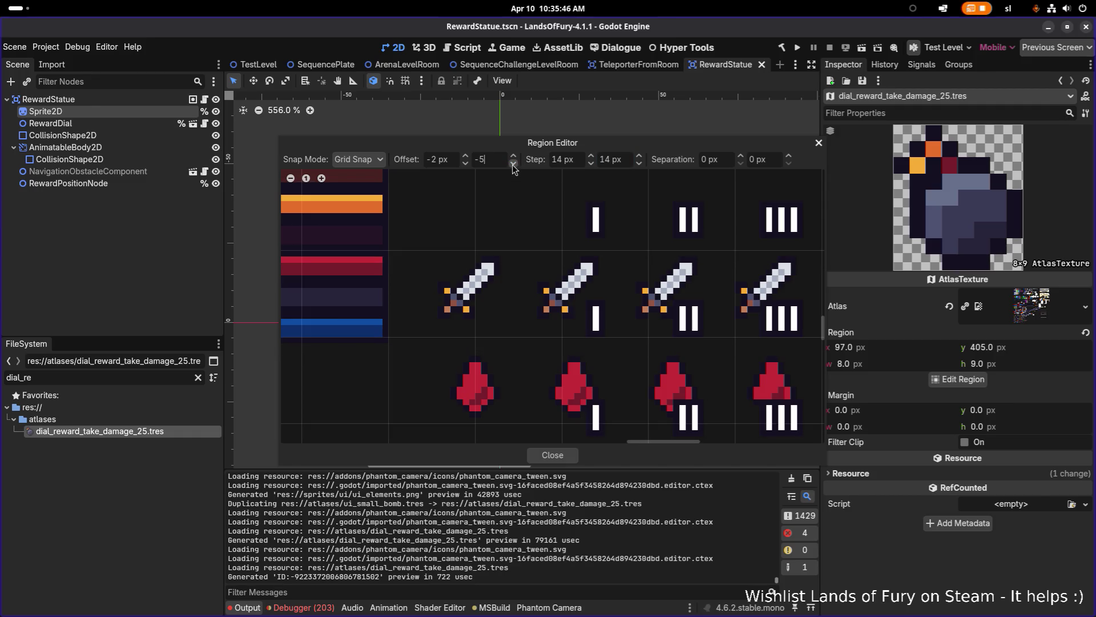
pyautogui.click(465, 165)
pyautogui.click(466, 165)
pyautogui.click(465, 165)
pyautogui.click(465, 165)
pyautogui.click(465, 165)
pyautogui.click(466, 165)
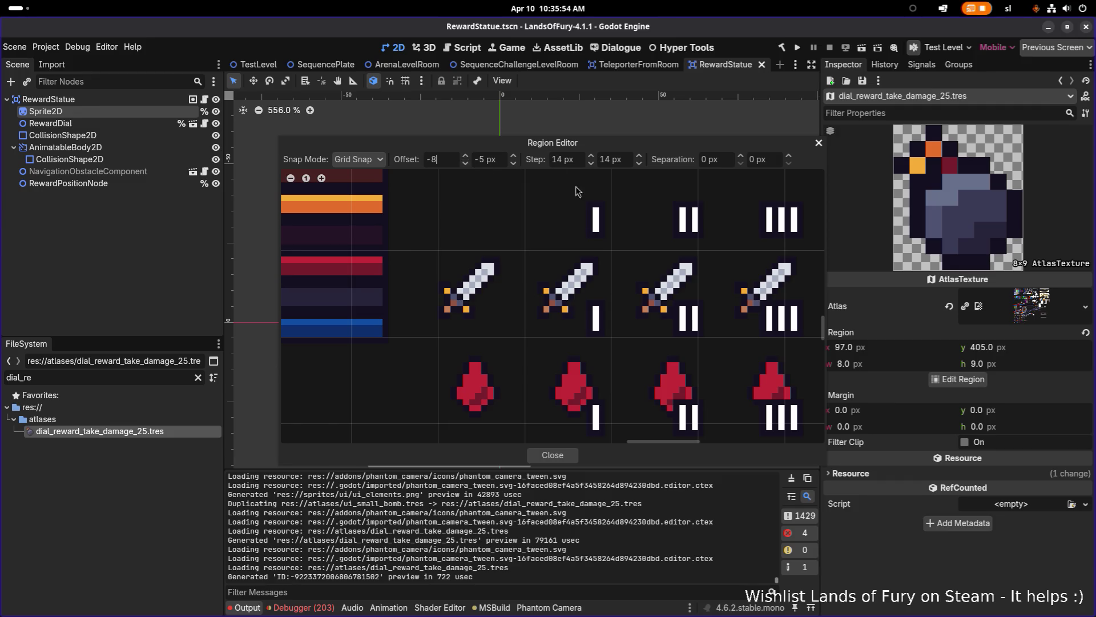
pyautogui.scroll(3, 584, 310)
pyautogui.scroll(-3, 584, 310)
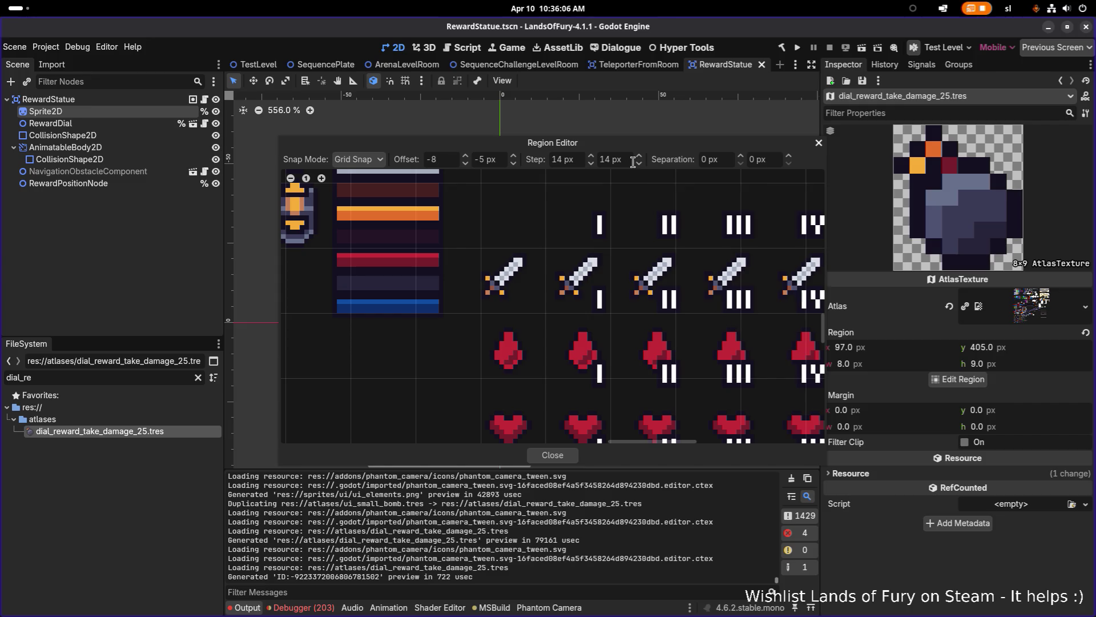
pyautogui.click(467, 161)
pyautogui.click(467, 160)
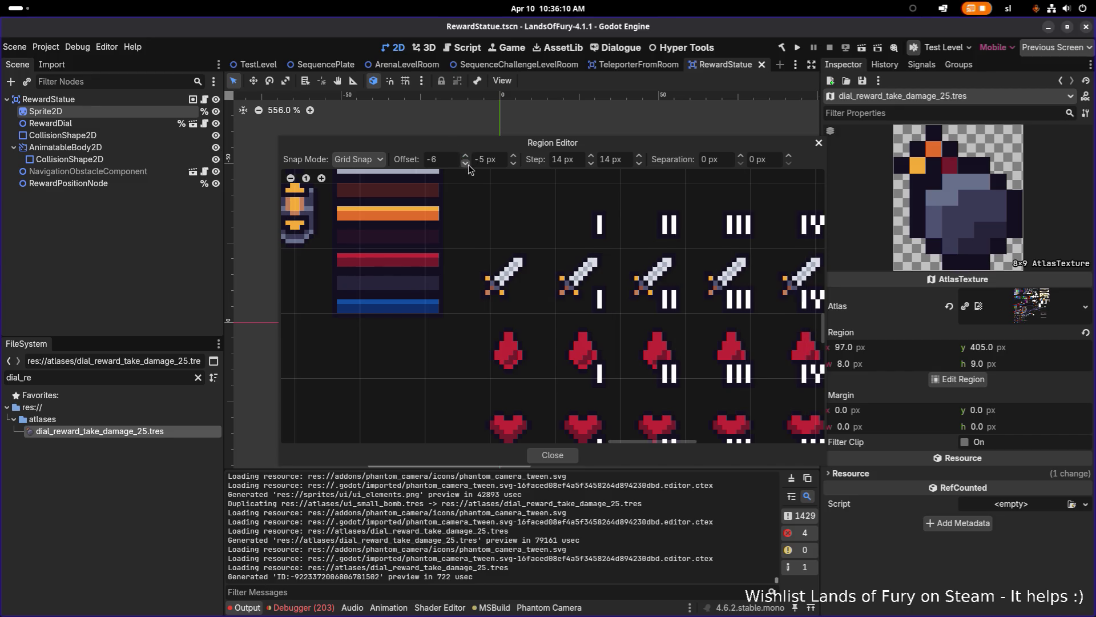
pyautogui.click(467, 165)
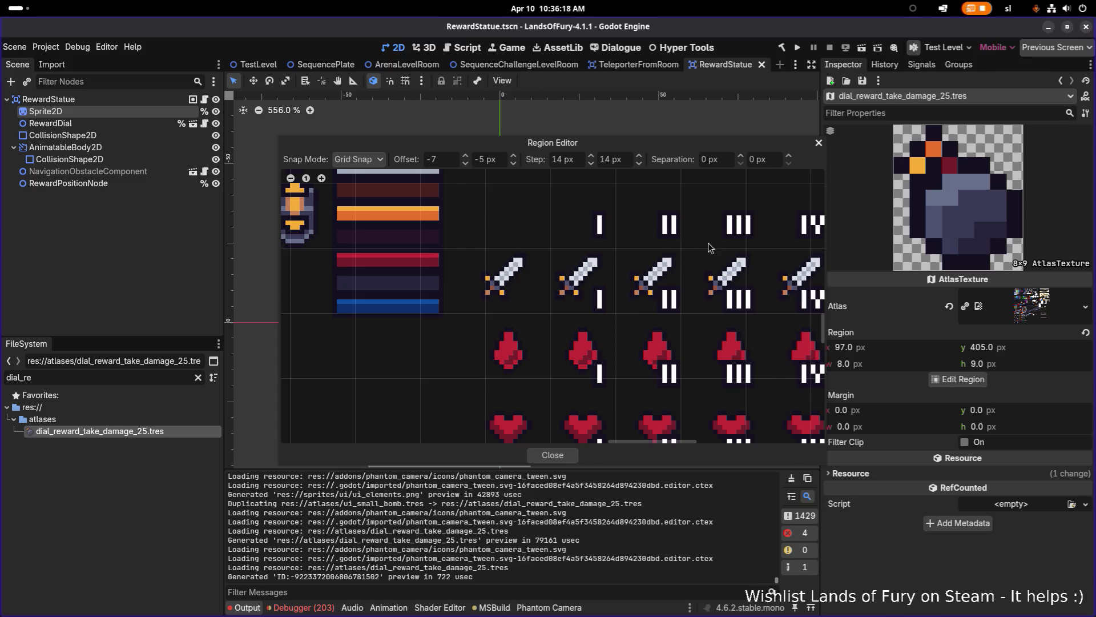
pyautogui.scroll(1, 653, 257)
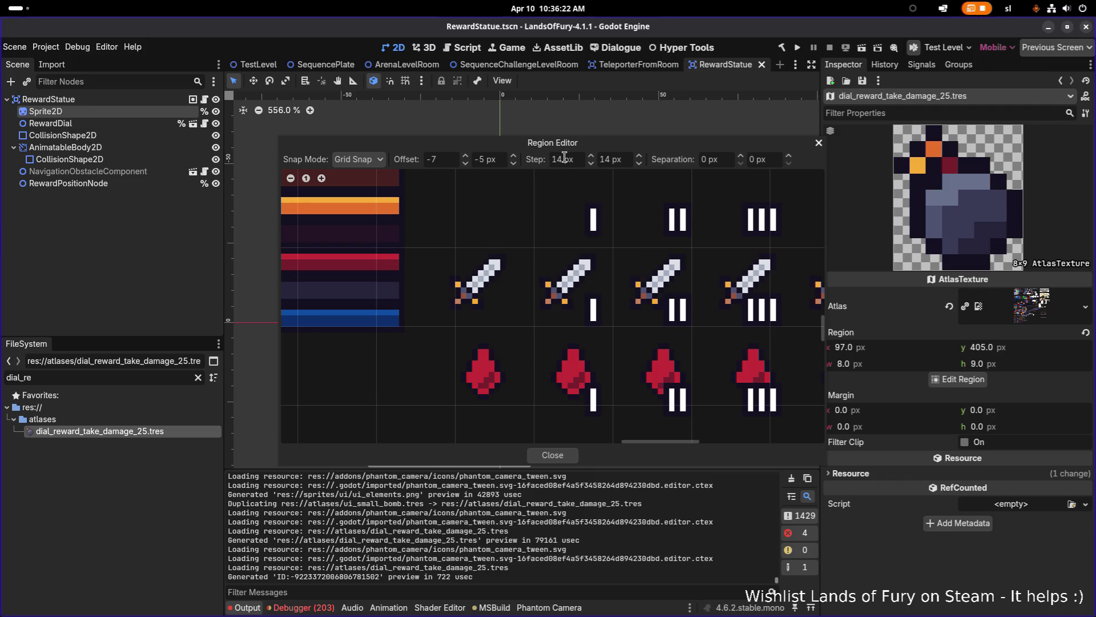
# - Restore the snap step to 16×16 px and start retyping the horizontal offset
pyautogui.click(583, 159)
pyautogui.press('BackSpace')
pyautogui.write('6')
pyautogui.press('Tab')
pyautogui.write('512')
pyautogui.press('Return')
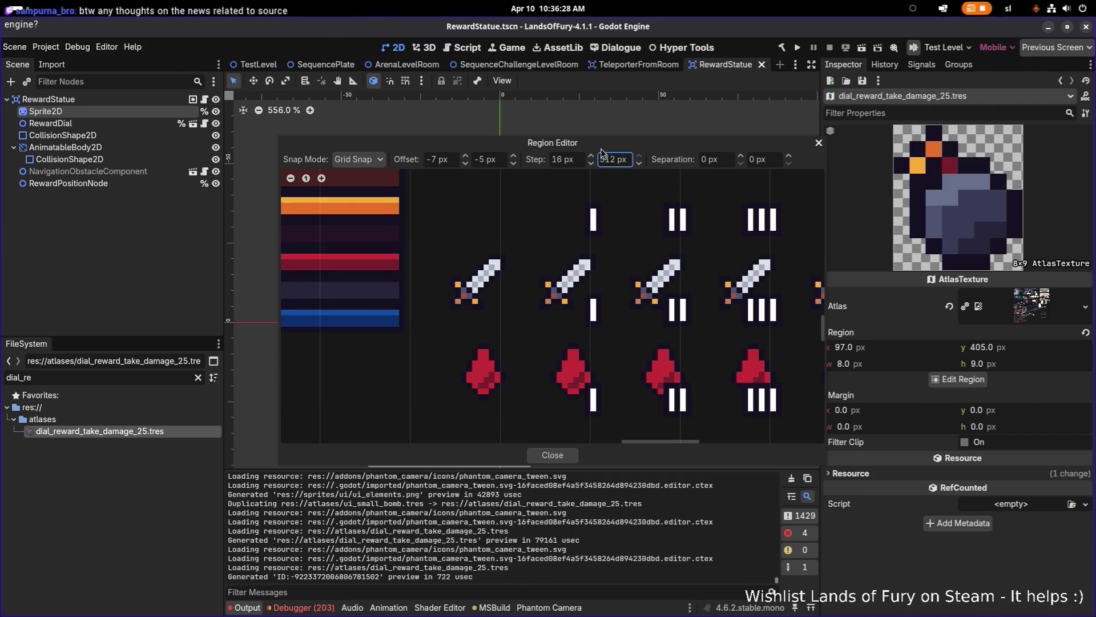
pyautogui.click(628, 160)
pyautogui.doubleClick(628, 160)
pyautogui.write('16')
pyautogui.press('Return')
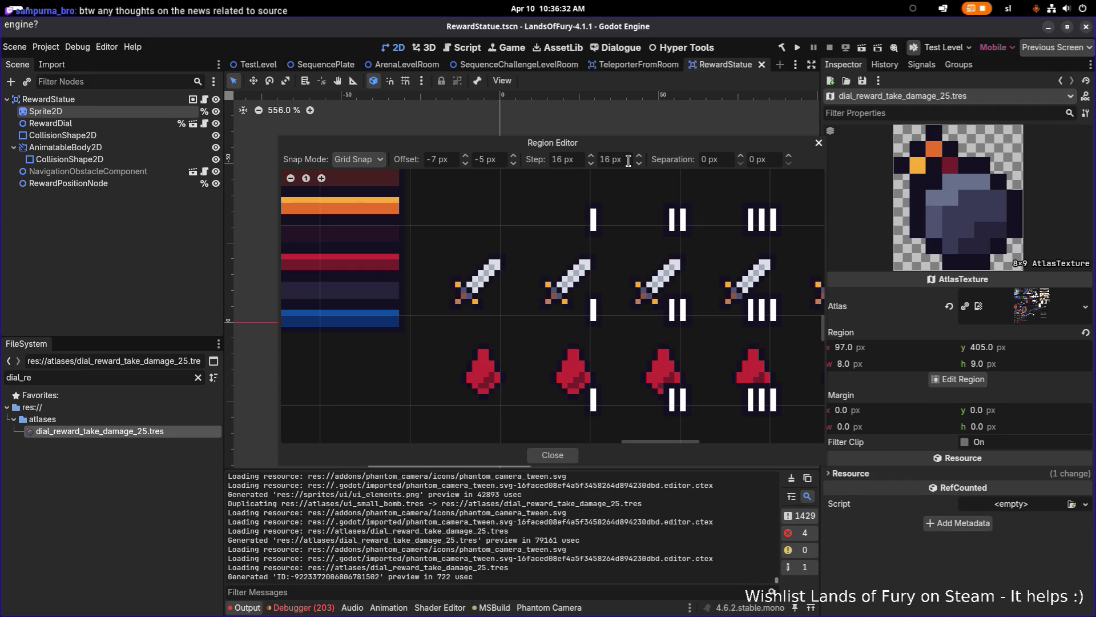
pyautogui.click(455, 162)
pyautogui.doubleClick(441, 161)
# - Set the Region Editor's horizontal grid offset to -3 px
pyautogui.write('0')
pyautogui.press('Return')
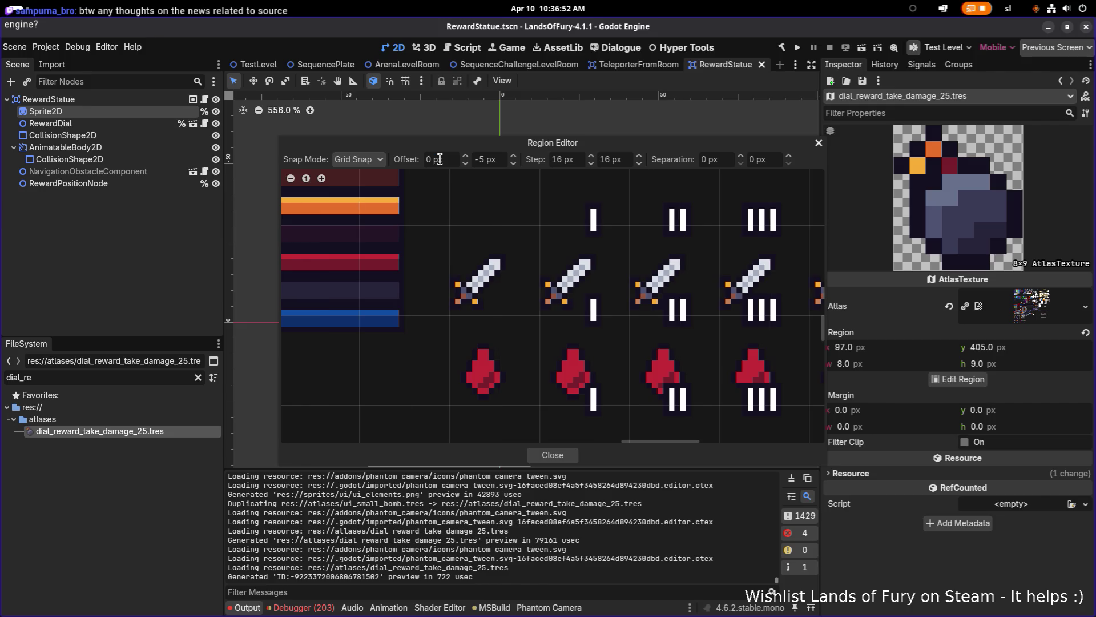
pyautogui.click(439, 159)
pyautogui.press('BackSpace')
pyautogui.write('2')
pyautogui.press('Return')
pyautogui.click(439, 160)
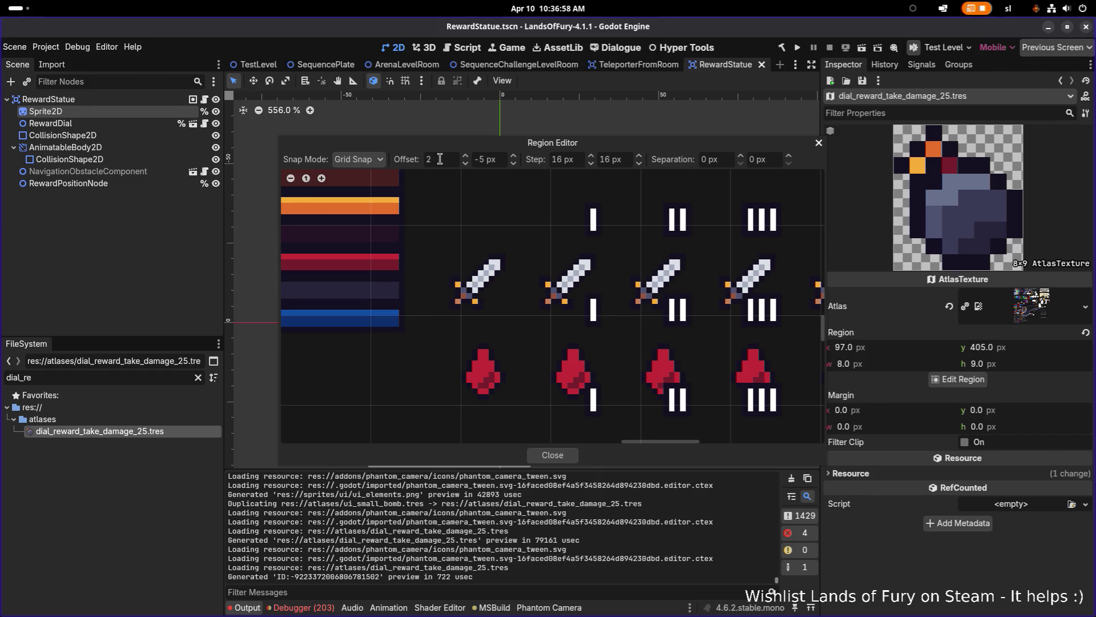
pyautogui.press('Home')
pyautogui.write('-')
pyautogui.press('Return')
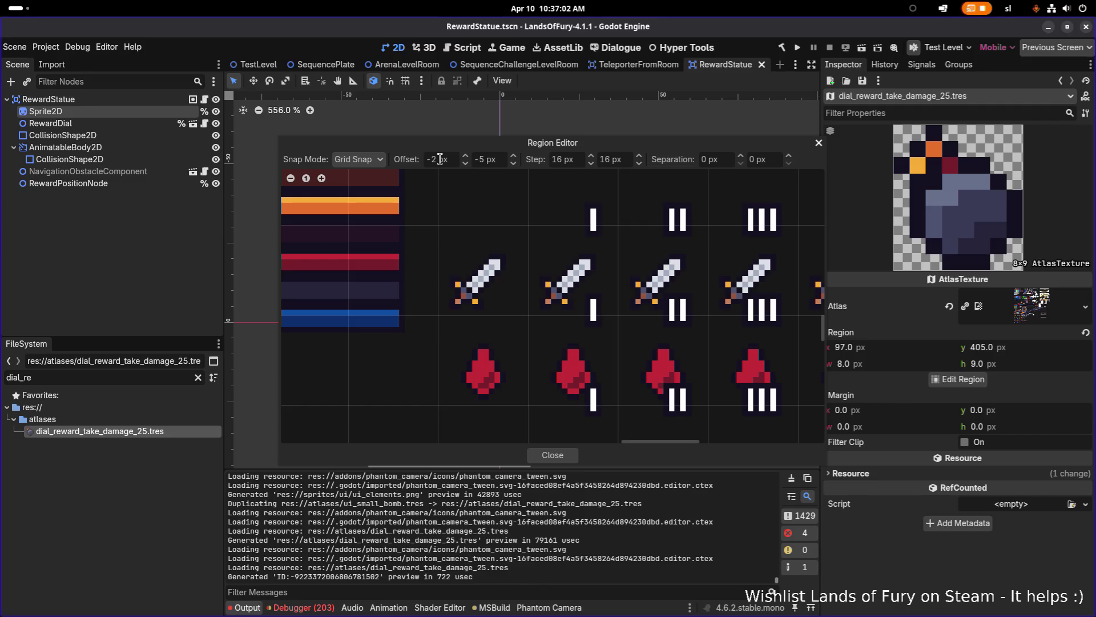
pyautogui.press('BackSpace')
pyautogui.write('4')
pyautogui.press('Return')
pyautogui.click(439, 158)
pyautogui.press('Return')
# - Set the vertical grid offset to -2 px
pyautogui.press('Tab')
pyautogui.write('-3')
pyautogui.press('Return')
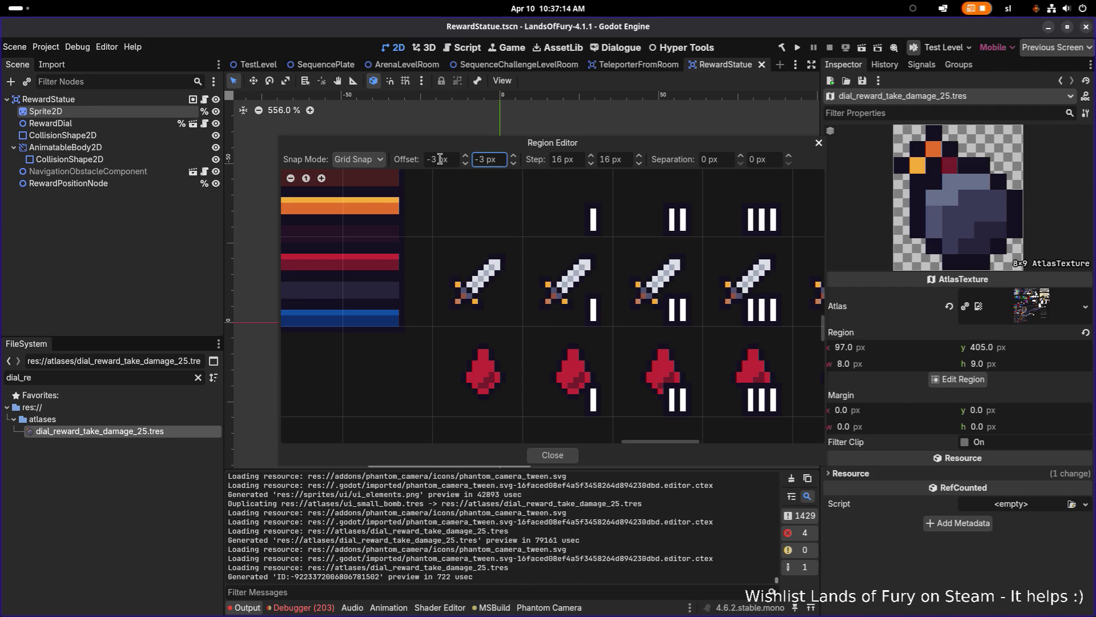
pyautogui.write('-2')
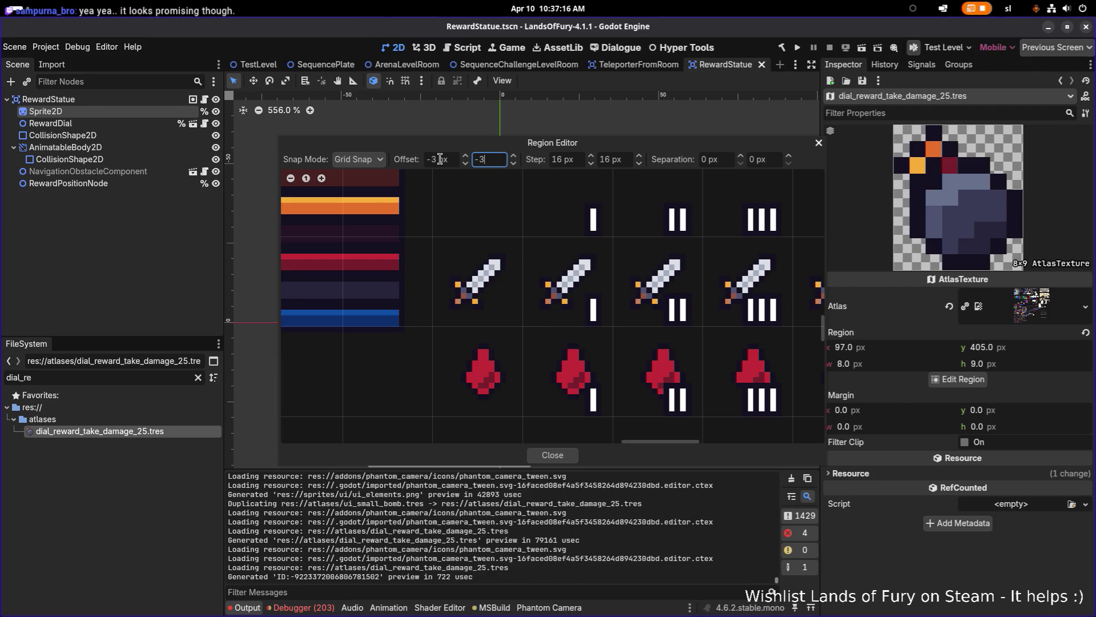
pyautogui.press('Return')
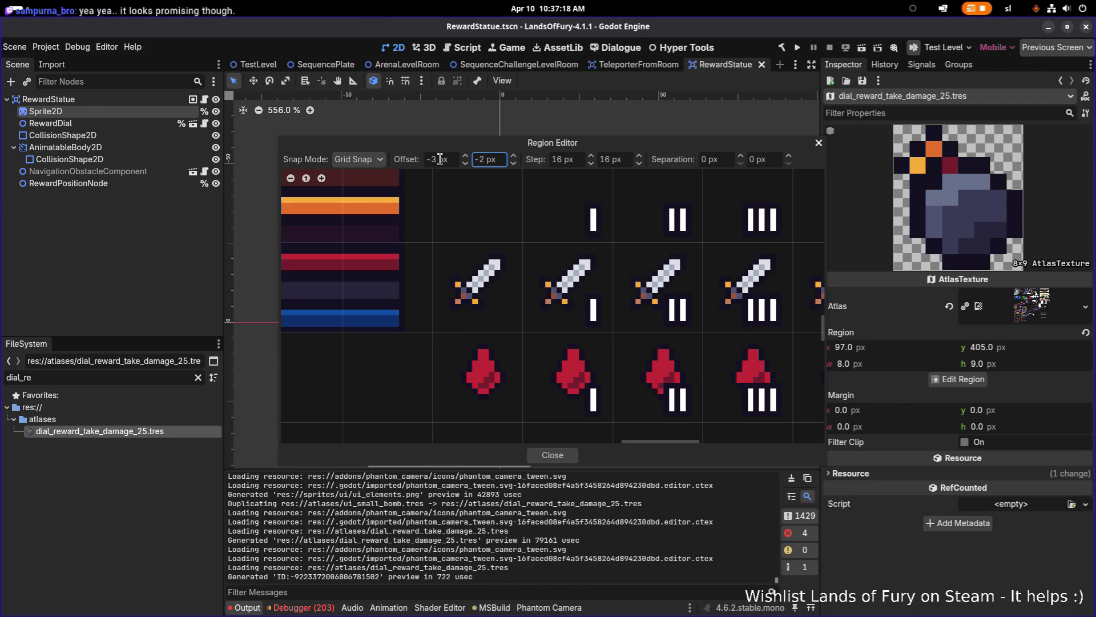
# - Crop take_damage_25 to the 16×16 sword-I cell at 397, 302 and close the editor
pyautogui.scroll(5, 676, 266)
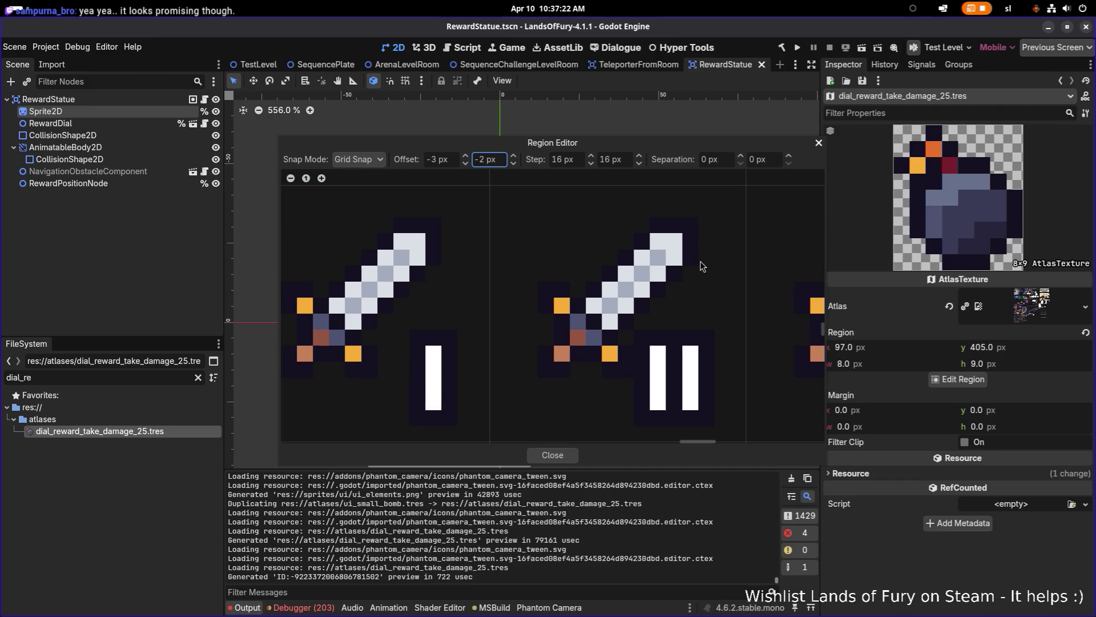
pyautogui.scroll(-3, 701, 259)
pyautogui.scroll(-4, 598, 254)
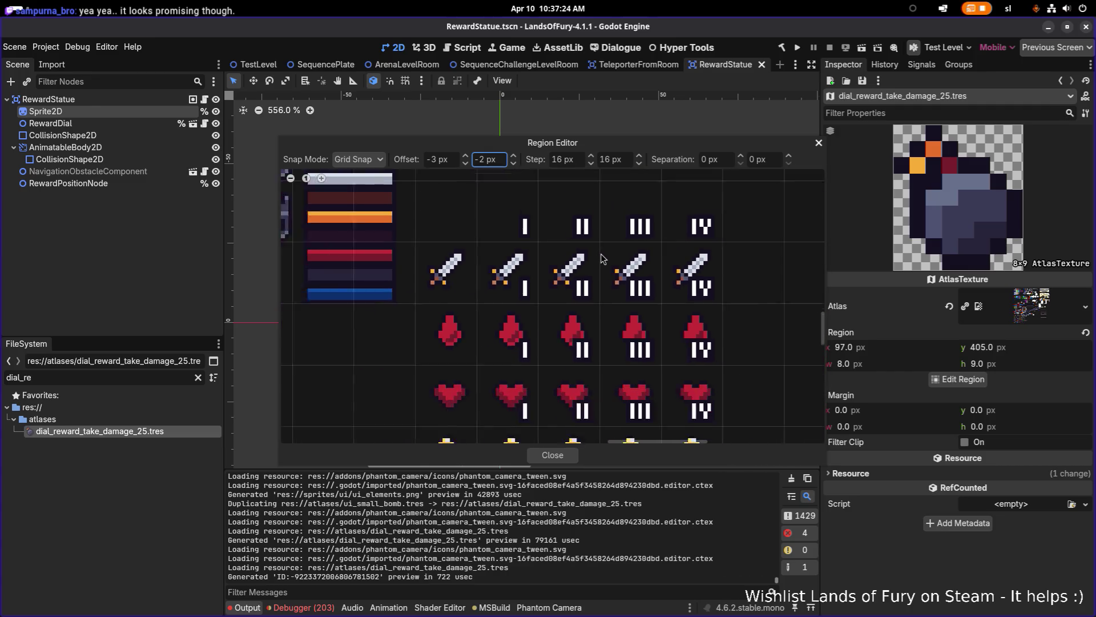
pyautogui.click(505, 262)
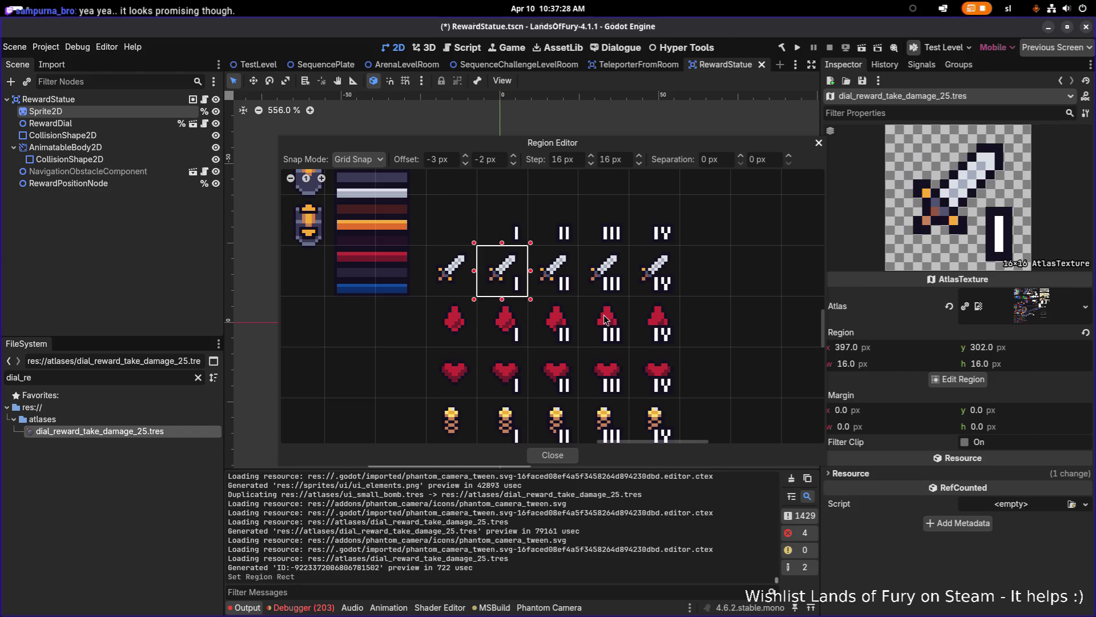
pyautogui.click(567, 457)
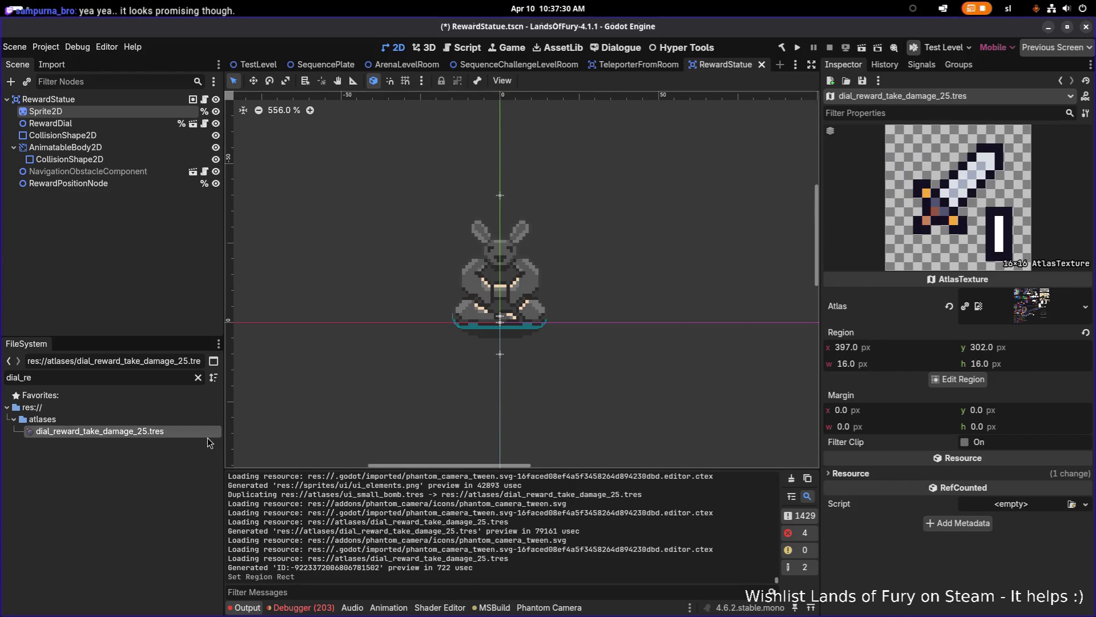
# - Duplicate the 25 atlas as dial_reward_take_damage_50.tres
pyautogui.hotkey('ctrl', 'd')
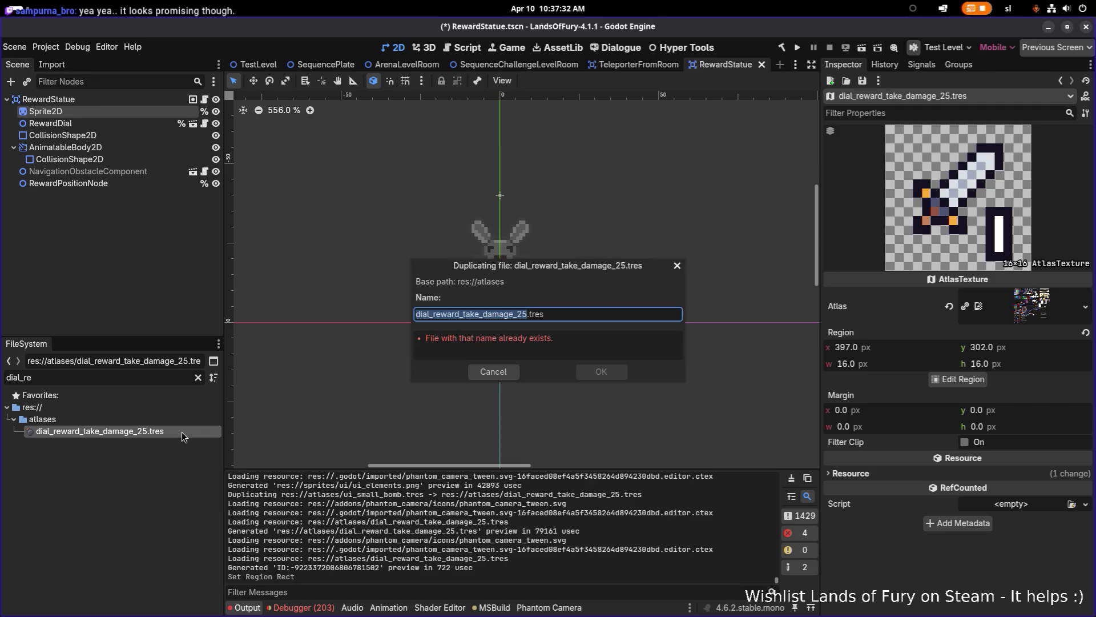
pyautogui.press('Right')
pyautogui.press('Left')
pyautogui.press('BackSpace')
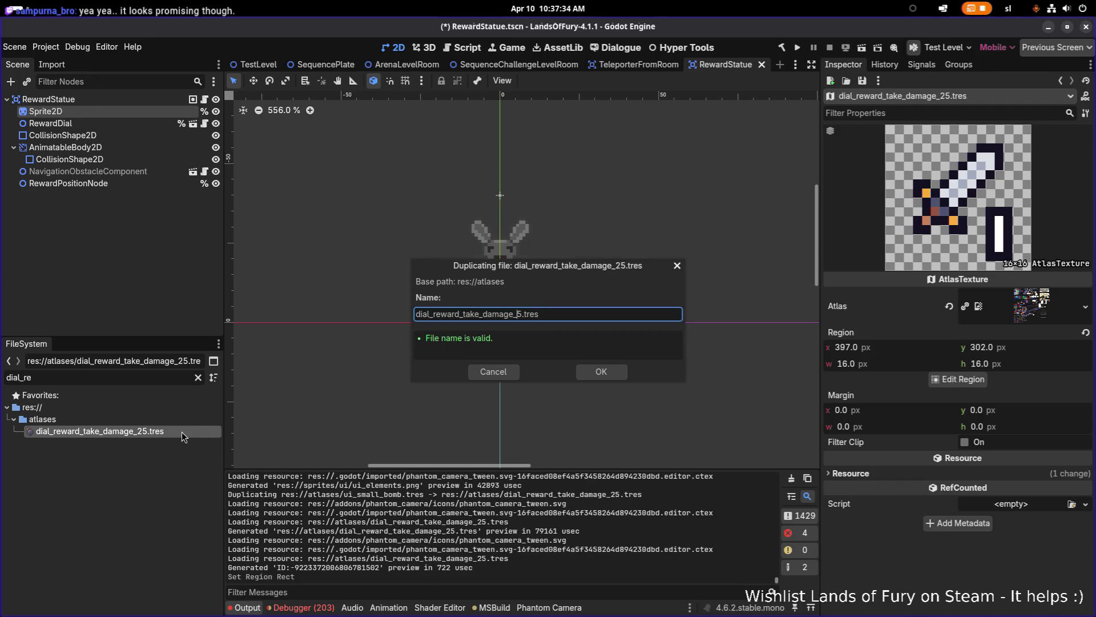
pyautogui.write('0')
pyautogui.click(601, 372)
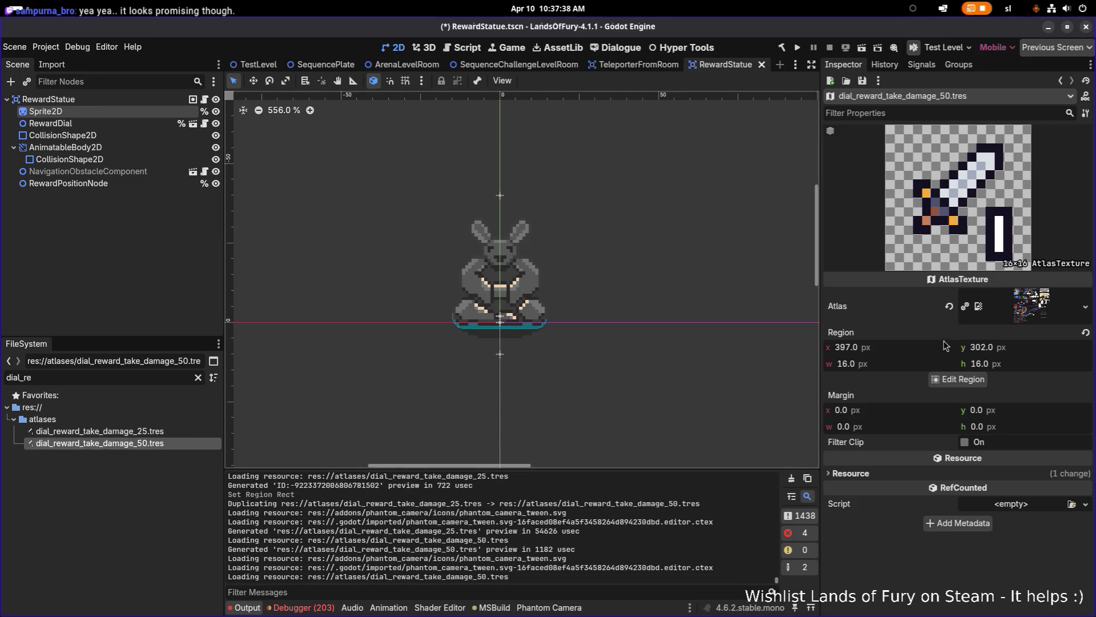
# - Move the 50 atlas crop to the sword cell marked II
pyautogui.click(955, 380)
pyautogui.scroll(5, 689, 335)
pyautogui.moveTo(477, 407); pyautogui.dragTo(551, 407)
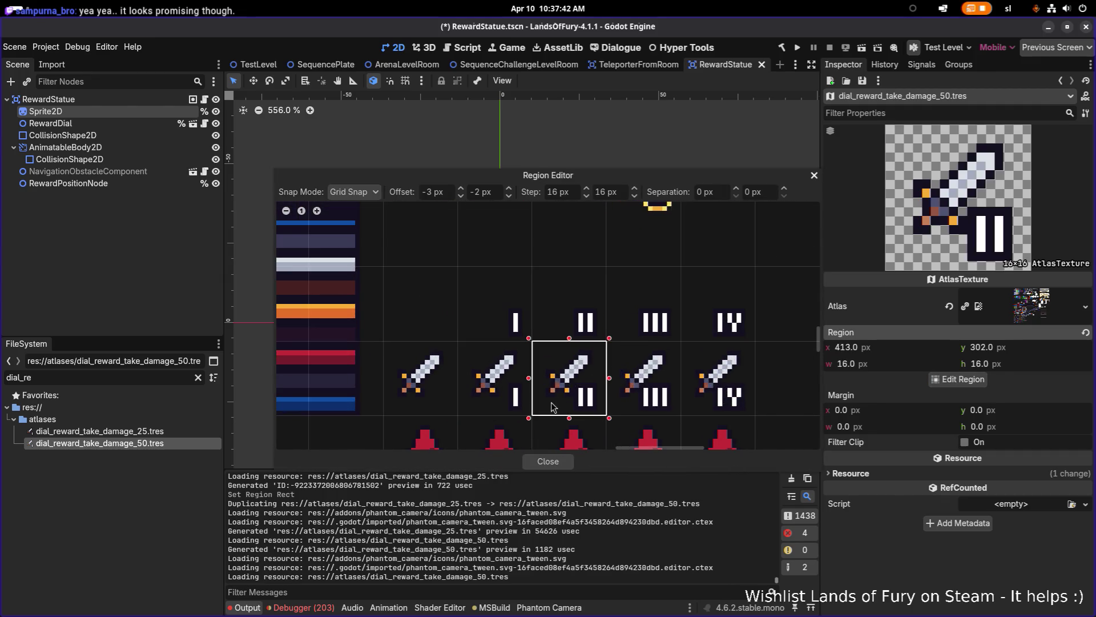
pyautogui.click(563, 461)
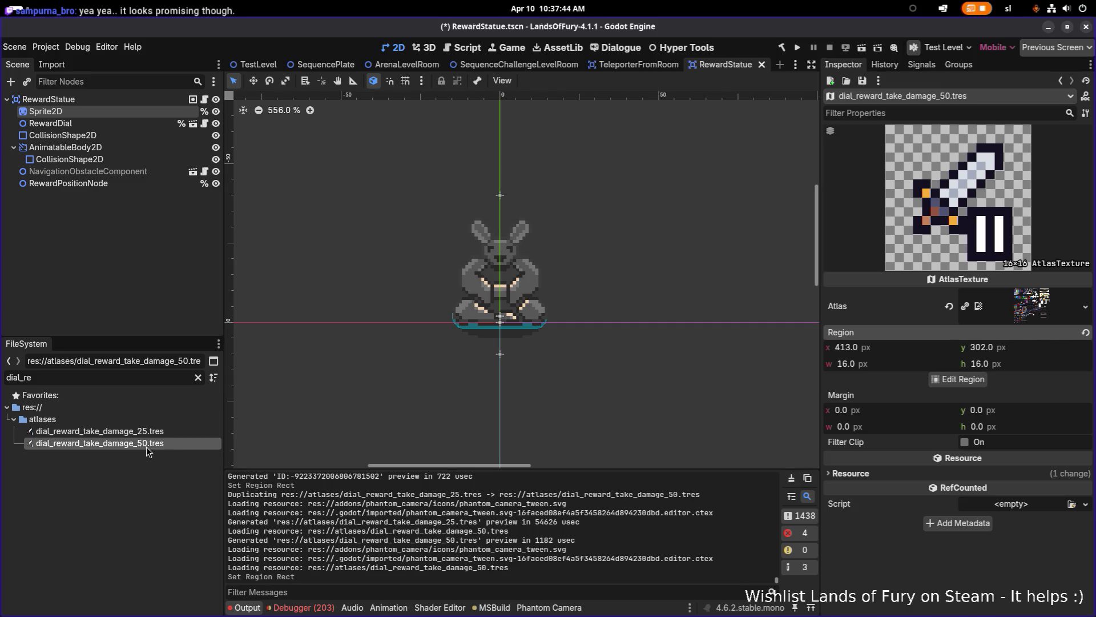
# - Duplicate the 50 atlas as dial_reward_take_damage_75.tres
pyautogui.hotkey('ctrl', 'd')
pyautogui.press('Right')
pyautogui.press('BackSpace')
pyautogui.write('7')
pyautogui.press('Delete')
pyautogui.write('5')
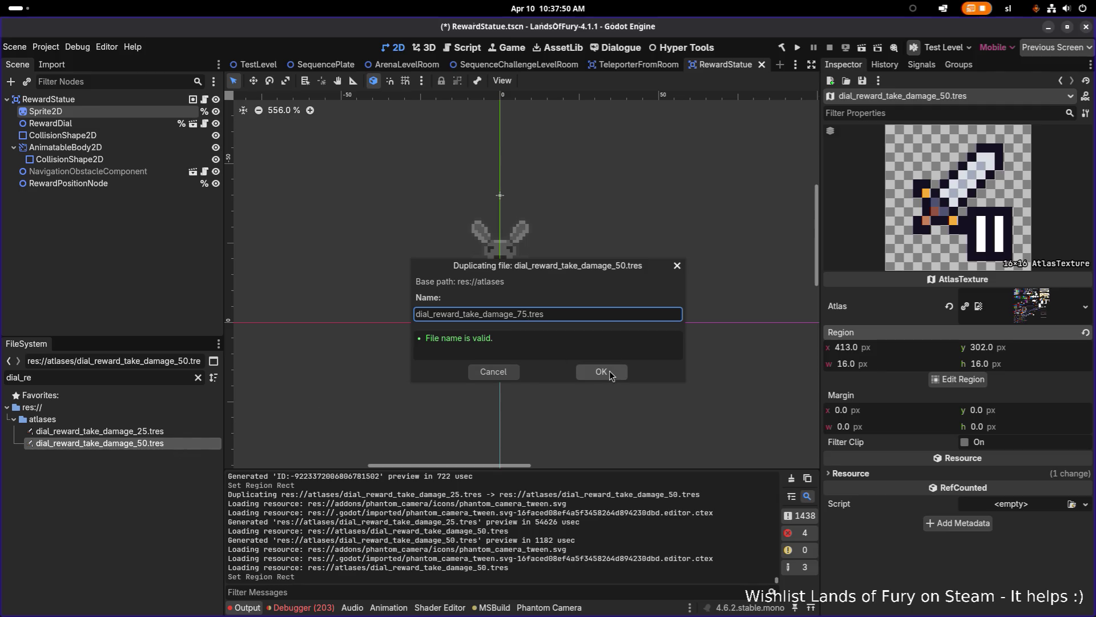
pyautogui.click(608, 371)
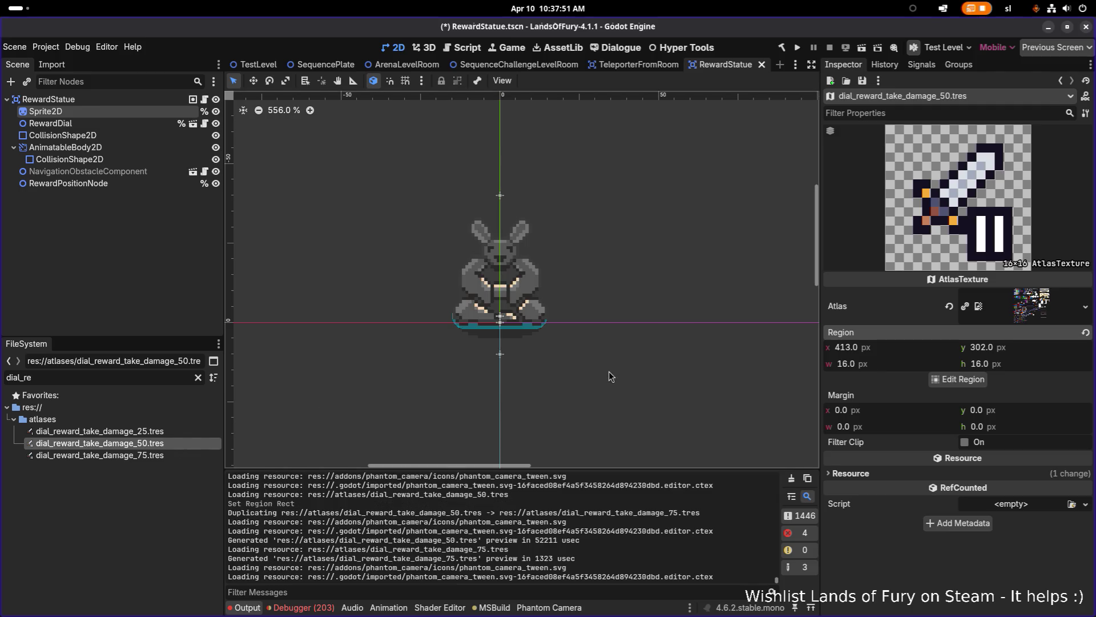
# - Crop the 75 atlas to the sword-III cell at 429, 302
pyautogui.click(197, 457)
pyautogui.click(968, 381)
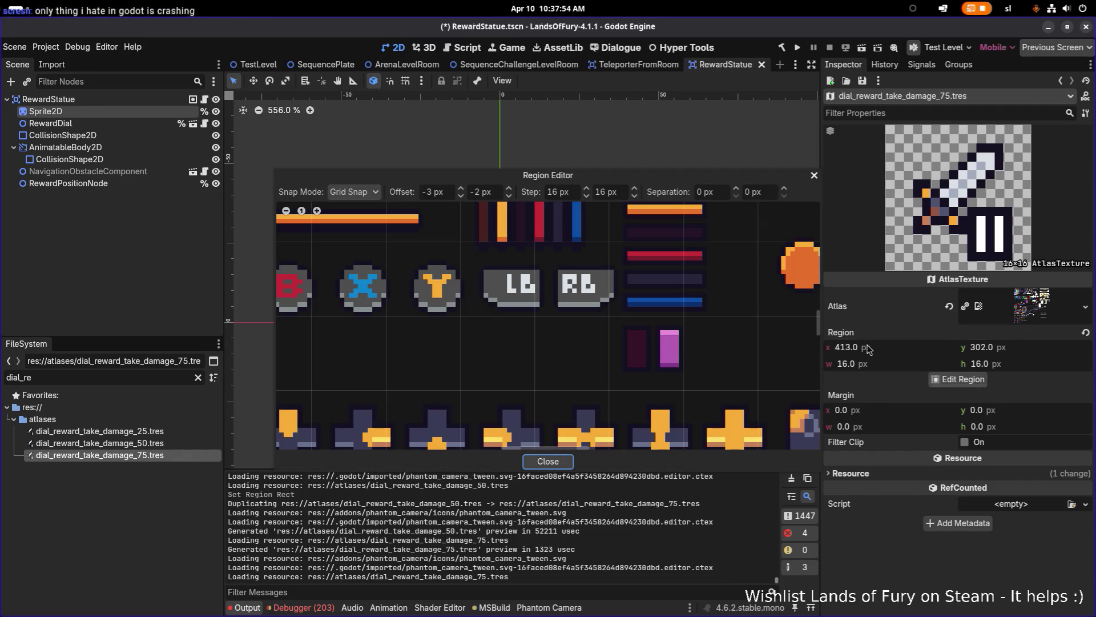
pyautogui.scroll(-5, 505, 242)
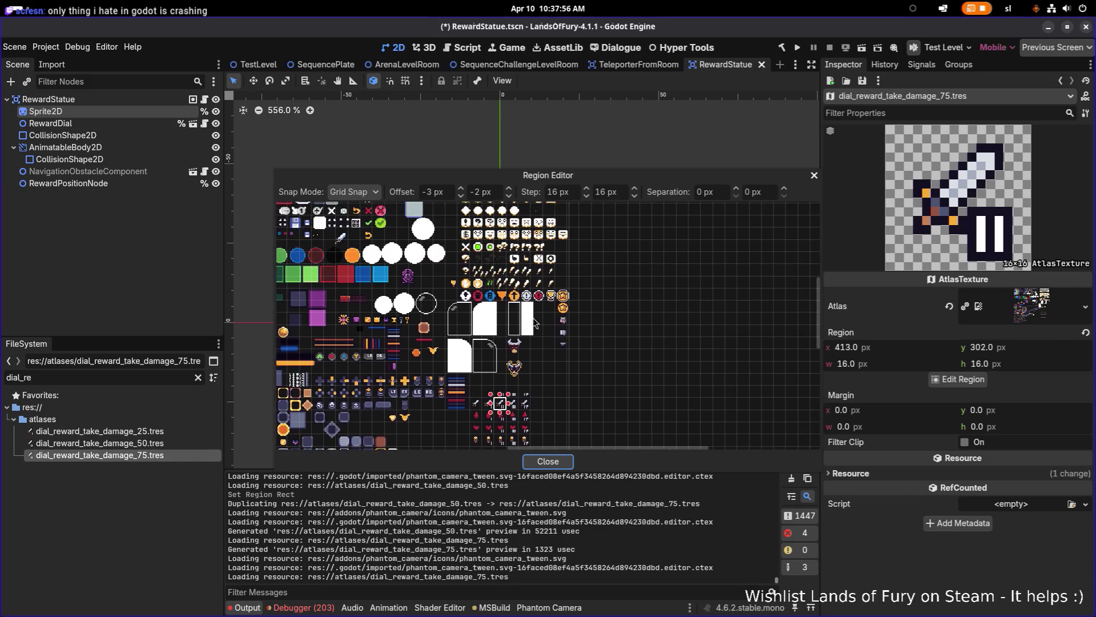
pyautogui.scroll(8, 506, 247)
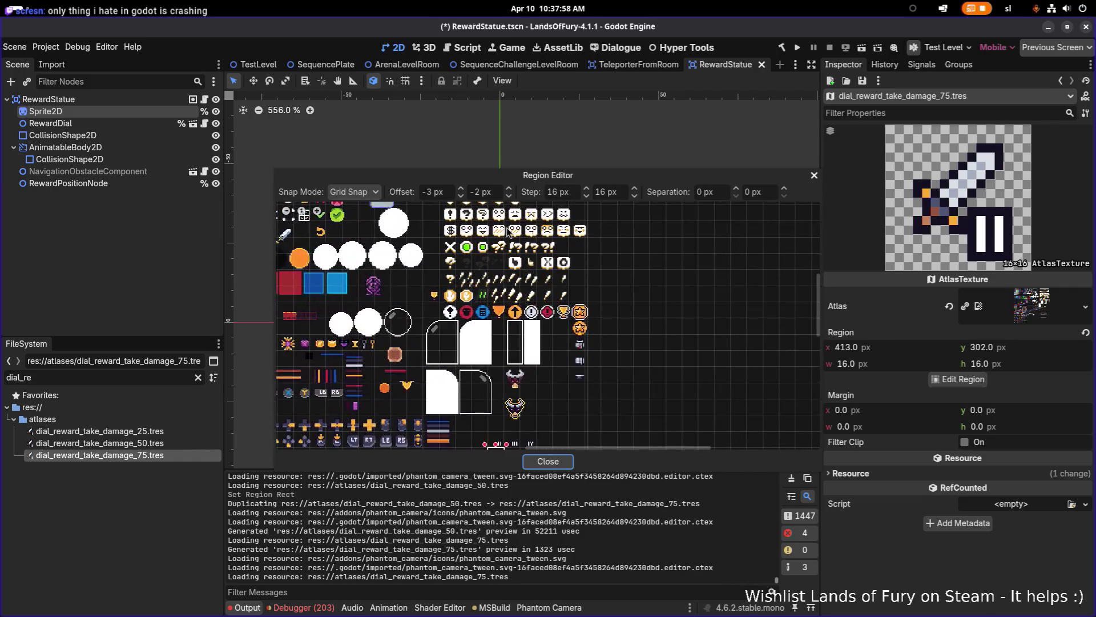
pyautogui.scroll(-9, 483, 314)
pyautogui.scroll(10, 483, 314)
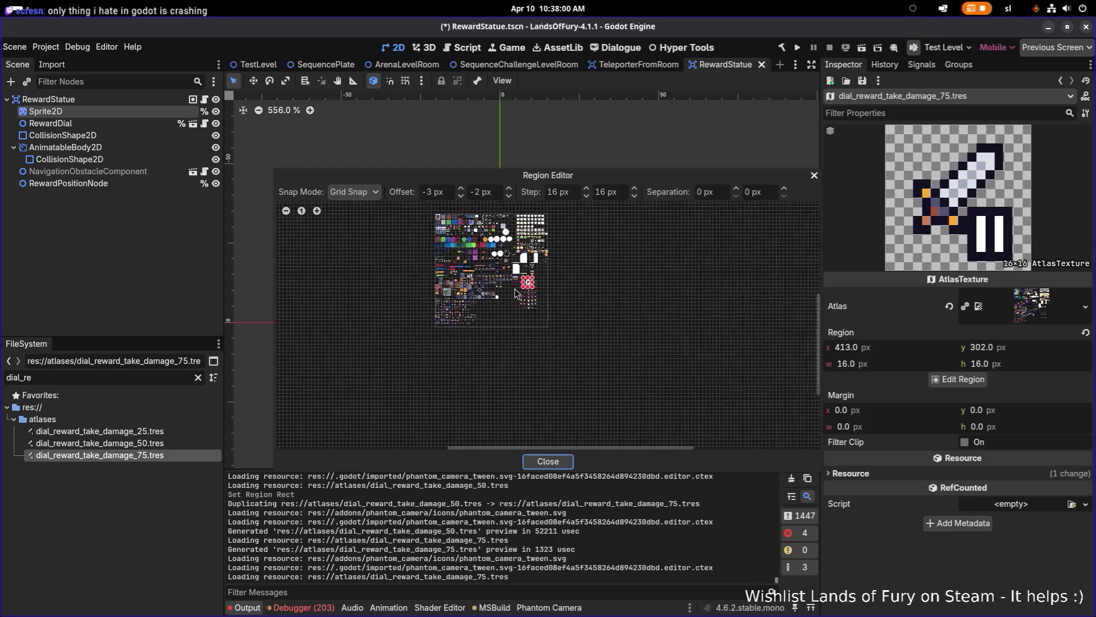
pyautogui.scroll(-1, 563, 289)
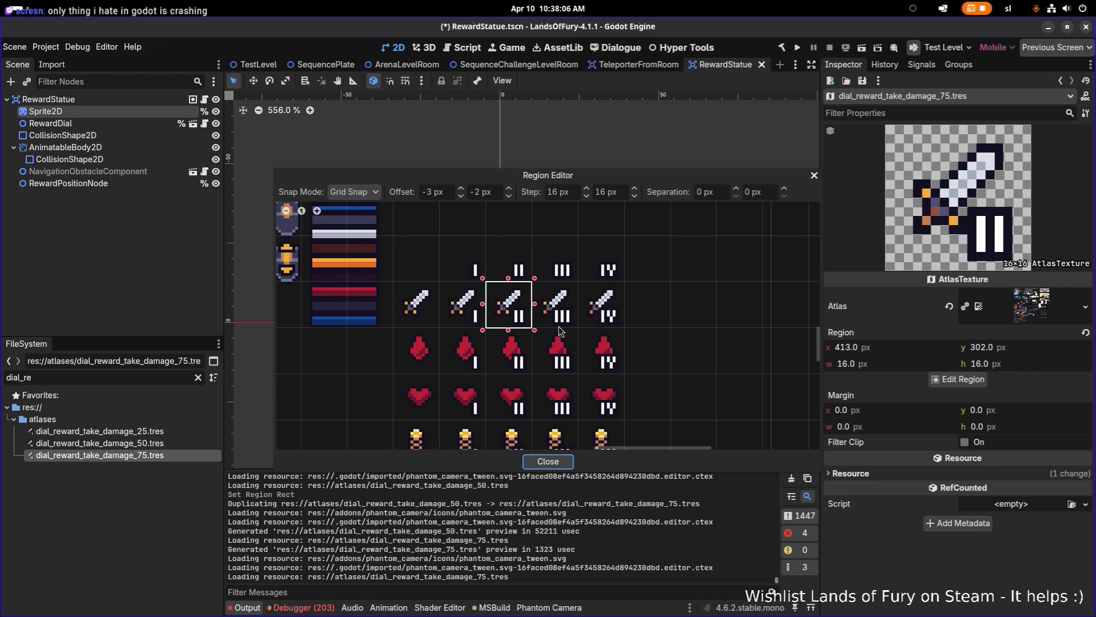
pyautogui.scroll(2, 519, 295)
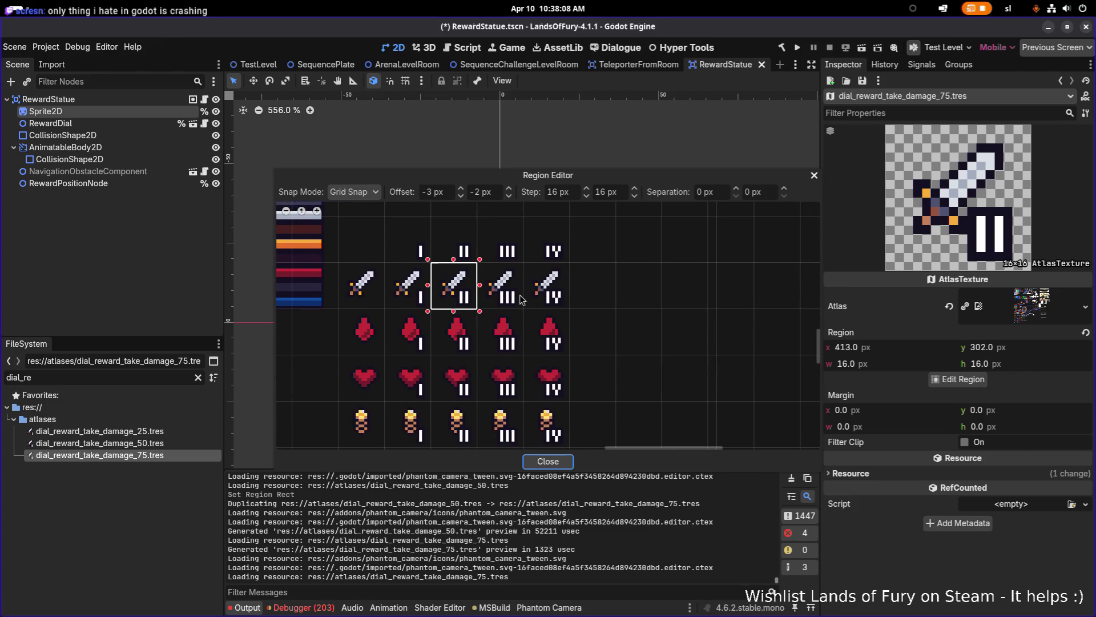
pyautogui.click(525, 257)
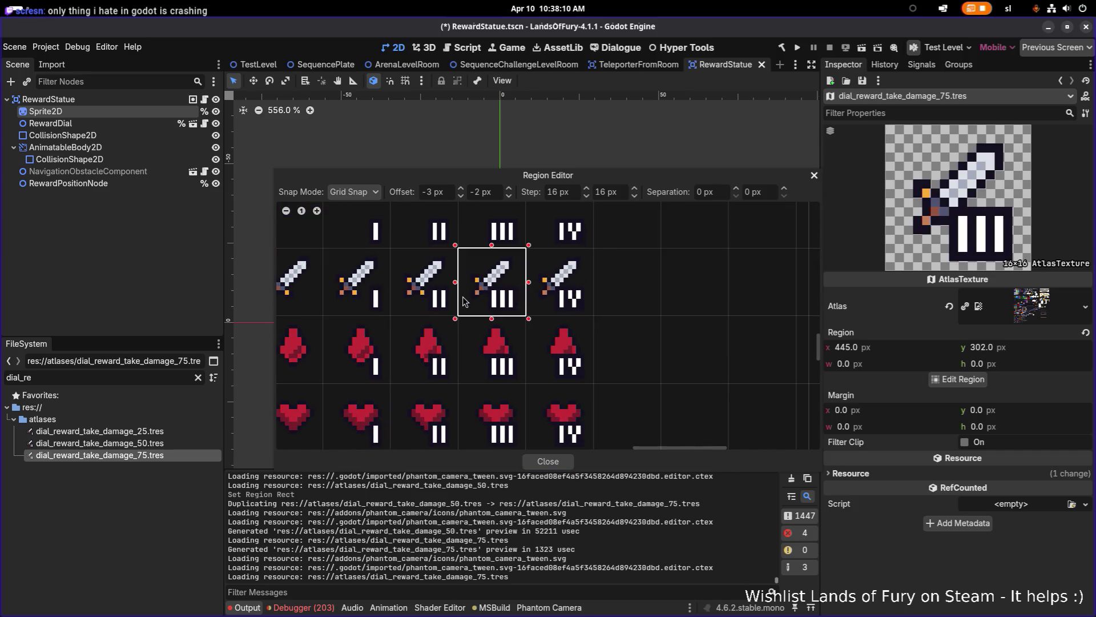
pyautogui.click(548, 461)
pyautogui.scroll(-5, 534, 324)
# - Save the scene and duplicate the 75 atlas as dial_reward_take_damage_100.tres
pyautogui.hotkey('ctrl', 's')
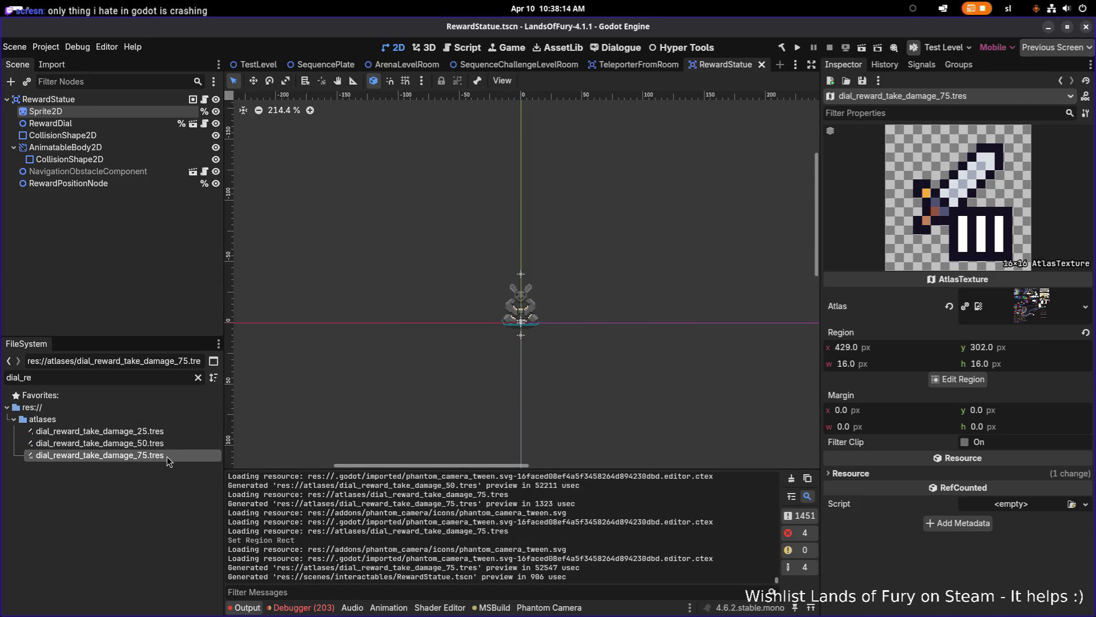
pyautogui.hotkey('ctrl', 'd')
pyautogui.press('Right')
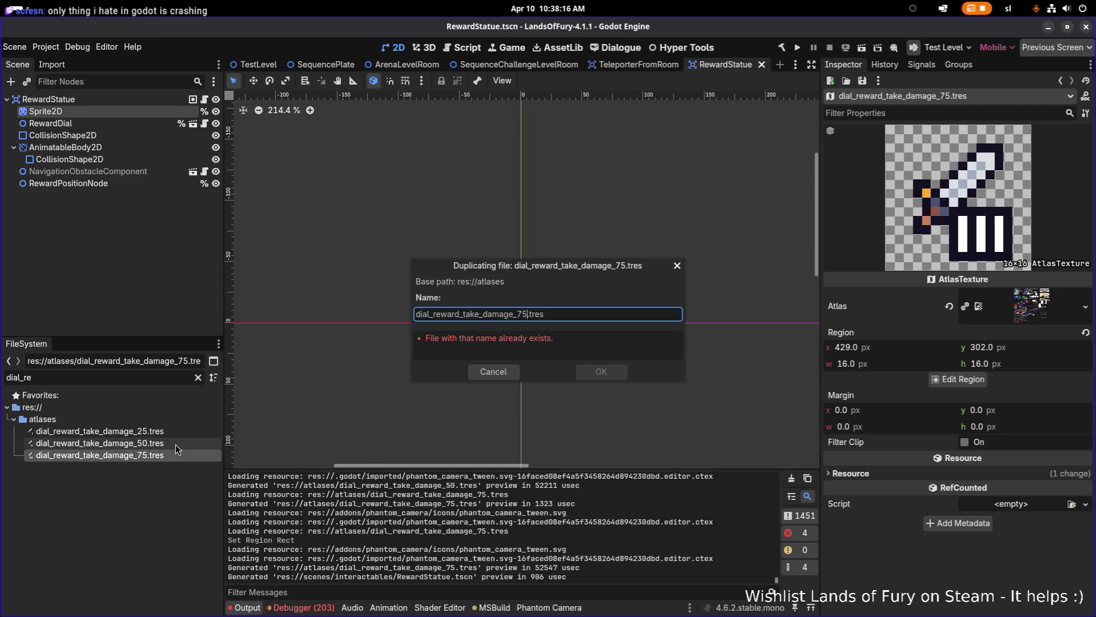
pyautogui.press('BackSpace')
pyautogui.press('BackSpace')
pyautogui.write('100')
pyautogui.press('Return')
# - Crop the 100 atlas to the 16×16 sword-IV cell at 445, 302 and save
pyautogui.click(174, 467)
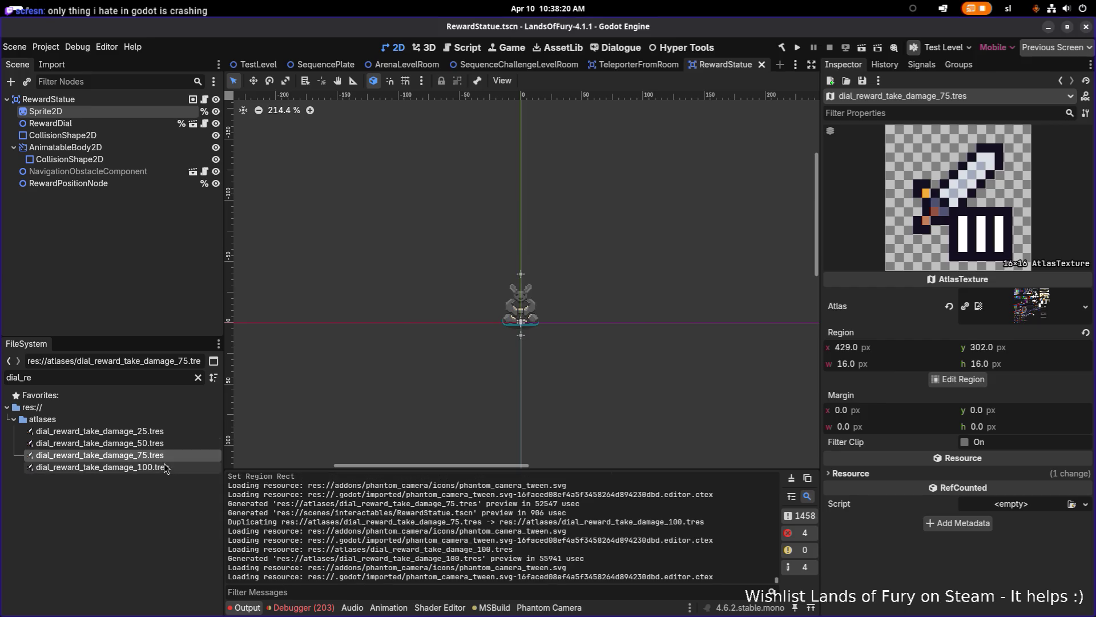
pyautogui.click(934, 379)
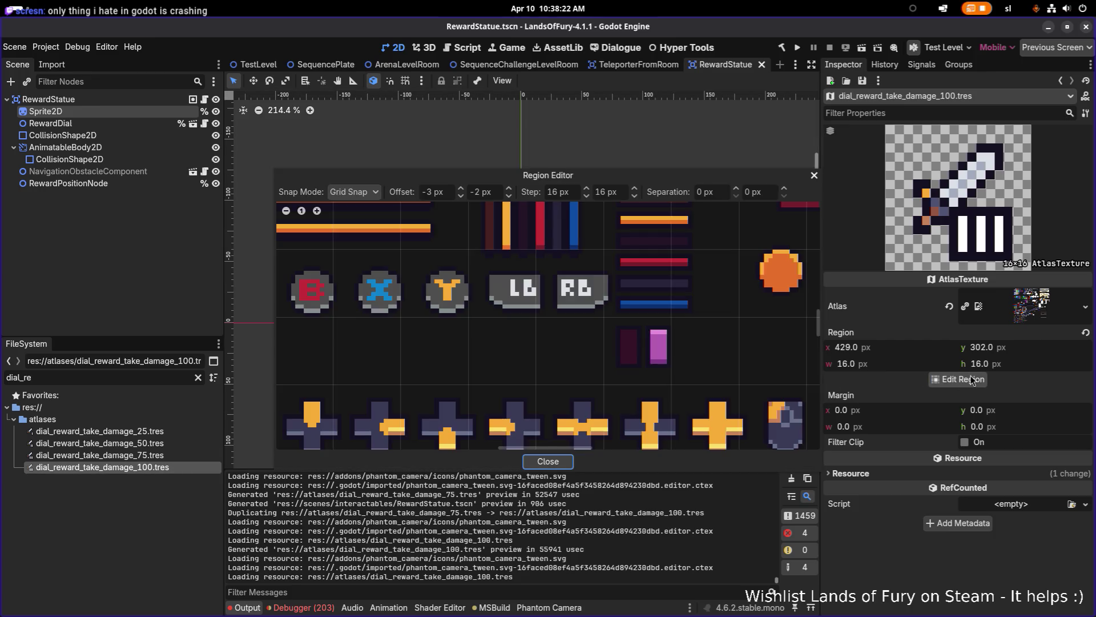
pyautogui.scroll(-4, 690, 297)
pyautogui.scroll(4, 690, 297)
pyautogui.hscroll(3, 690, 297)
pyautogui.scroll(-1, 690, 297)
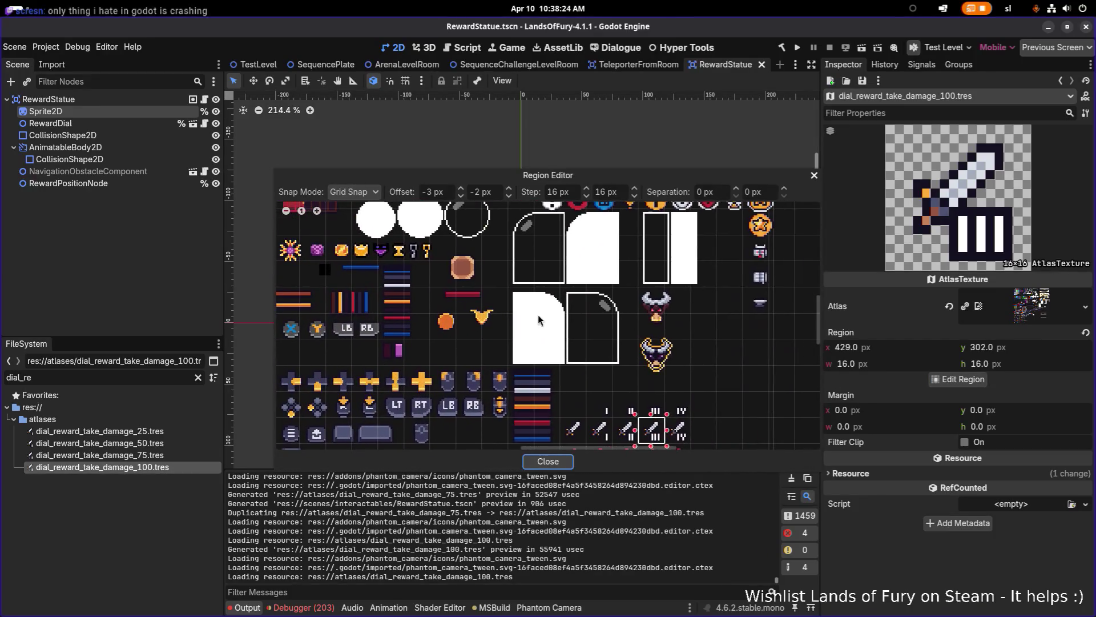
pyautogui.hscroll(3, 680, 357)
pyautogui.scroll(4, 657, 343)
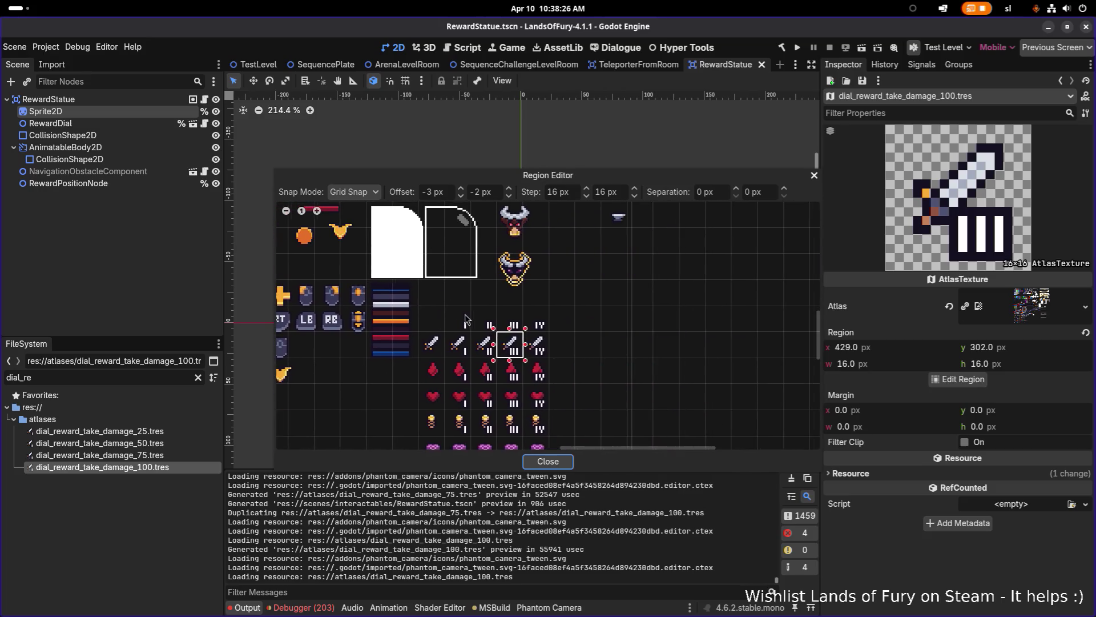
pyautogui.scroll(1, 578, 319)
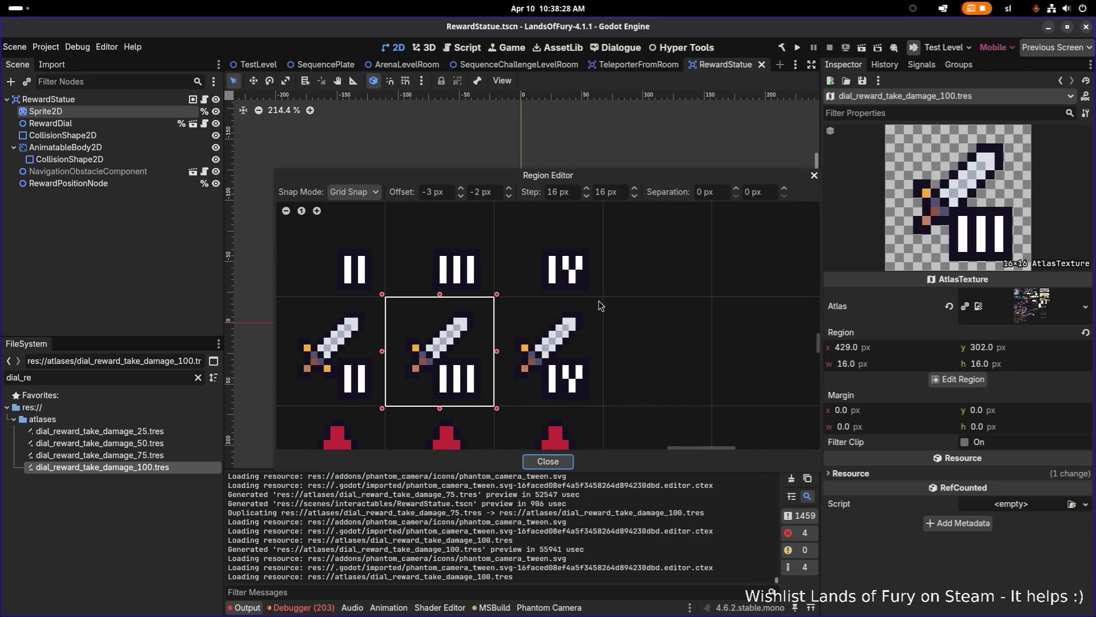
pyautogui.click(597, 311)
pyautogui.click(548, 462)
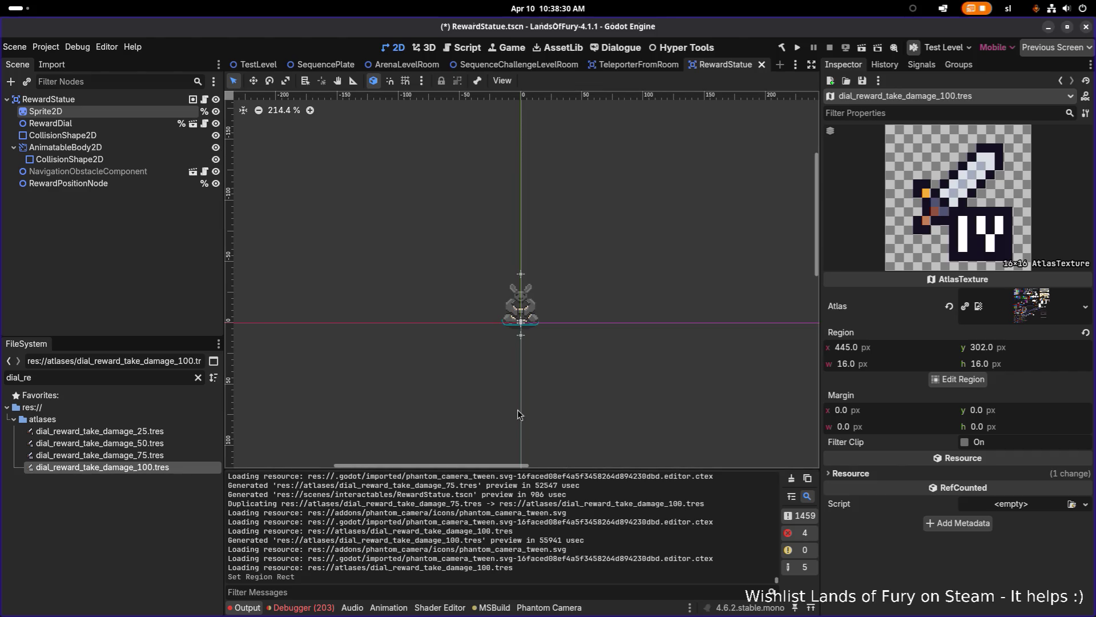
pyautogui.scroll(-1, 502, 355)
pyautogui.hotkey('ctrl', 's')
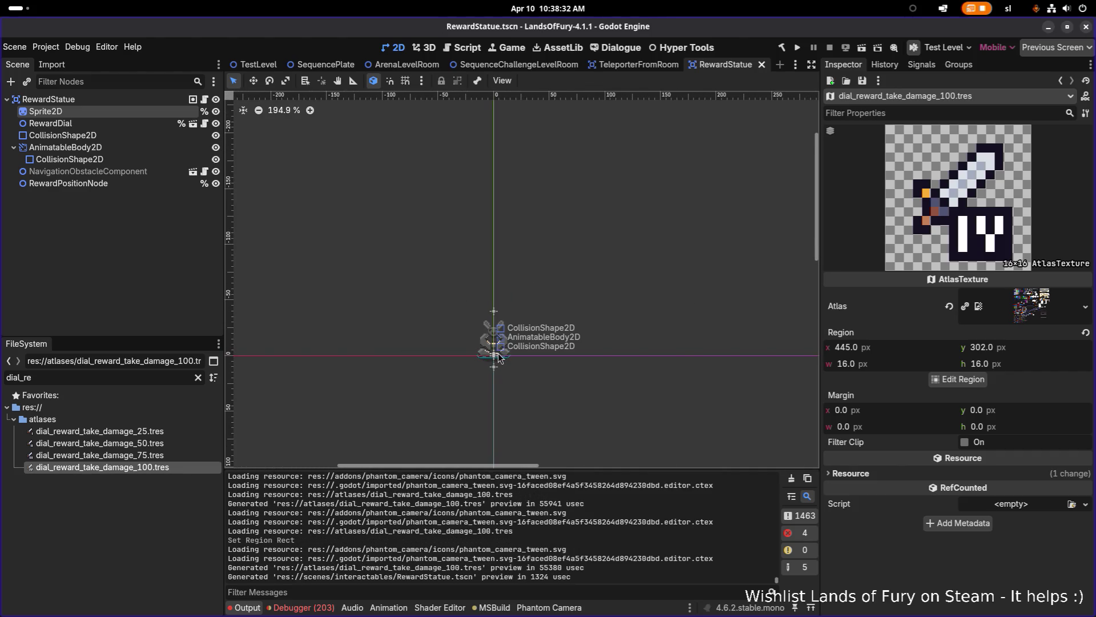
pyautogui.click(156, 455)
pyautogui.click(162, 434)
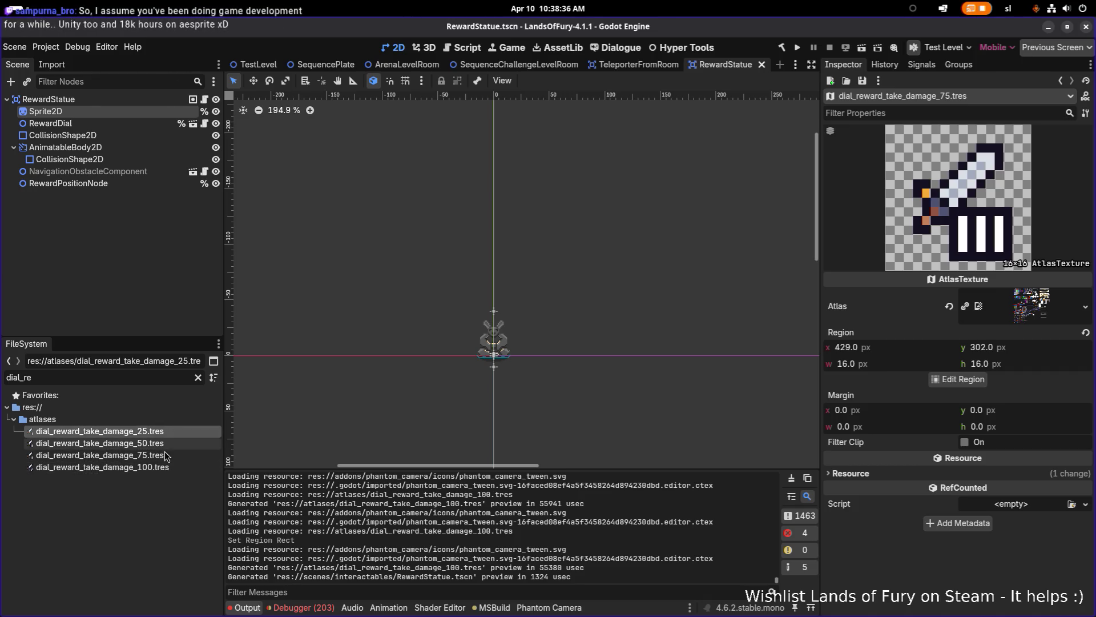
pyautogui.click(165, 455)
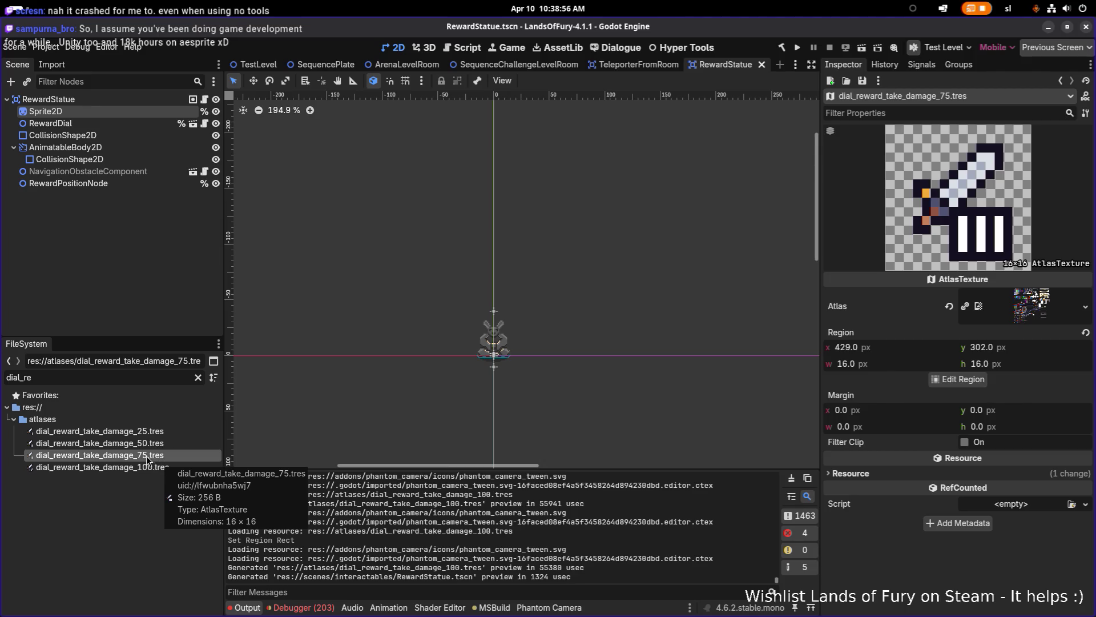
pyautogui.scroll(5, 432, 382)
pyautogui.click(171, 466)
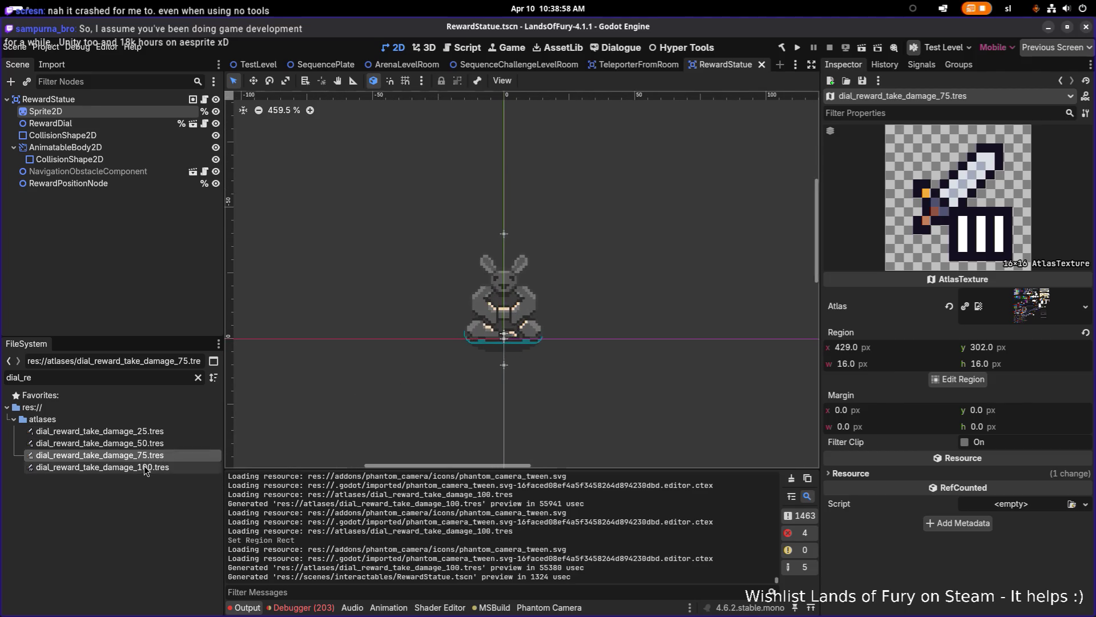
pyautogui.click(170, 429)
pyautogui.click(165, 442)
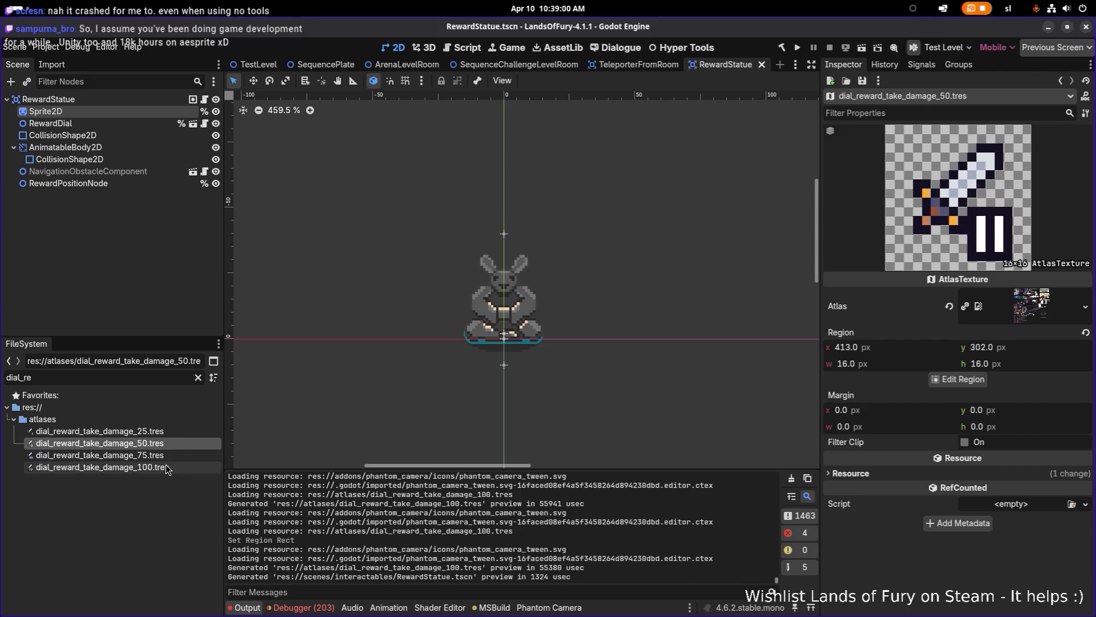
pyautogui.click(166, 468)
pyautogui.click(168, 433)
pyautogui.hotkey('alt', 'Tab')
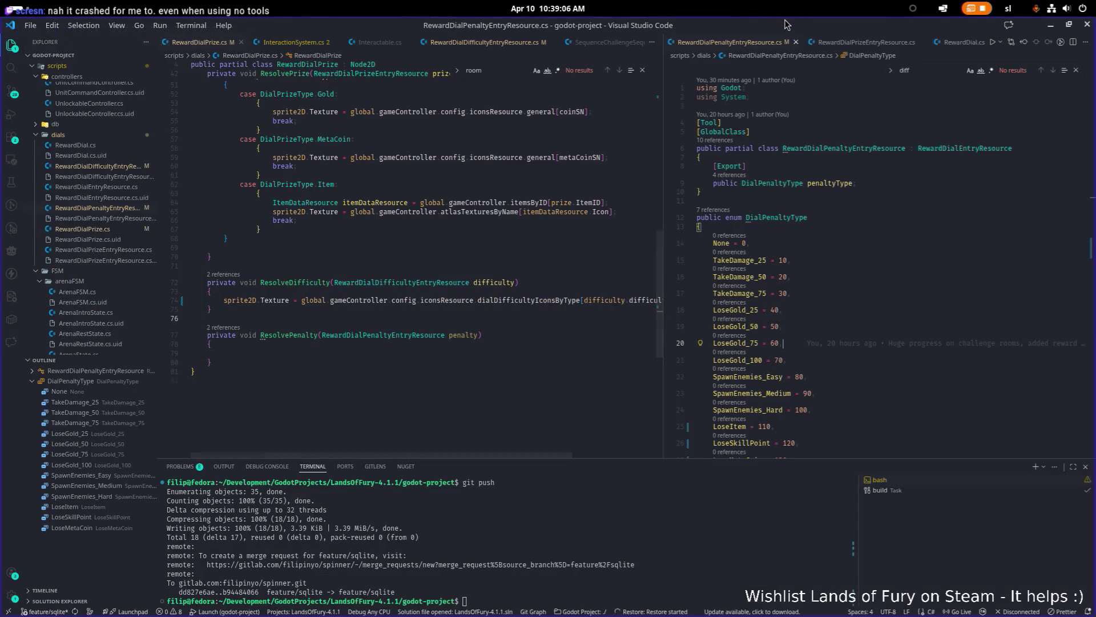
pyautogui.hotkey('alt', 'Tab')
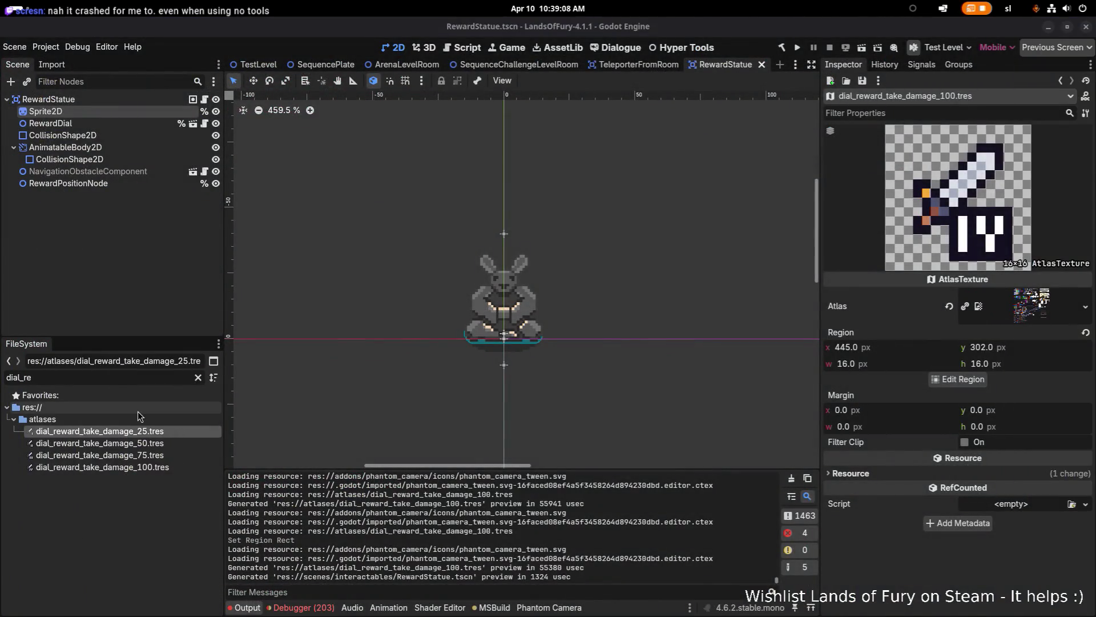
# - Duplicate dial_reward_take_damage_25.tres under the name dial_reward_lose_gold_25.tres
pyautogui.click(137, 467)
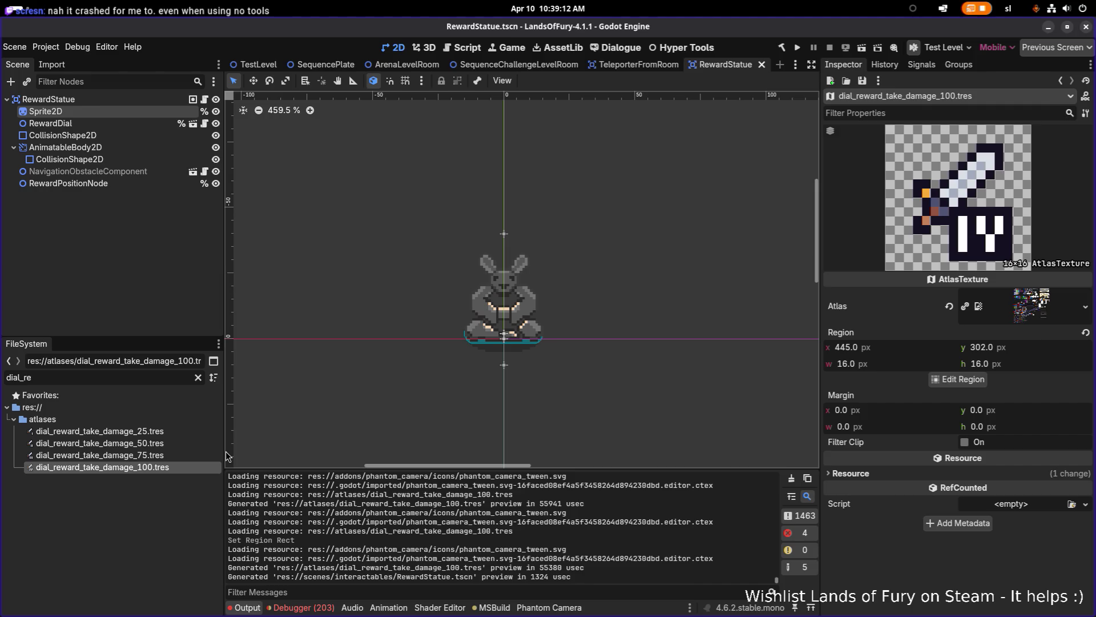
pyautogui.click(188, 432)
pyautogui.hotkey('ctrl', 'd')
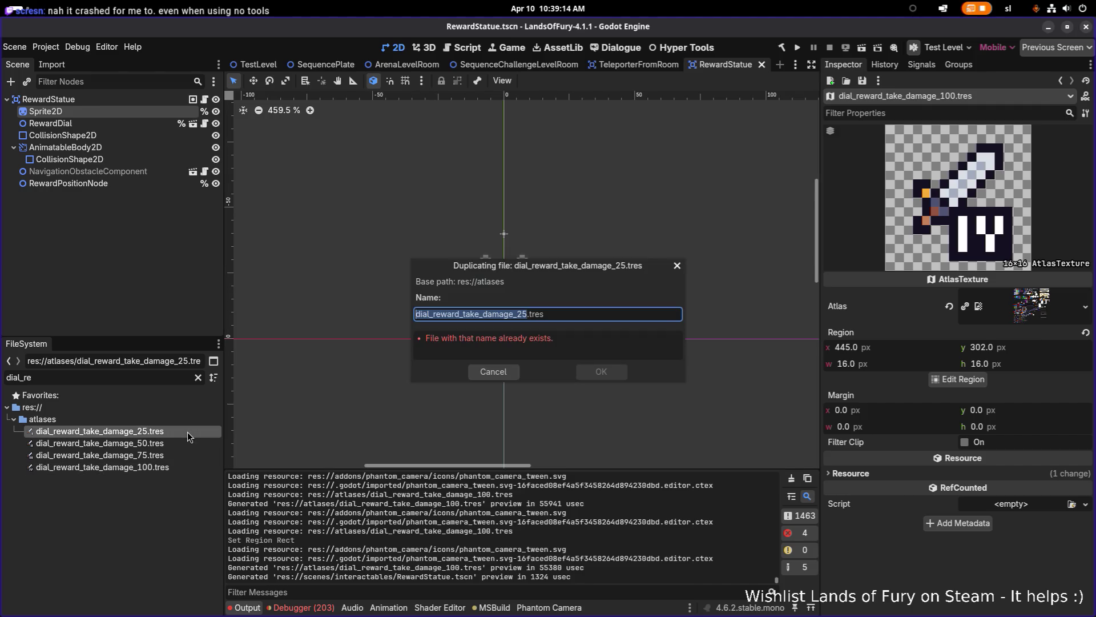
pyautogui.press('Right')
pyautogui.press('Left')
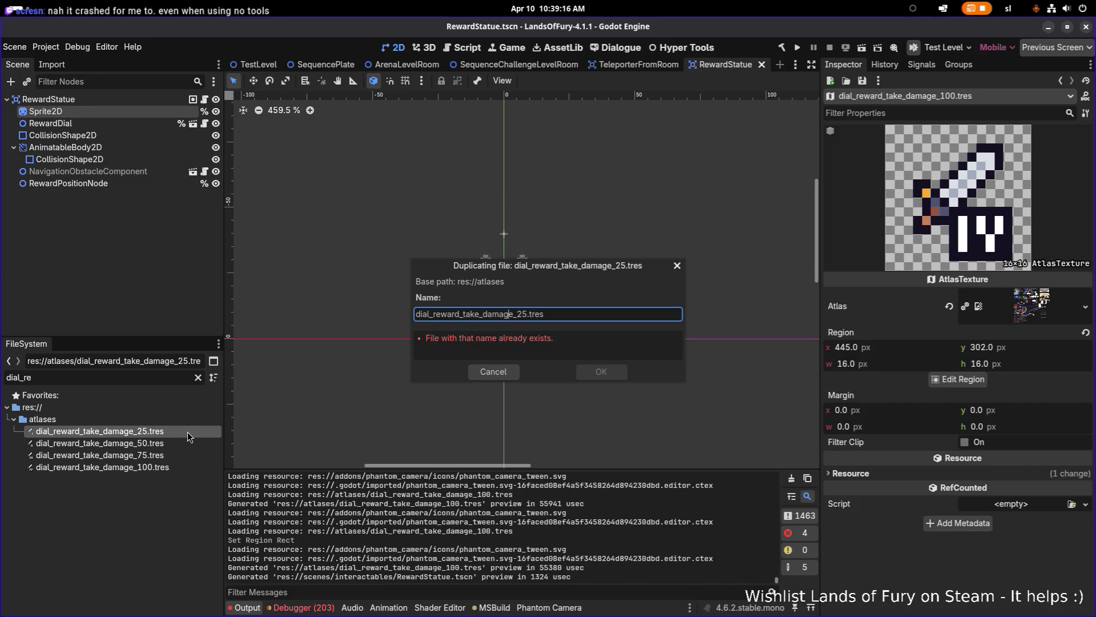
pyautogui.press('Left')
pyautogui.hotkey('shift', 'Right')
pyautogui.hotkey('shift', 'Right')
pyautogui.hotkey('shift', 'Right')
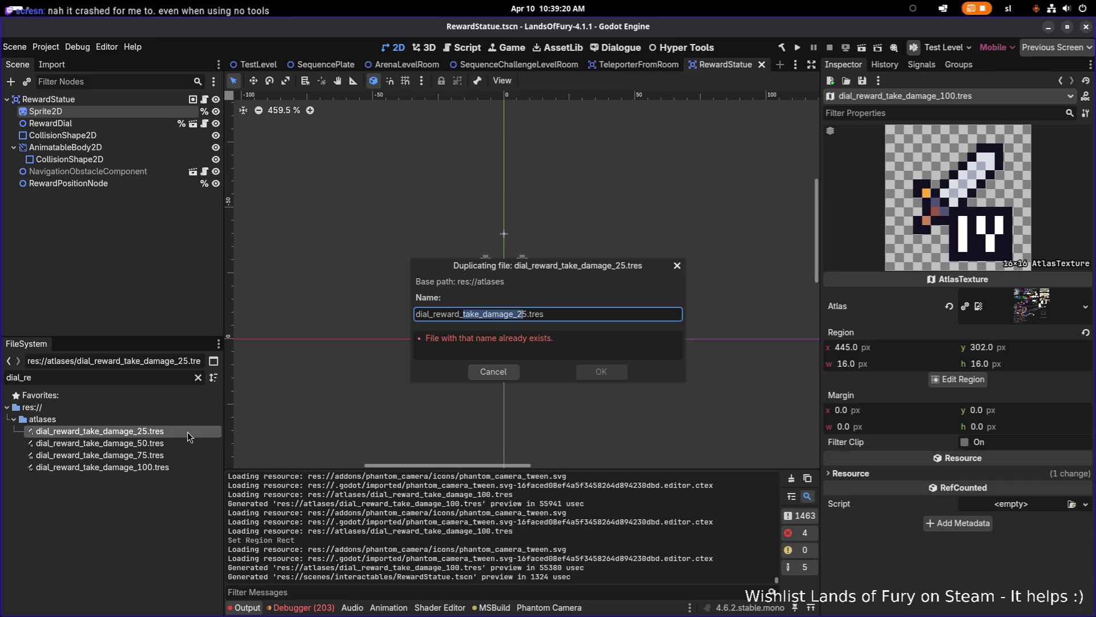
pyautogui.hotkey('shift', 'Right')
pyautogui.write('lo')
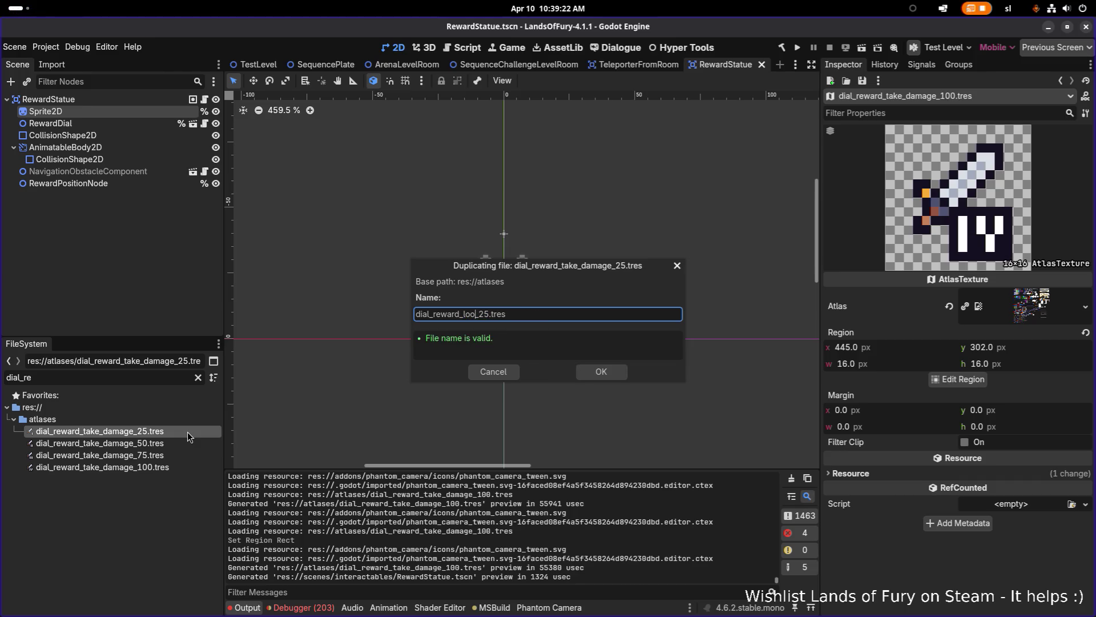
pyautogui.write('se_gold')
pyautogui.press('Return')
pyautogui.click(166, 429)
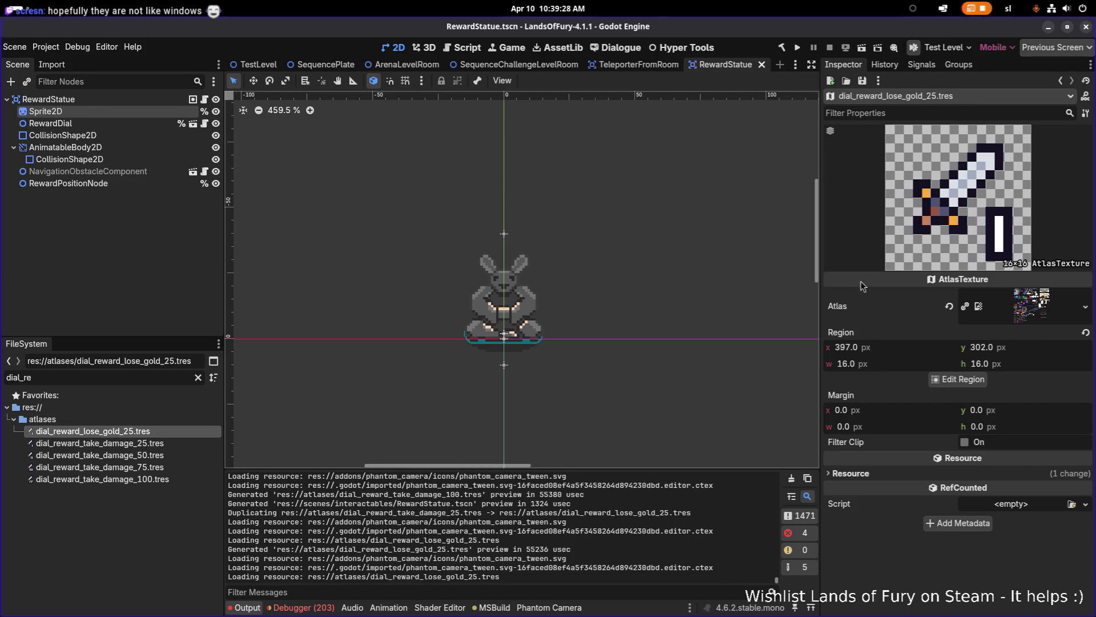
pyautogui.click(959, 379)
# - Adjust the grid offsets and trial selections to line the snap grid up with the coin icons
pyautogui.scroll(-5, 513, 268)
pyautogui.scroll(5, 540, 311)
pyautogui.click(531, 350)
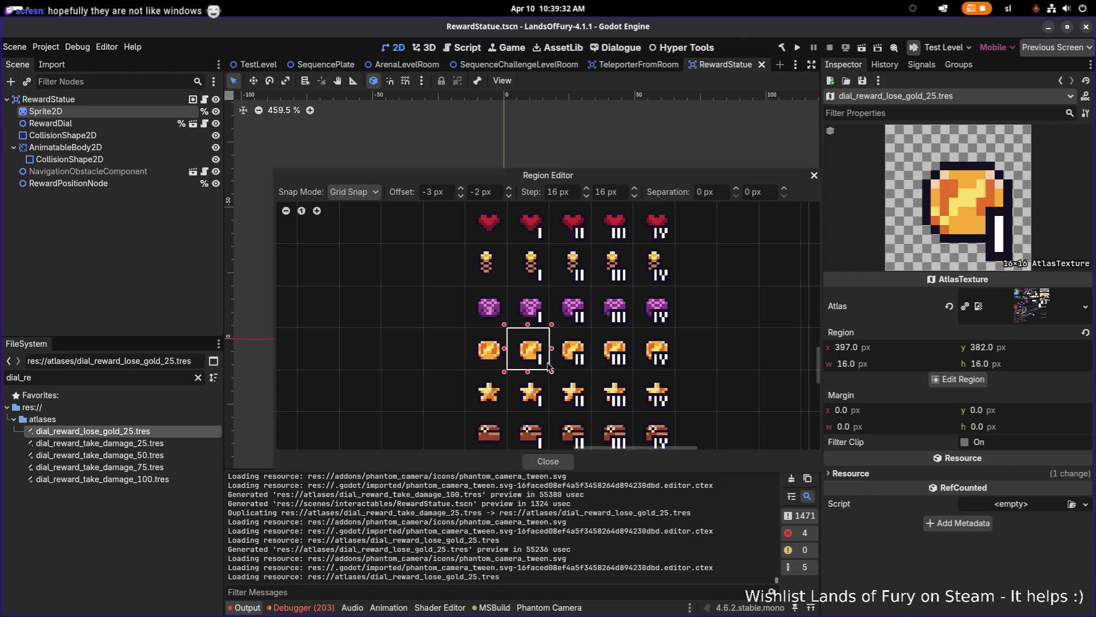
pyautogui.scroll(2, 577, 305)
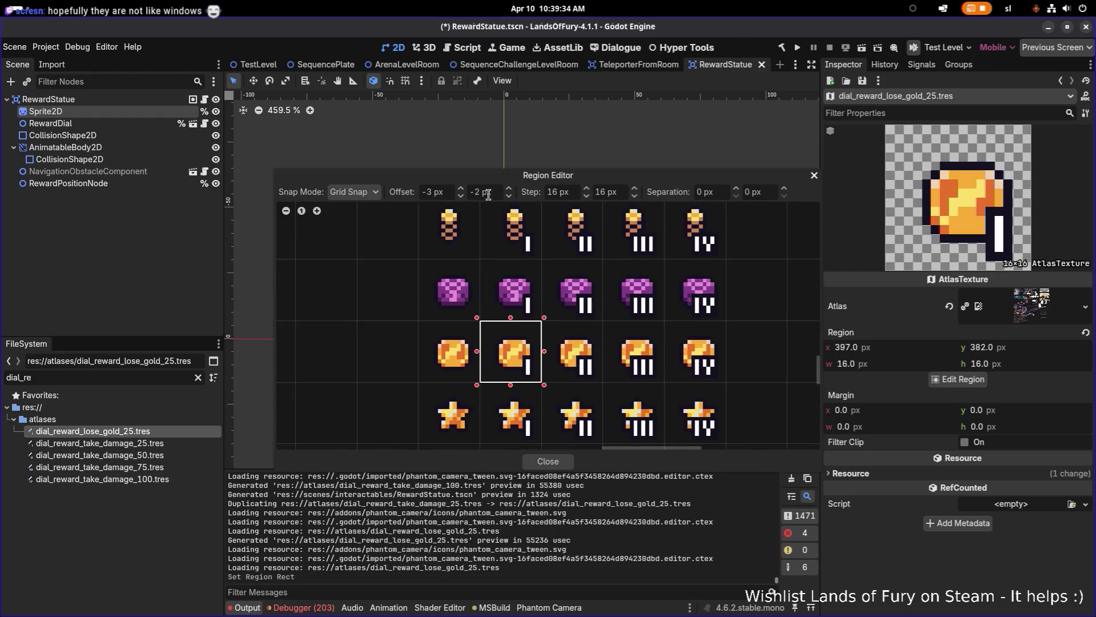
pyautogui.click(509, 189)
pyautogui.click(509, 196)
pyautogui.click(462, 189)
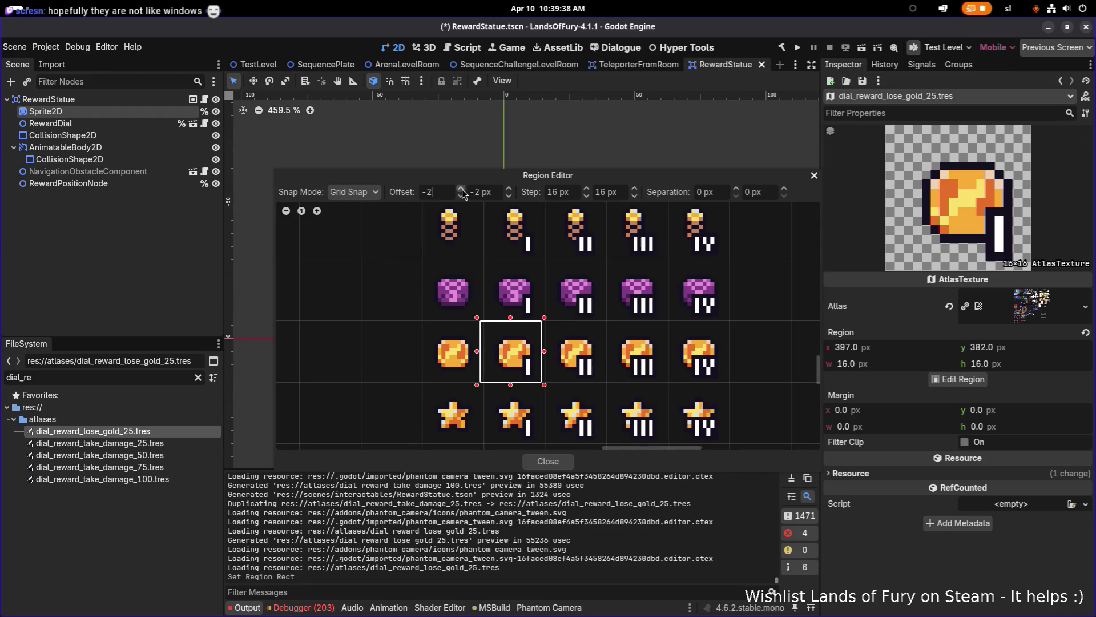
pyautogui.click(462, 189)
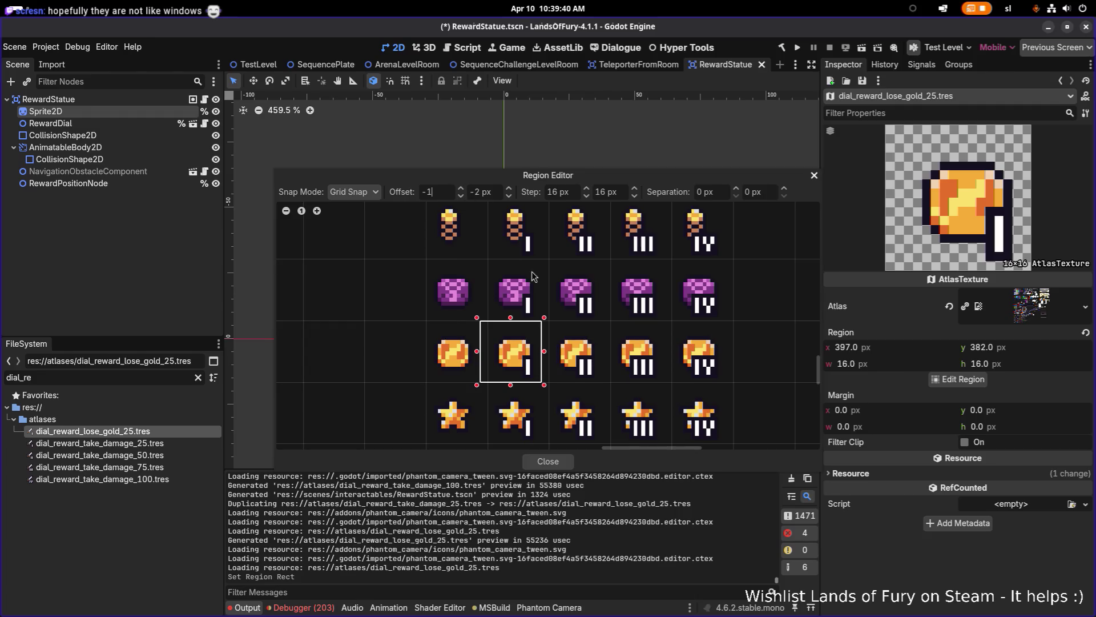
pyautogui.click(584, 341)
pyautogui.moveTo(584, 340); pyautogui.dragTo(551, 330)
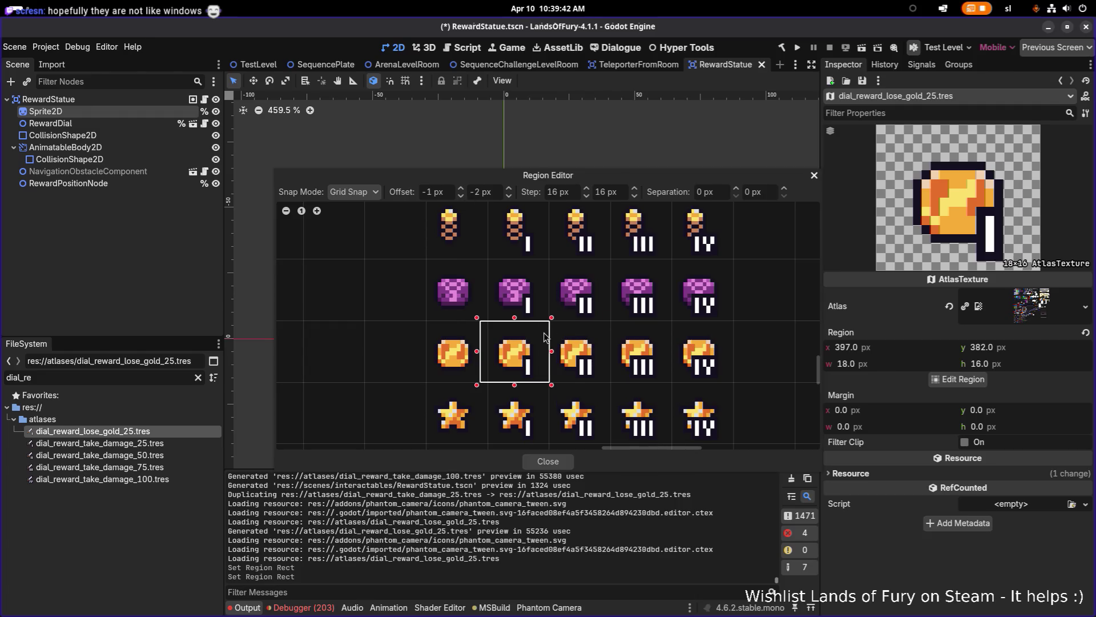
pyautogui.click(631, 333)
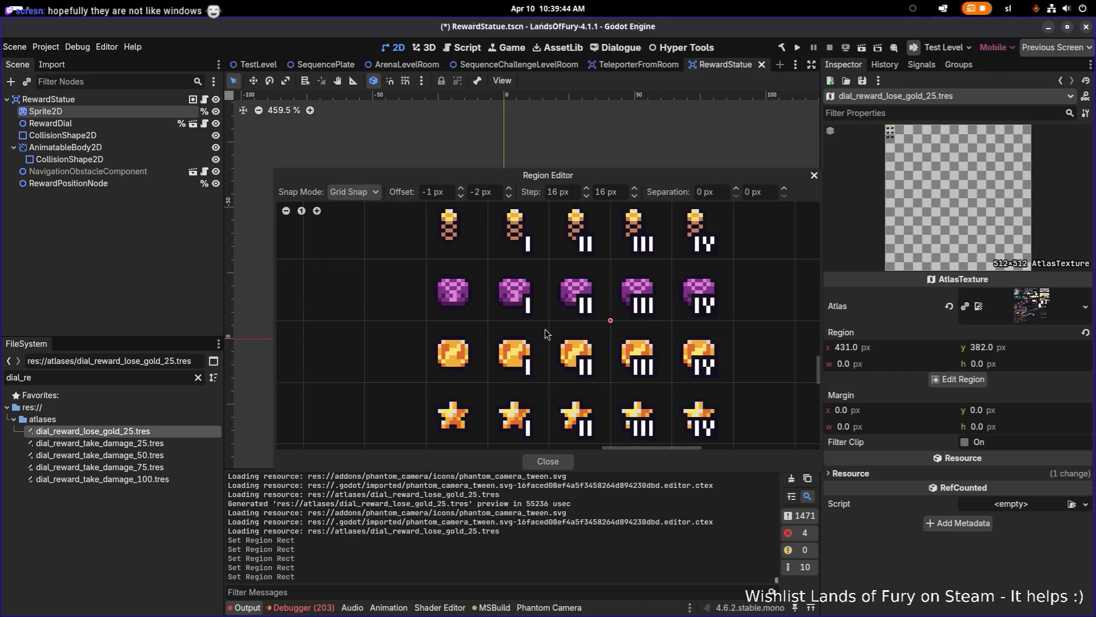
pyautogui.moveTo(549, 323); pyautogui.dragTo(489, 382)
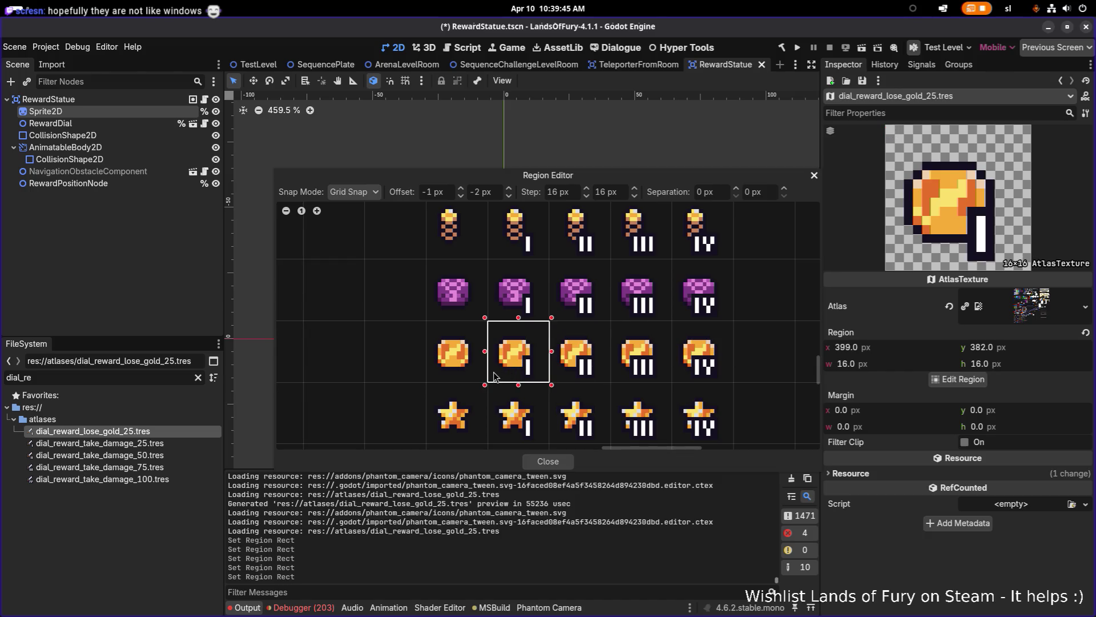
# - With vertical offset -1 px, frame the 16×16 coin-I cell at 398, 383
pyautogui.click(459, 196)
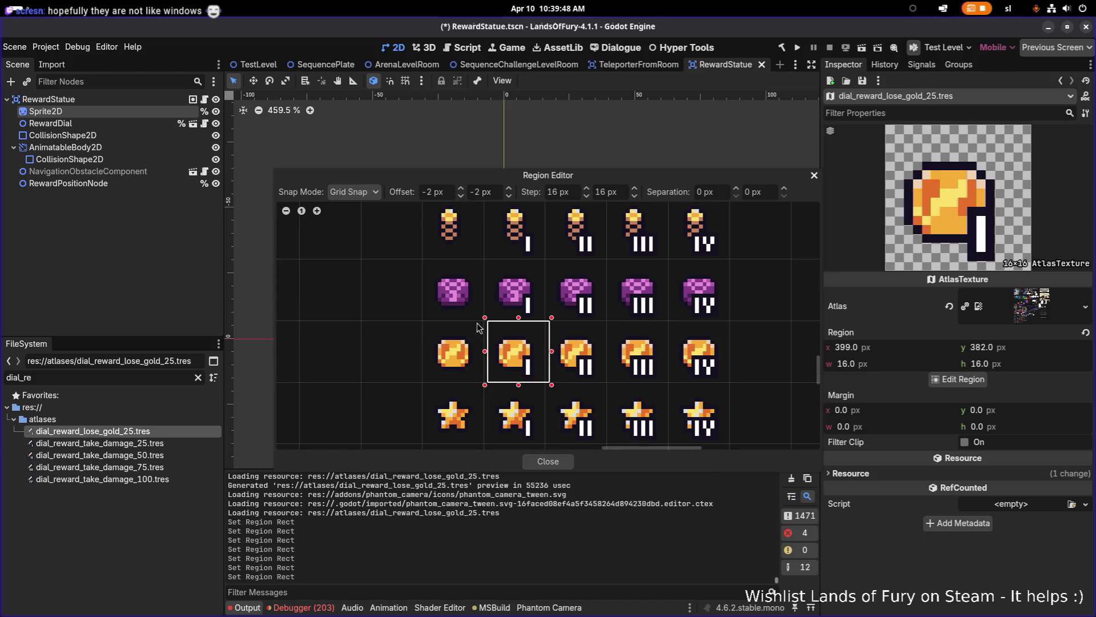
pyautogui.moveTo(424, 323)
pyautogui.mouseDown()
pyautogui.moveTo(517, 348)
pyautogui.moveTo(492, 363)
pyautogui.mouseUp()
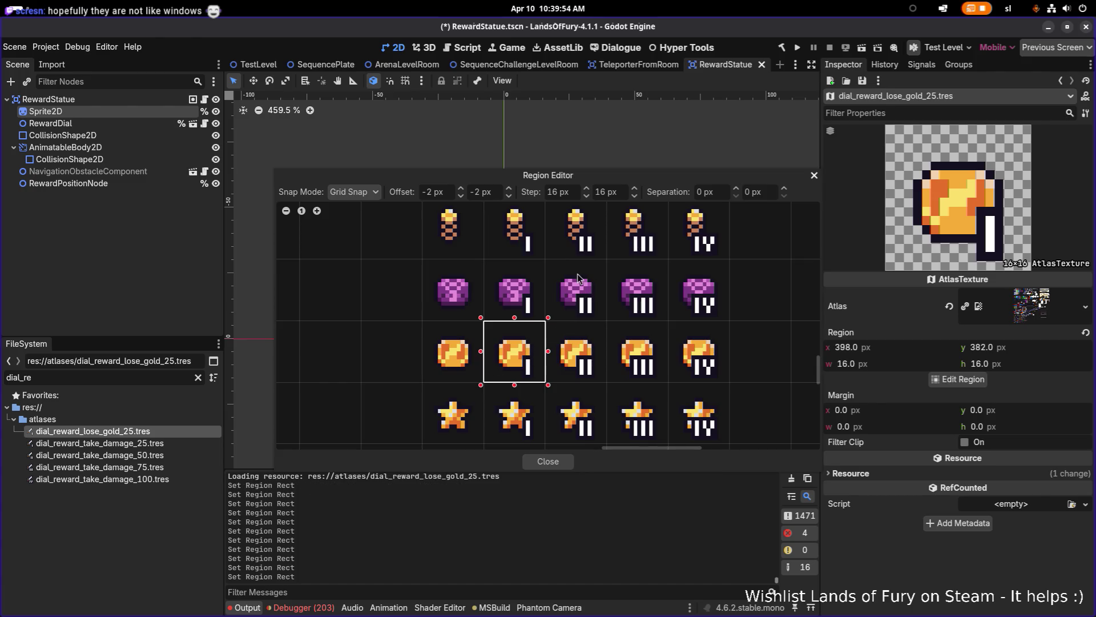
pyautogui.write('-3')
pyautogui.click(509, 188)
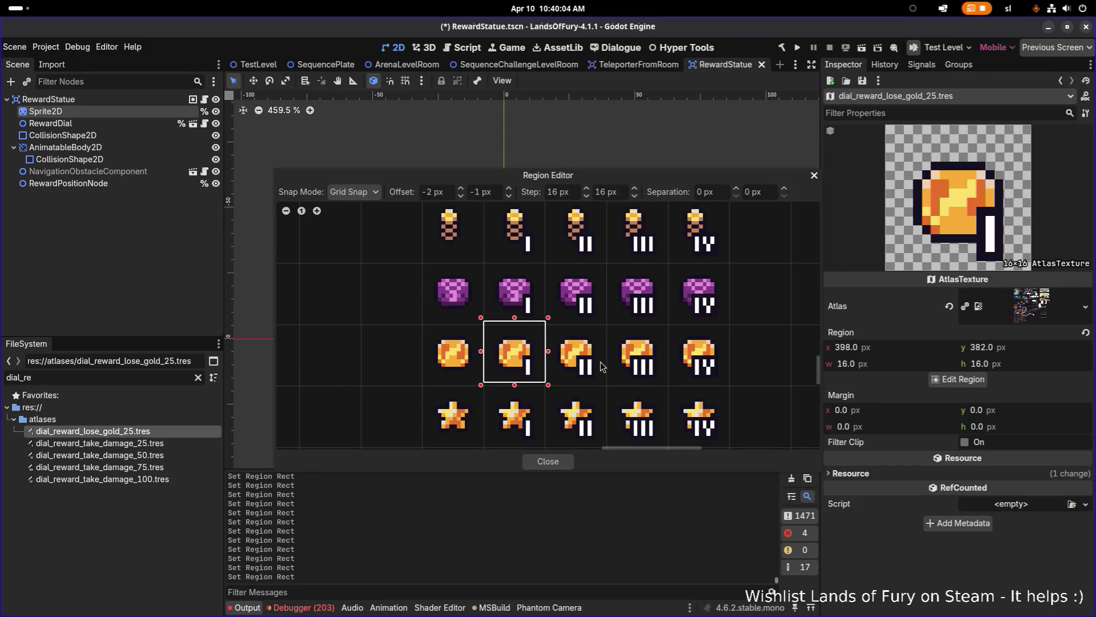
pyautogui.click(607, 331)
pyautogui.moveTo(569, 370); pyautogui.dragTo(563, 372)
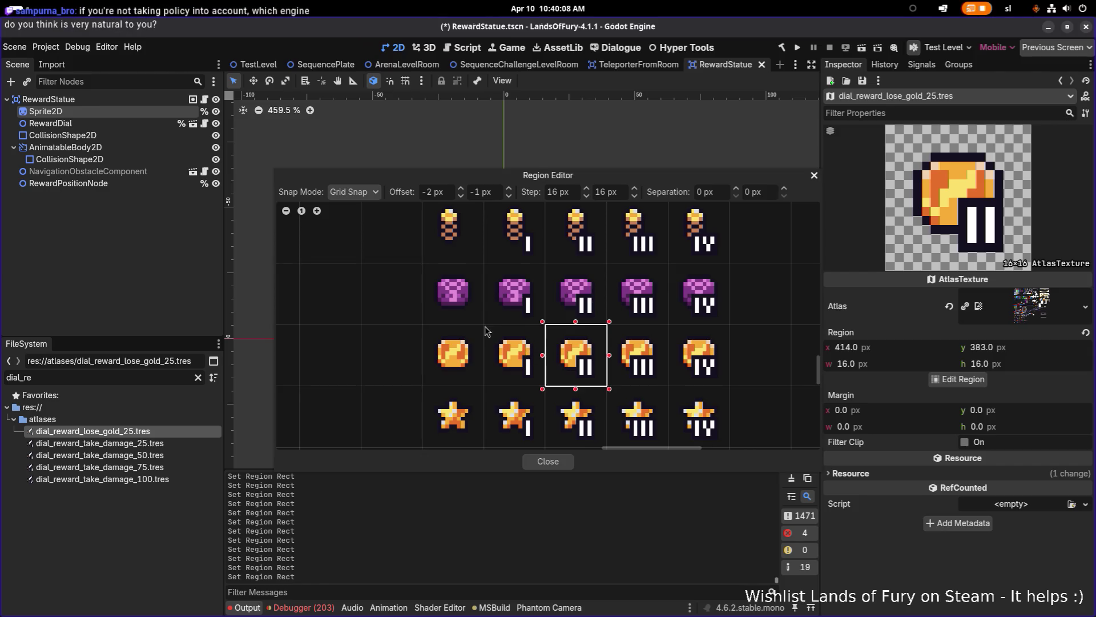
pyautogui.moveTo(486, 326); pyautogui.dragTo(536, 381)
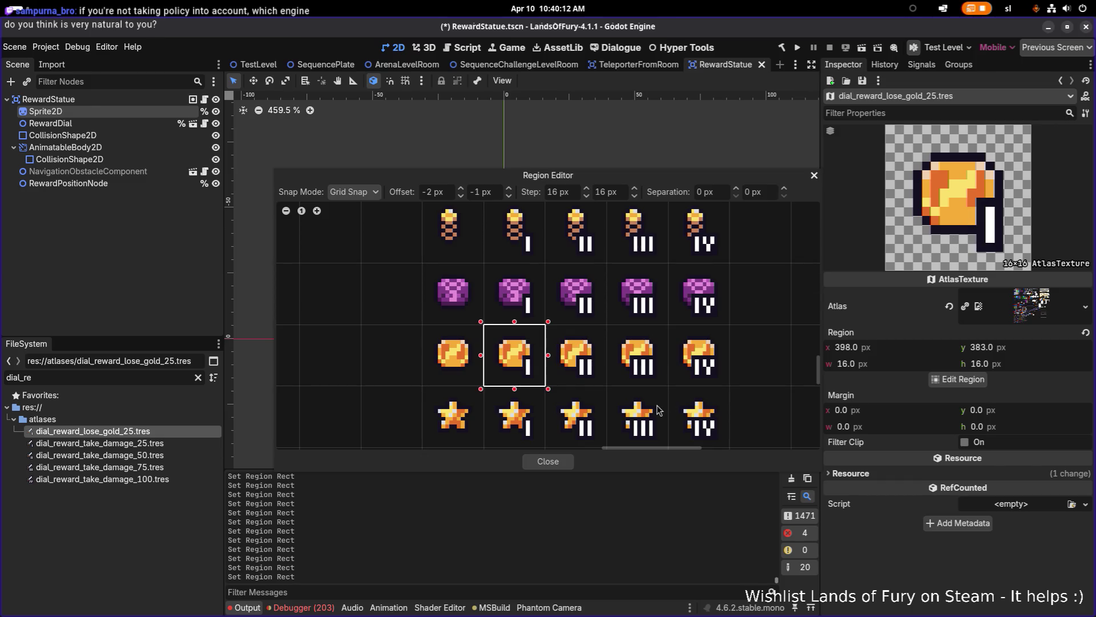
pyautogui.click(549, 464)
pyautogui.hotkey('ctrl', 'd')
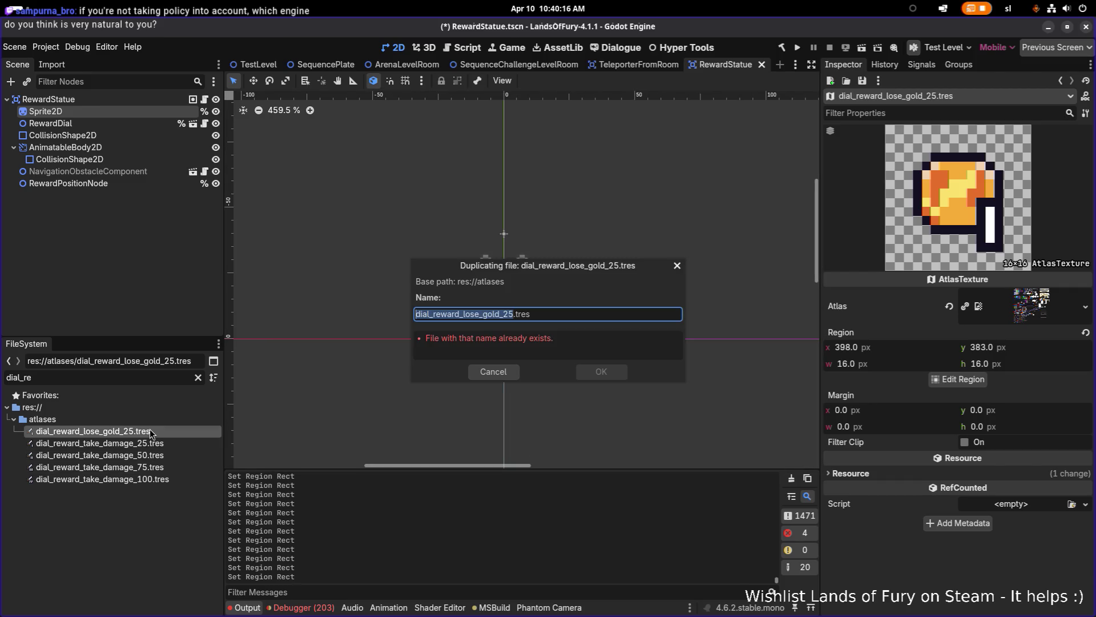
# - Name the lose_gold copy dial_reward_lose_gold_50.tres
pyautogui.press('Right')
pyautogui.press('Left')
pyautogui.press('BackSpace')
pyautogui.write('0')
pyautogui.press('Return')
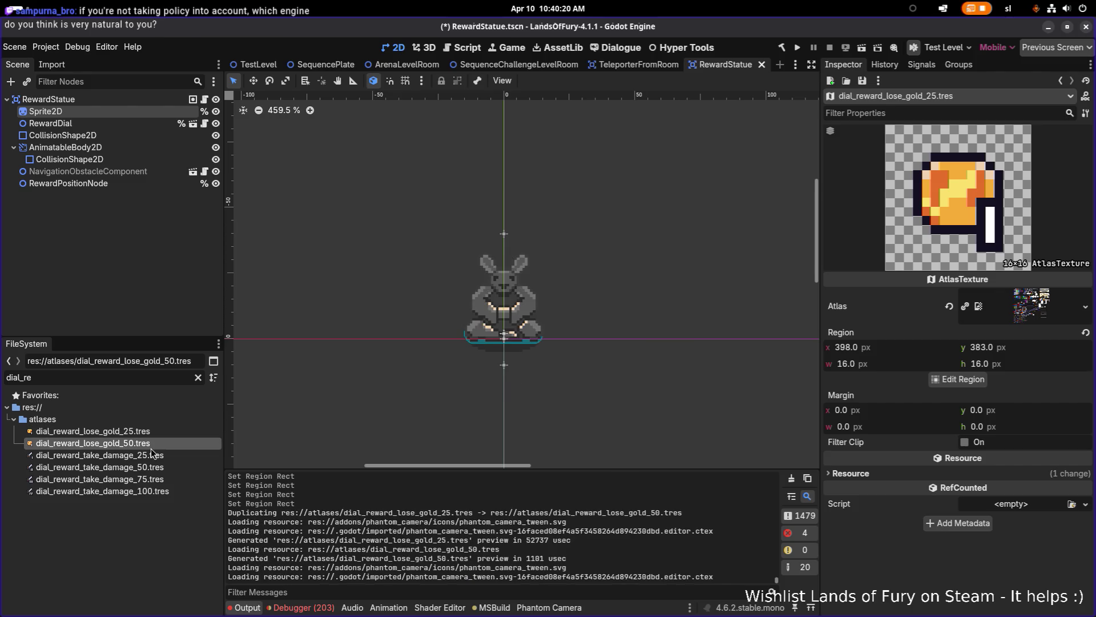
# - Crop the 50 atlas to the coin-II cell at 414, 383
pyautogui.doubleClick(151, 447)
pyautogui.click(954, 378)
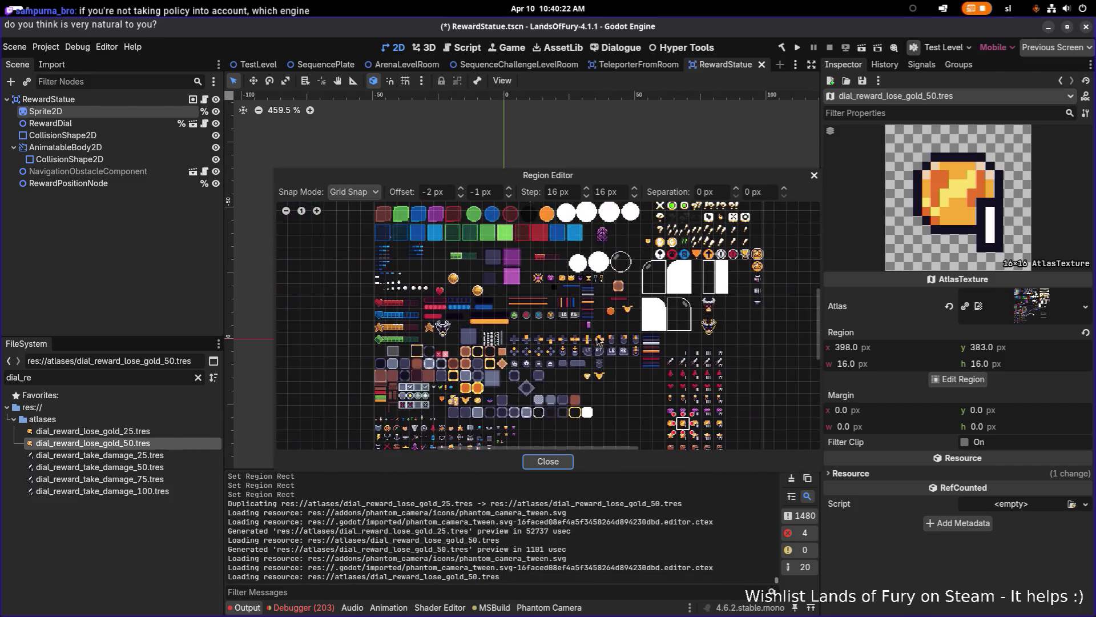
pyautogui.scroll(5, 598, 341)
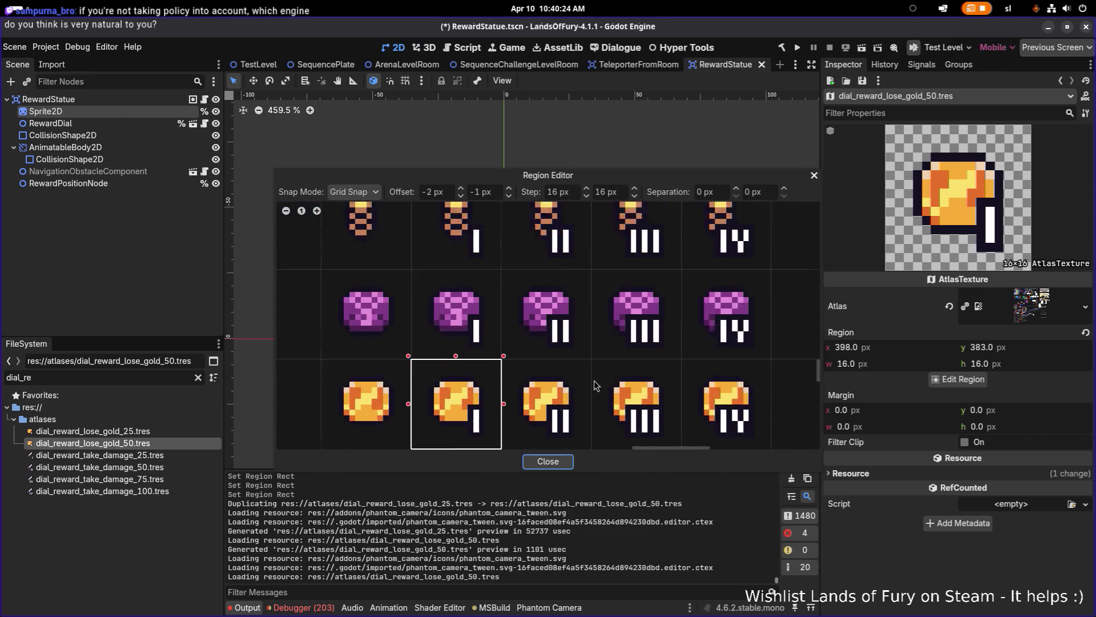
pyautogui.scroll(2, 593, 386)
pyautogui.click(621, 287)
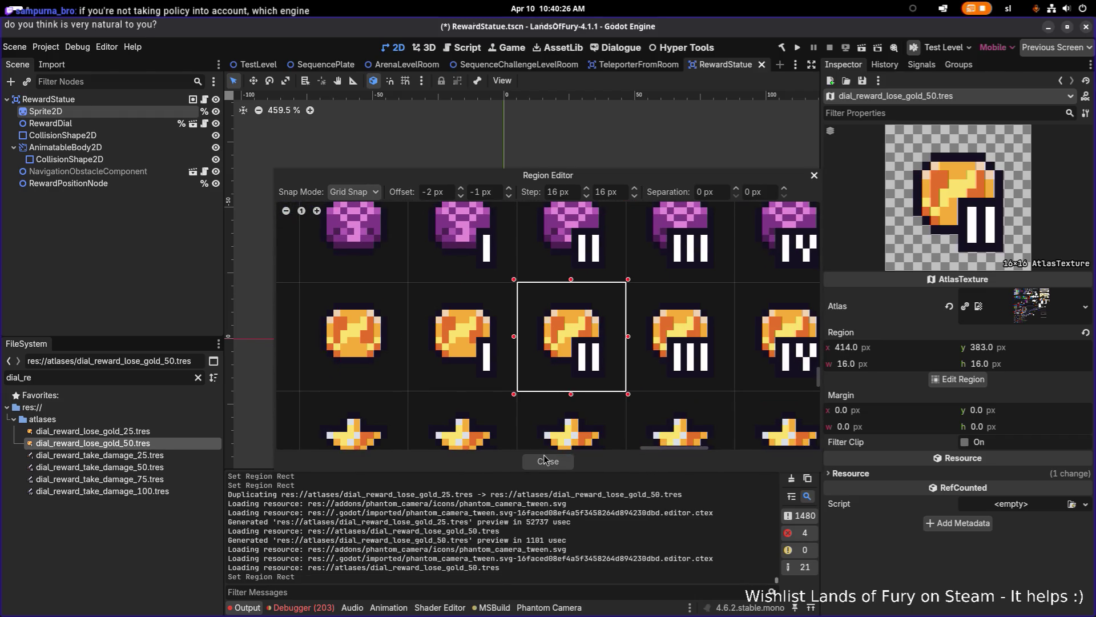
pyautogui.click(543, 454)
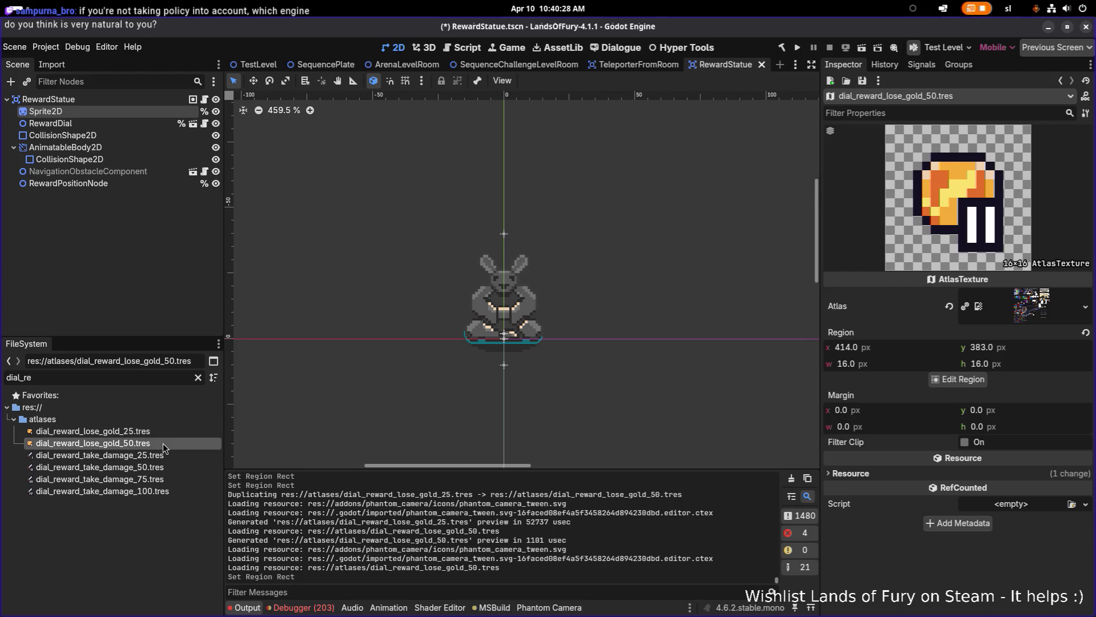
# - Duplicate the 50 atlas as dial_reward_lose_gold_75.tres
pyautogui.hotkey('ctrl', 'd')
pyautogui.press('Right')
pyautogui.press('Left')
pyautogui.press('BackSpace')
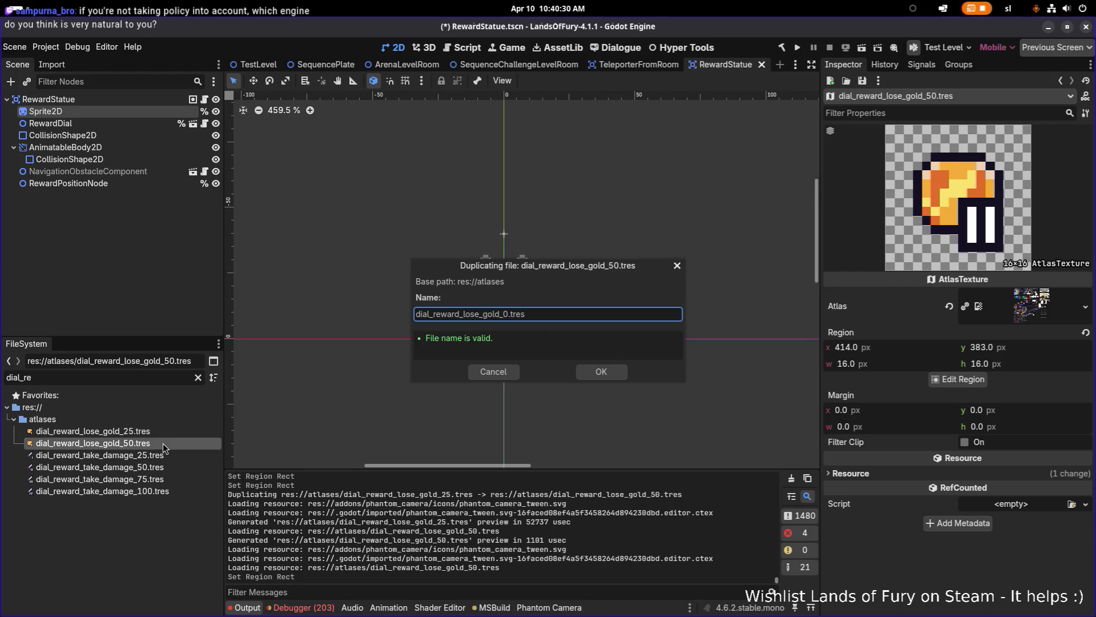
pyautogui.write('75')
pyautogui.press('Delete')
pyautogui.press('Return')
# - Crop the 75 atlas to the coin-III cell at 430, 383, then duplicate it
pyautogui.click(157, 456)
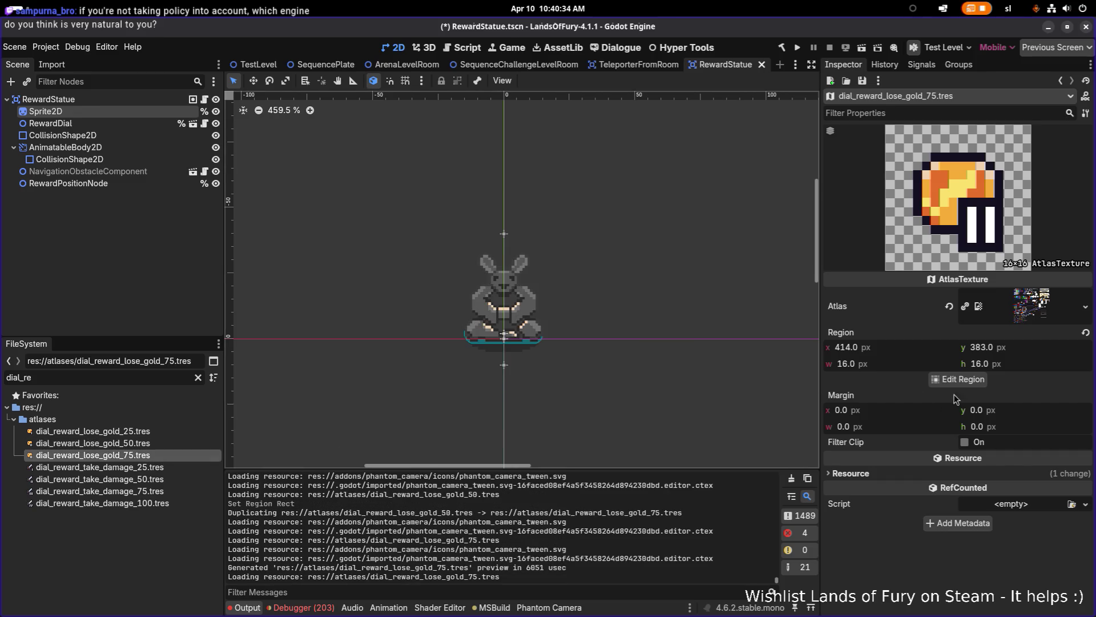
pyautogui.click(935, 378)
pyautogui.scroll(-5, 538, 268)
pyautogui.scroll(4, 539, 268)
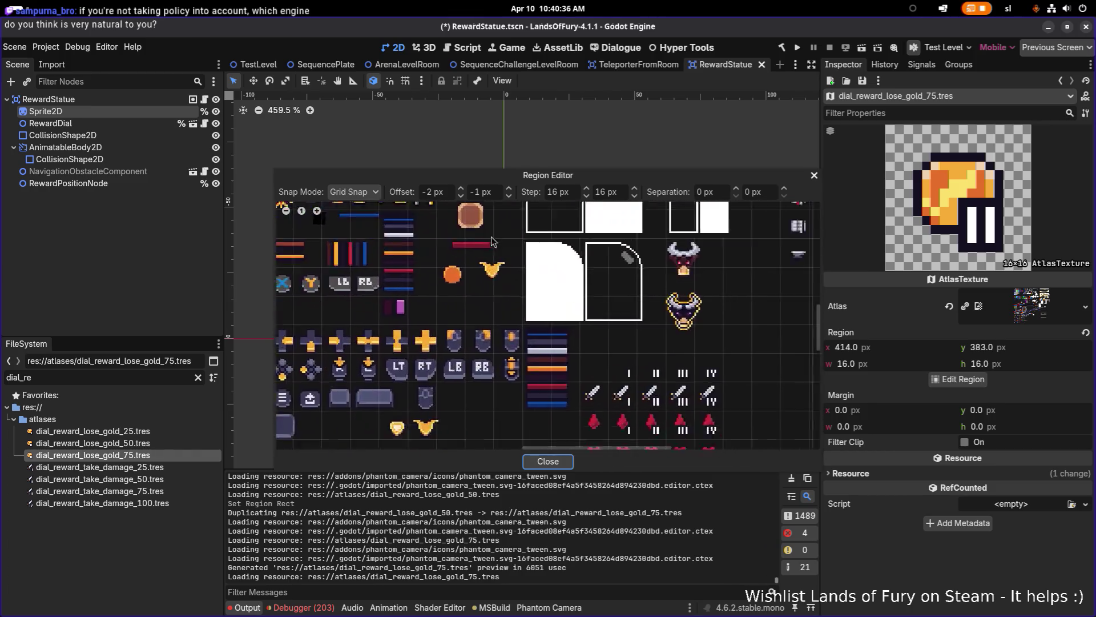
pyautogui.scroll(5, 538, 269)
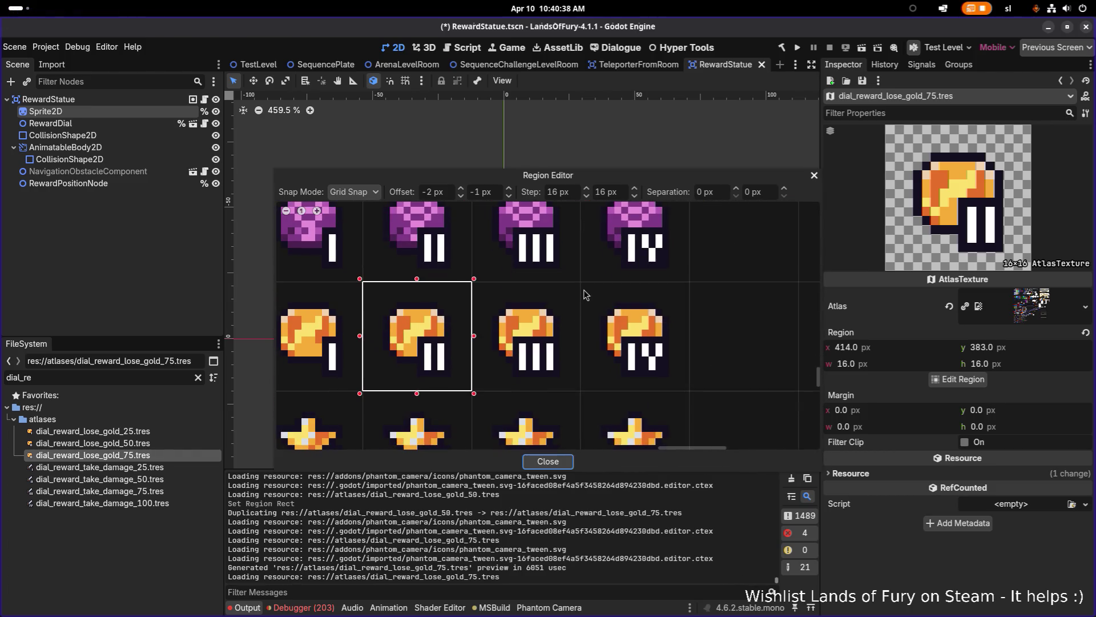
pyautogui.click(481, 374)
pyautogui.click(548, 460)
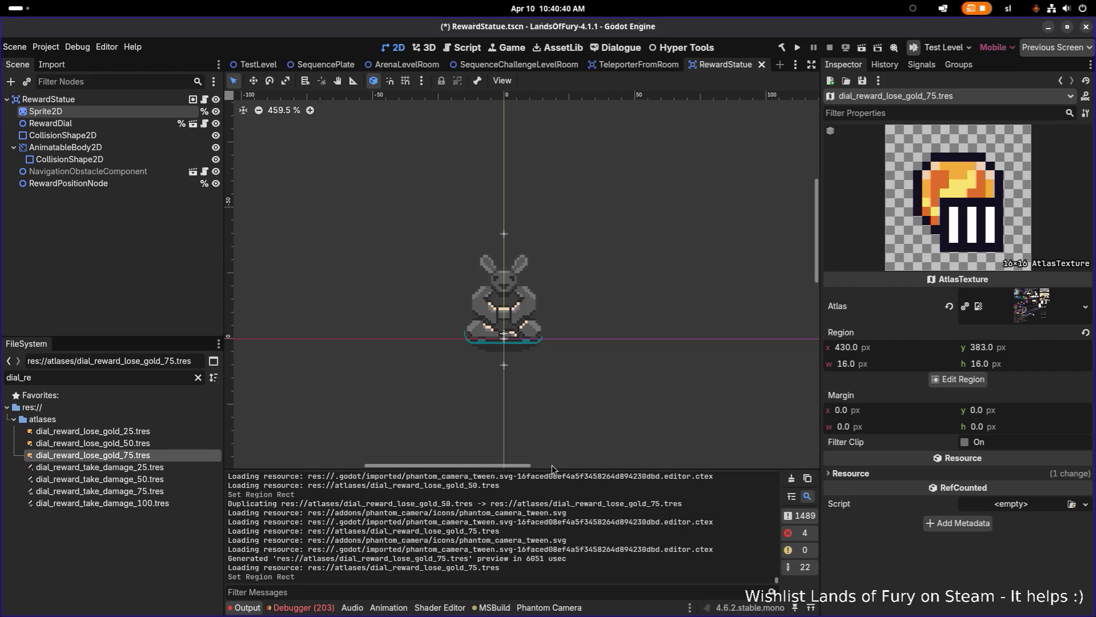
pyautogui.click(166, 455)
pyautogui.hotkey('ctrl', 'd')
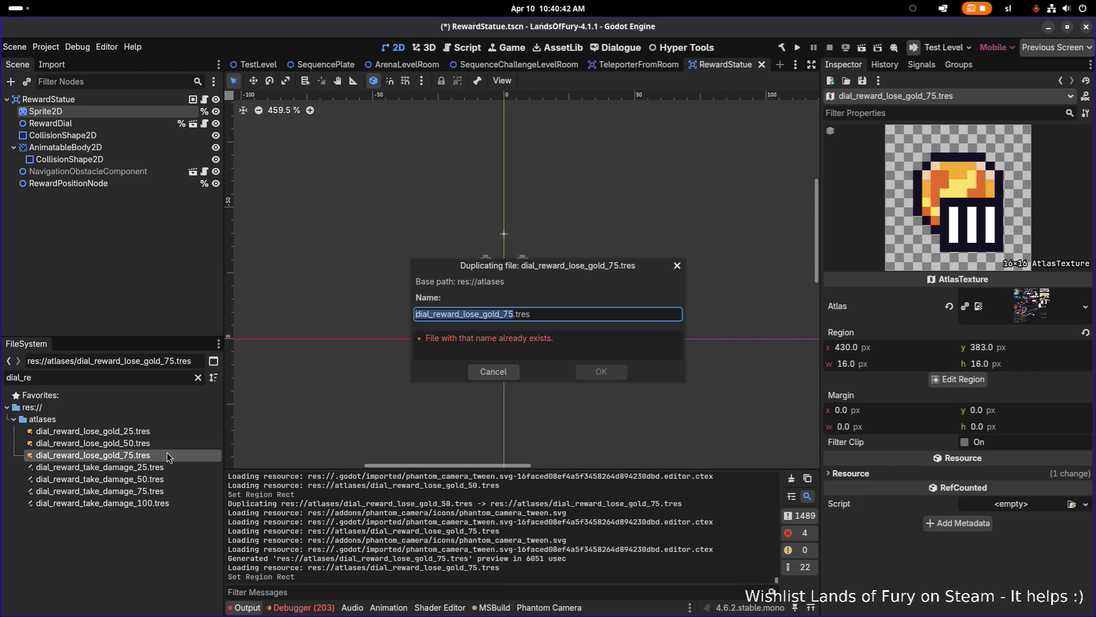
# - Rename the duplicated texture from _75 to dial_reward_lose_gold_100.tres
pyautogui.press('Right')
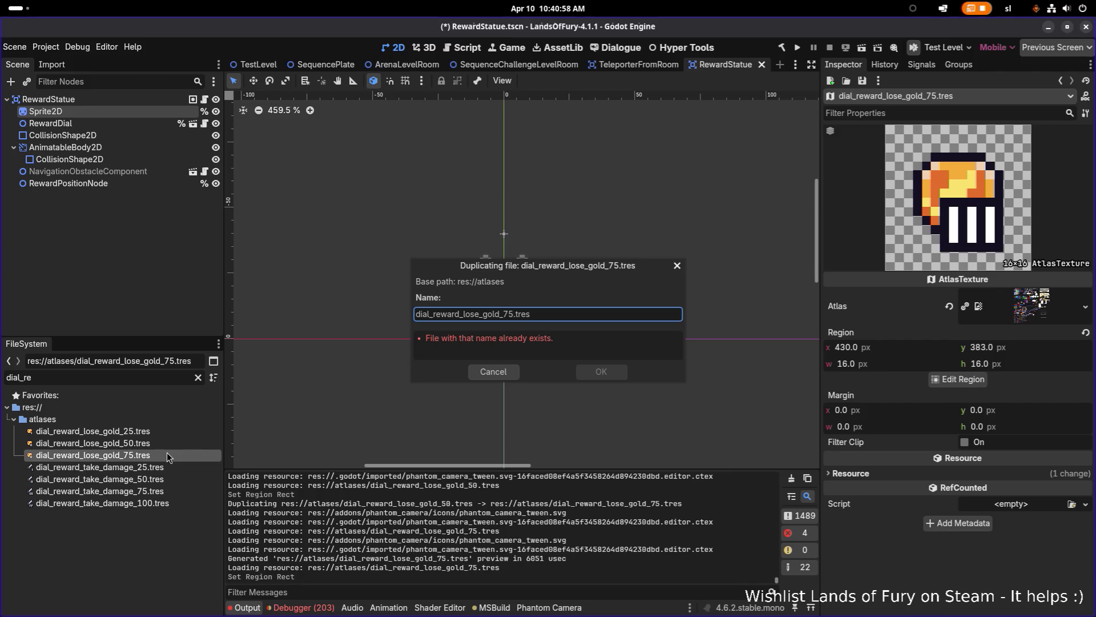
pyautogui.press('BackSpace')
pyautogui.press('BackSpace')
pyautogui.write('100')
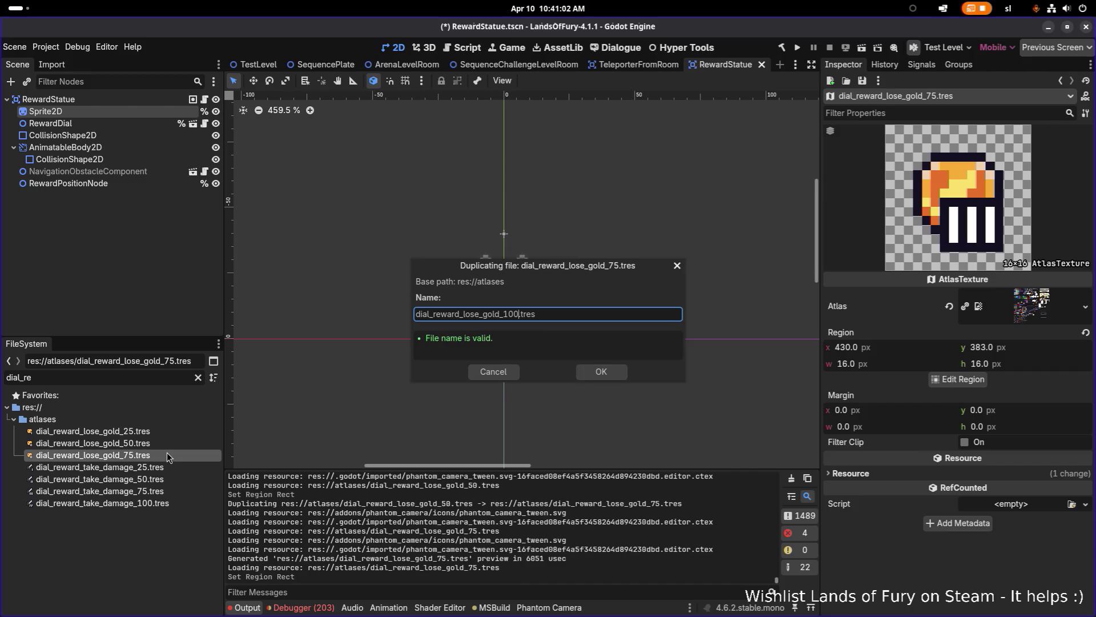
pyautogui.press('Return')
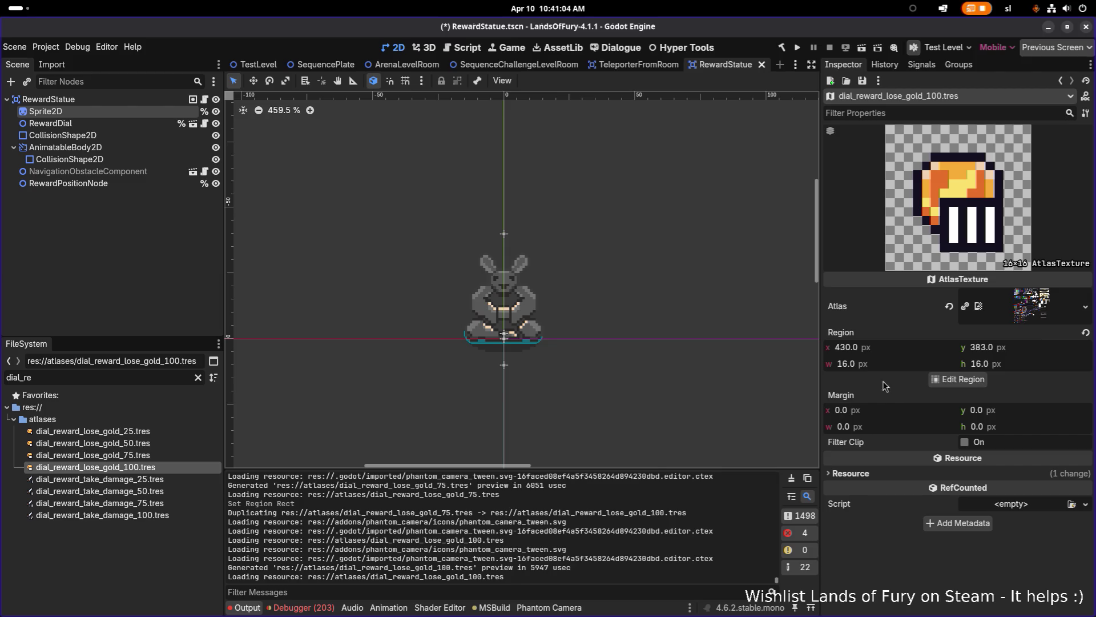
# - Crop the _100 texture to the 16×16 gold IV icon at 446, 383 and save the scene
pyautogui.click(958, 379)
pyautogui.scroll(-3, 620, 260)
pyautogui.scroll(3, 726, 303)
pyautogui.scroll(-5, 727, 299)
pyautogui.scroll(5, 561, 315)
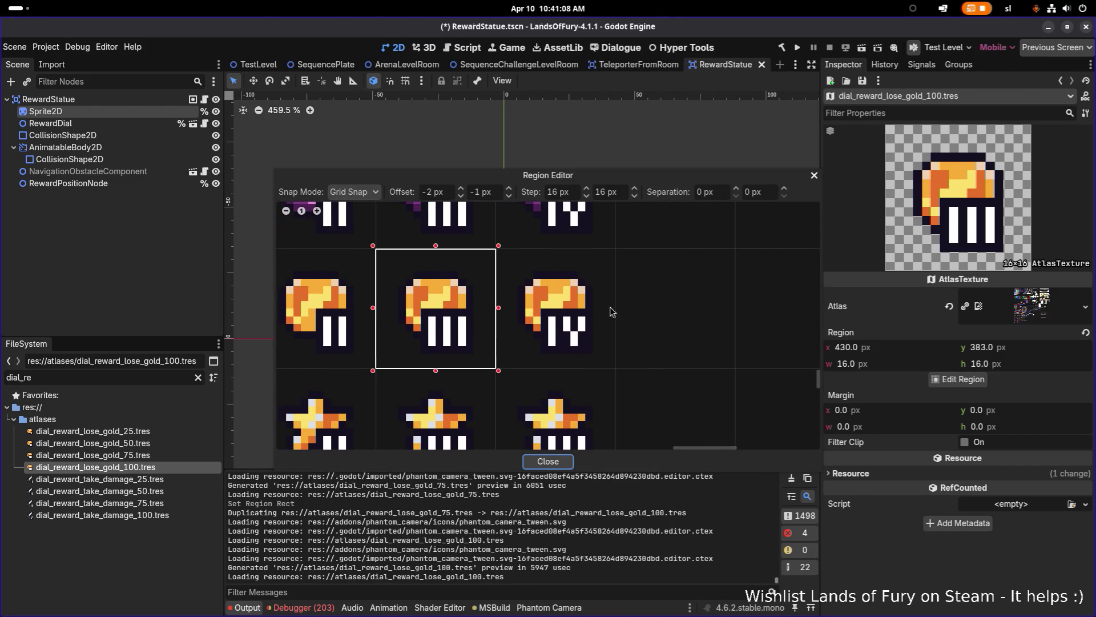
pyautogui.click(566, 308)
pyautogui.click(549, 461)
pyautogui.hotkey('ctrl', 's')
# - Select dial_reward_lose_gold_50.tres, then switch to the Brave browser via the application launcher
pyautogui.click(152, 442)
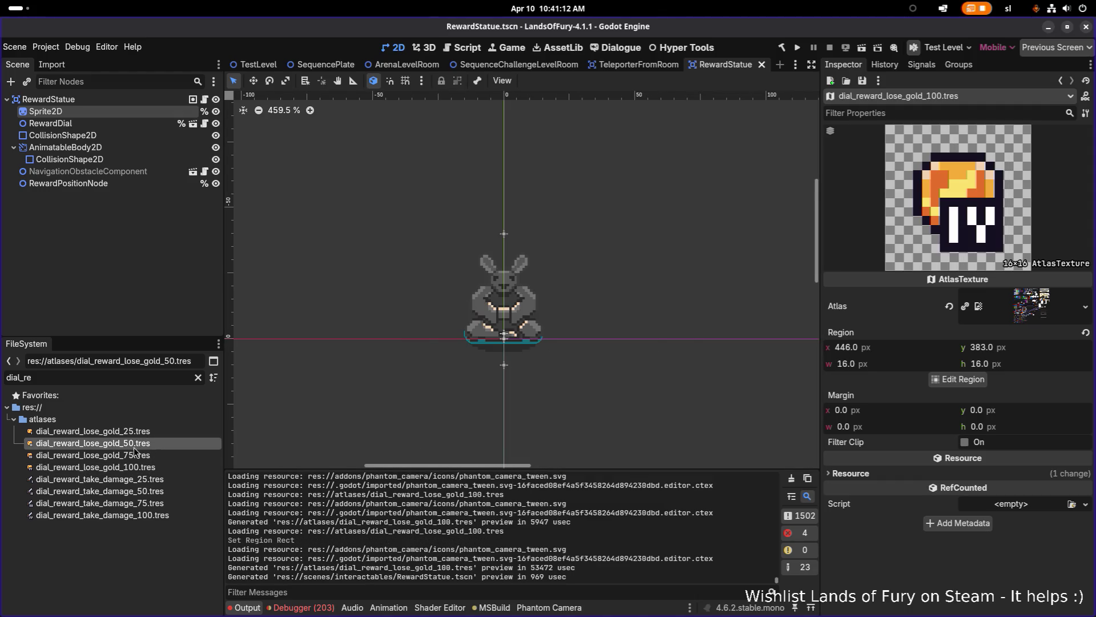
pyautogui.press('super')
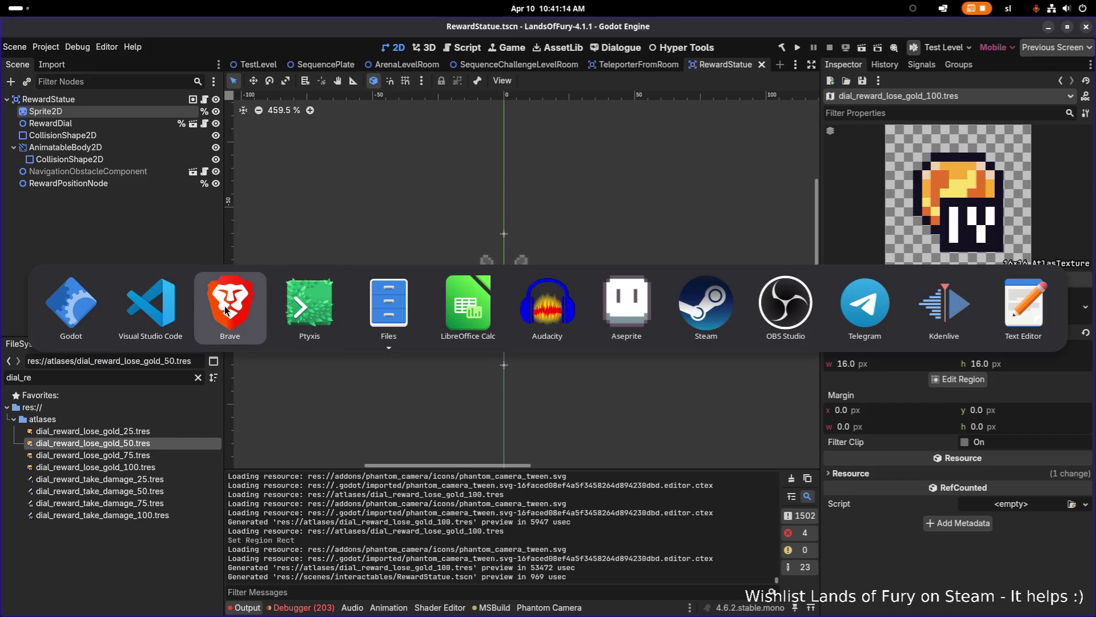
pyautogui.click(226, 310)
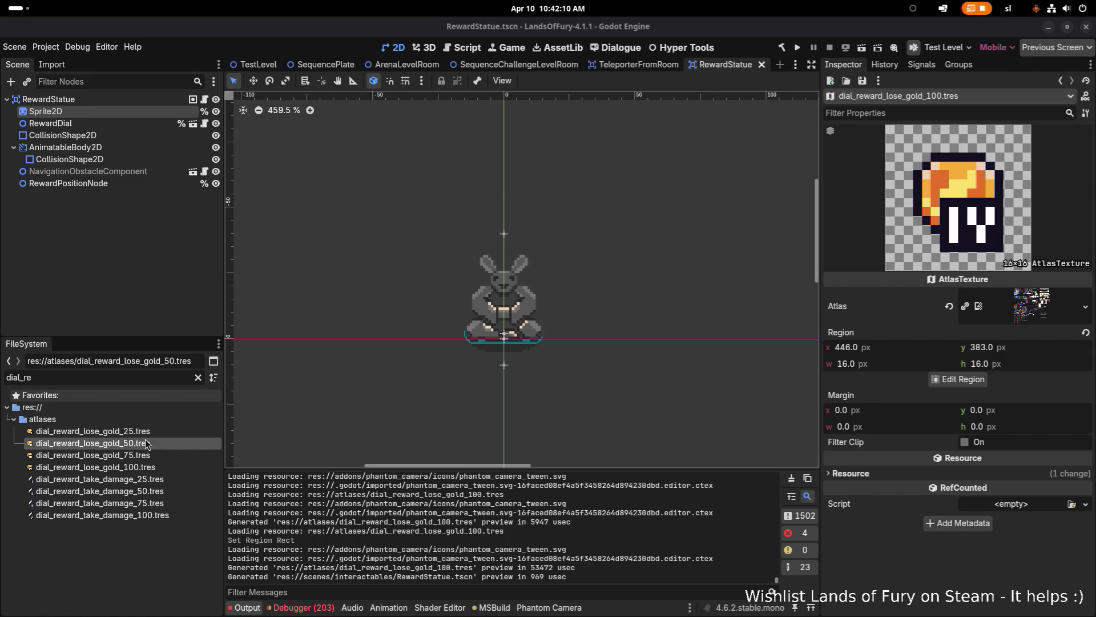
pyautogui.click(155, 468)
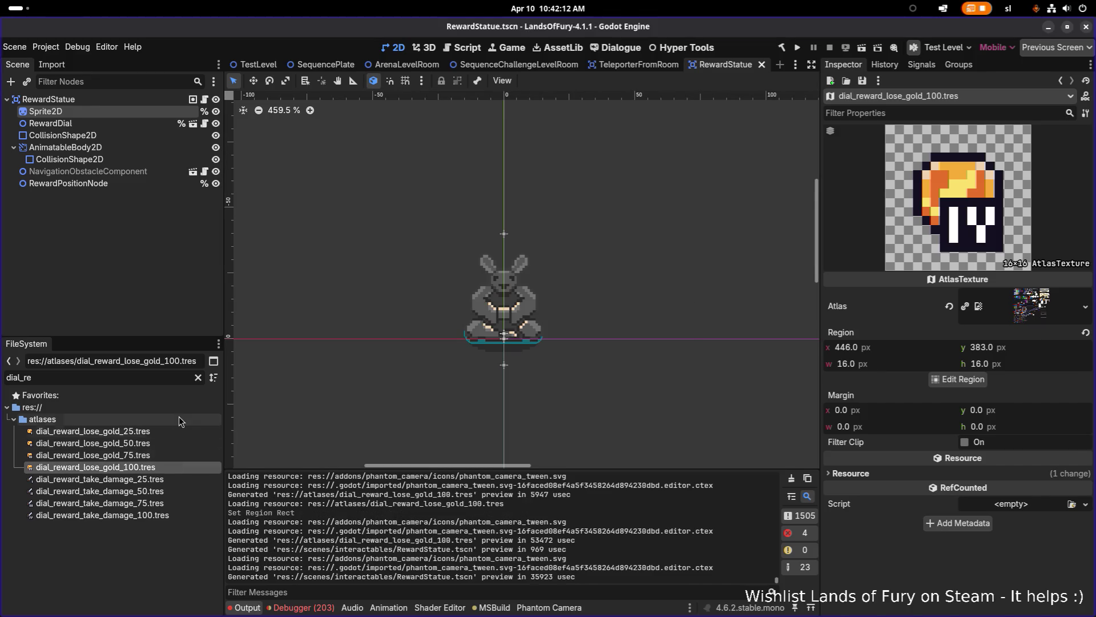
pyautogui.click(155, 491)
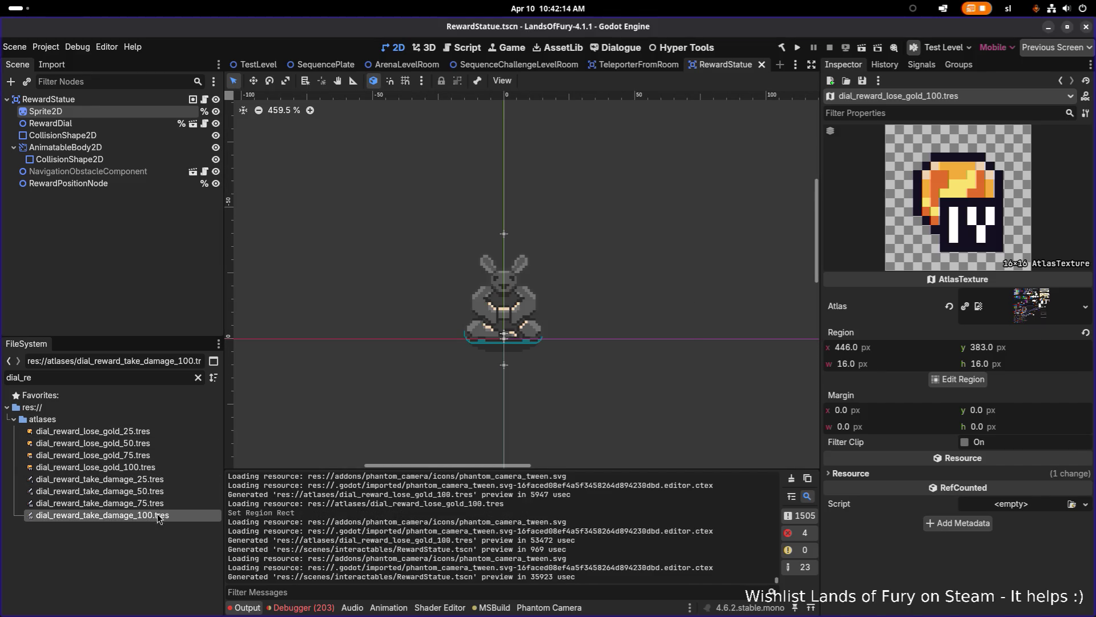
pyautogui.click(159, 467)
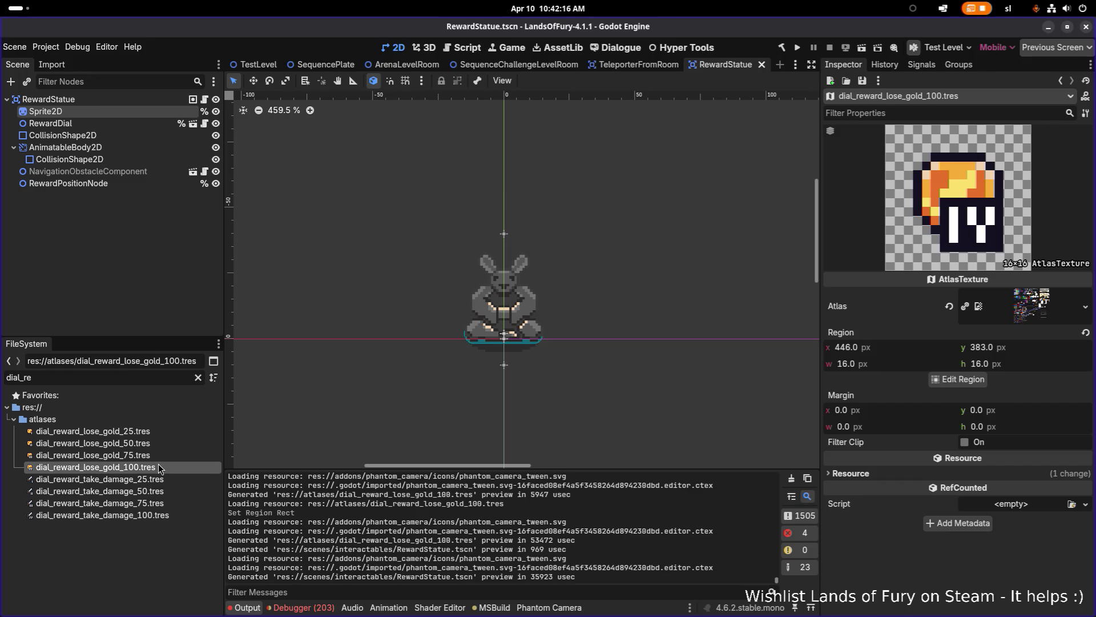
pyautogui.click(158, 517)
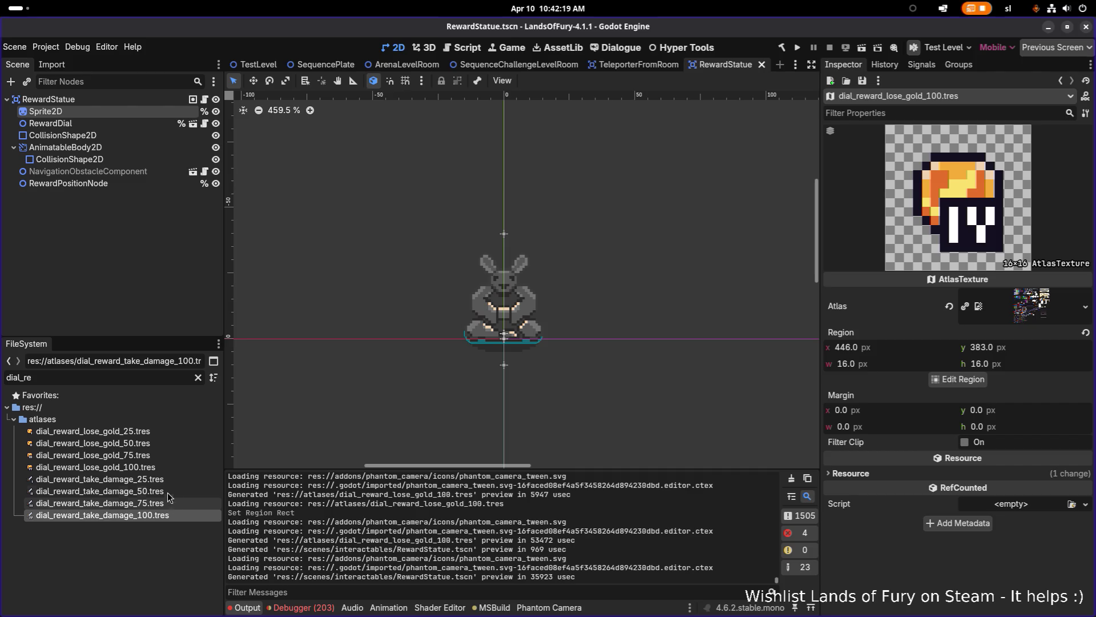
pyautogui.click(174, 431)
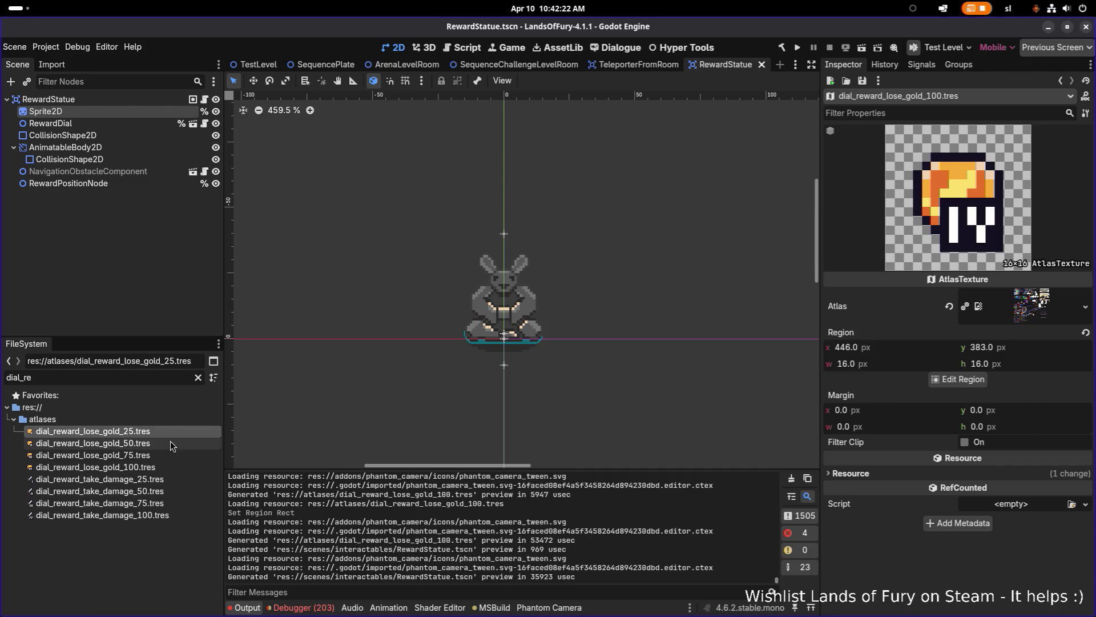
pyautogui.hotkey('ctrl', 's')
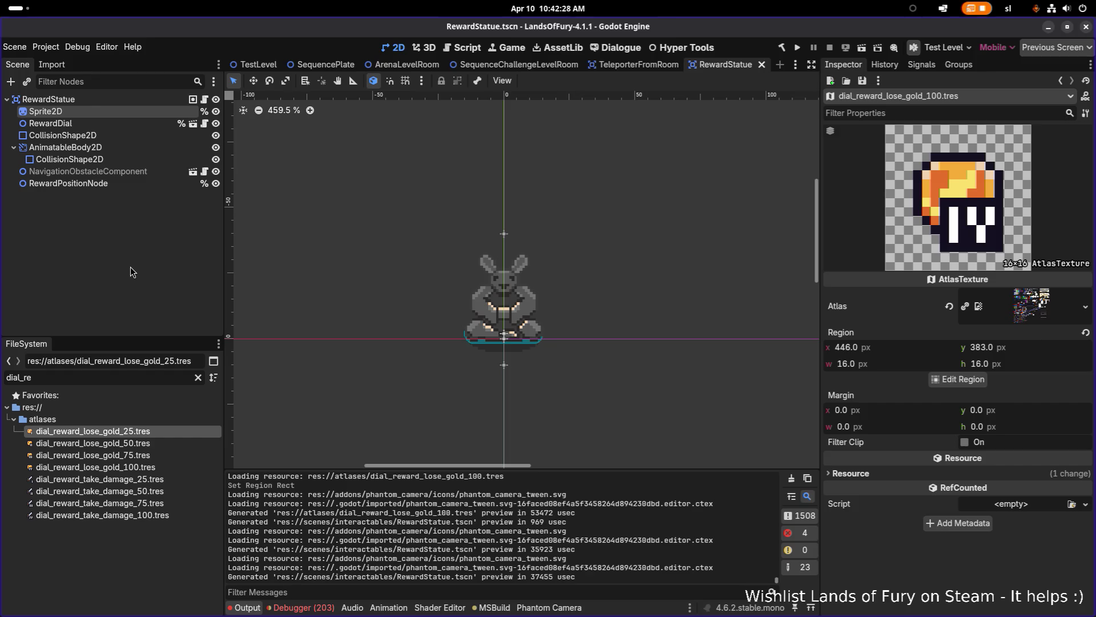
pyautogui.press('F1')
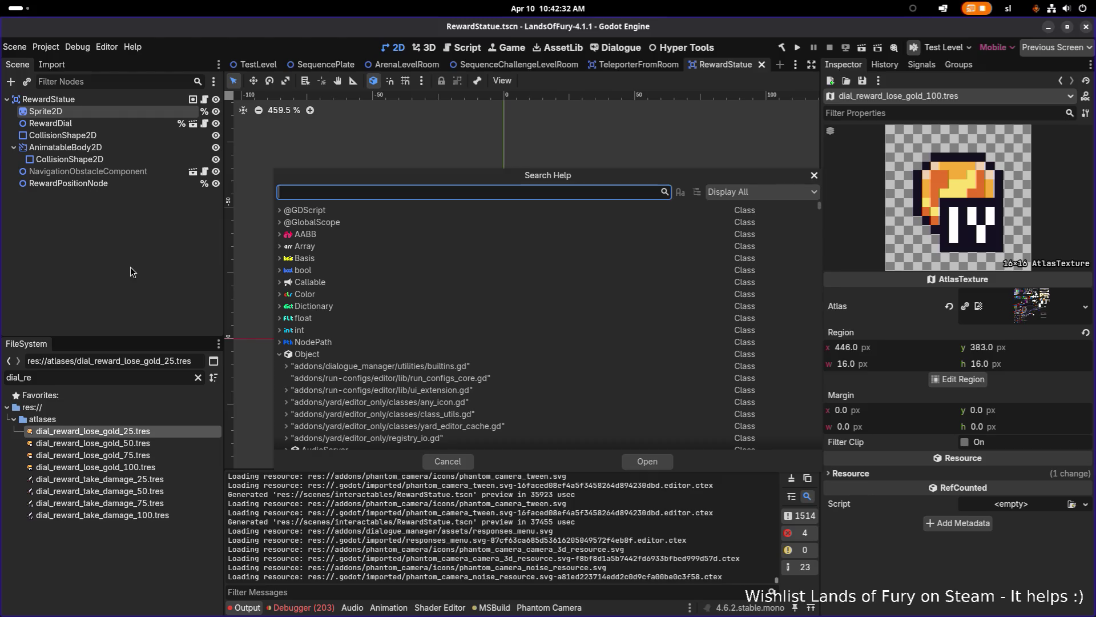
pyautogui.press('Escape')
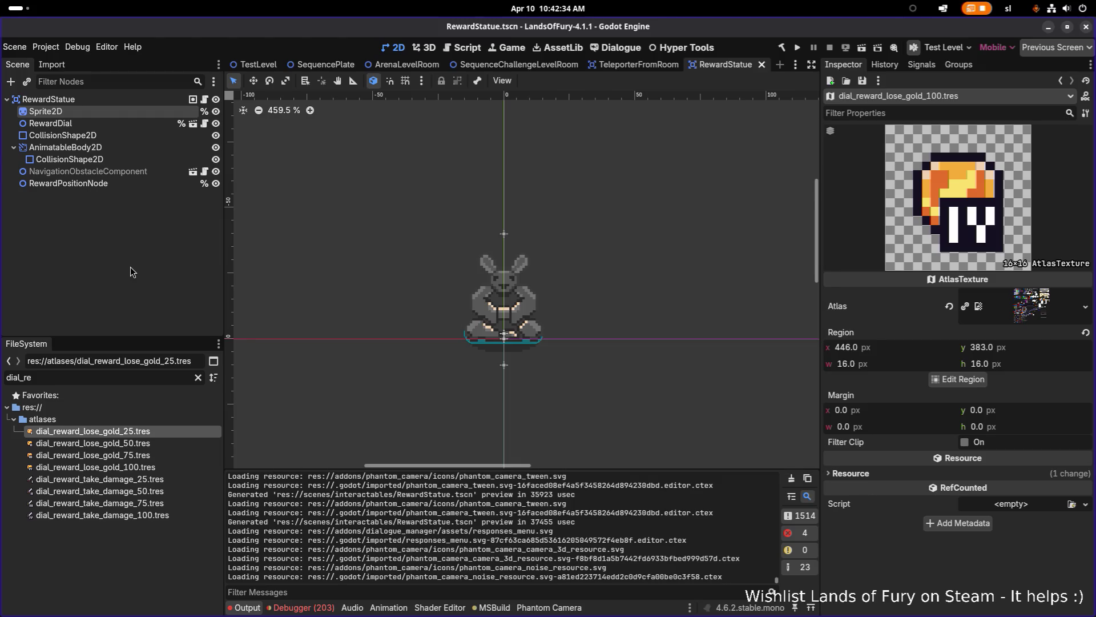
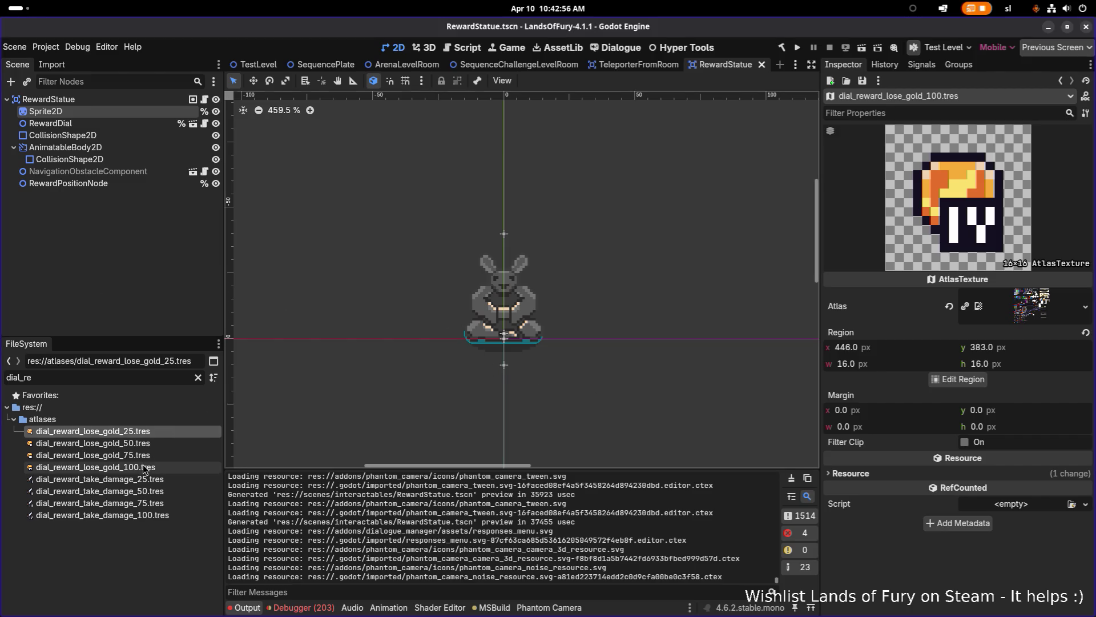
# - Duplicate dial_reward_take_damage_25.tres as dial_reward_spawn_enemies_25.tres
pyautogui.click(163, 479)
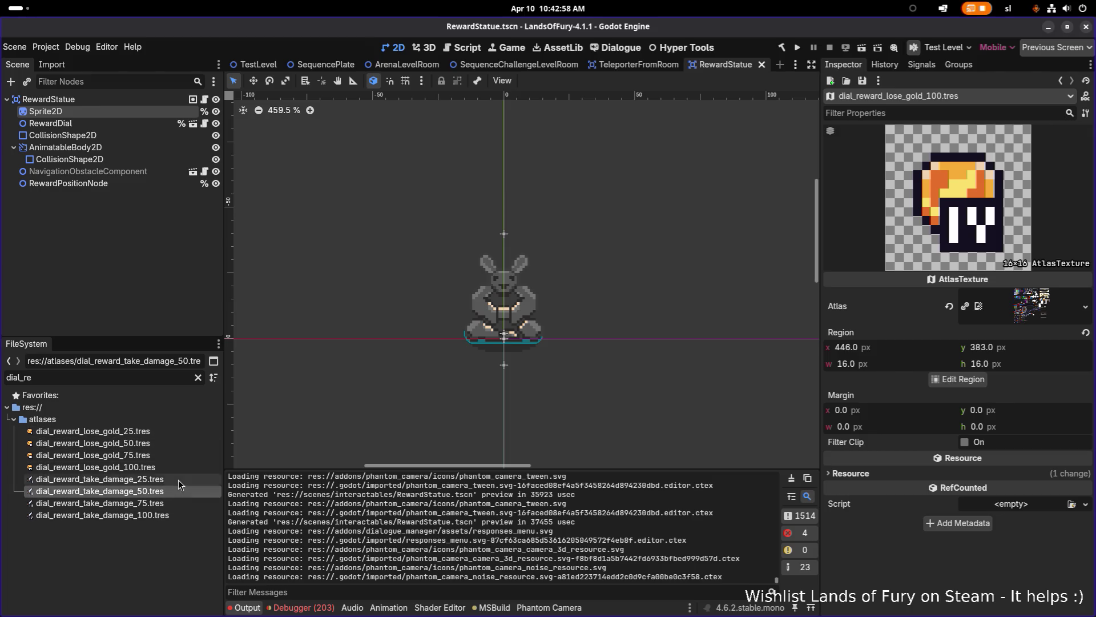
pyautogui.click(173, 515)
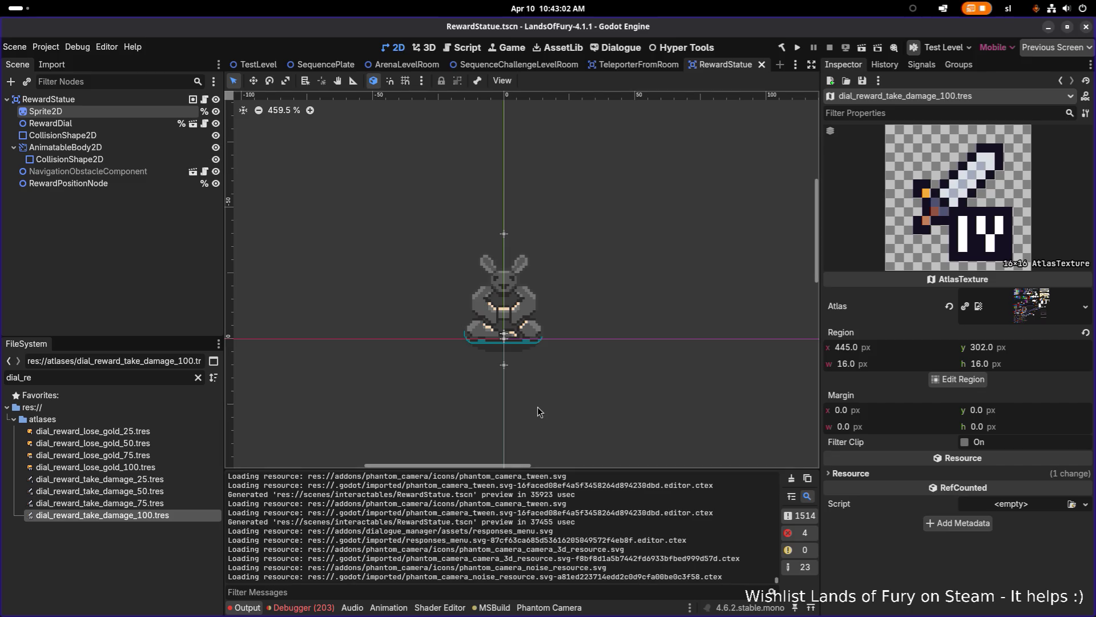
pyautogui.click(174, 481)
pyautogui.hotkey('ctrl', 'd')
pyautogui.press('Left')
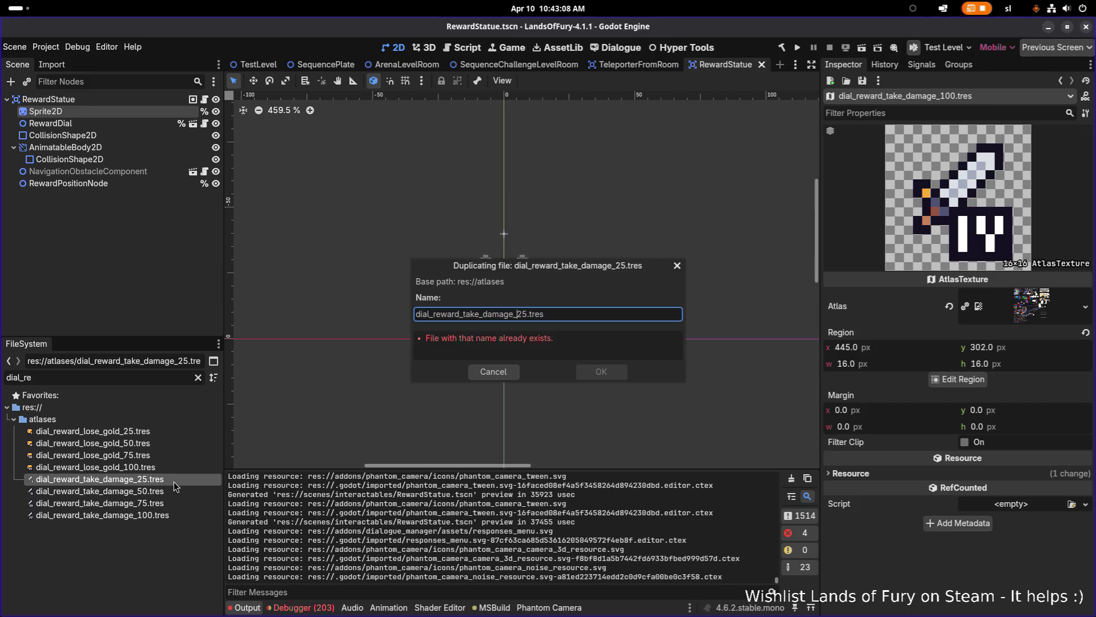
pyautogui.press('Left')
pyautogui.press('Left')
pyautogui.press('Left')
pyautogui.press('Left')
pyautogui.press('Left')
pyautogui.press('Left')
pyautogui.hotkey('ctrl', 'shift', 'Right')
pyautogui.write('spawn_enemies_')
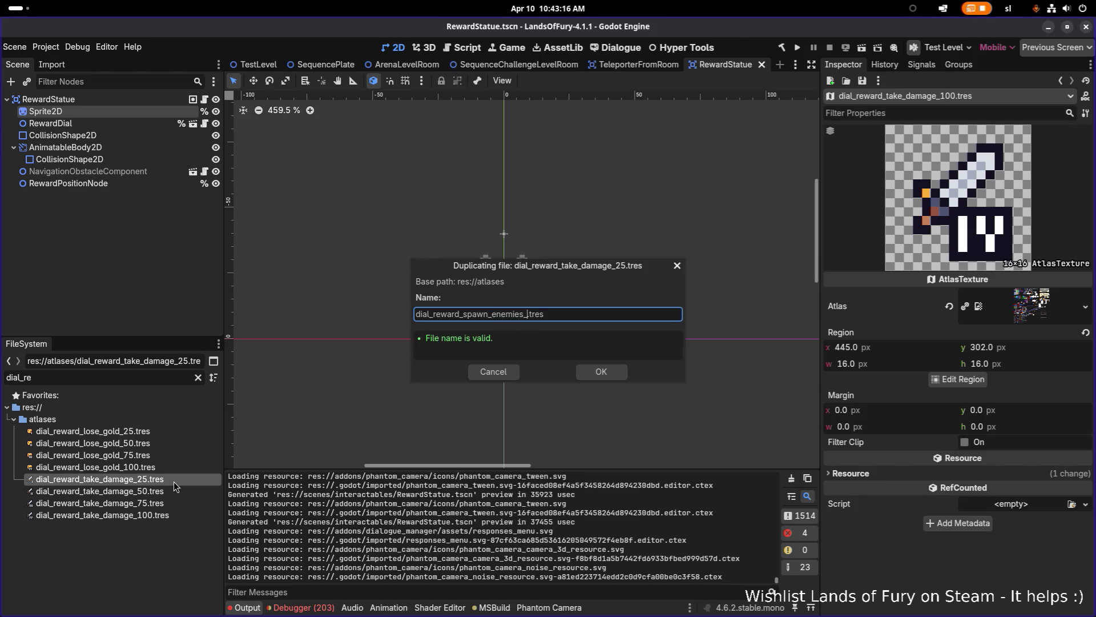
pyautogui.write('25')
pyautogui.press('Return')
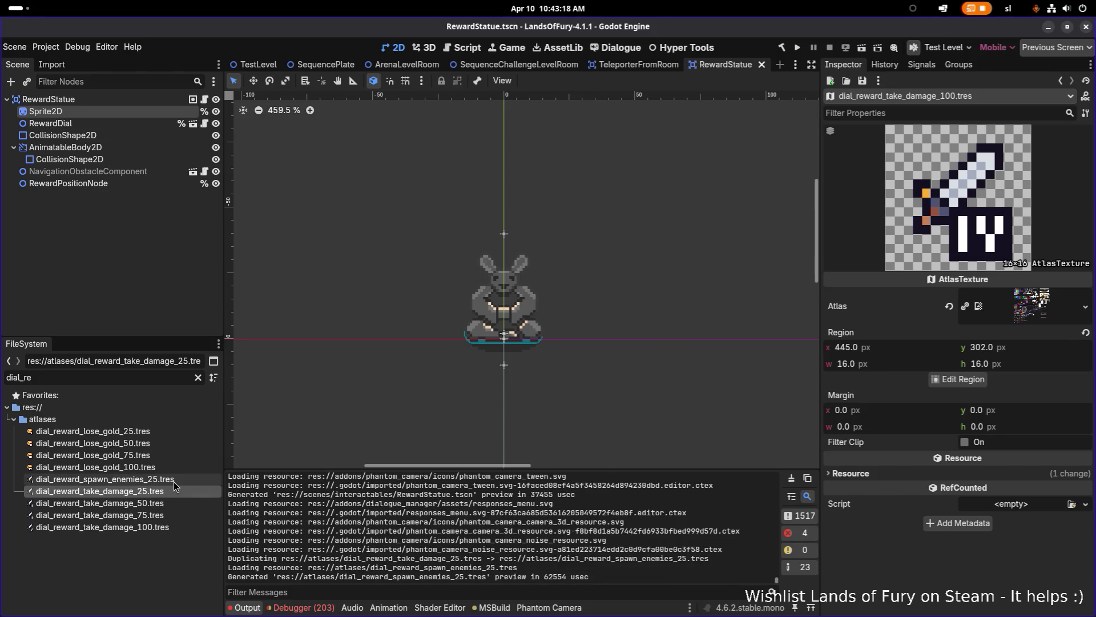
# - Cycle through the open applications, then stay in Godot
pyautogui.hotkey('alt', 'Tab')
pyautogui.hotkey('alt', 'Tab')
pyautogui.hotkey('alt', 'shift', 'Tab')
pyautogui.hotkey('alt', 'Tab')
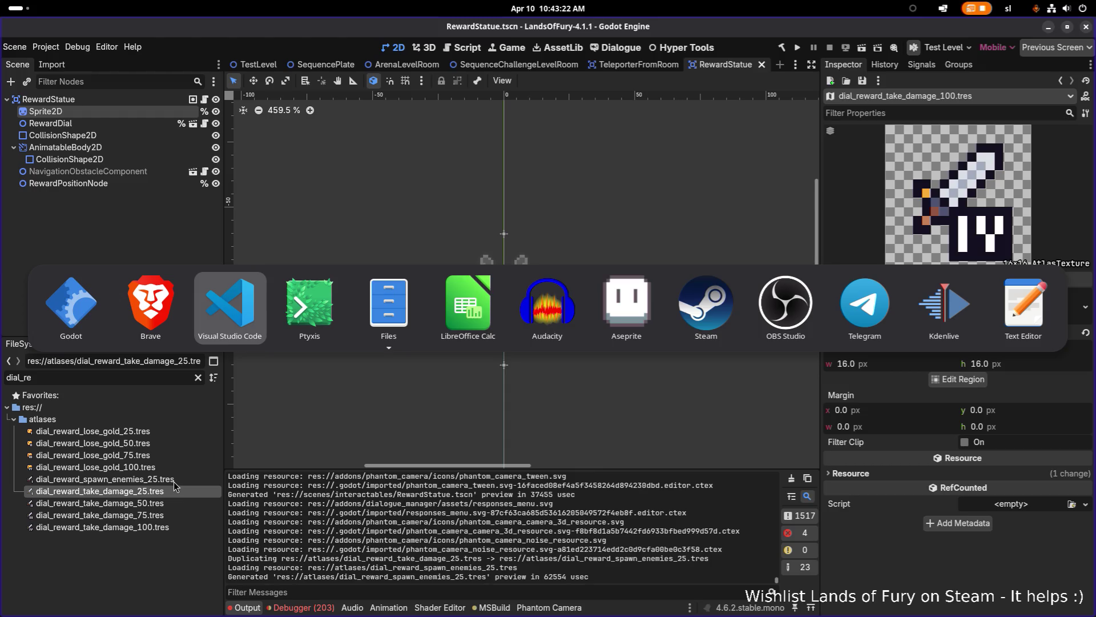
pyautogui.press('Escape')
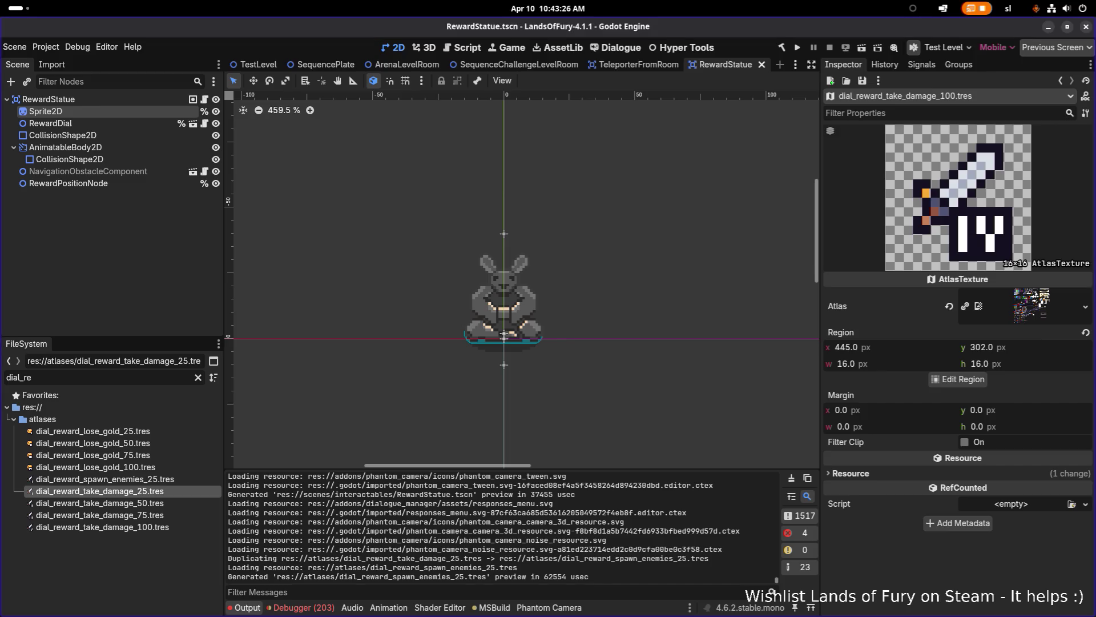
# - Select dial_reward_spawn_enemies_25.tres so it appears in the Inspector
pyautogui.click(142, 467)
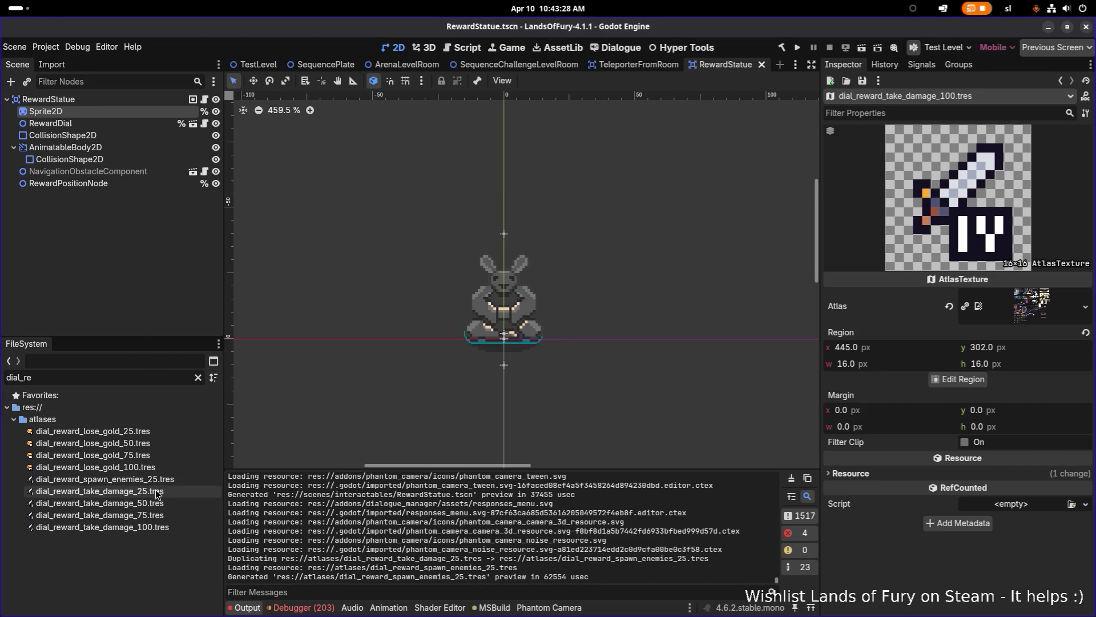
pyautogui.click(162, 479)
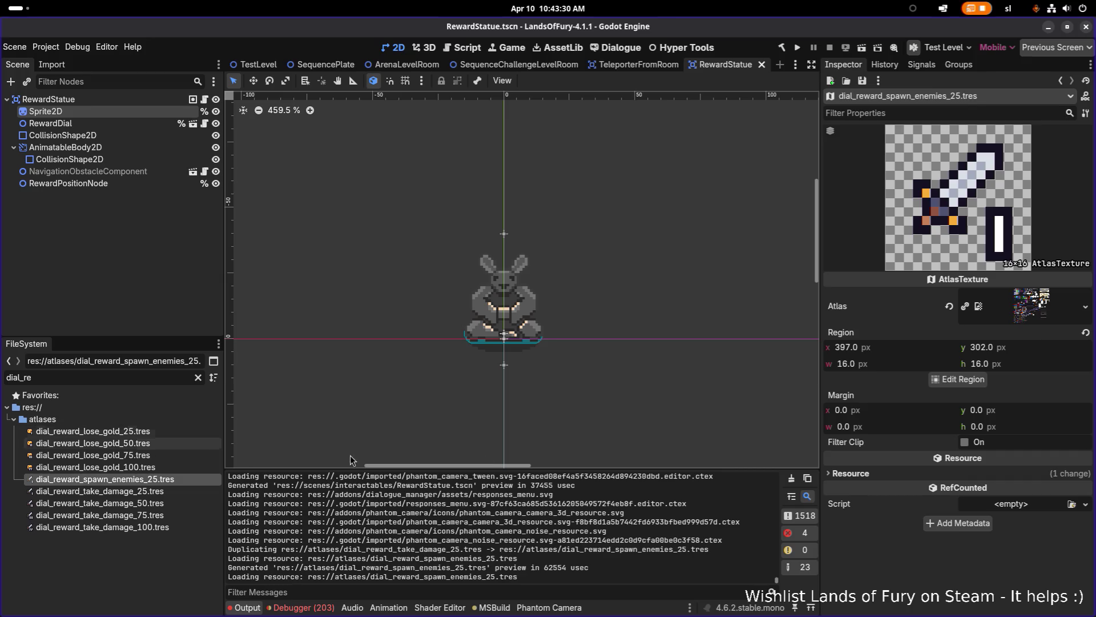
pyautogui.scroll(-1, 535, 461)
pyautogui.click(172, 467)
pyautogui.click(173, 480)
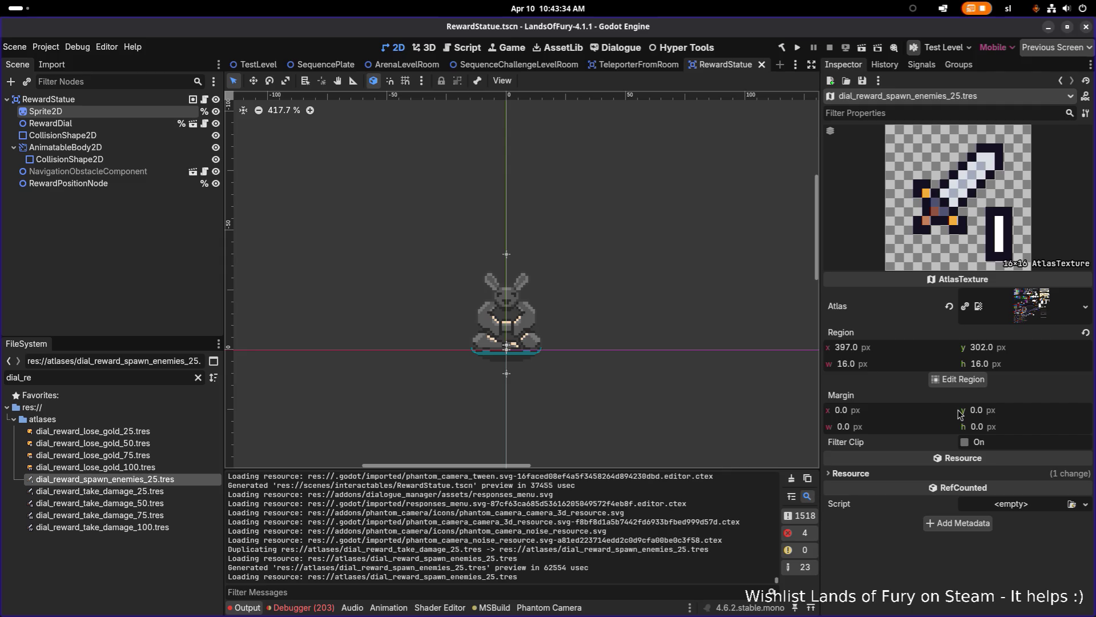
# - Inspect its atlas region in the Region Editor (x 397, y 302, 16×16), then close it
pyautogui.click(961, 378)
pyautogui.scroll(-5, 637, 377)
pyautogui.scroll(8, 565, 360)
pyautogui.scroll(-1, 542, 382)
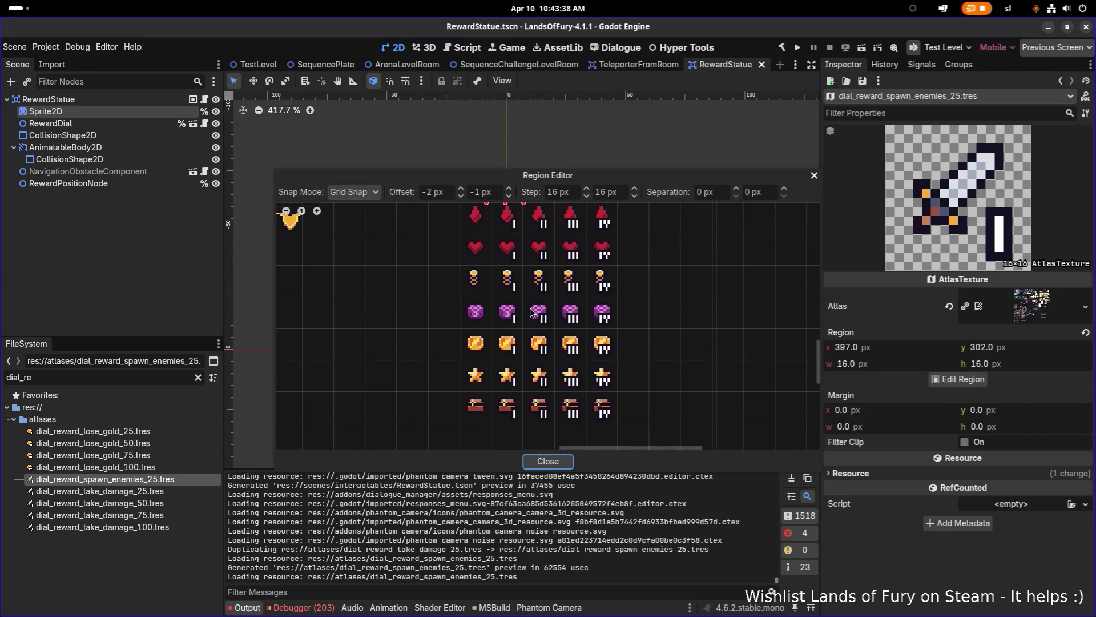
pyautogui.scroll(-1, 523, 362)
pyautogui.scroll(1, 522, 337)
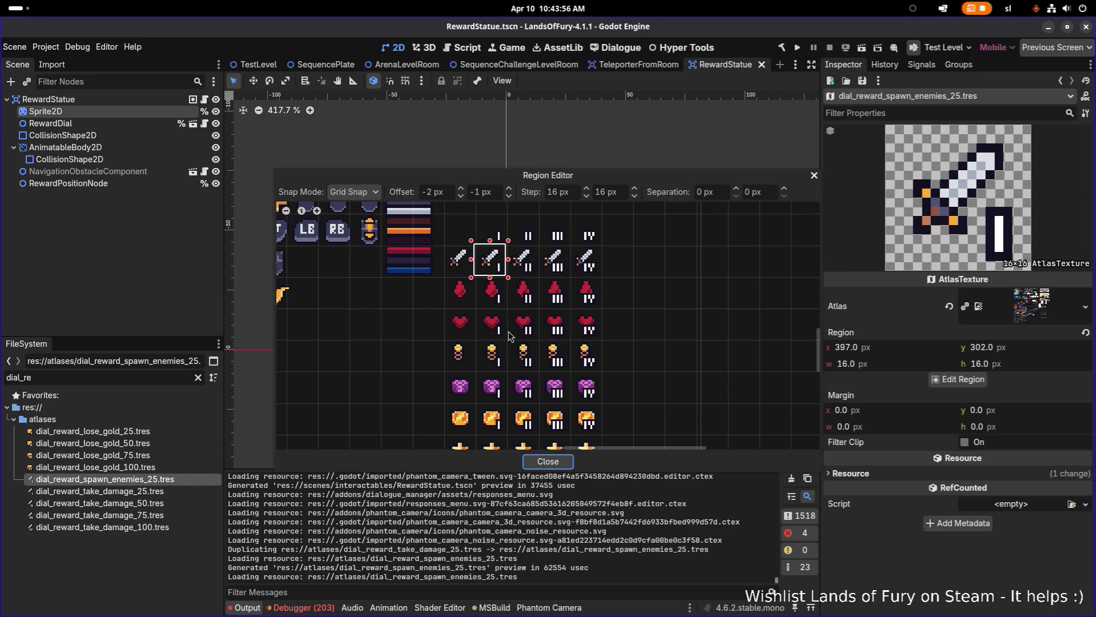
pyautogui.click(561, 465)
pyautogui.hotkey('alt', 'Tab')
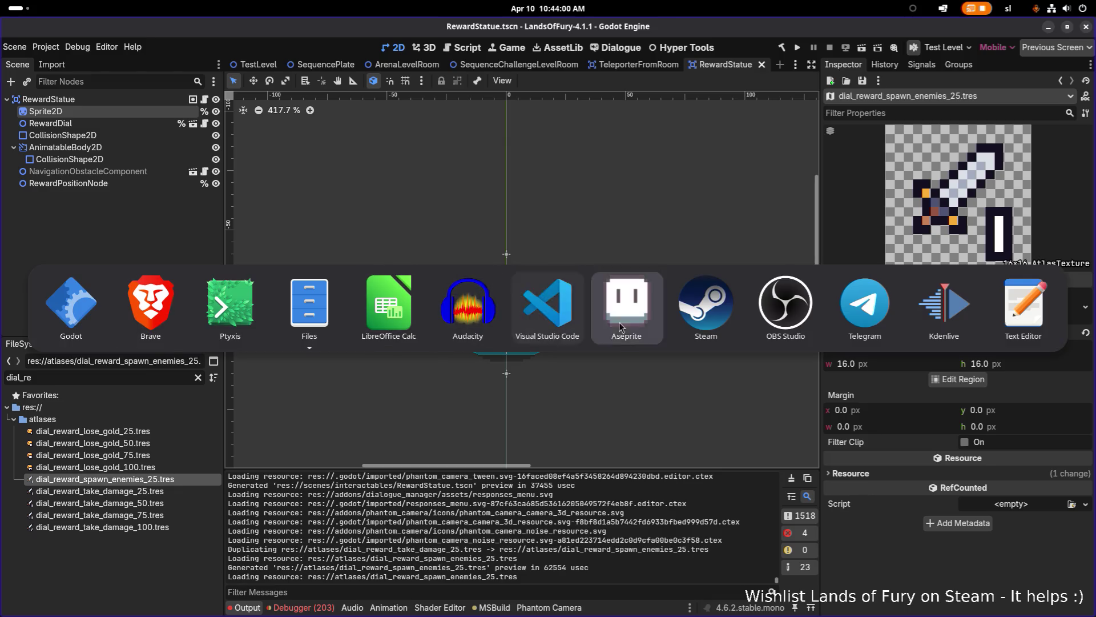
# - In Aseprite, select the horned demon icon on ui_elements.png
pyautogui.click(621, 326)
pyautogui.scroll(-4, 450, 364)
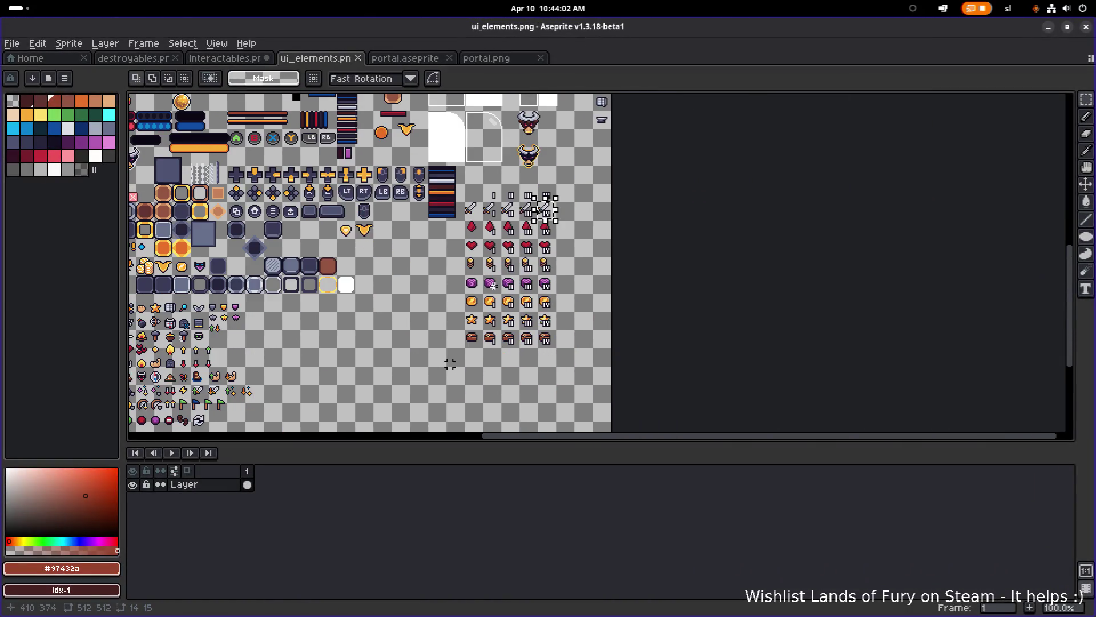
pyautogui.scroll(3, 450, 364)
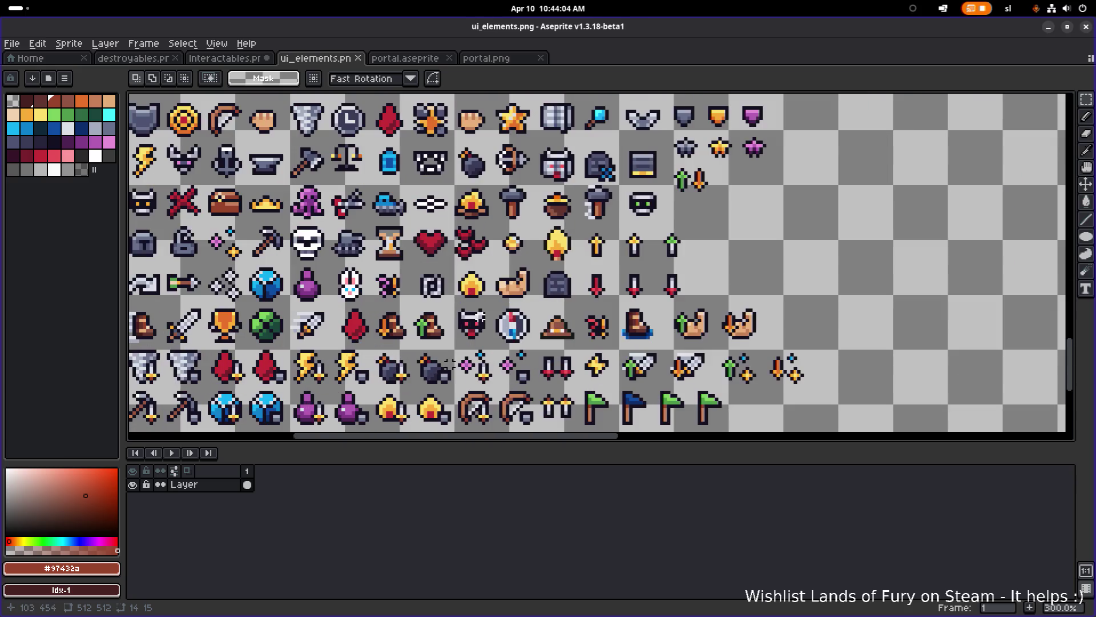
pyautogui.moveTo(444, 305)
pyautogui.mouseDown()
pyautogui.moveTo(486, 329)
pyautogui.moveTo(495, 349)
pyautogui.moveTo(846, 243)
pyautogui.moveTo(803, 252)
pyautogui.mouseUp()
pyautogui.scroll(-1, 510, 328)
pyautogui.scroll(-1, 491, 328)
pyautogui.scroll(2, 491, 328)
pyautogui.scroll(-1, 526, 272)
pyautogui.scroll(-1, 550, 276)
pyautogui.scroll(1, 551, 277)
# - Move the demon icon into a new row below the chest icons
pyautogui.moveTo(522, 271); pyautogui.dragTo(768, 277)
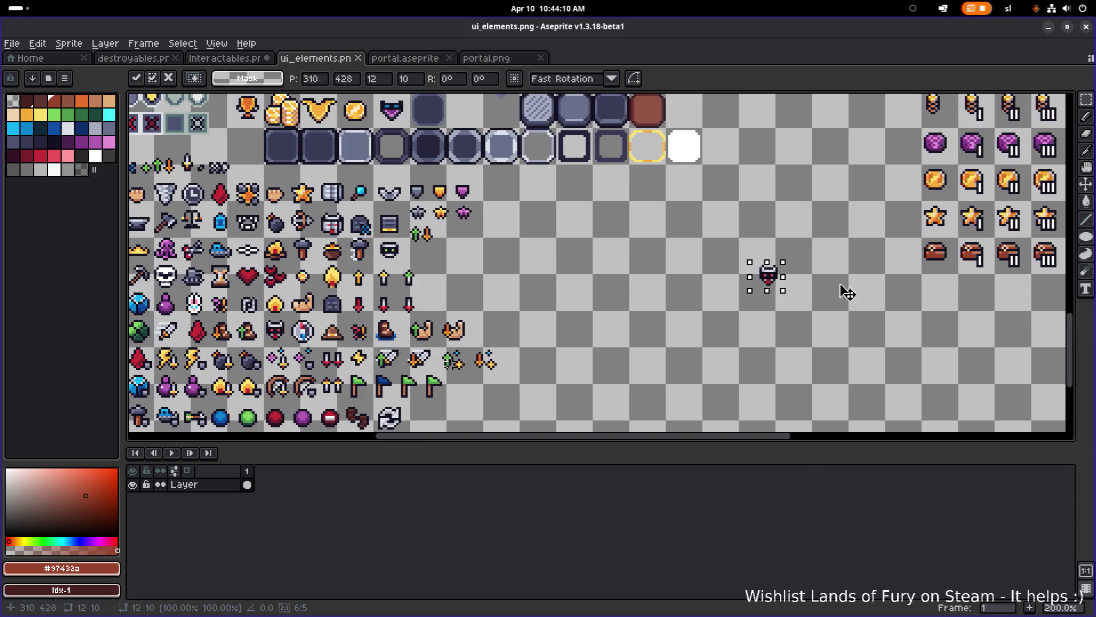
pyautogui.moveTo(847, 293); pyautogui.dragTo(976, 291)
pyautogui.scroll(4, 976, 291)
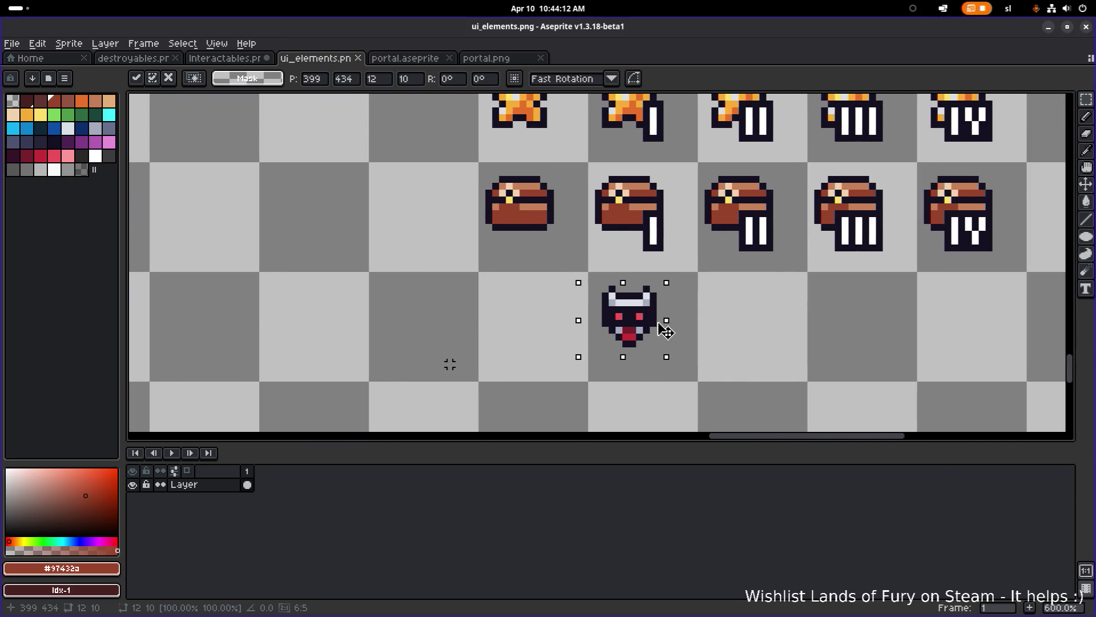
pyautogui.moveTo(665, 328)
pyautogui.mouseDown()
pyautogui.moveTo(607, 320)
pyautogui.moveTo(594, 365)
pyautogui.moveTo(596, 293)
pyautogui.mouseUp()
pyautogui.scroll(-1, 615, 316)
pyautogui.scroll(4, 564, 325)
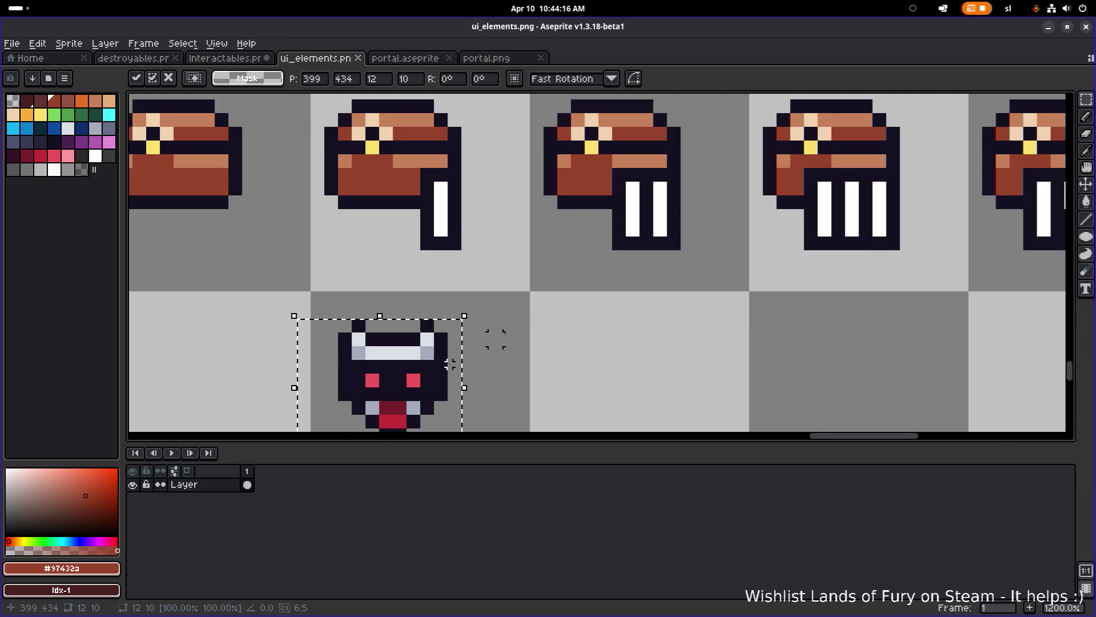
pyautogui.scroll(-3, 599, 299)
pyautogui.scroll(3, 556, 318)
# - Place three more demon copies to the right, then select the I–IV numeral row
pyautogui.moveTo(557, 318); pyautogui.dragTo(746, 318)
pyautogui.moveTo(839, 301); pyautogui.dragTo(602, 301)
pyautogui.scroll(1, 602, 301)
pyautogui.moveTo(523, 299); pyautogui.dragTo(820, 299)
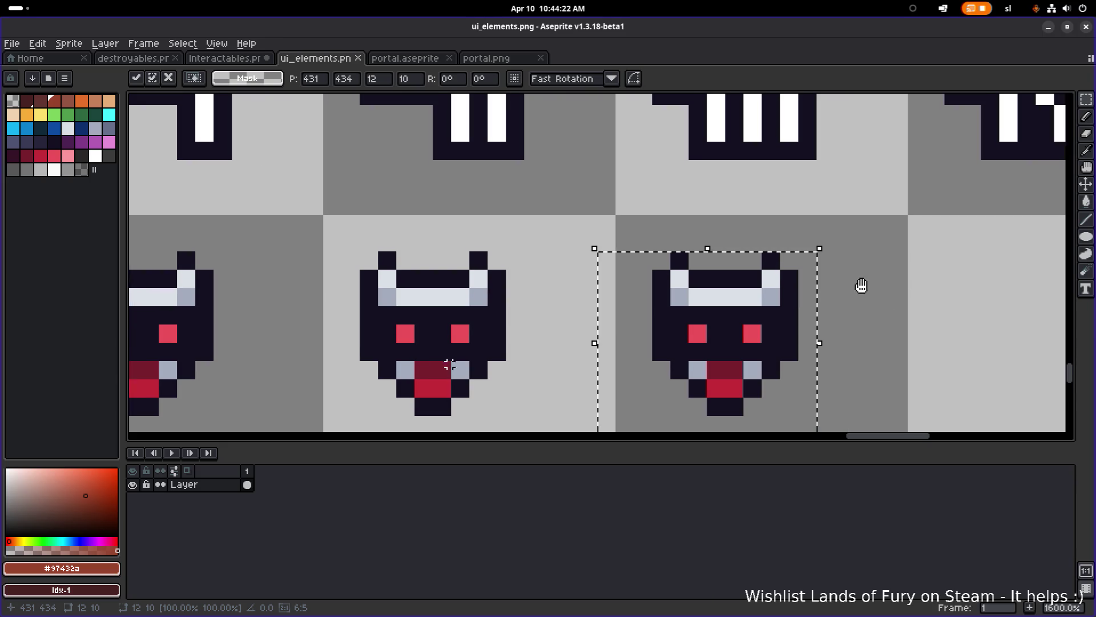
pyautogui.scroll(-3, 577, 274)
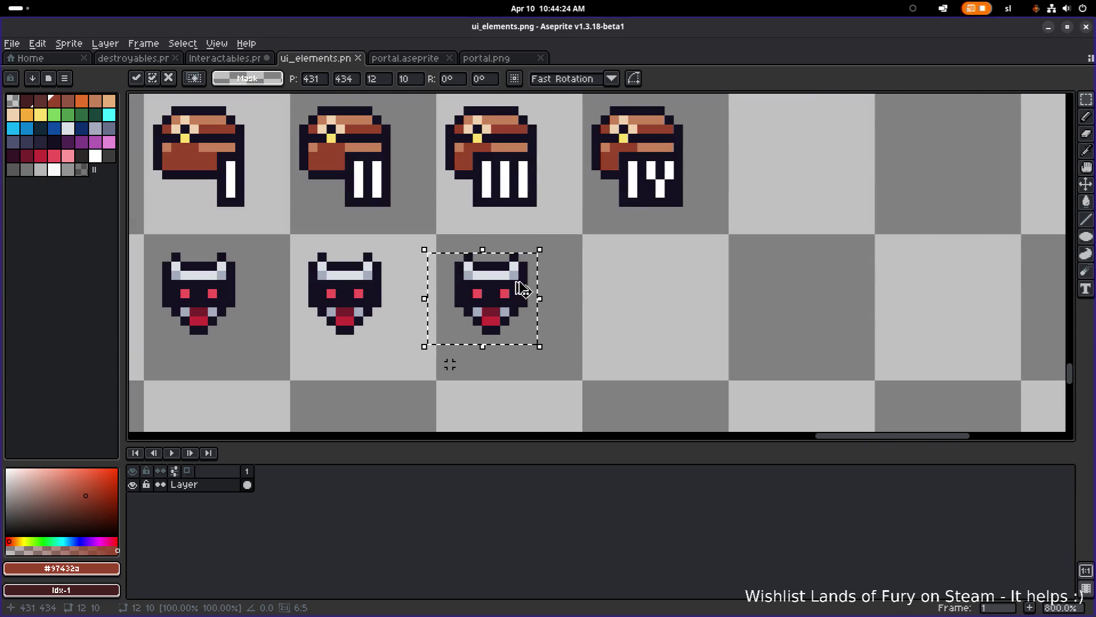
pyautogui.moveTo(590, 289); pyautogui.dragTo(660, 290)
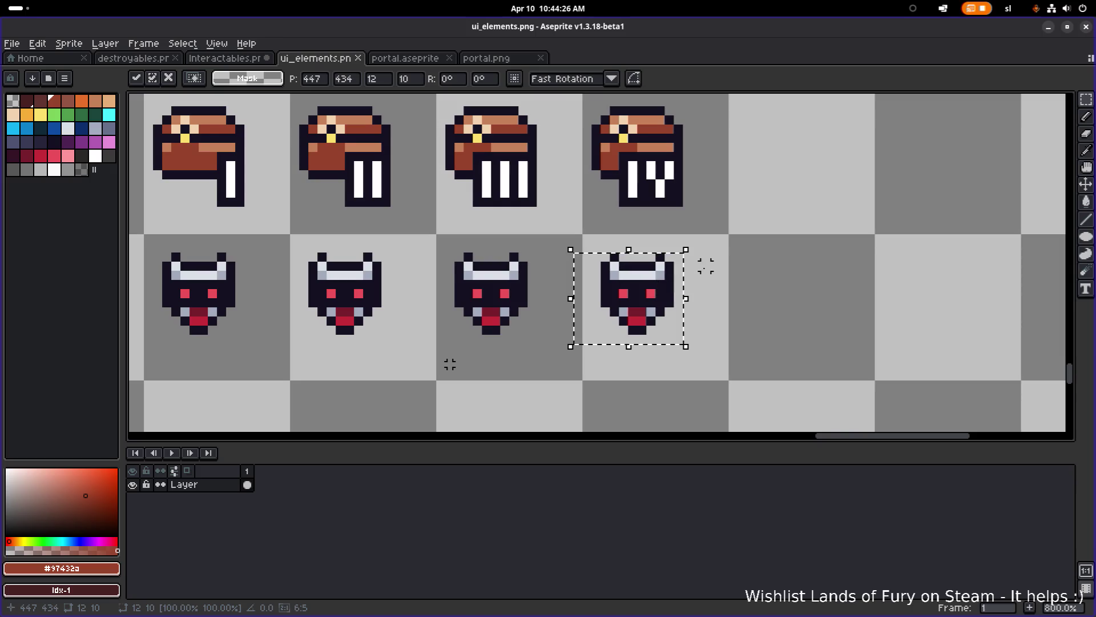
pyautogui.scroll(-4, 450, 364)
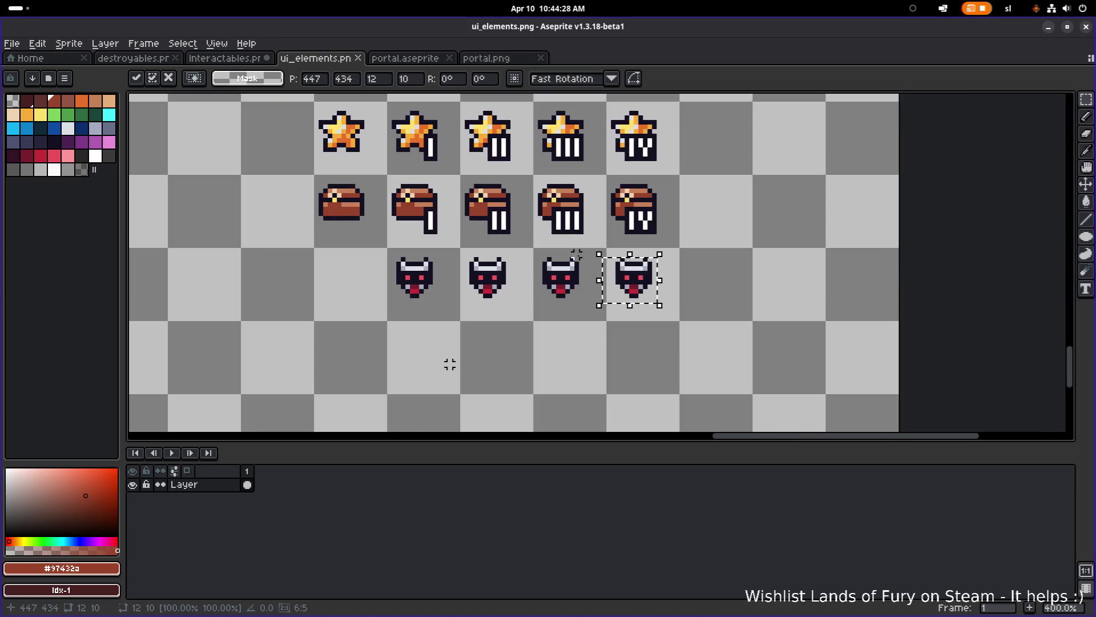
pyautogui.scroll(3, 450, 364)
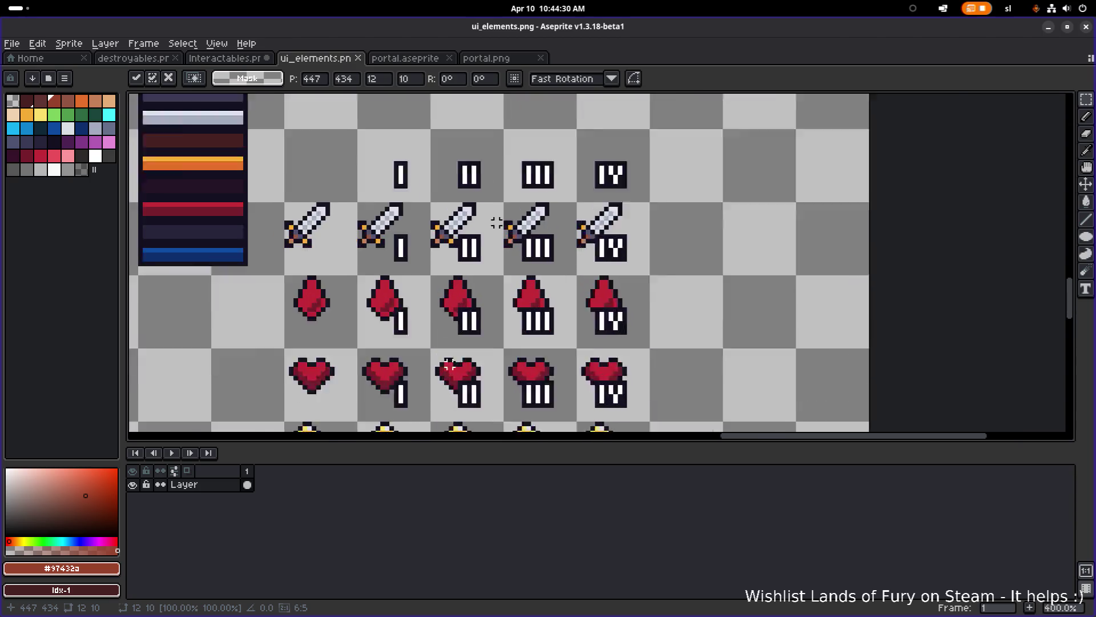
pyautogui.moveTo(325, 109)
pyautogui.mouseDown()
pyautogui.moveTo(521, 166)
pyautogui.moveTo(685, 194)
pyautogui.mouseUp()
# - Copy the I–IV numerals onto the four demon icons and commit them
pyautogui.scroll(-2, 685, 195)
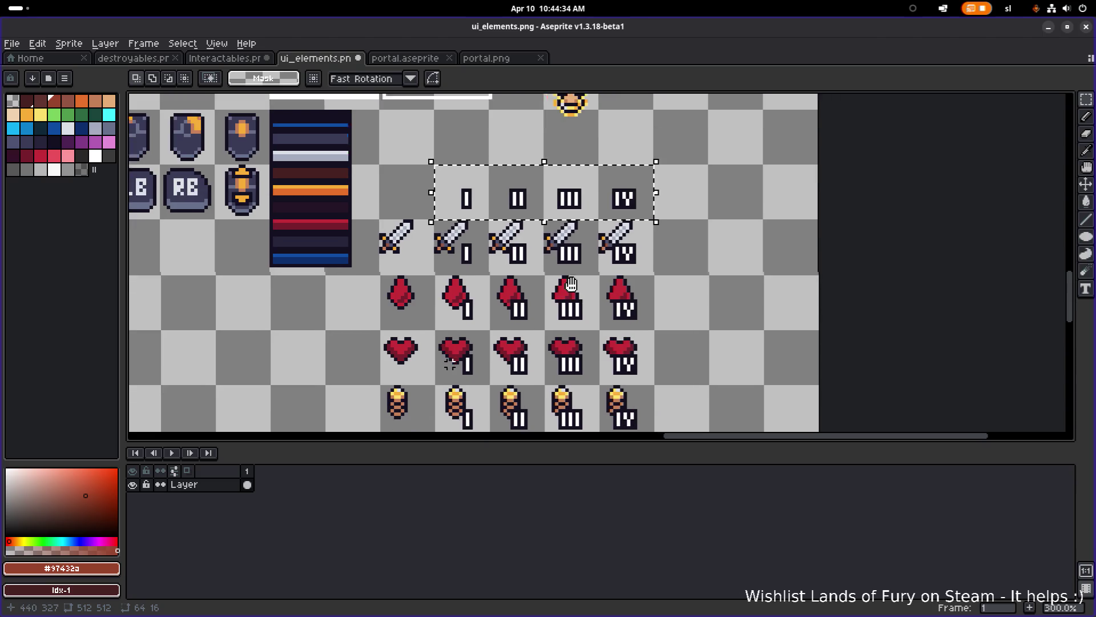
pyautogui.scroll(1, 614, 225)
pyautogui.moveTo(611, 137)
pyautogui.mouseDown()
pyautogui.moveTo(606, 341)
pyautogui.moveTo(688, 160)
pyautogui.moveTo(665, 330)
pyautogui.mouseUp()
pyautogui.scroll(-3, 665, 330)
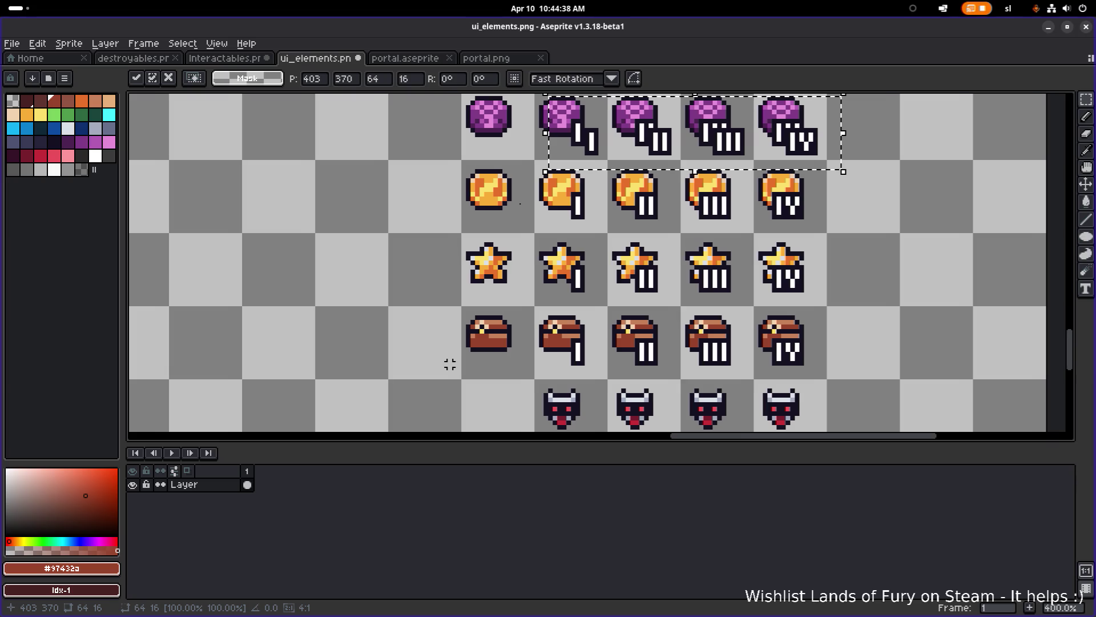
pyautogui.moveTo(621, 144); pyautogui.dragTo(621, 350)
pyautogui.scroll(-3, 621, 350)
pyautogui.hscroll(-3, 622, 351)
pyautogui.moveTo(722, 265); pyautogui.dragTo(716, 318)
pyautogui.scroll(2, 720, 323)
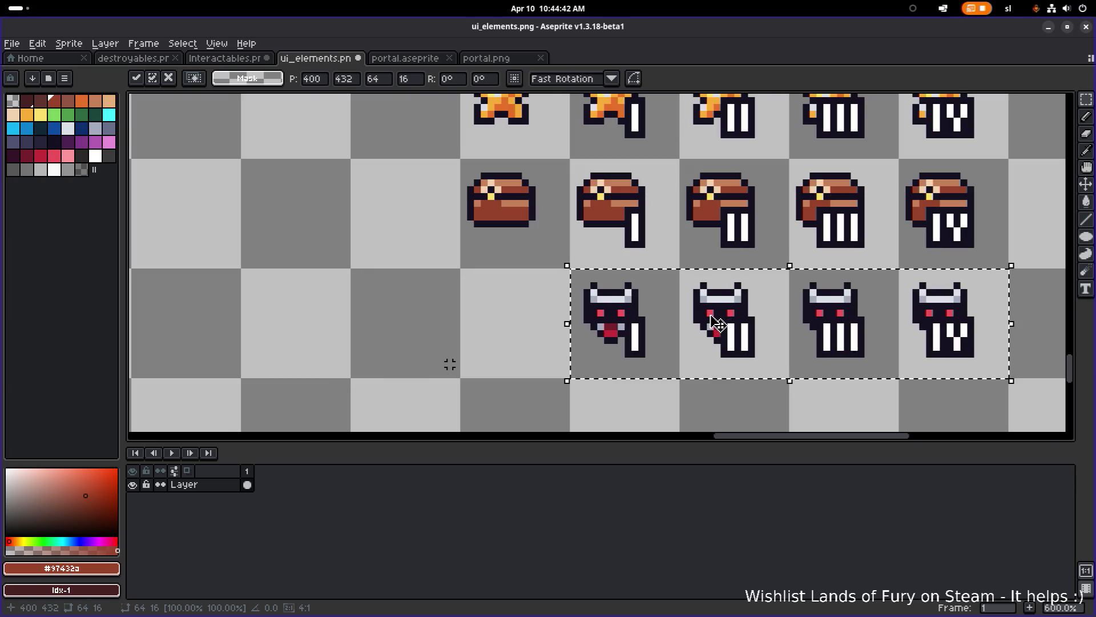
pyautogui.hscroll(3, 794, 319)
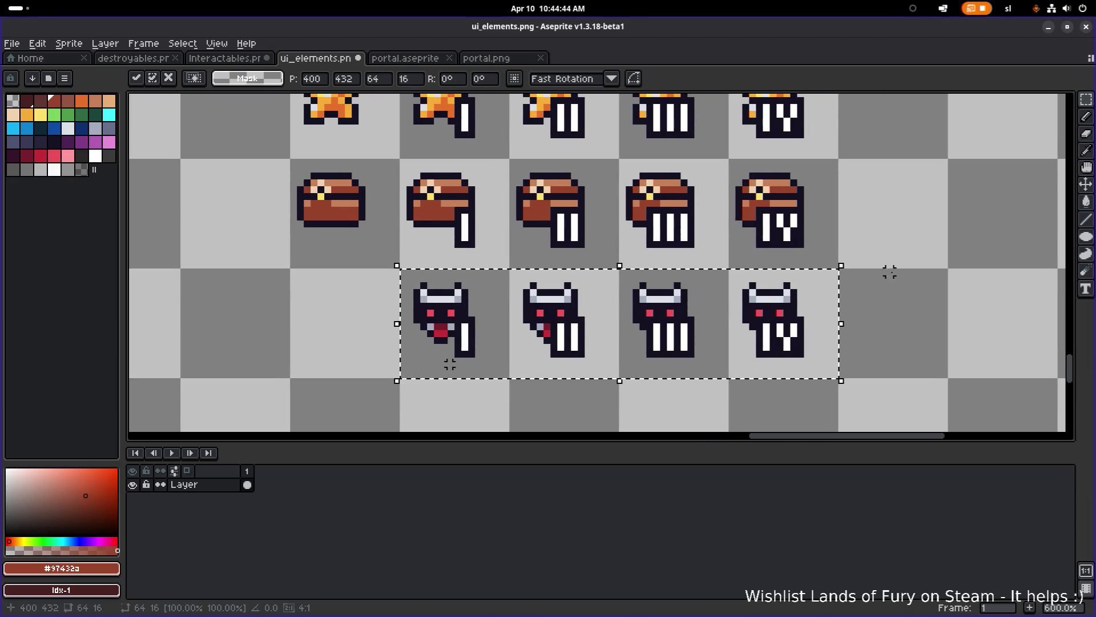
pyautogui.click(875, 272)
# - Save ui_elements.png and switch back to Godot
pyautogui.scroll(-5, 849, 307)
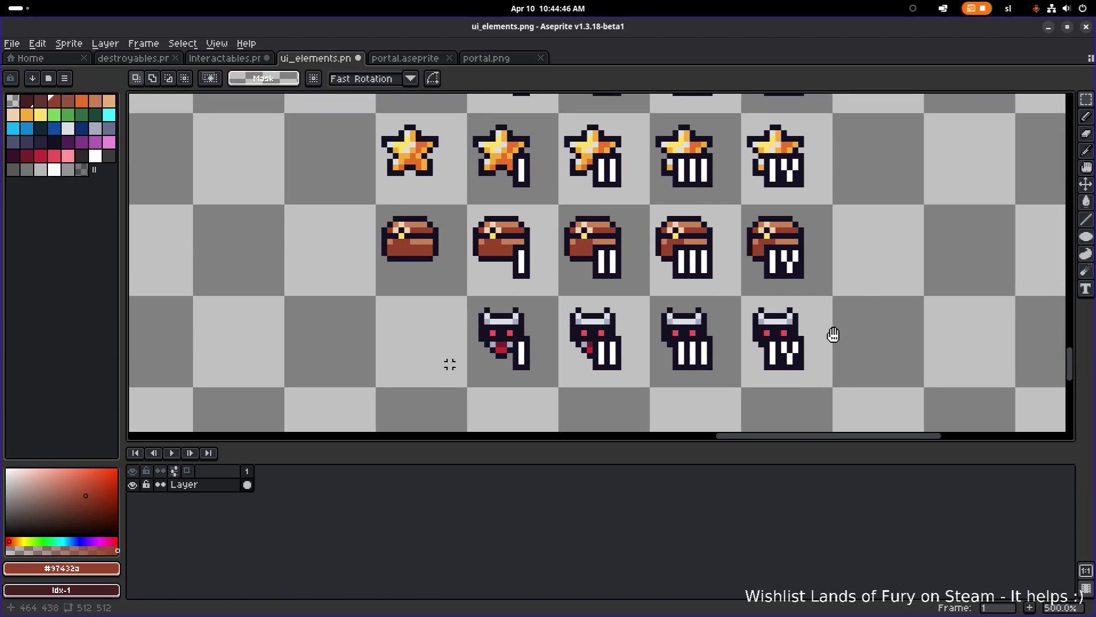
pyautogui.scroll(2, 836, 275)
pyautogui.scroll(3, 705, 338)
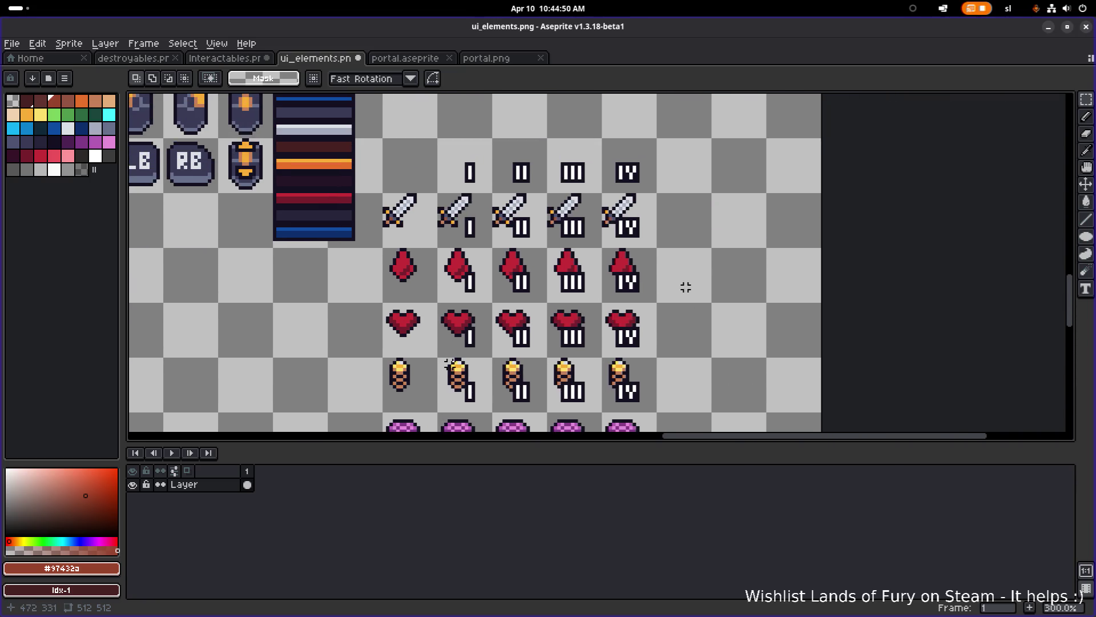
pyautogui.hotkey('ctrl', 's')
pyautogui.scroll(-2, 686, 287)
pyautogui.scroll(1, 664, 296)
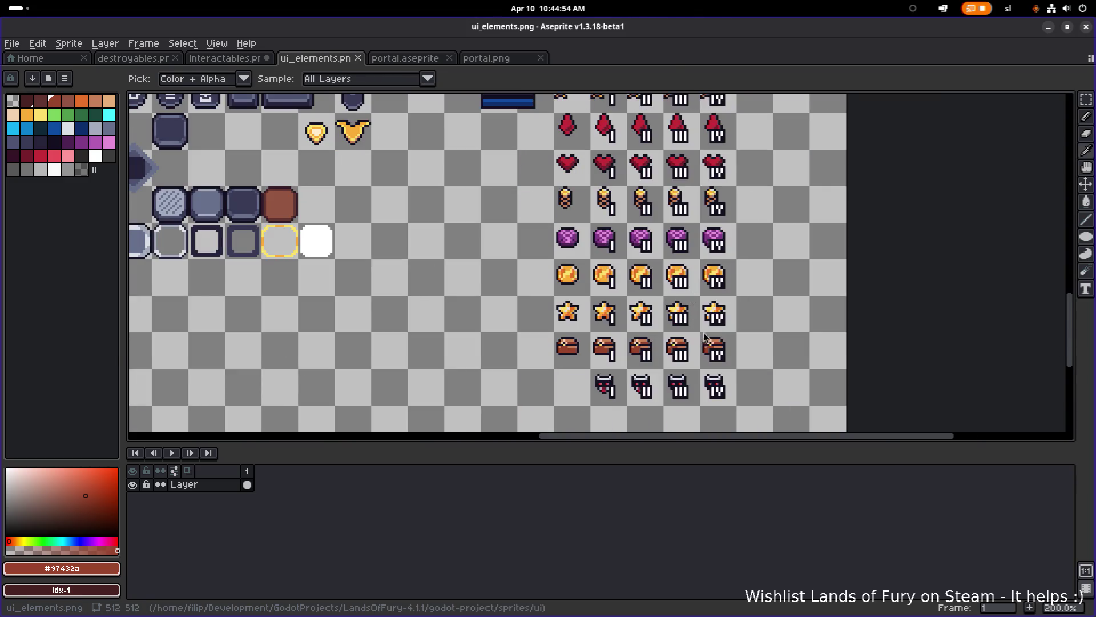
pyautogui.hotkey('alt', 'Tab')
pyautogui.click(161, 321)
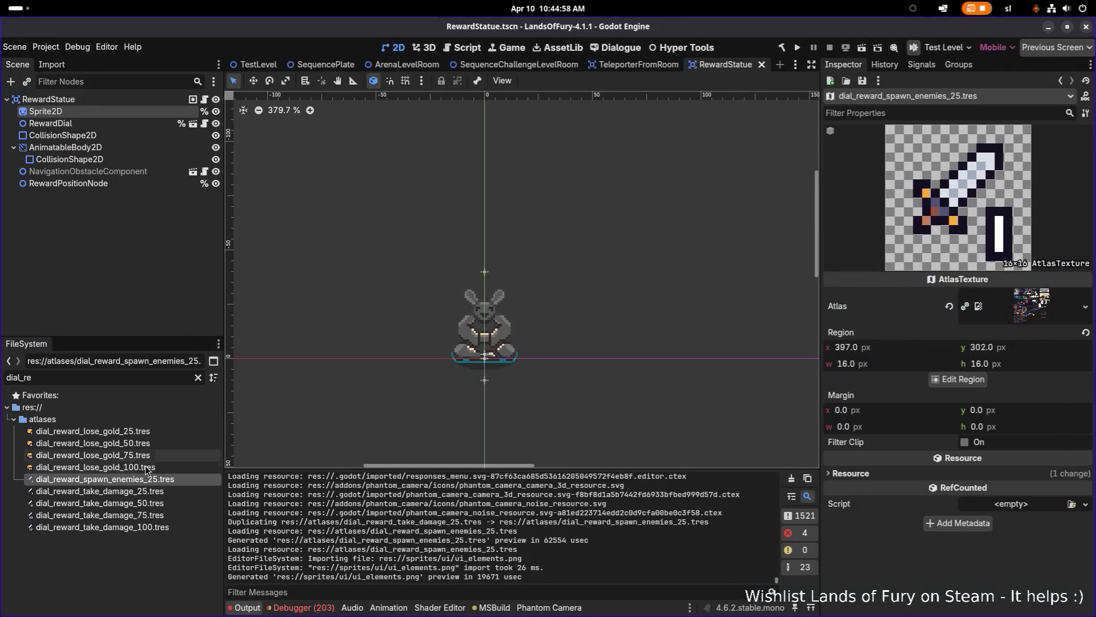
# - Set dial_reward_spawn_enemies_25's atlas region to the enemy head marked I
pyautogui.click(159, 480)
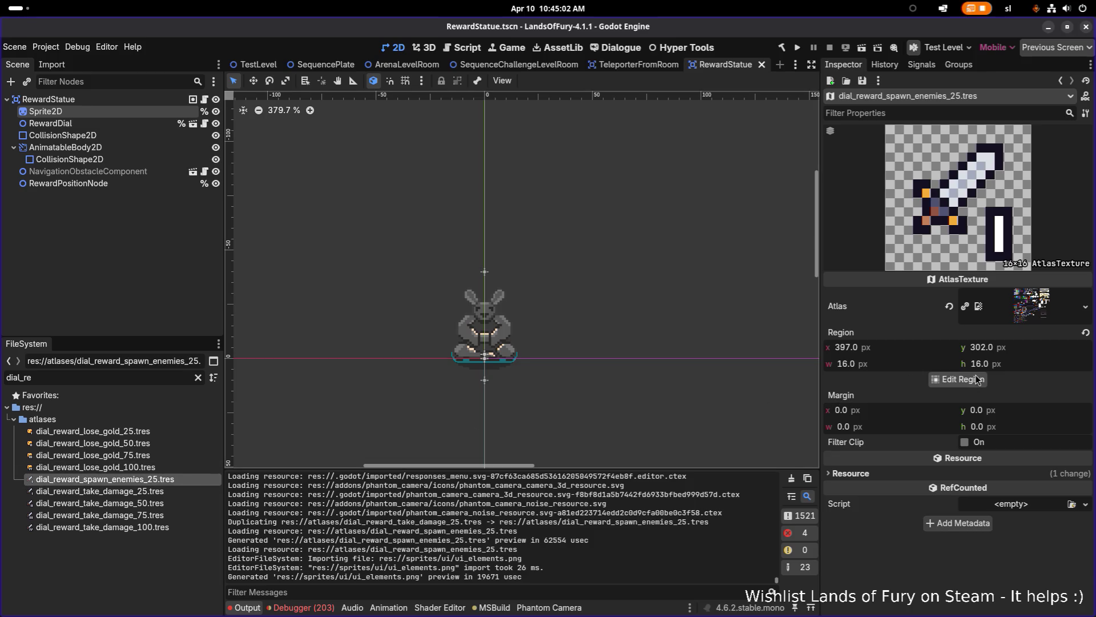
pyautogui.click(978, 379)
pyautogui.scroll(-3, 543, 331)
pyautogui.scroll(2, 543, 331)
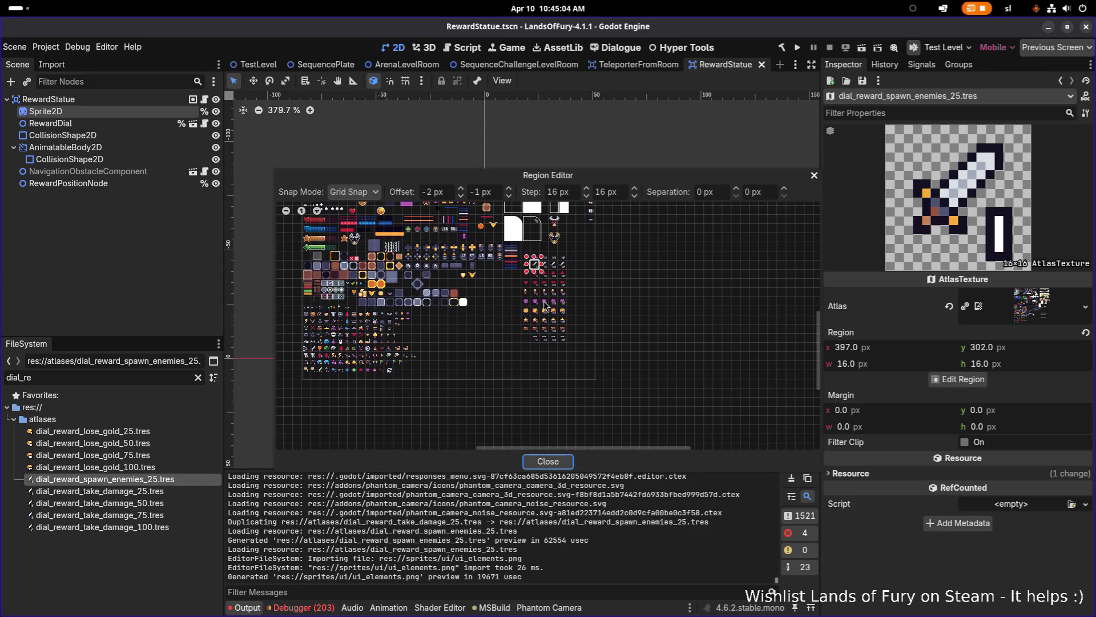
pyautogui.scroll(10, 539, 329)
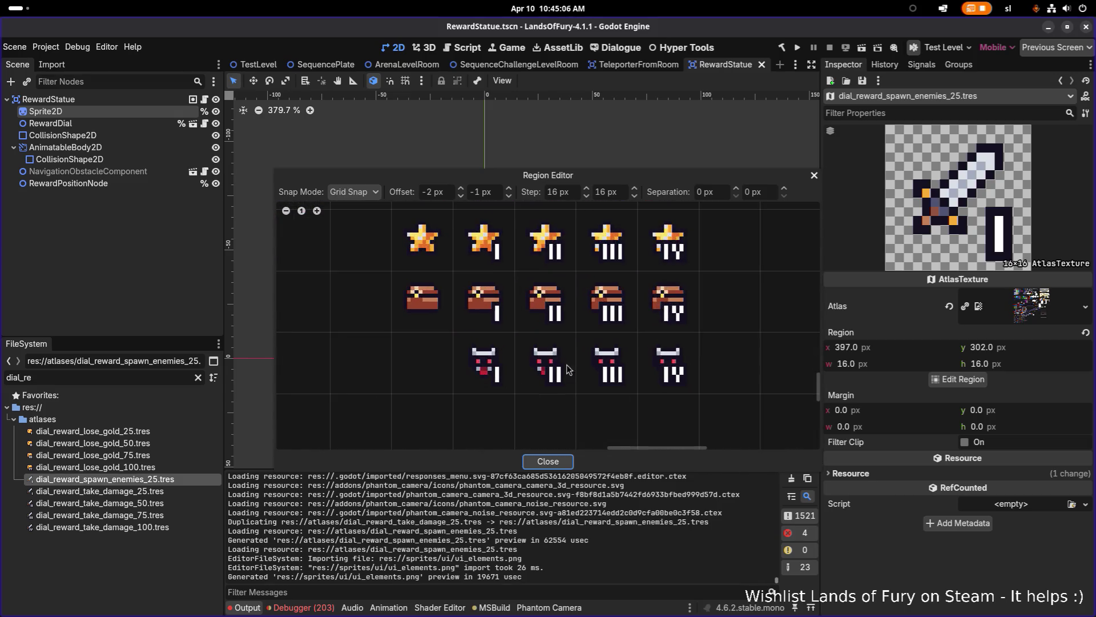
pyautogui.click(387, 258)
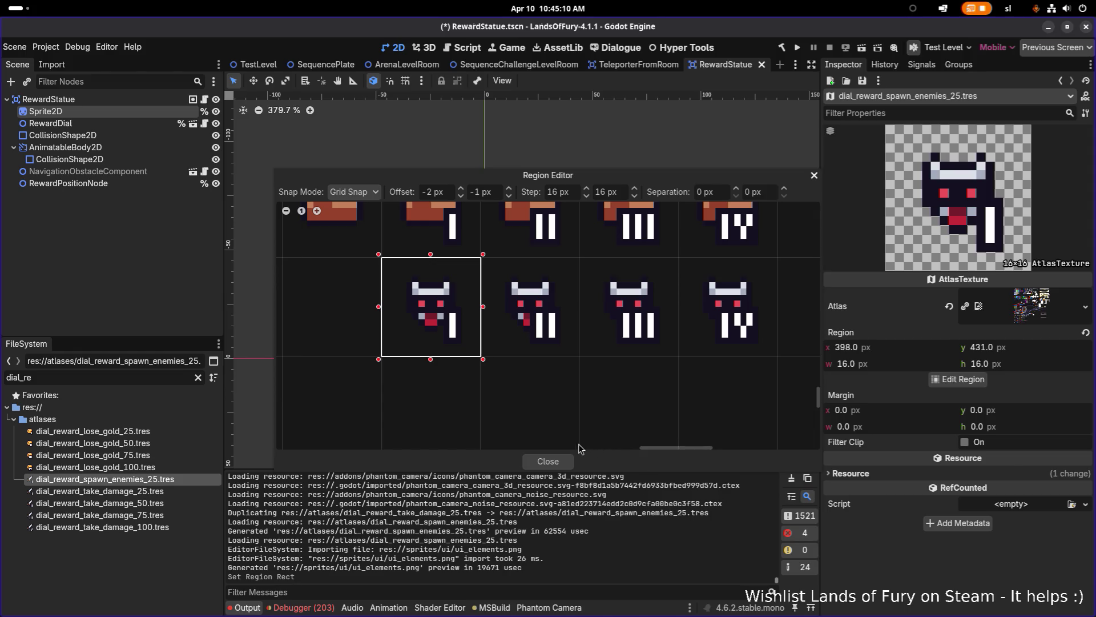
pyautogui.click(548, 461)
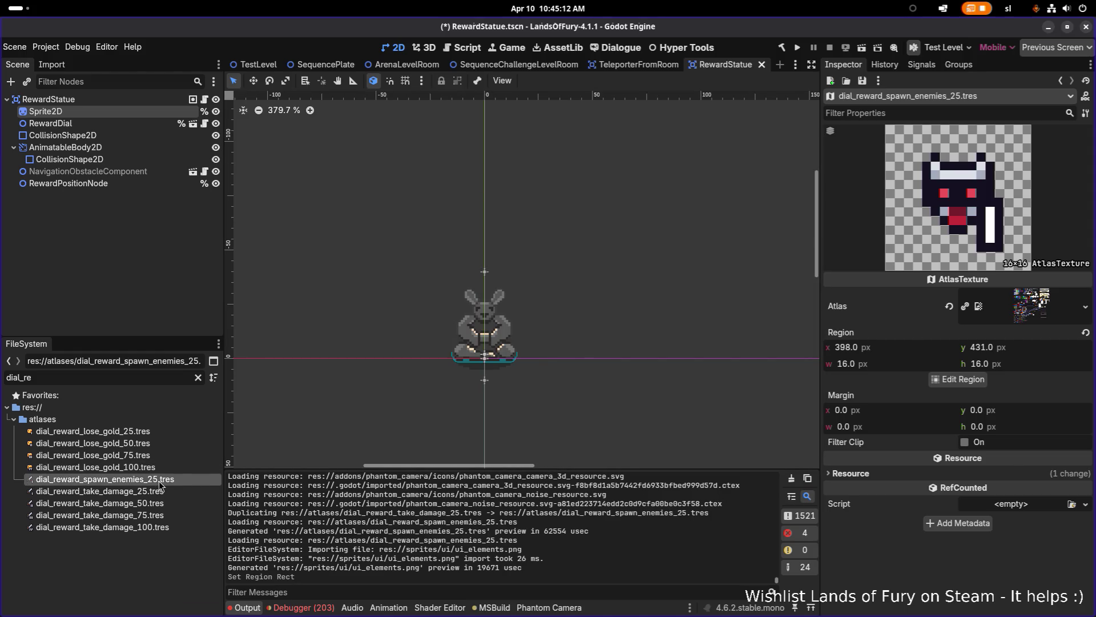
# - Create dial_reward_spawn_enemies_50.tres with its region on the enemy head marked II
pyautogui.hotkey('ctrl', 'd')
pyautogui.press('Right')
pyautogui.press('Left')
pyautogui.press('BackSpace')
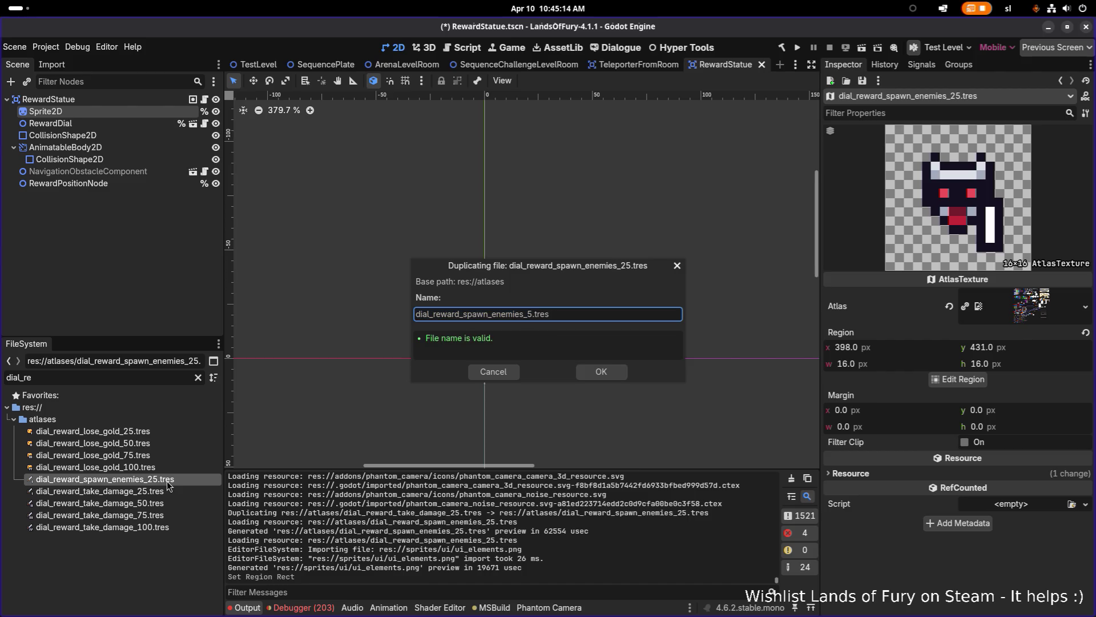
pyautogui.write('0')
pyautogui.press('Return')
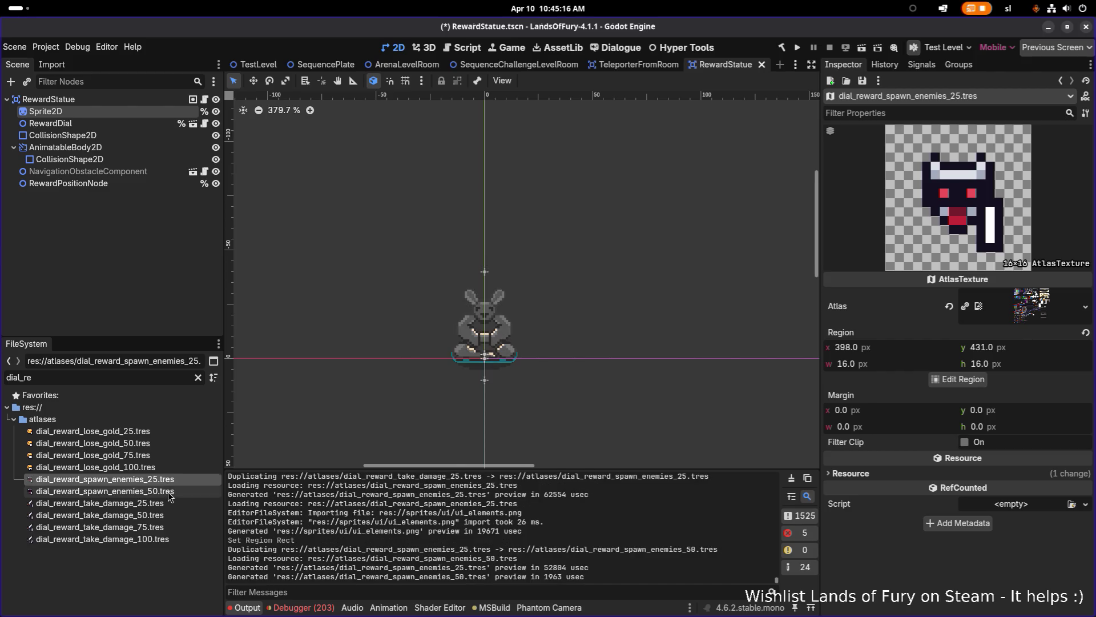
pyautogui.click(959, 380)
pyautogui.scroll(2, 673, 341)
pyautogui.scroll(3, 674, 340)
pyautogui.scroll(-1, 521, 314)
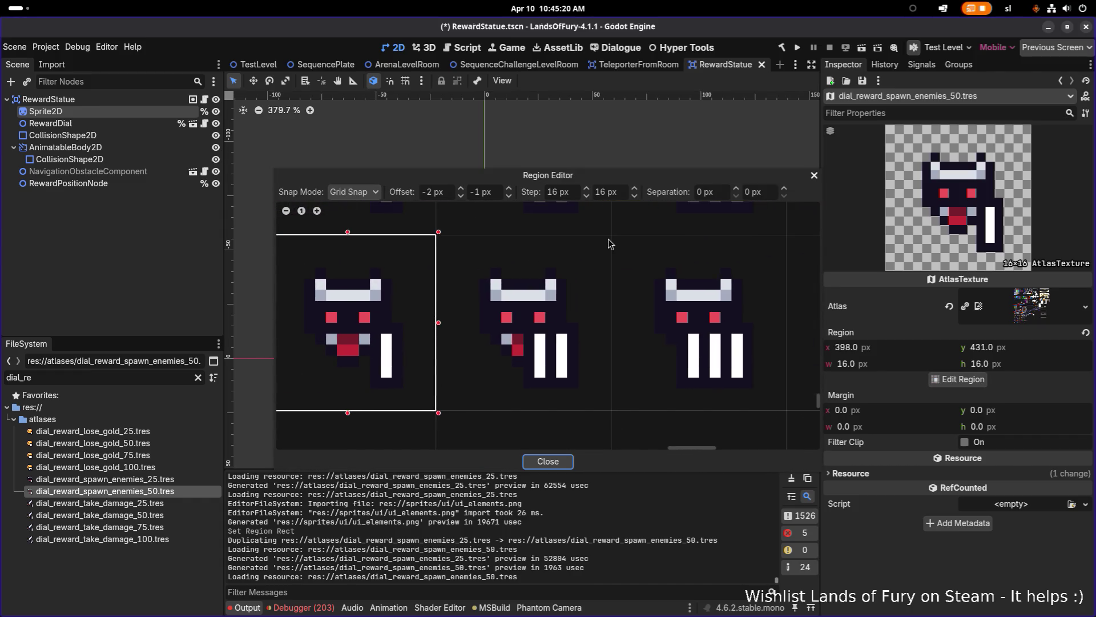
pyautogui.click(469, 355)
pyautogui.click(544, 460)
# - Create dial_reward_spawn_enemies_75.tres with its region on the enemy head marked III
pyautogui.click(176, 480)
pyautogui.click(174, 490)
pyautogui.hotkey('ctrl', 'd')
pyautogui.press('Right')
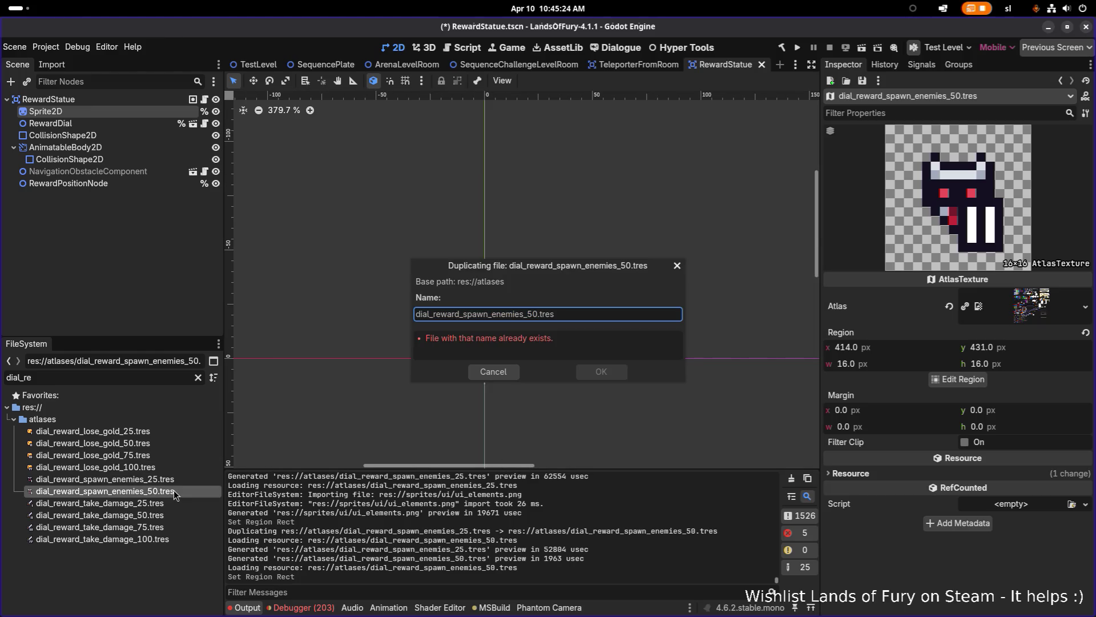
pyautogui.press('BackSpace')
pyautogui.write('7')
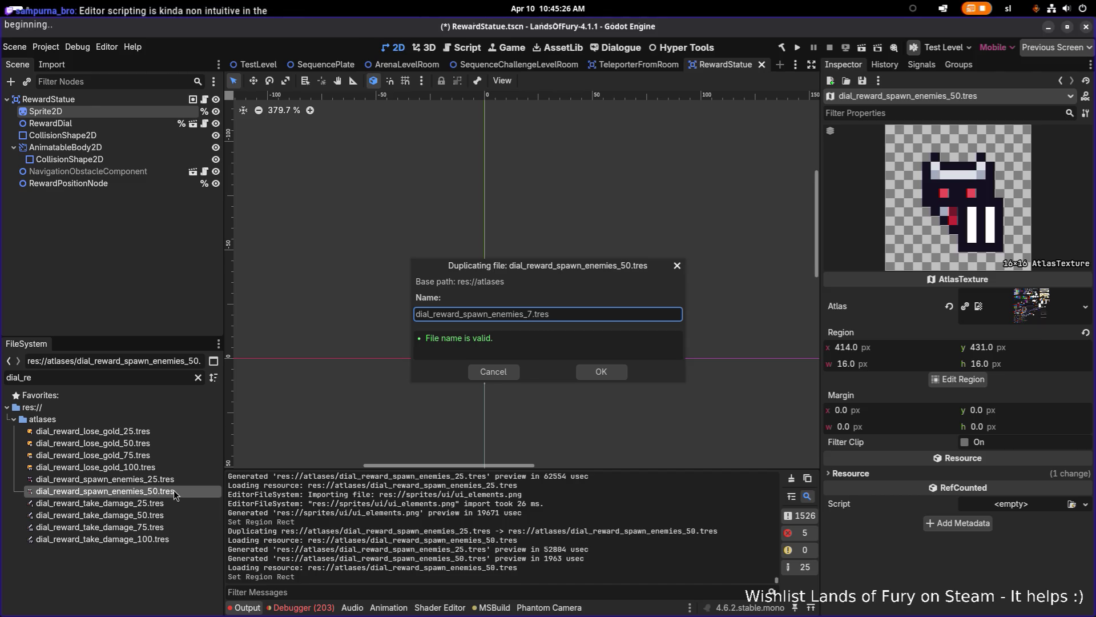
pyautogui.write('5')
pyautogui.press('Return')
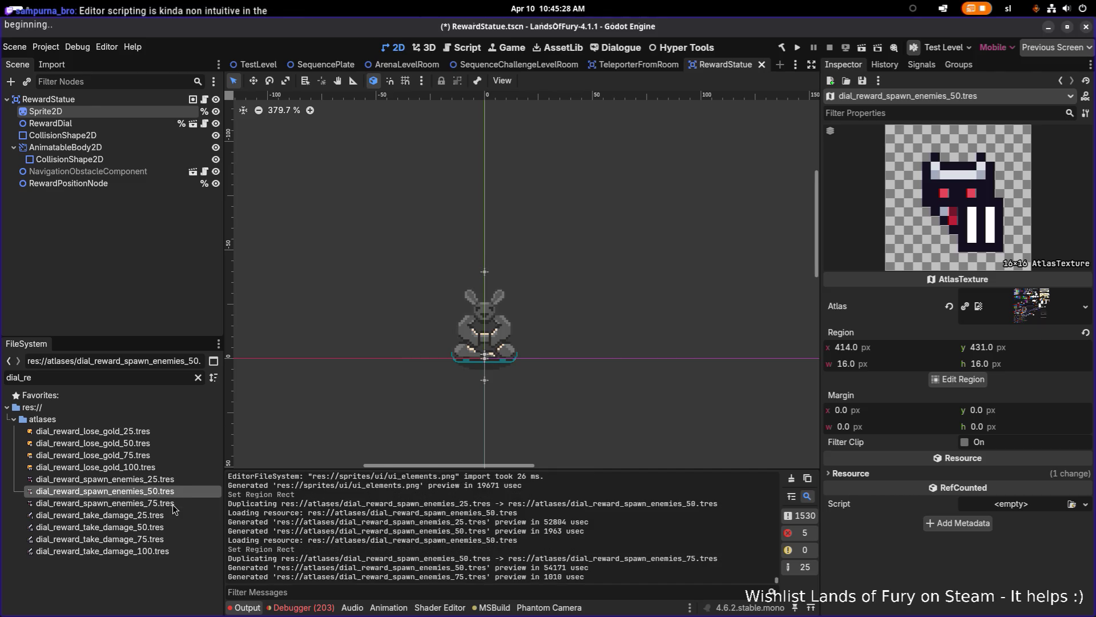
pyautogui.click(174, 503)
pyautogui.click(959, 379)
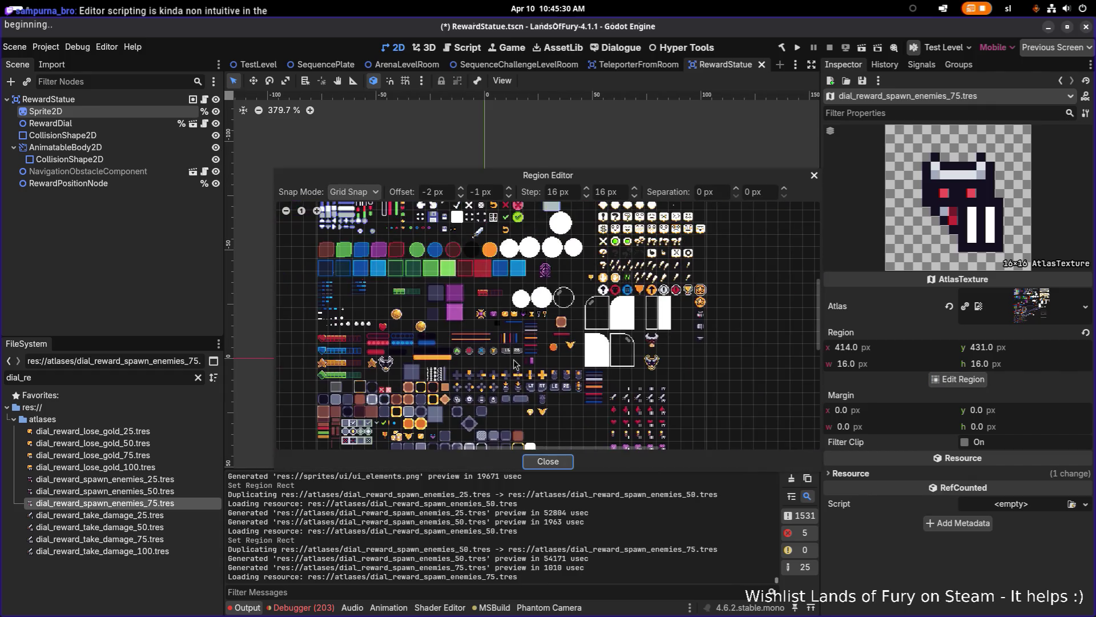
pyautogui.scroll(4, 580, 408)
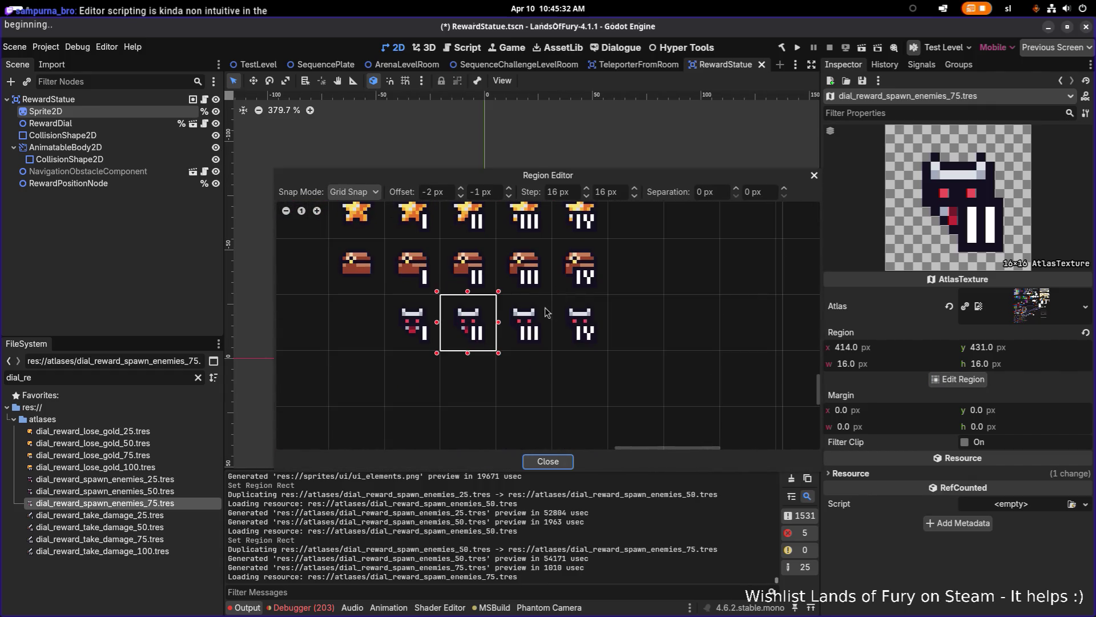
pyautogui.moveTo(551, 295); pyautogui.dragTo(498, 349)
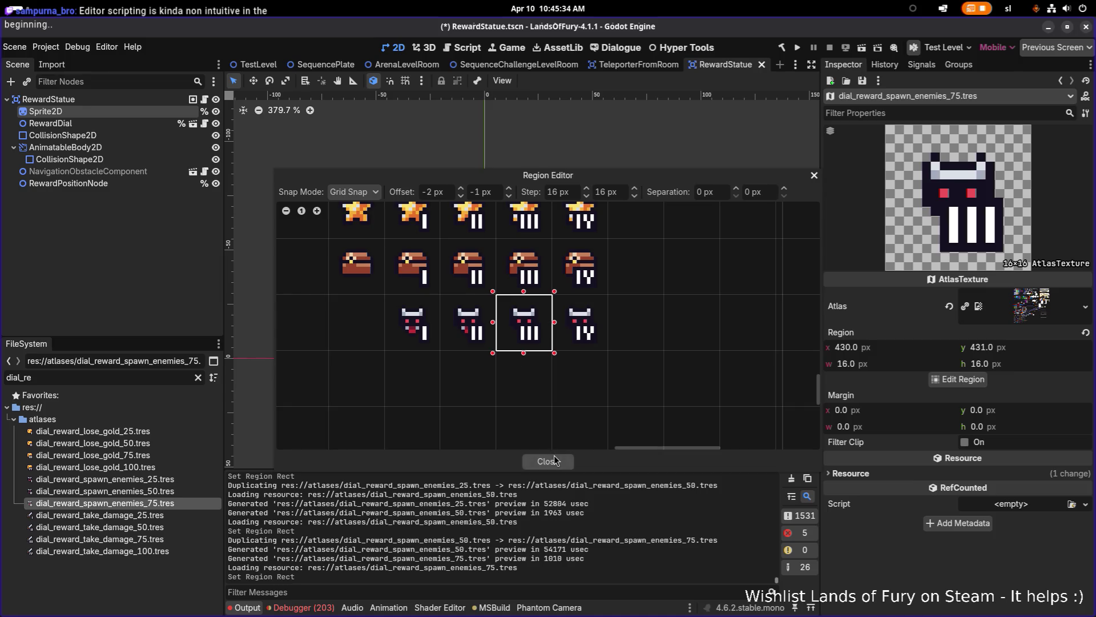
pyautogui.click(549, 461)
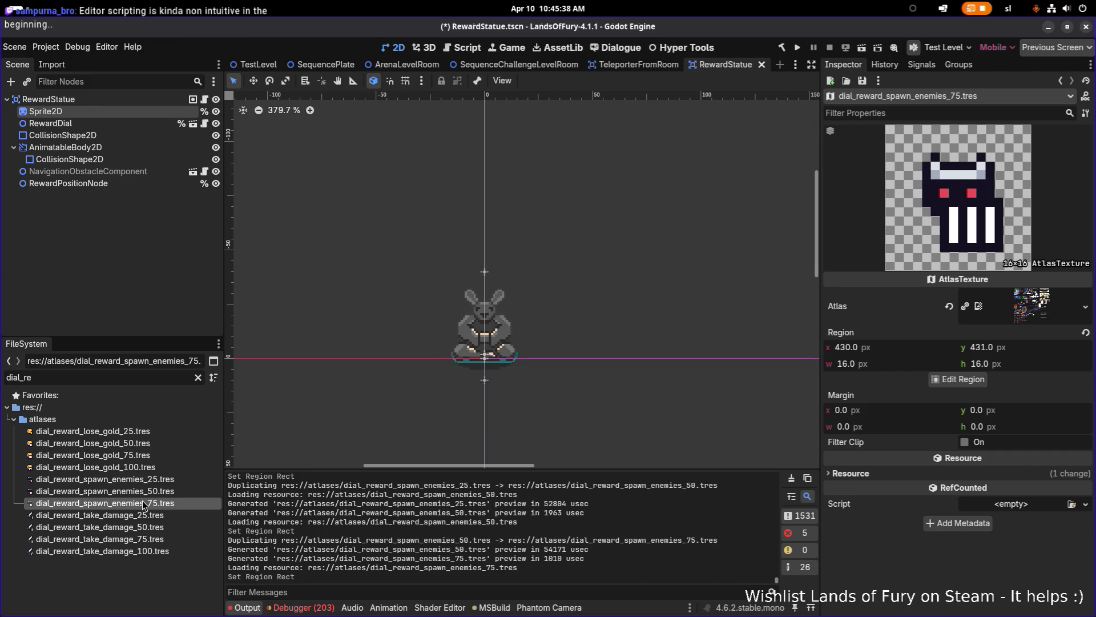
# - Create dial_reward_spawn_enemies_100.tres with its region on the enemy head marked IV
pyautogui.press('Up')
pyautogui.click(157, 503)
pyautogui.hotkey('ctrl', 'd')
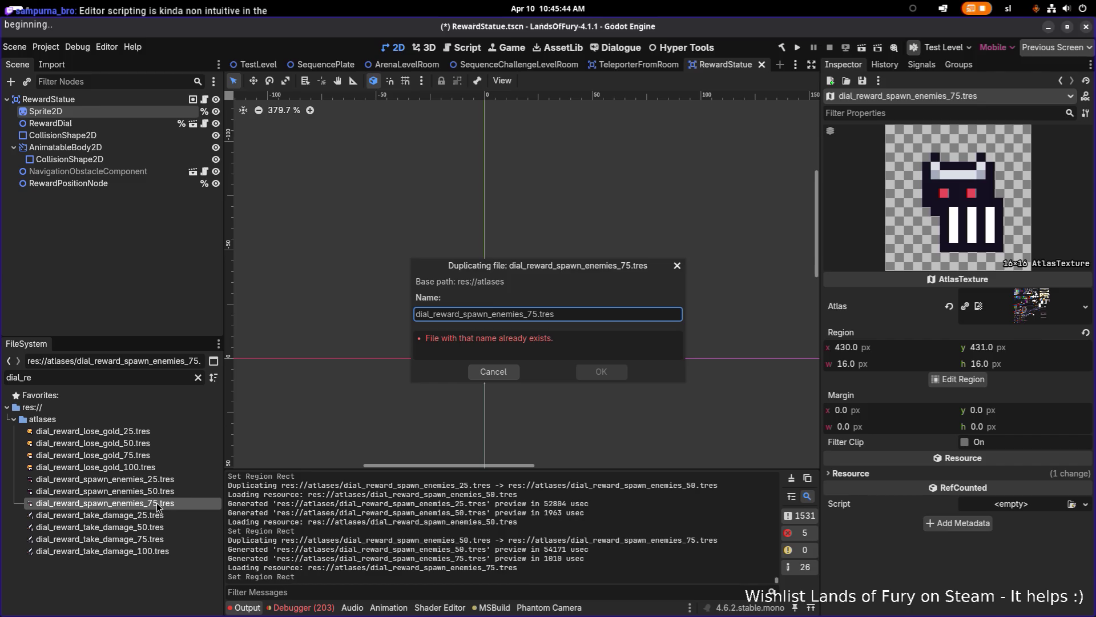
pyautogui.press('BackSpace')
pyautogui.write('1')
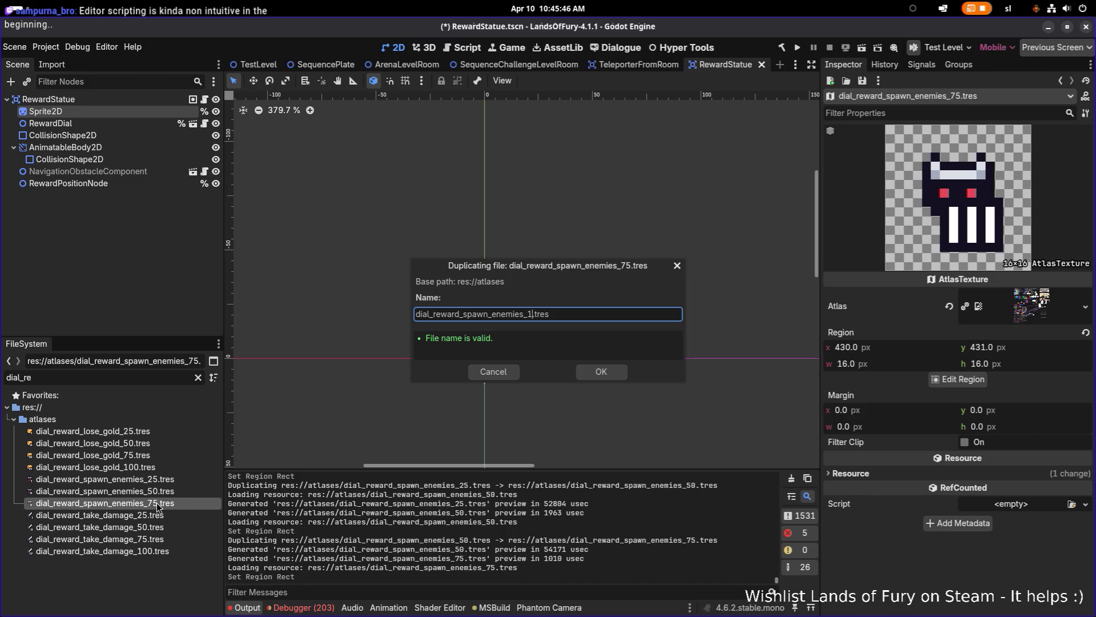
pyautogui.write('00')
pyautogui.press('Return')
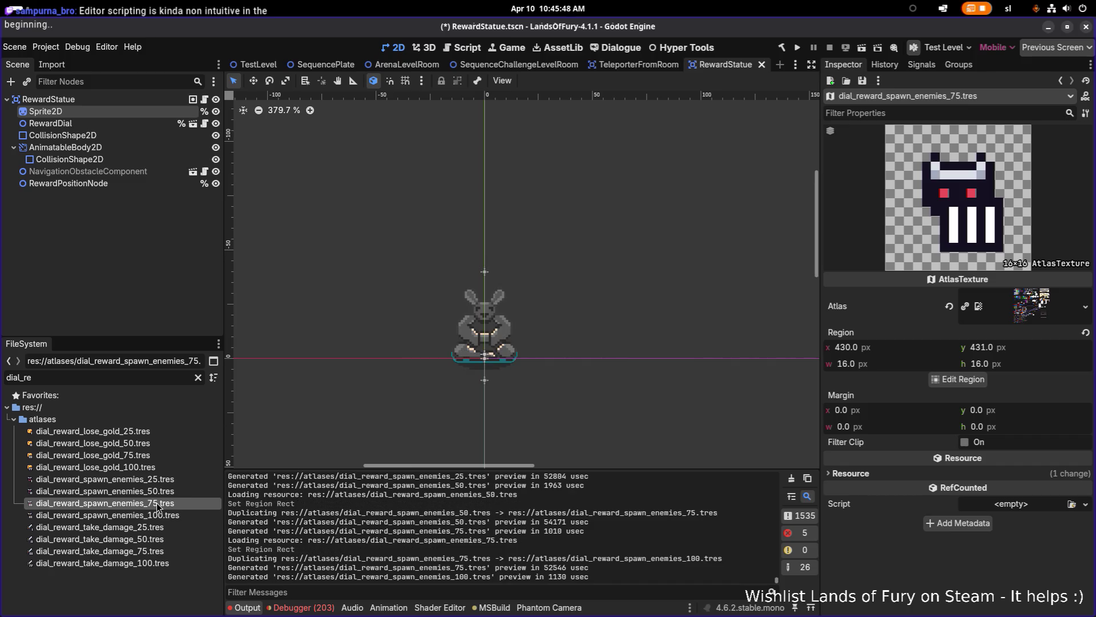
pyautogui.click(156, 516)
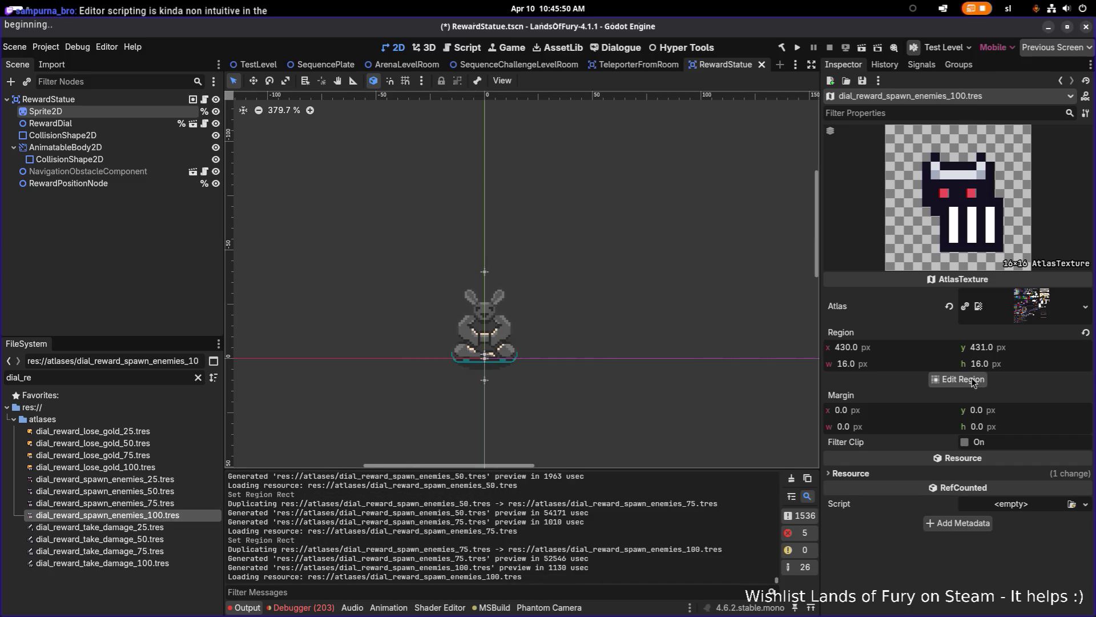
pyautogui.click(958, 379)
pyautogui.scroll(8, 615, 355)
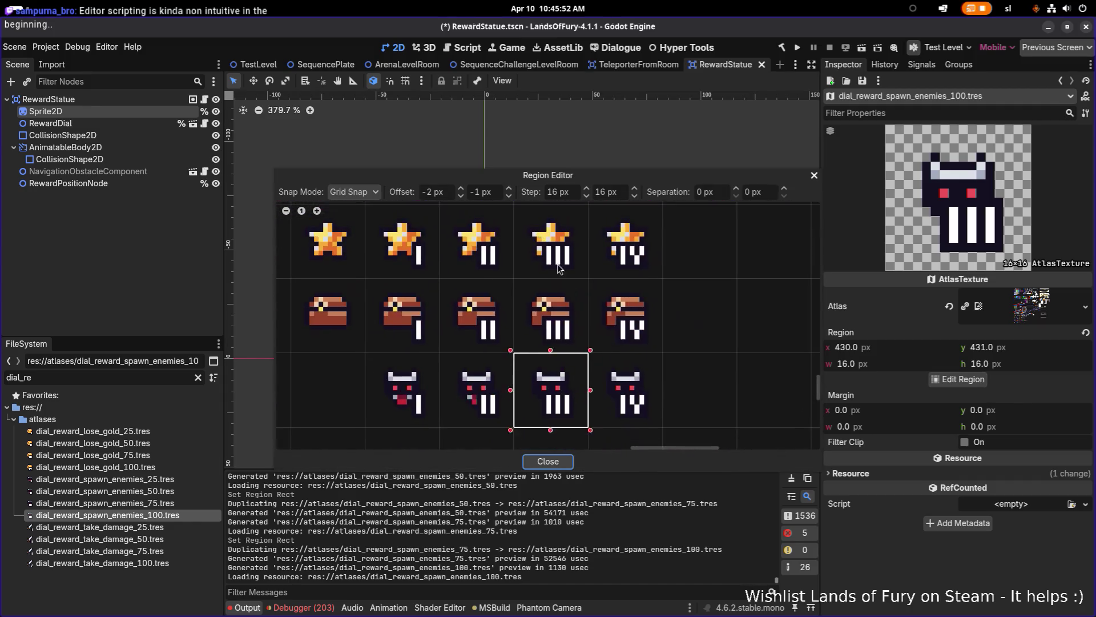
pyautogui.click(618, 292)
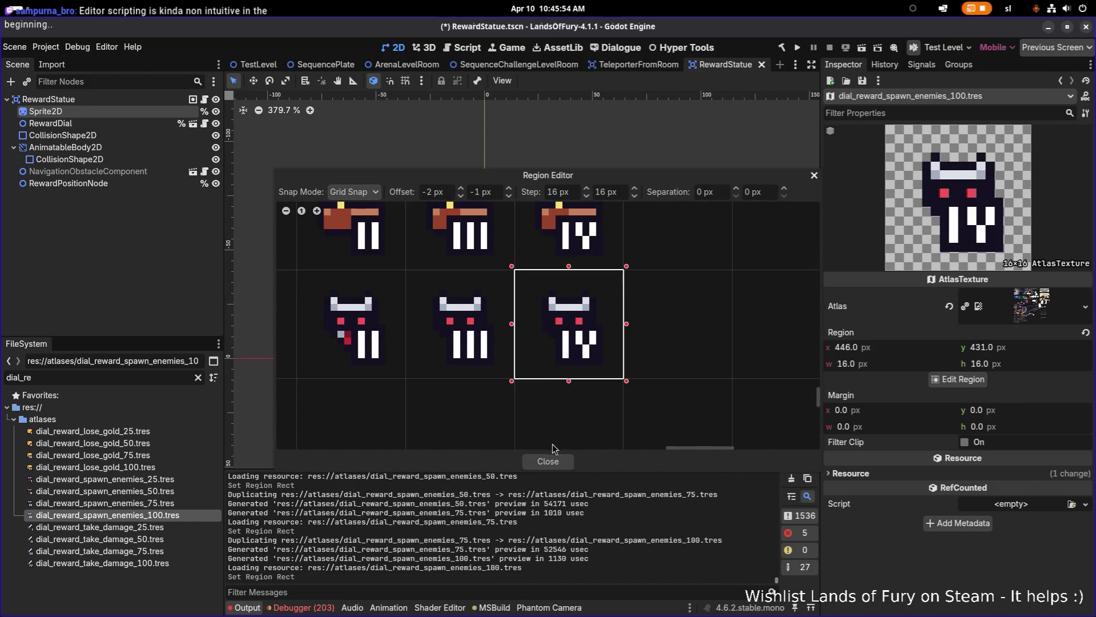
pyautogui.click(548, 460)
# - Review the four spawn_enemies icons, save the scene, and check the take_damage icons
pyautogui.click(169, 504)
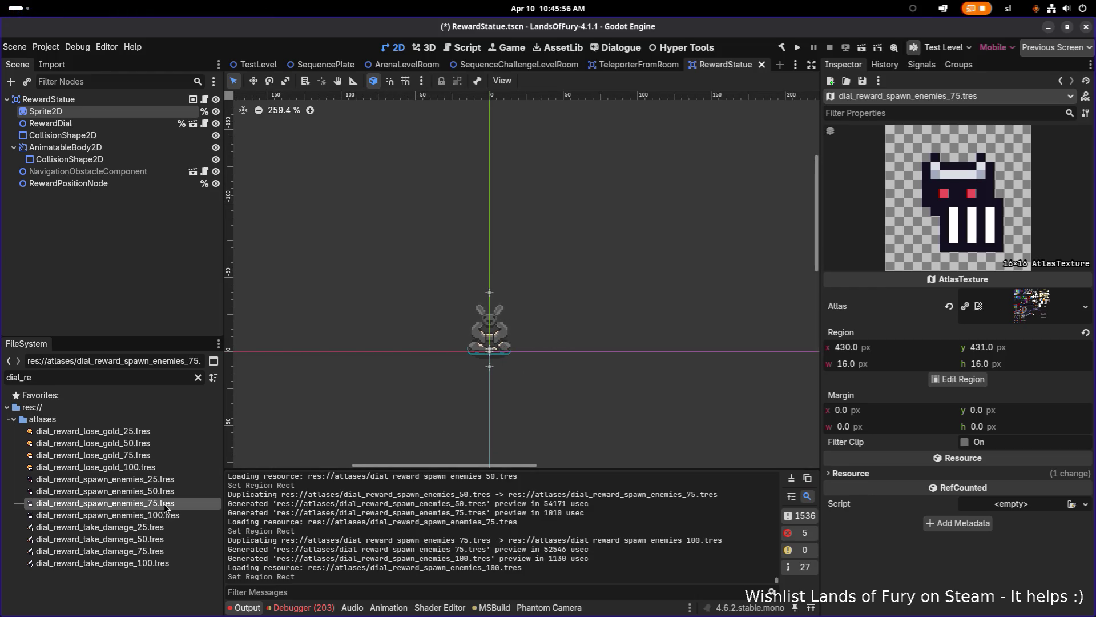
pyautogui.click(170, 480)
pyautogui.click(169, 495)
pyautogui.click(170, 507)
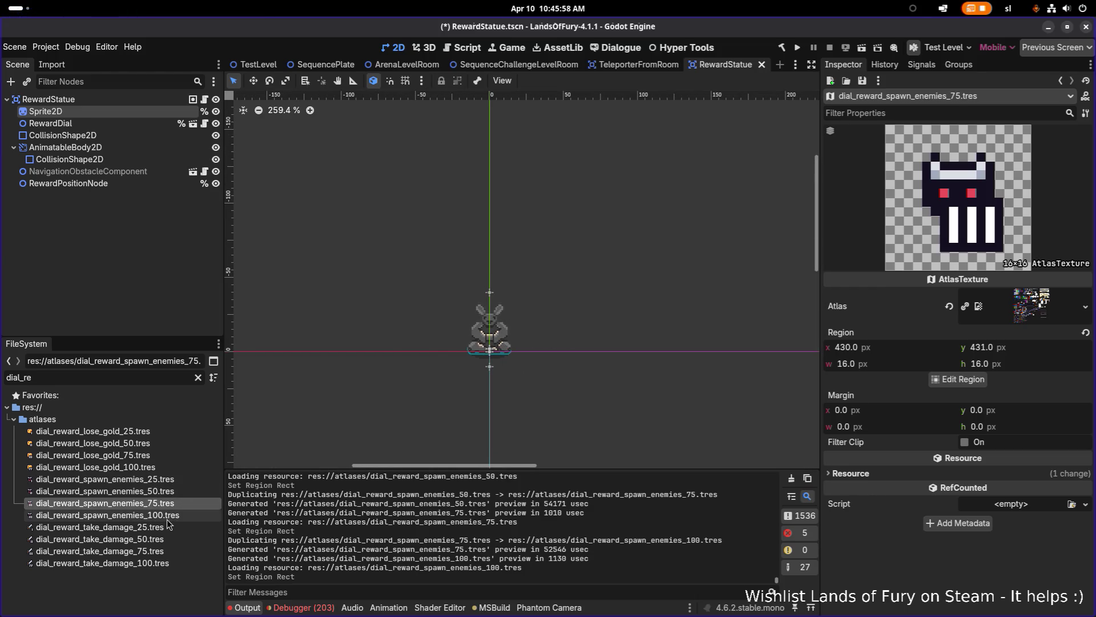
pyautogui.click(166, 519)
pyautogui.hotkey('ctrl', 's')
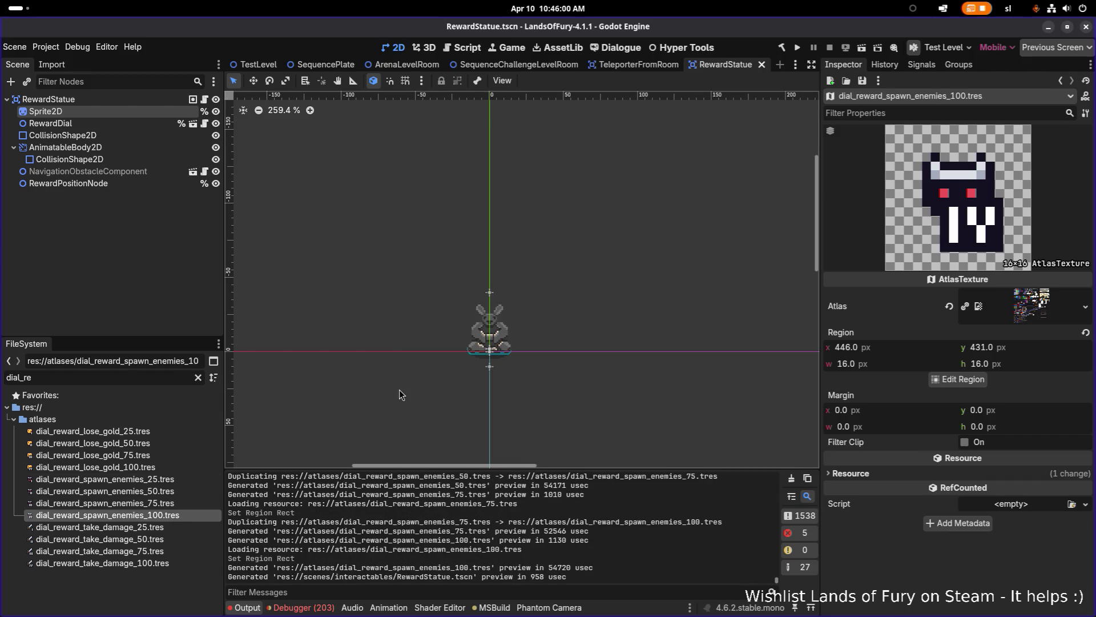
pyautogui.scroll(-2, 399, 389)
pyautogui.click(155, 530)
pyautogui.click(157, 542)
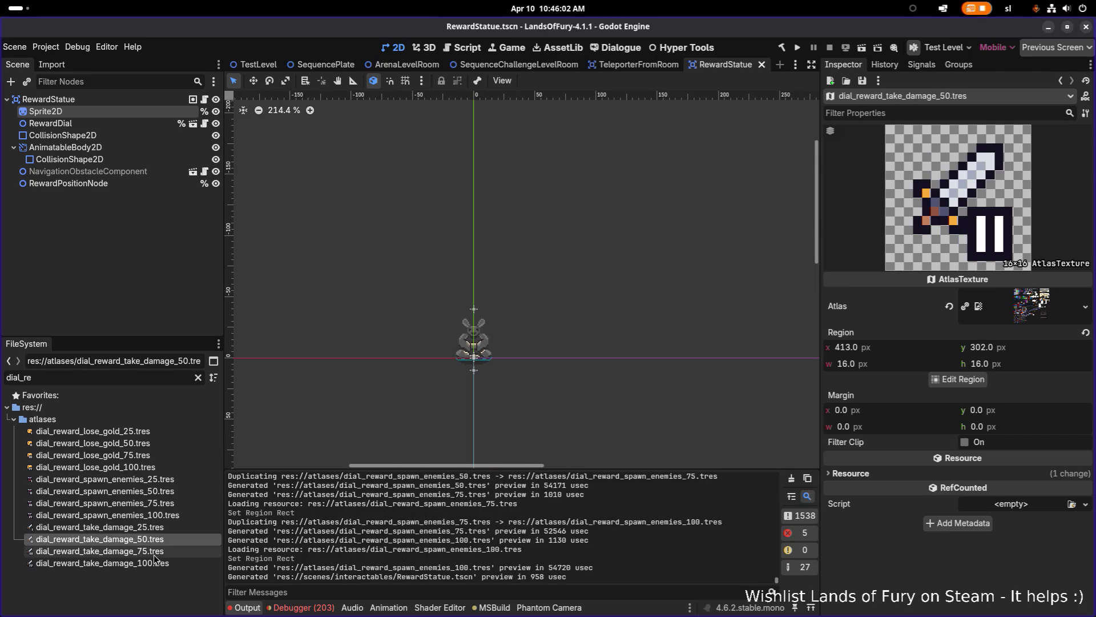
# - Compare the take_damage_75 and take_damage_100 reward icons
pyautogui.click(155, 554)
pyautogui.click(153, 565)
pyautogui.hotkey('alt', 'Tab')
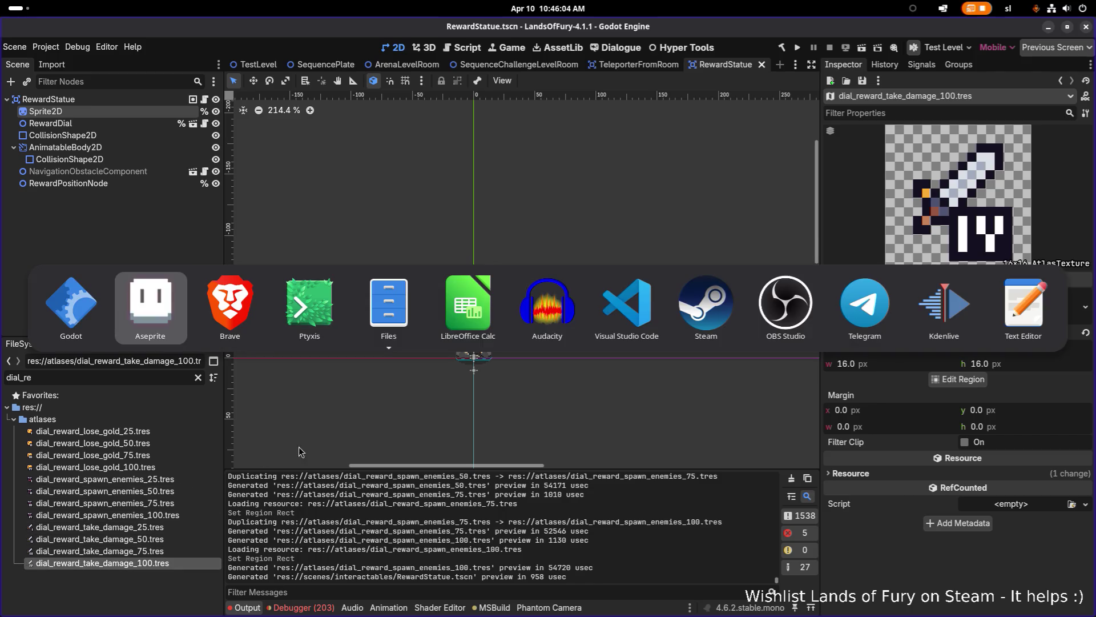
pyautogui.press('Escape')
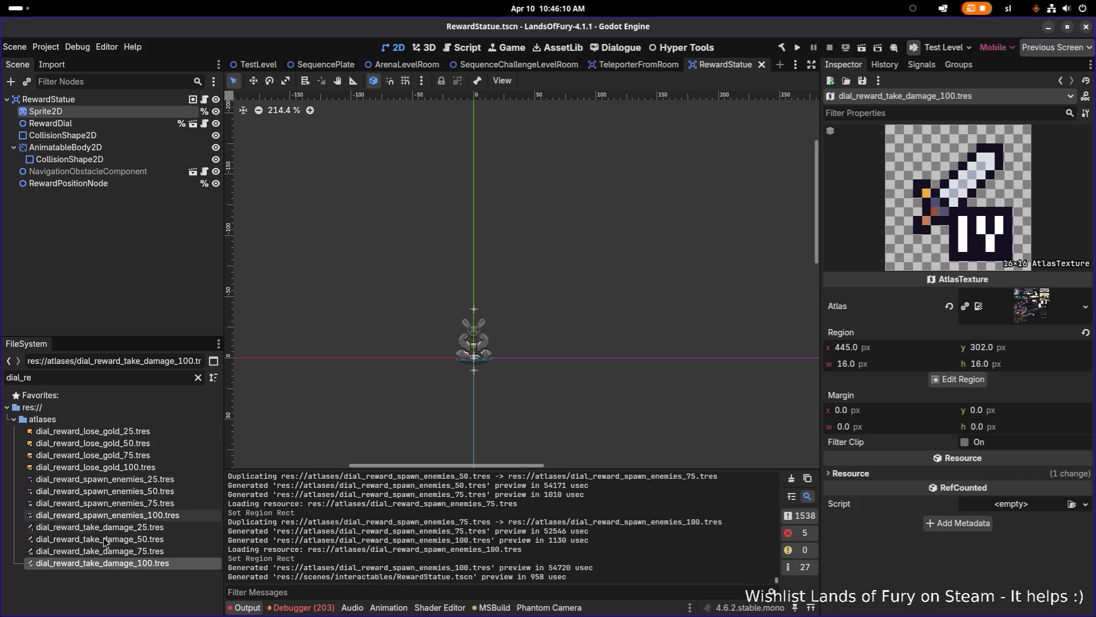
pyautogui.hotkey('alt', 'Tab')
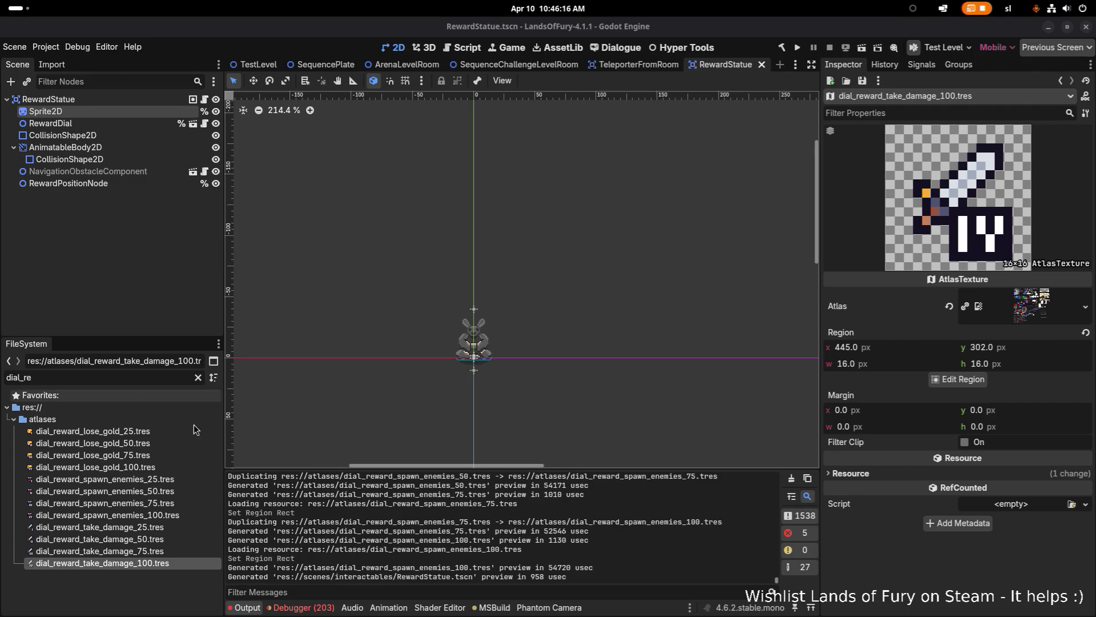
# - Duplicate dial_reward_take_damage_100.tres as dial_loose_item.tres
pyautogui.click(165, 551)
pyautogui.click(180, 566)
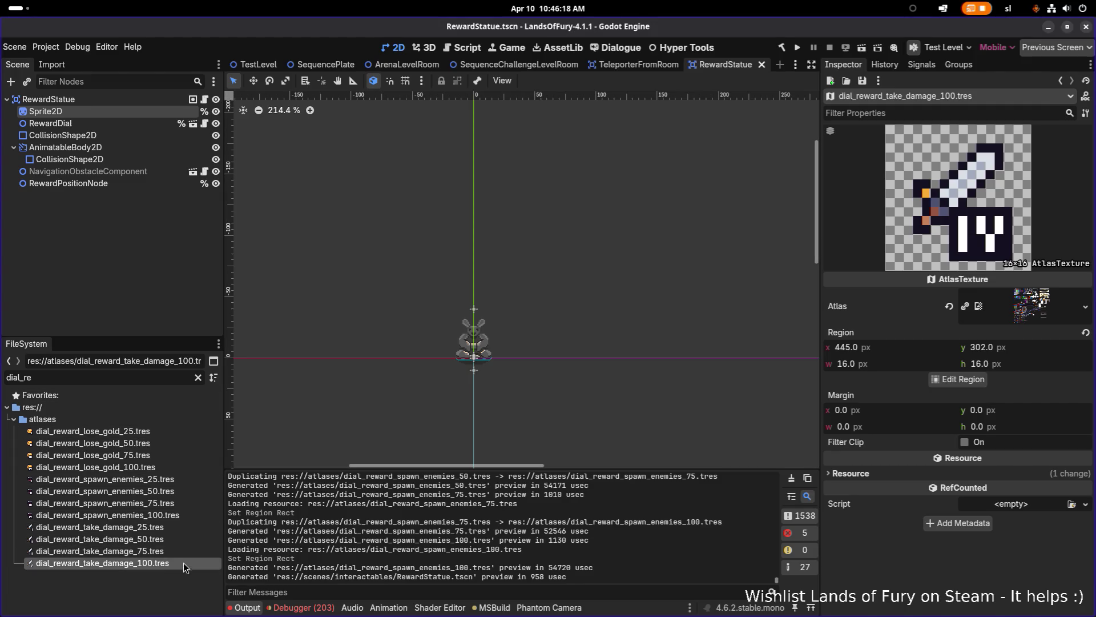
pyautogui.click(187, 555)
pyautogui.click(180, 563)
pyautogui.hotkey('ctrl', 'd')
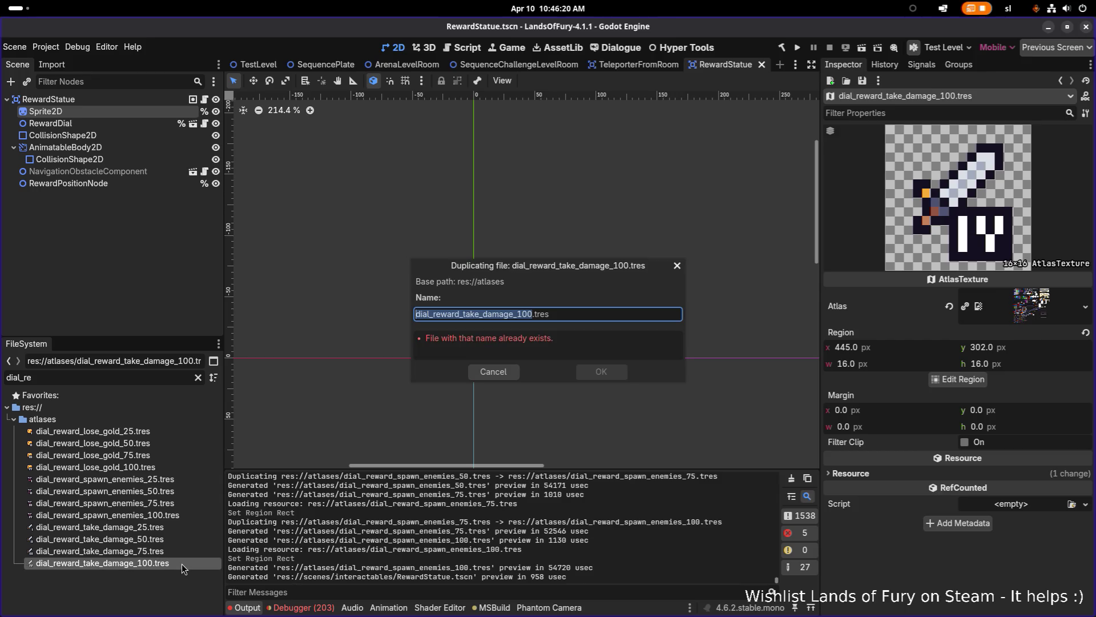
pyautogui.press('Right')
pyautogui.press('Left')
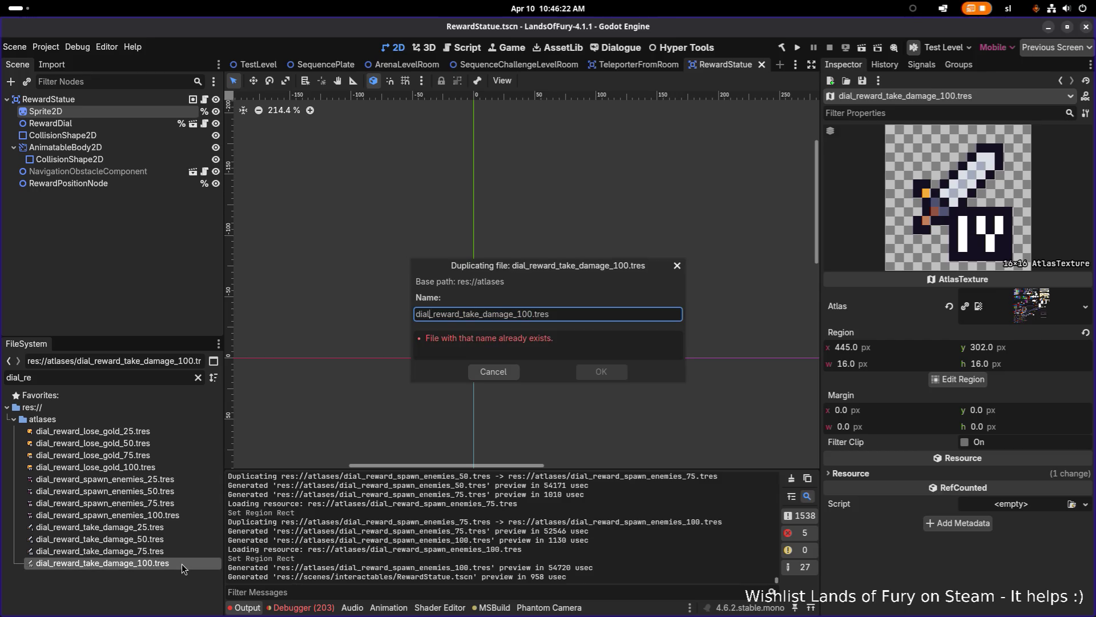
pyautogui.hotkey('ctrl', 'shift', 'Right')
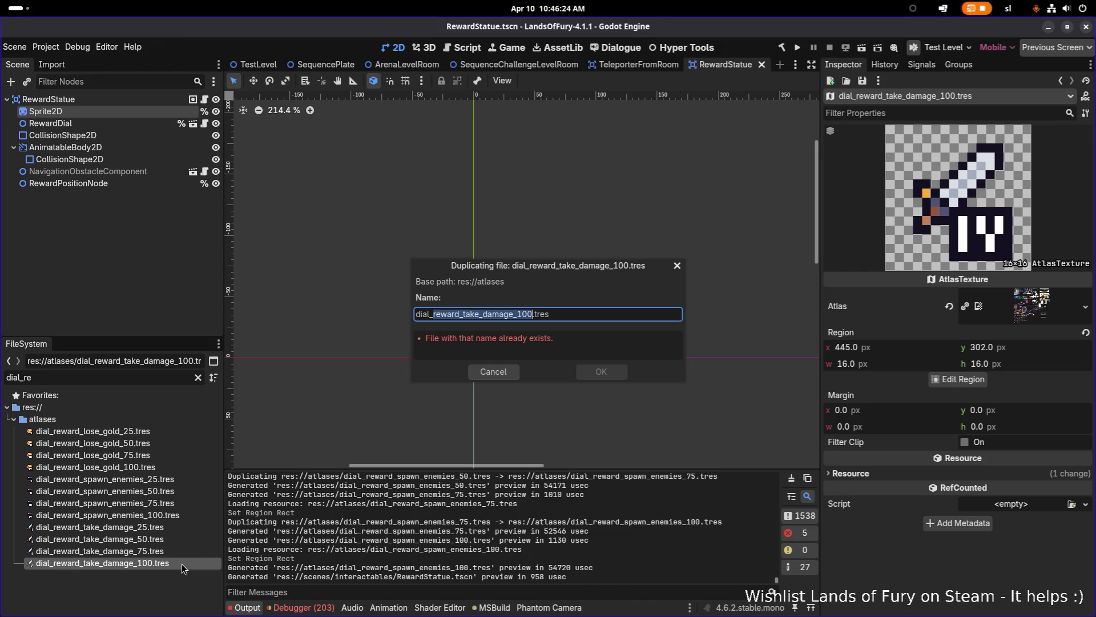
pyautogui.write('loose_item')
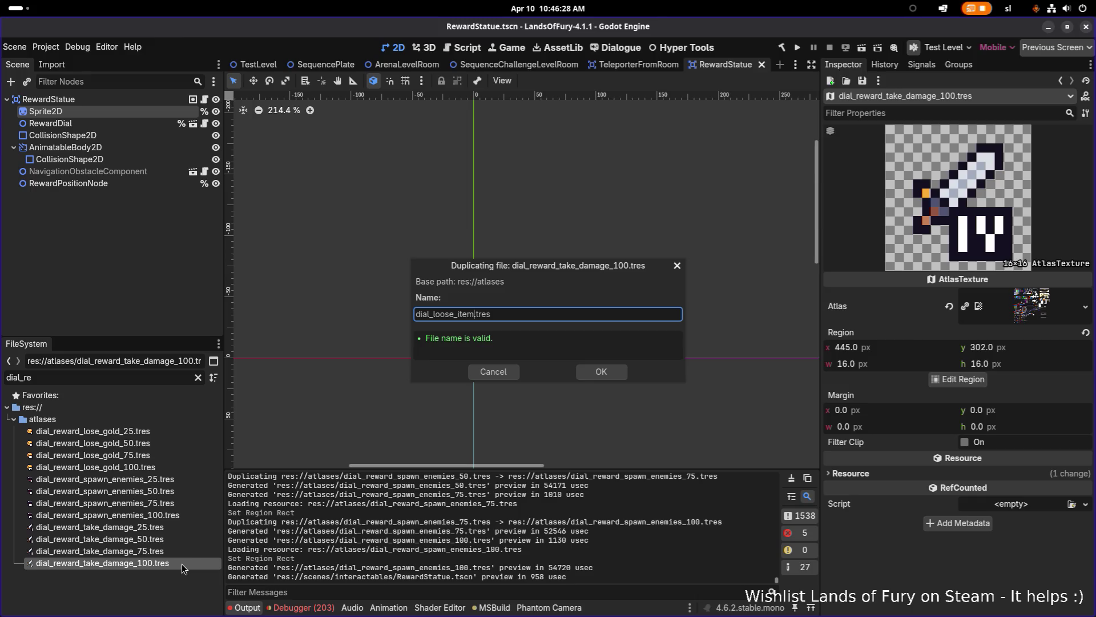
pyautogui.press('Return')
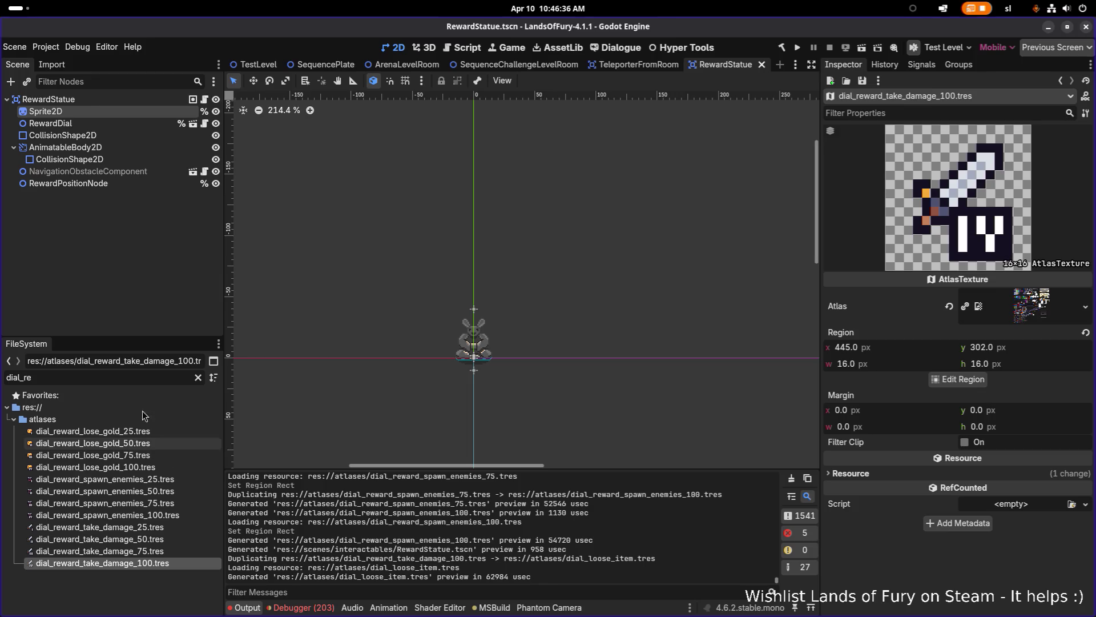
# - Filter the files by 'loose' and rename dial_loose_item.tres to dial_reward_loose_item.tres
pyautogui.doubleClick(133, 377)
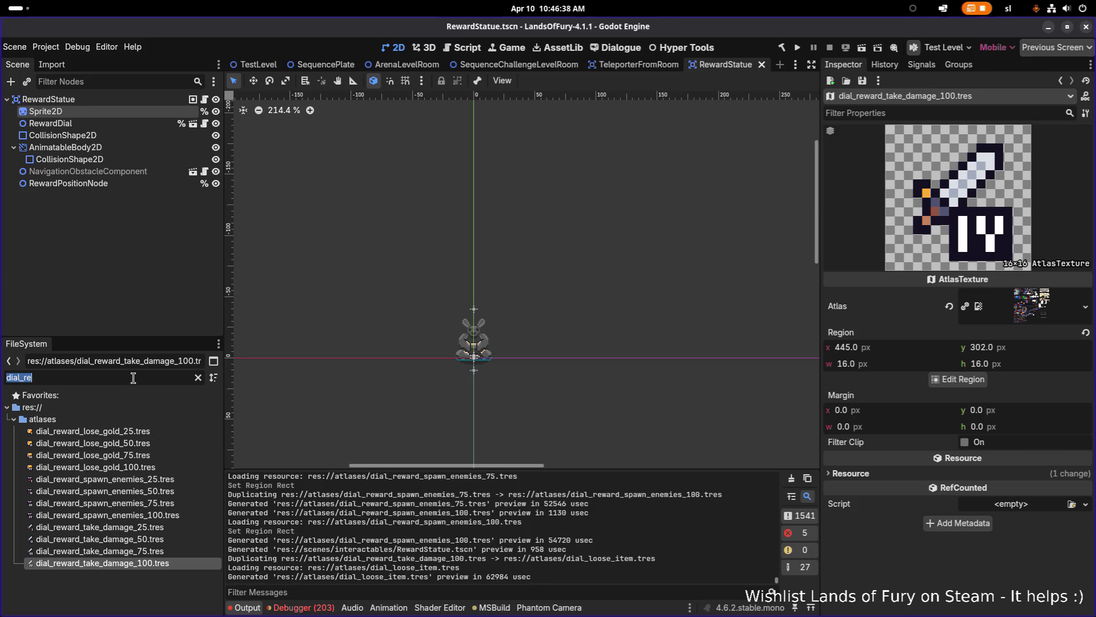
pyautogui.write('loose')
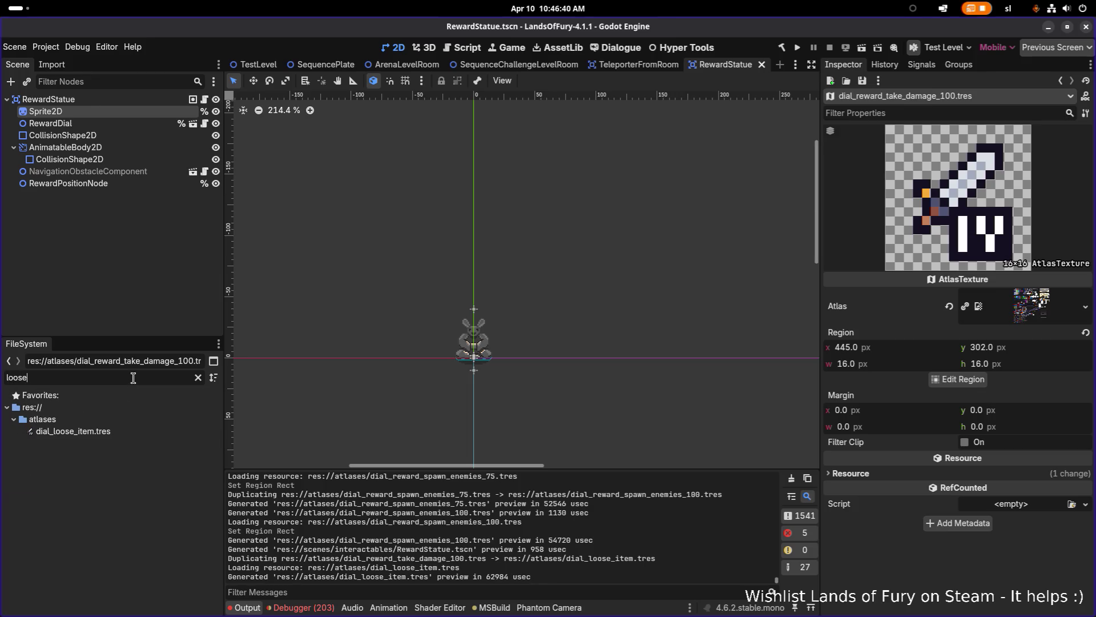
pyautogui.click(59, 430)
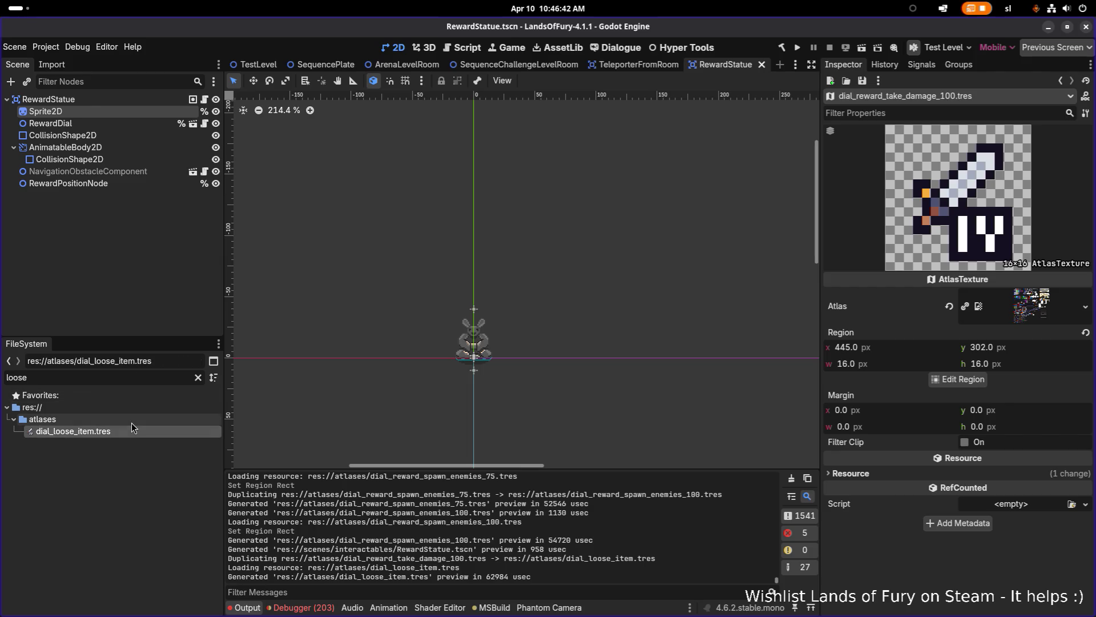
pyautogui.press('F2')
pyautogui.write('reward_')
pyautogui.press('Return')
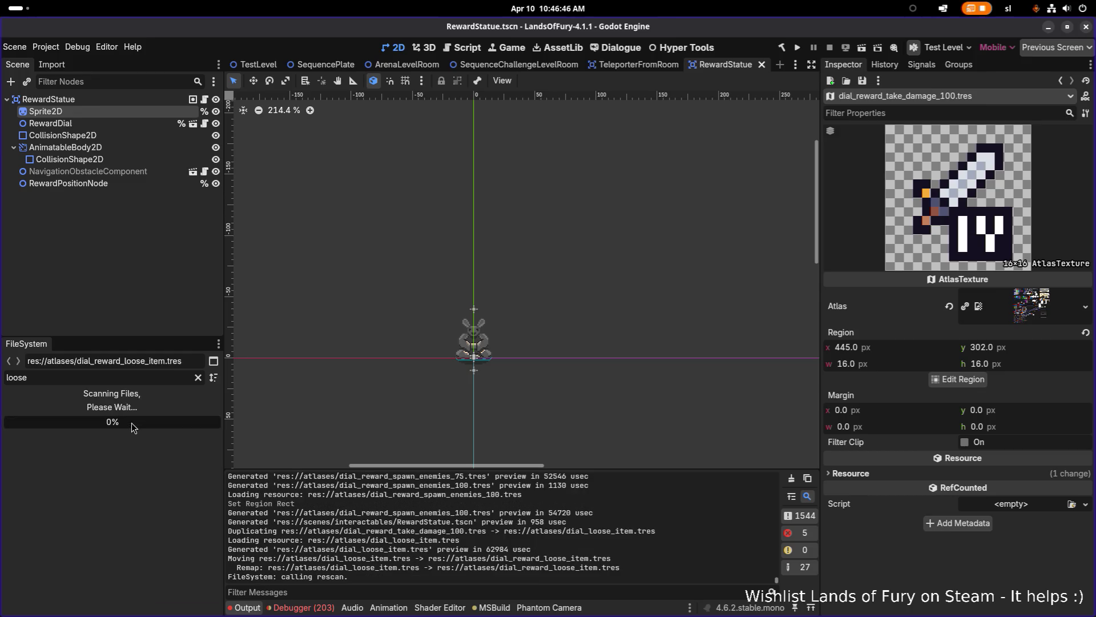
# - Filter by 'dial_re' and duplicate dial_reward_loose_item.tres as dial_reward_loose_skill_point.tres
pyautogui.doubleClick(100, 380)
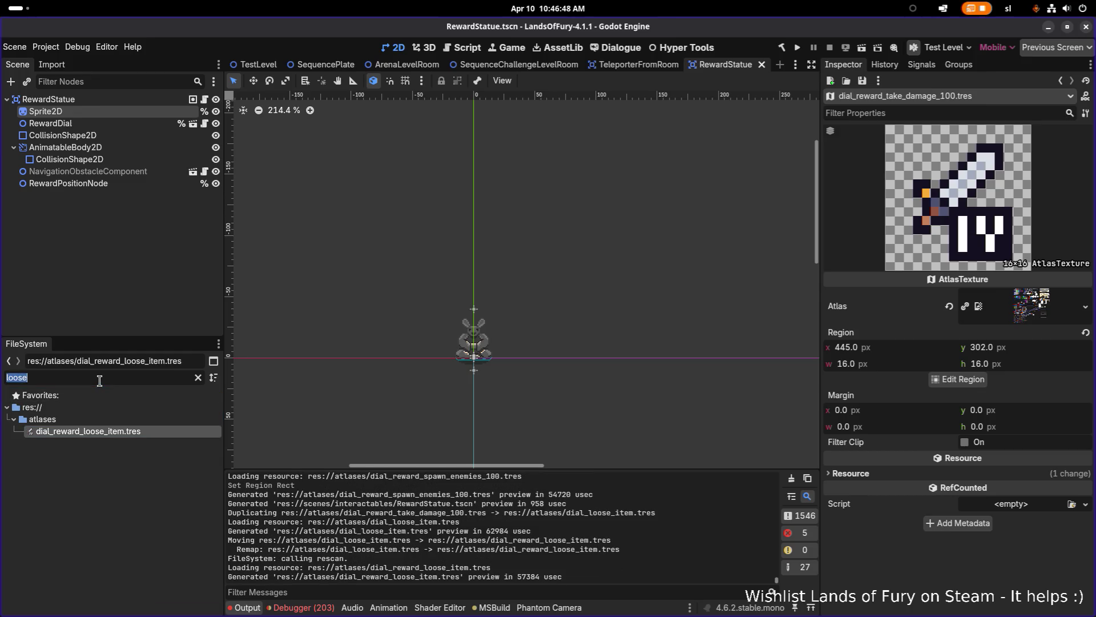
pyautogui.write('dial_re')
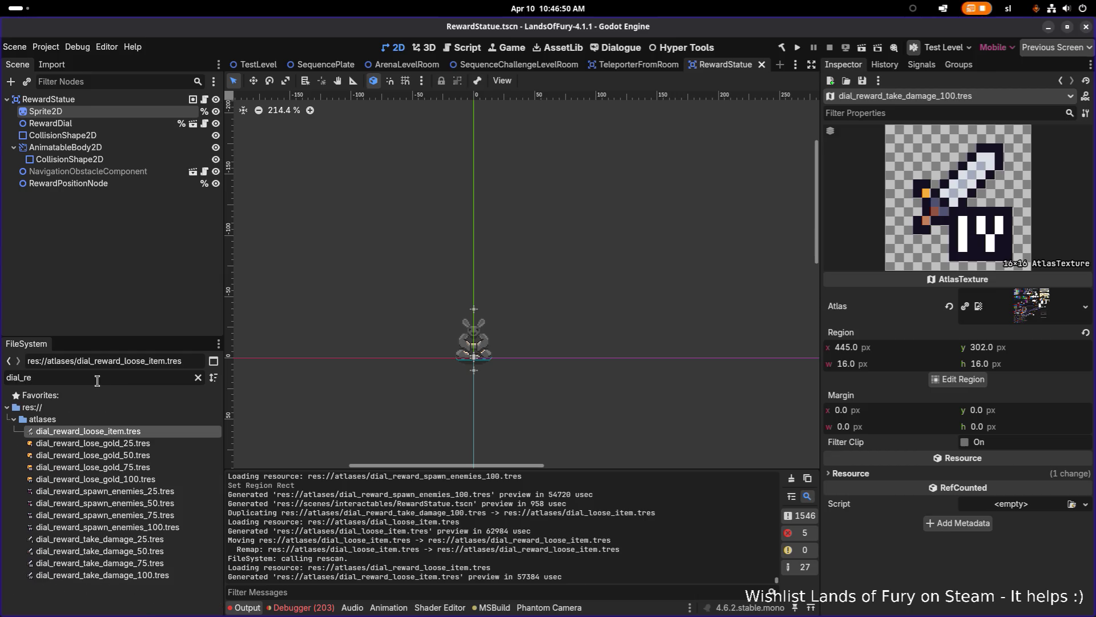
pyautogui.click(115, 539)
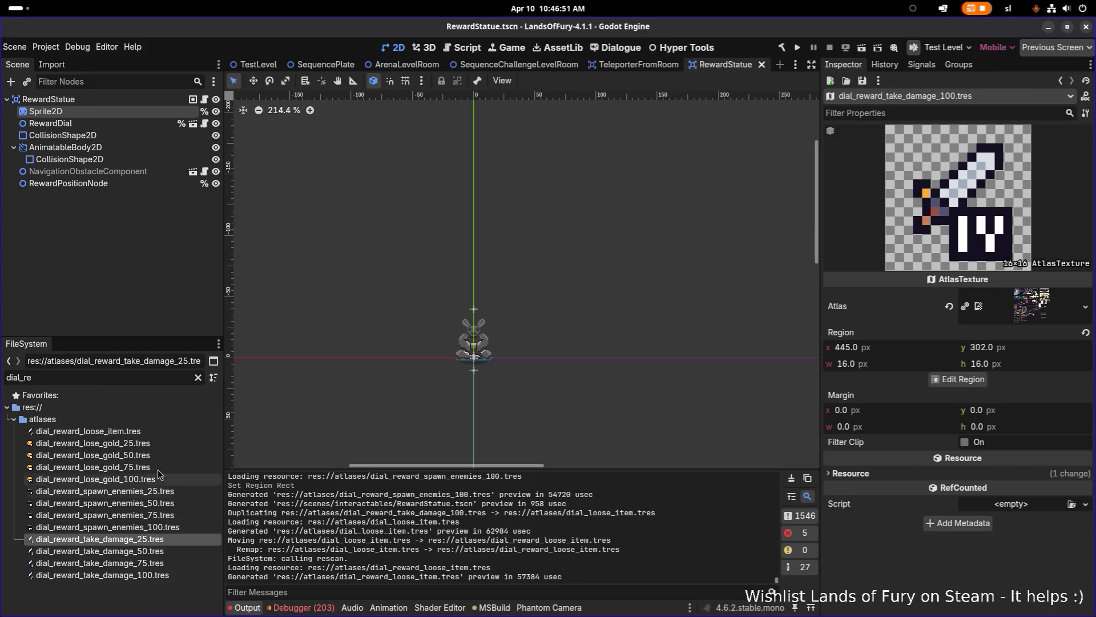
pyautogui.click(161, 433)
pyautogui.hotkey('ctrl', 'd')
pyautogui.press('Left')
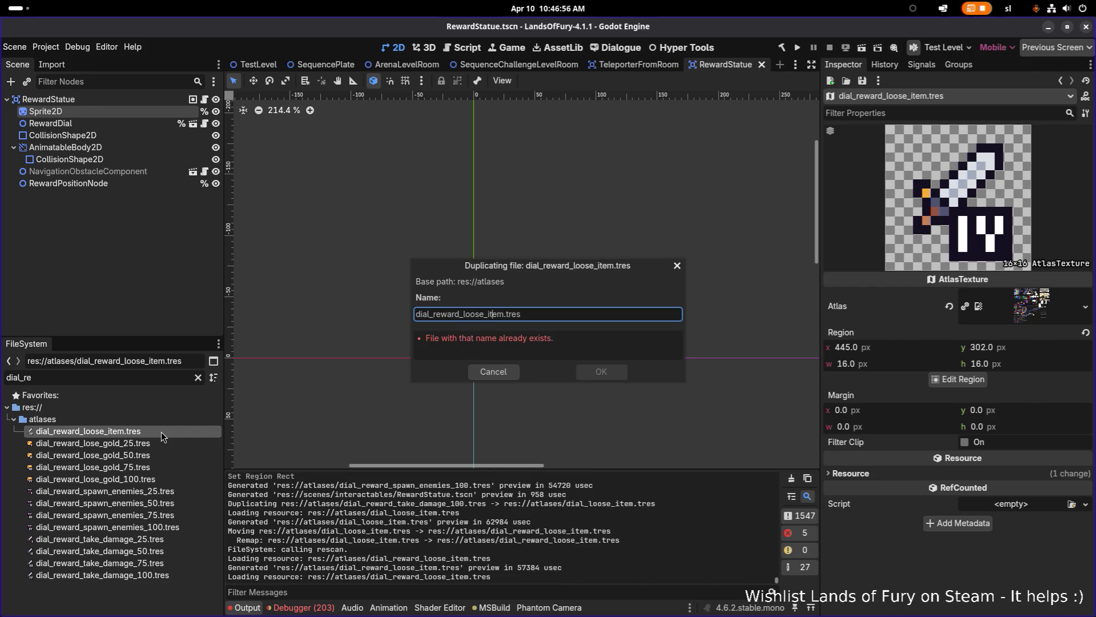
pyautogui.hotkey('ctrl', 'shift', 'Right')
pyautogui.write('skill_po')
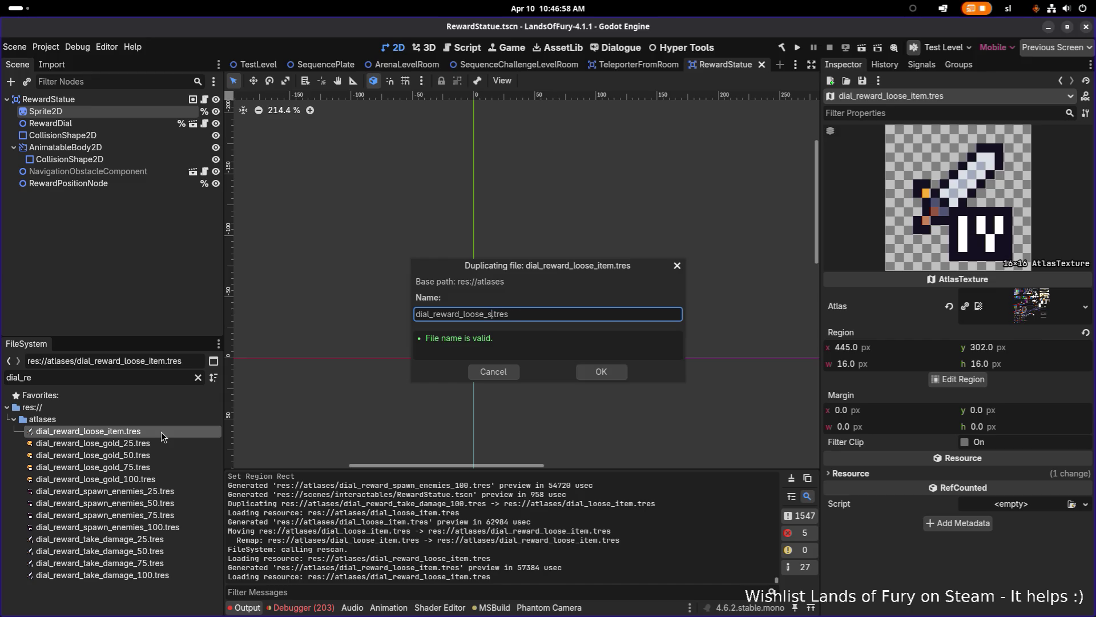
pyautogui.write('int')
pyautogui.press('Return')
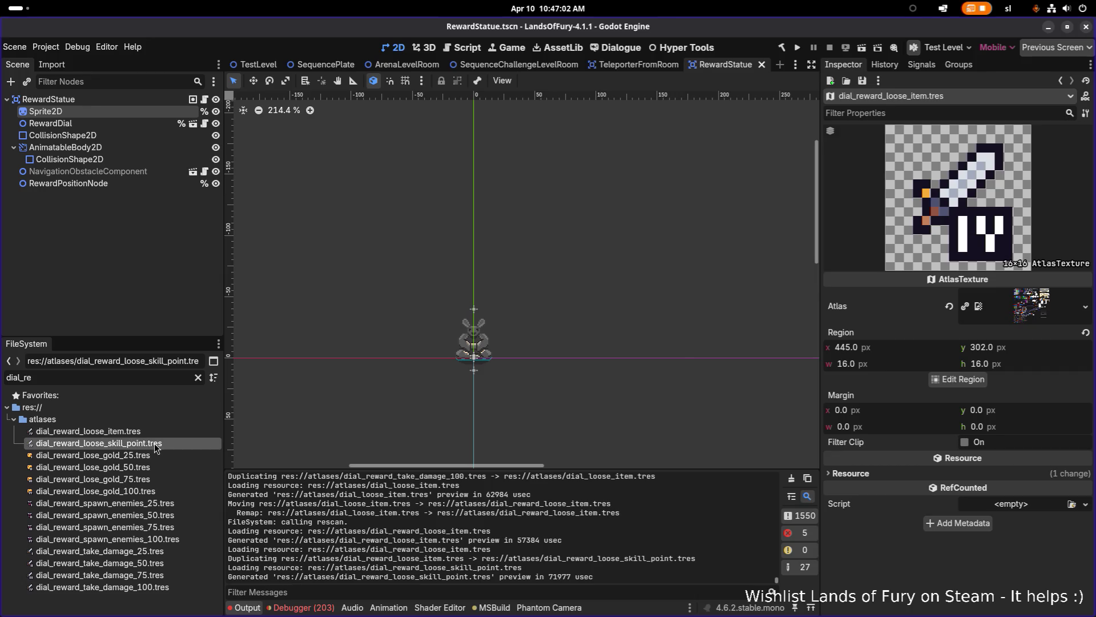
# - Duplicate the skill-point texture as dial_reward_loose_meta_coin.tres and review the new files
pyautogui.hotkey('ctrl', 'd')
pyautogui.press('Right')
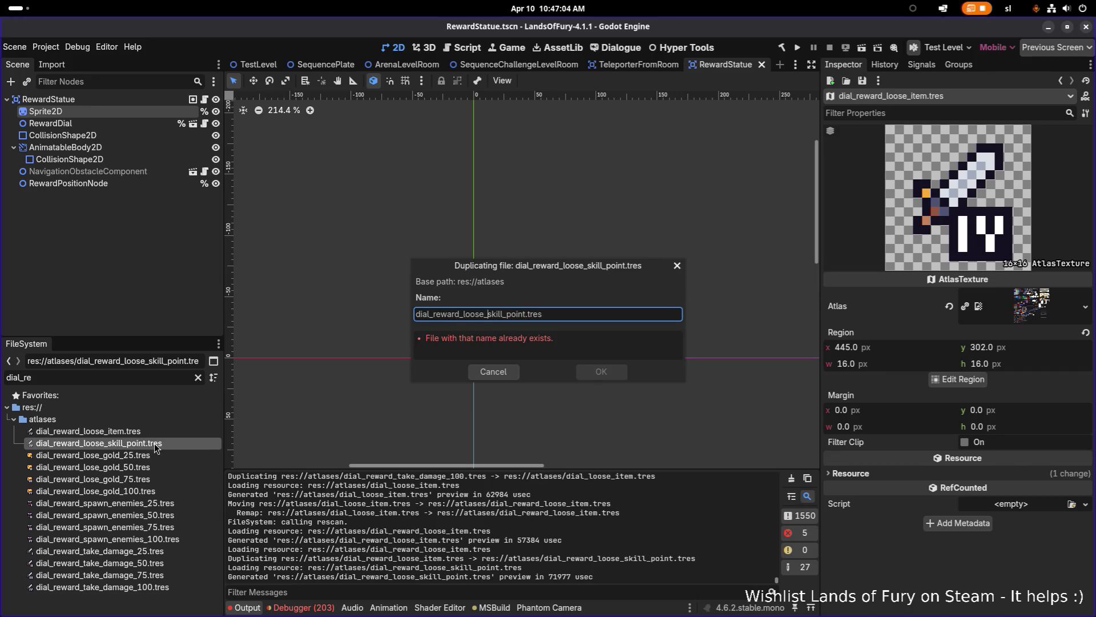
pyautogui.hotkey('shift', 'ctrl', 'Right')
pyautogui.write('meta_coin')
pyautogui.press('Return')
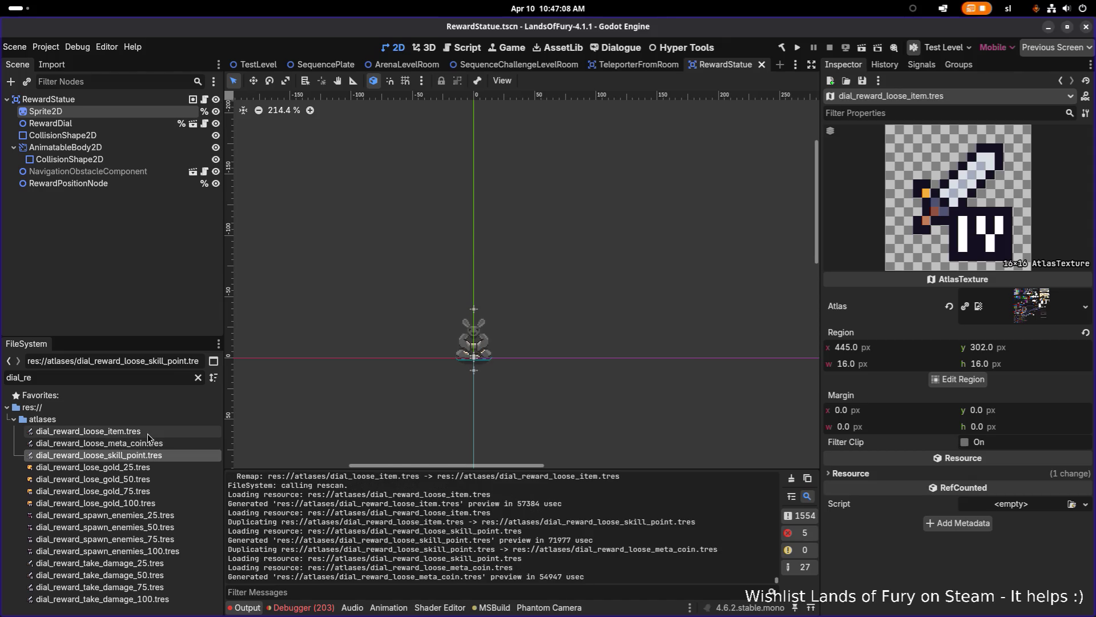
pyautogui.click(149, 431)
pyautogui.click(149, 443)
pyautogui.click(150, 455)
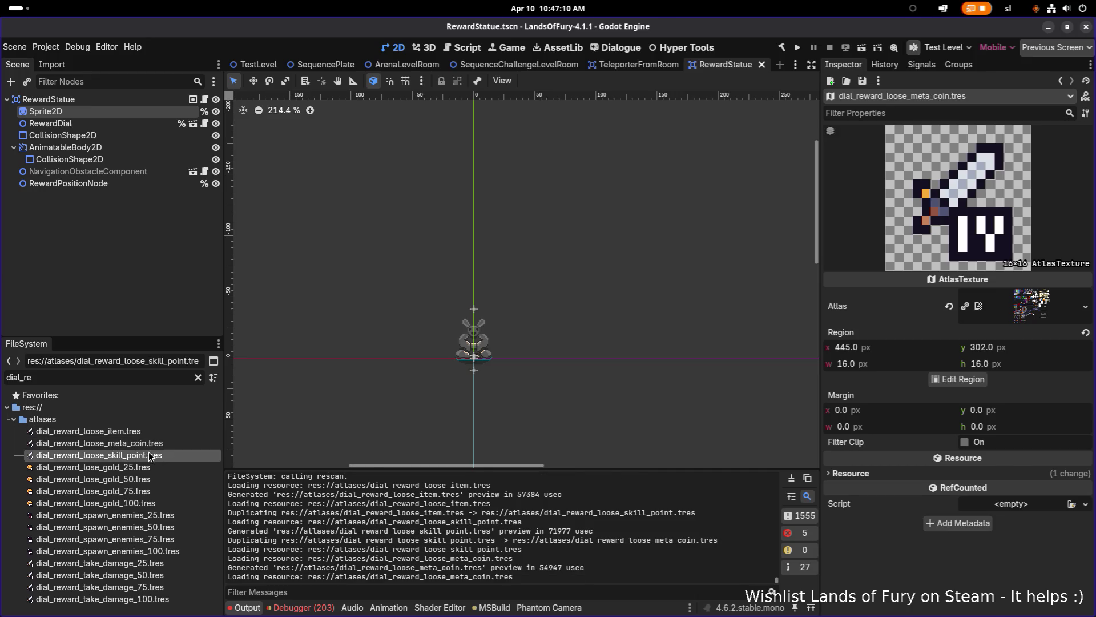
pyautogui.click(153, 432)
pyautogui.click(153, 444)
# - Set dial_reward_loose_item.tres's atlas region to the chest icon with one bar
pyautogui.scroll(10, 520, 340)
pyautogui.click(157, 455)
pyautogui.click(160, 432)
pyautogui.click(974, 380)
pyautogui.scroll(-3, 742, 371)
pyautogui.scroll(3, 580, 354)
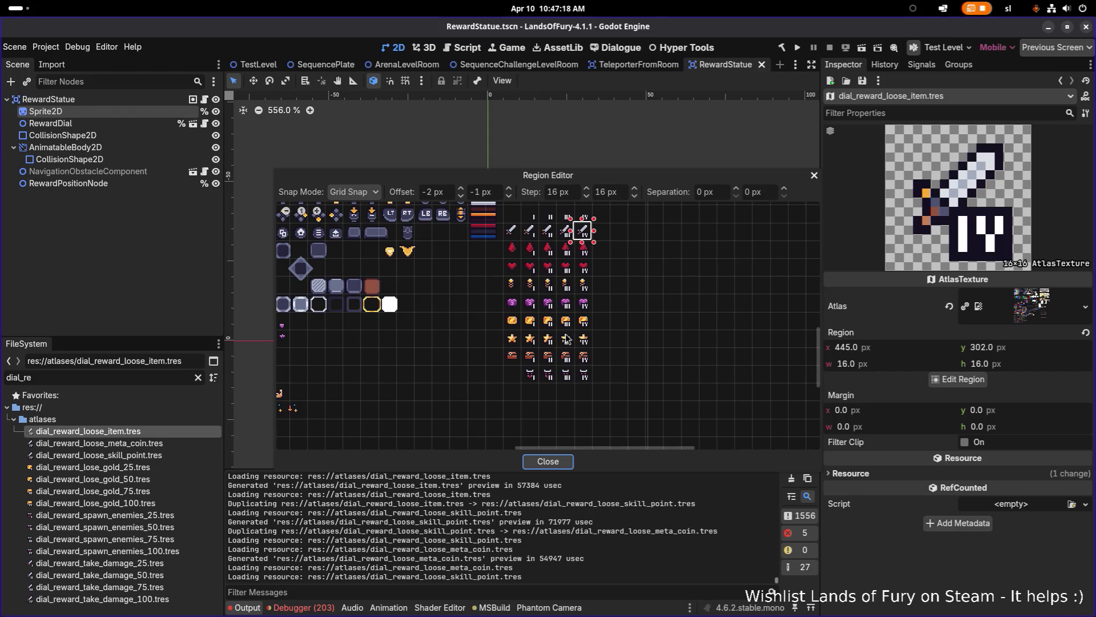
pyautogui.scroll(3, 563, 336)
pyautogui.scroll(3, 541, 374)
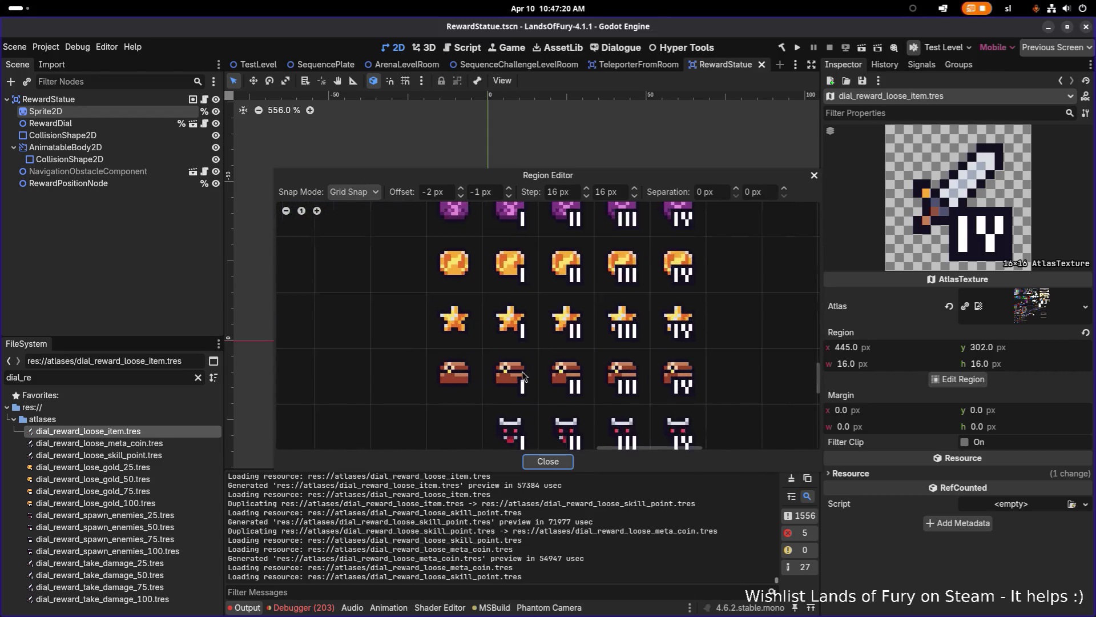
pyautogui.click(510, 337)
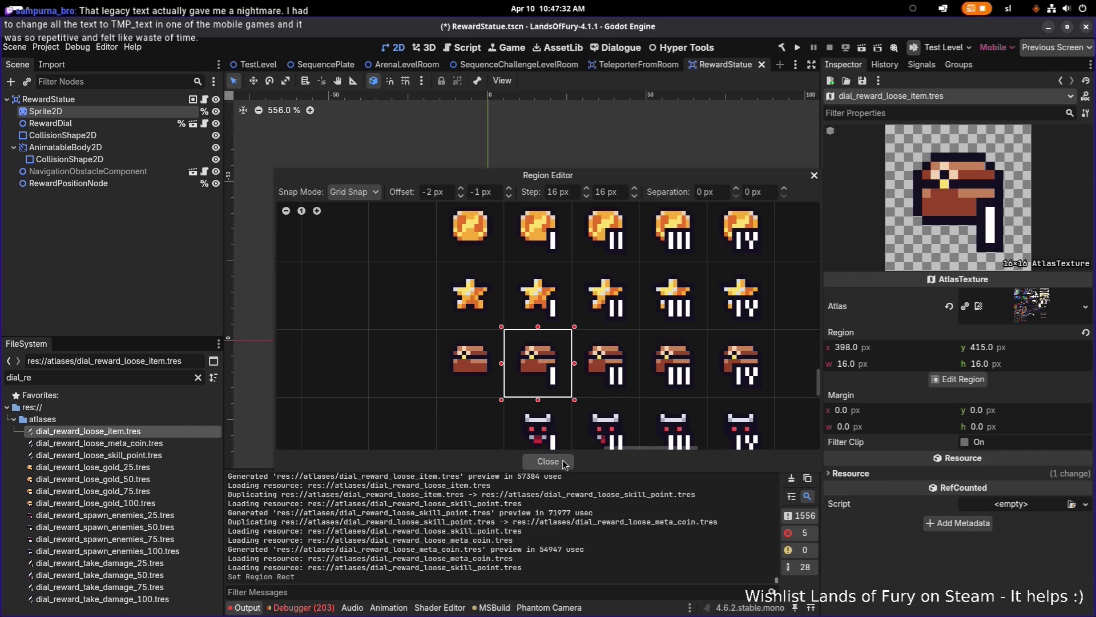
pyautogui.click(562, 461)
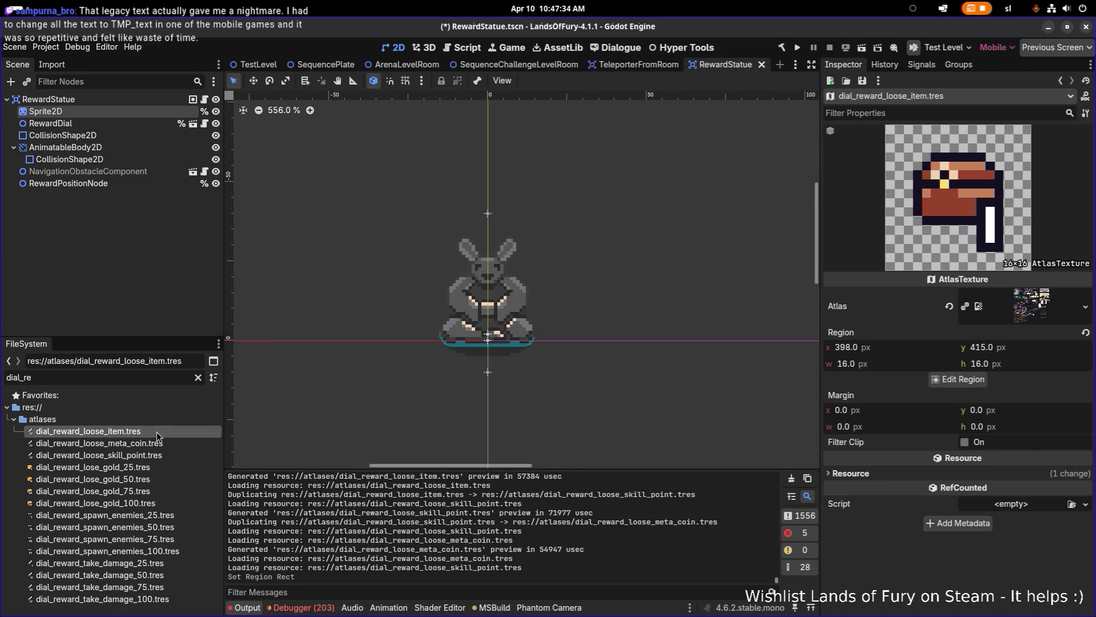
# - Rename the texture to dial_reward_loose_item_1.tres and duplicate it as dial_reward_loose_item_2.tres
pyautogui.press('F2')
pyautogui.write('_1')
pyautogui.press('Return')
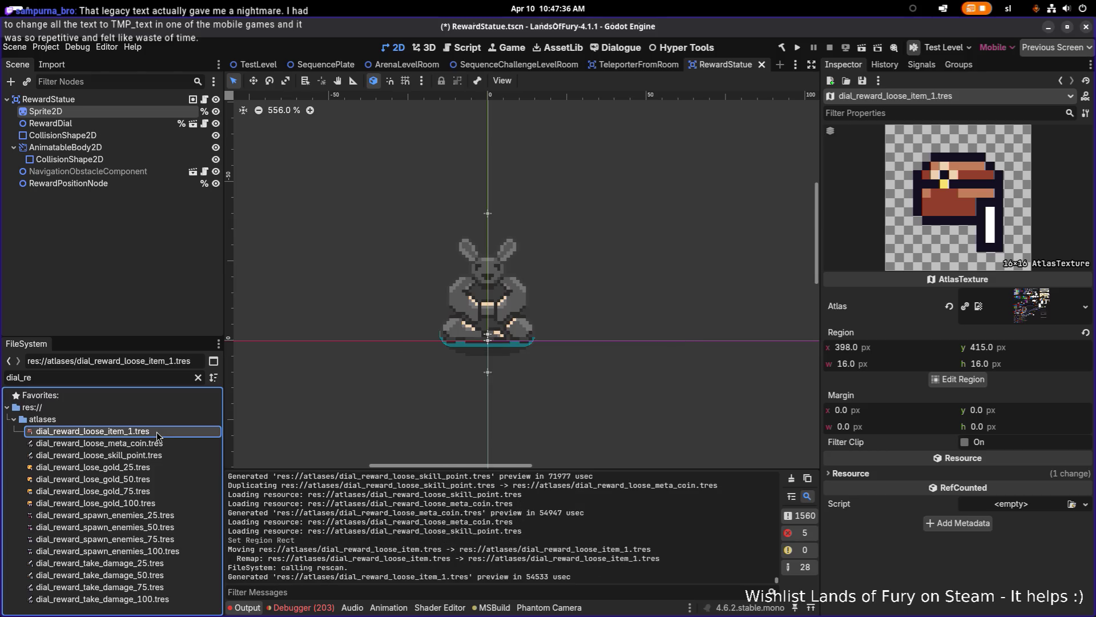
pyautogui.hotkey('ctrl', 'd')
pyautogui.press('Delete')
pyautogui.write('2')
pyautogui.press('Return')
# - Add further copies named dial_reward_loose_item_3.tres and dial_reward_loose_item_4.tres
pyautogui.click(155, 441)
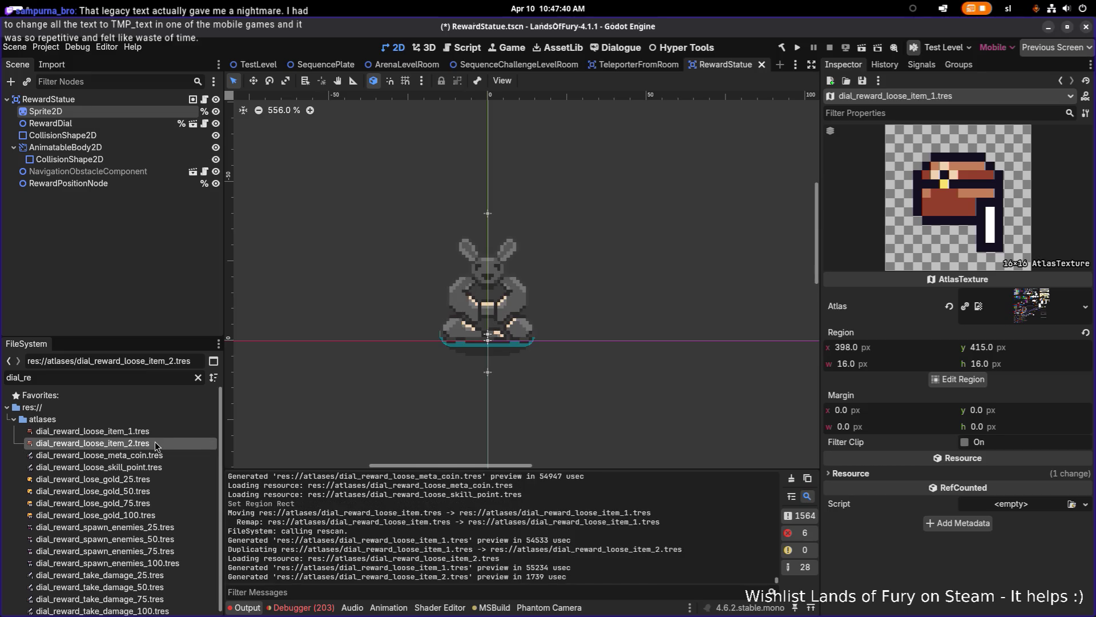
pyautogui.hotkey('ctrl', 'd')
pyautogui.press('BackSpace')
pyautogui.write('3')
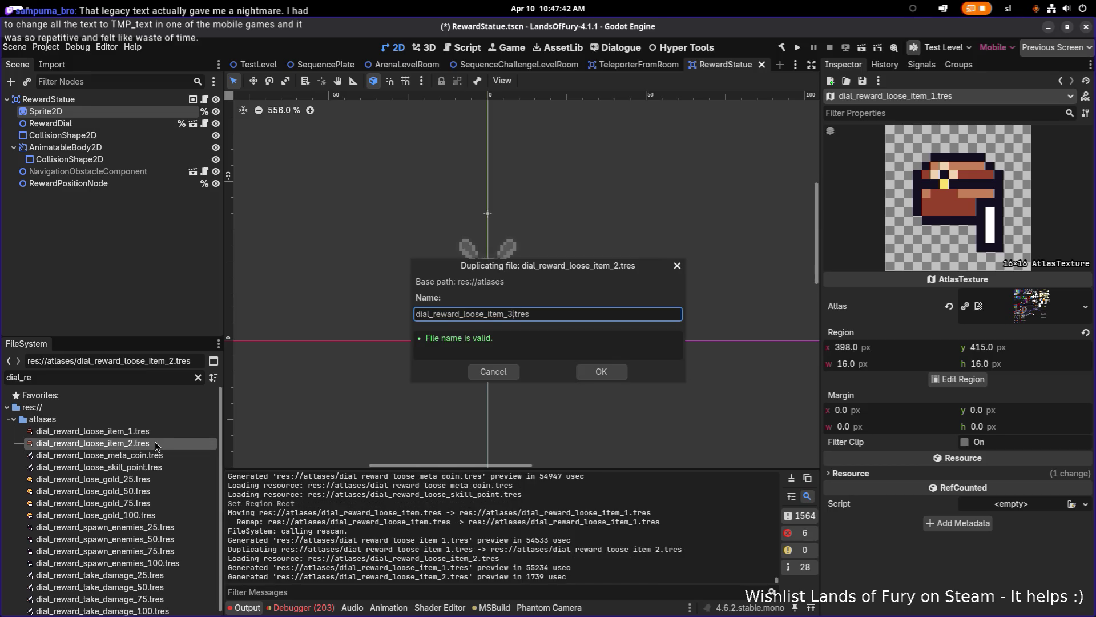
pyautogui.press('Return')
pyautogui.click(157, 458)
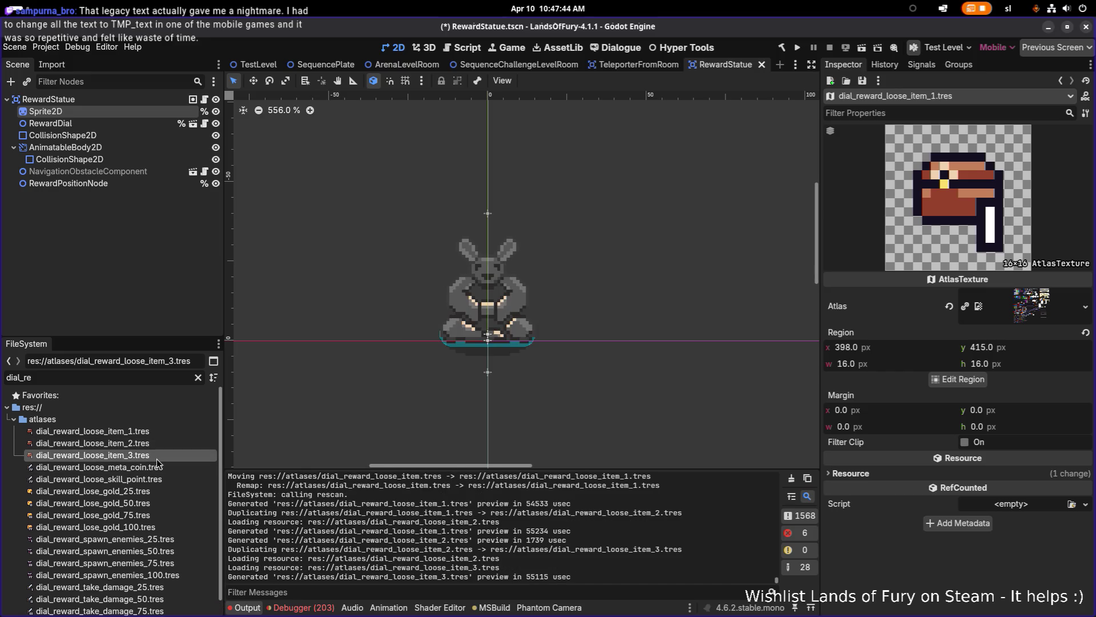
pyautogui.hotkey('ctrl', 'd')
pyautogui.press('Right')
pyautogui.press('BackSpace')
pyautogui.write('4')
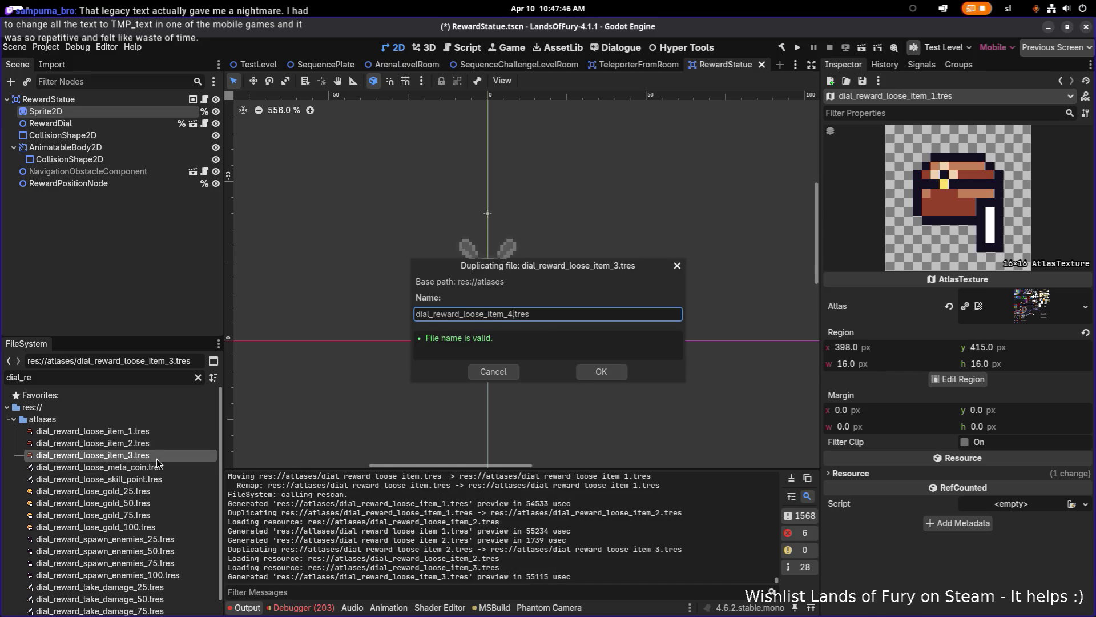
pyautogui.press('Return')
pyautogui.click(175, 440)
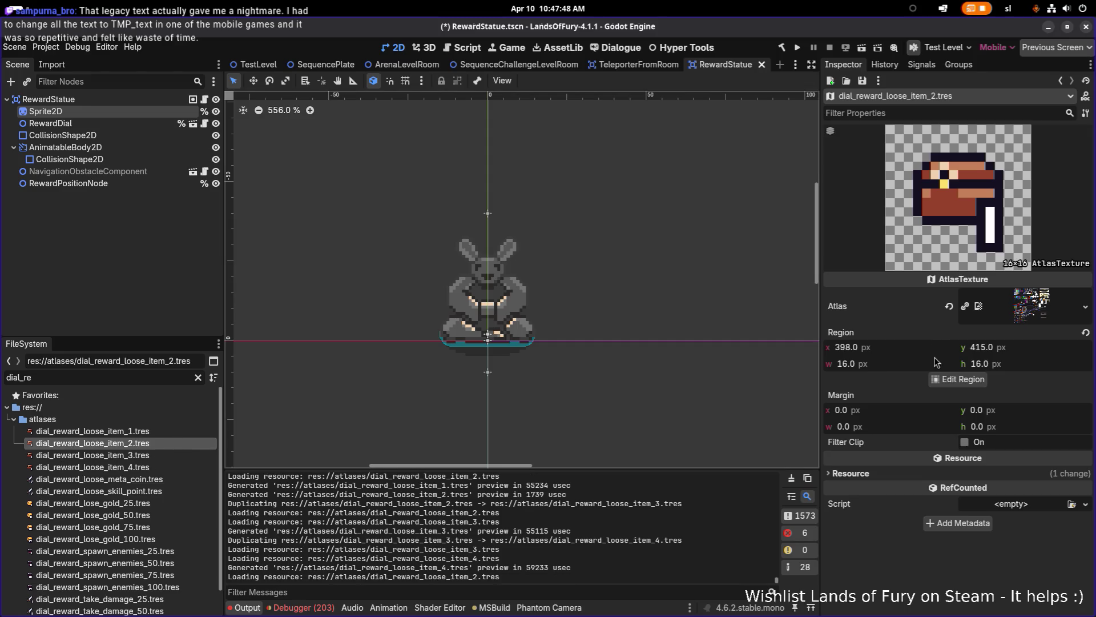
# - Set the loose_item_2 texture's region to the chest numbered II
pyautogui.click(958, 380)
pyautogui.scroll(-5, 442, 309)
pyautogui.hscroll(3, 502, 308)
pyautogui.scroll(1, 503, 308)
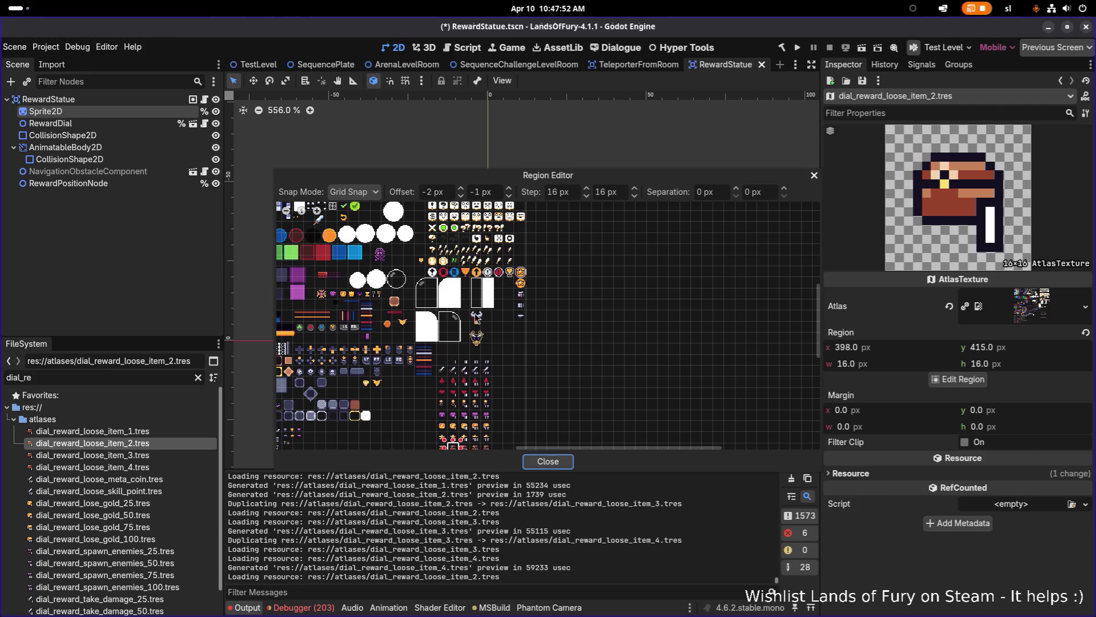
pyautogui.scroll(-1, 508, 303)
pyautogui.hscroll(-2, 512, 308)
pyautogui.scroll(3, 503, 334)
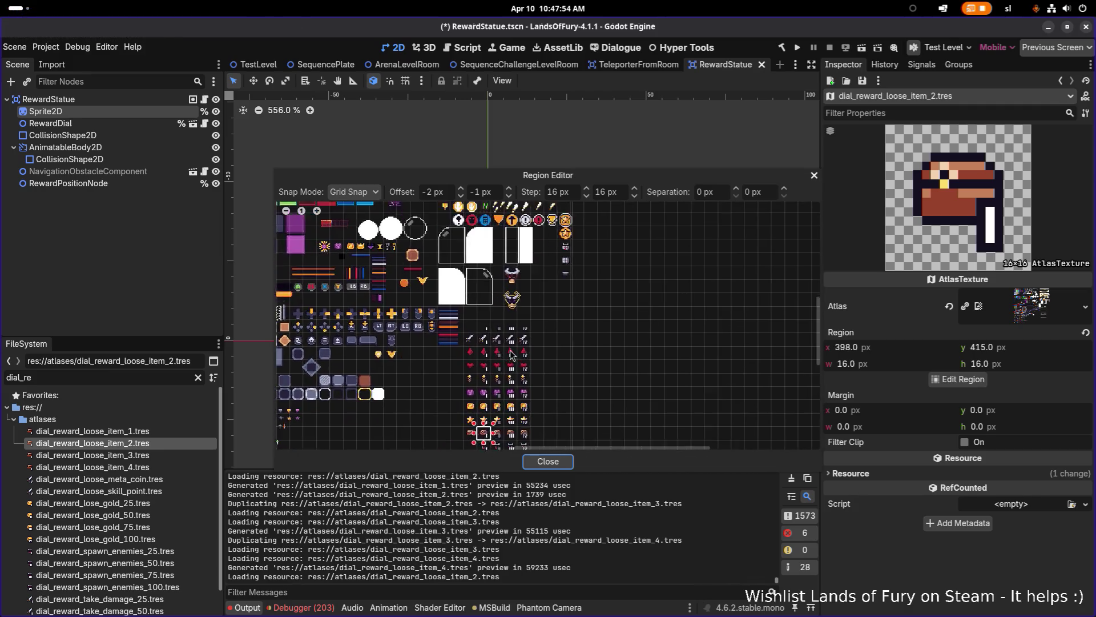
pyautogui.scroll(2, 510, 341)
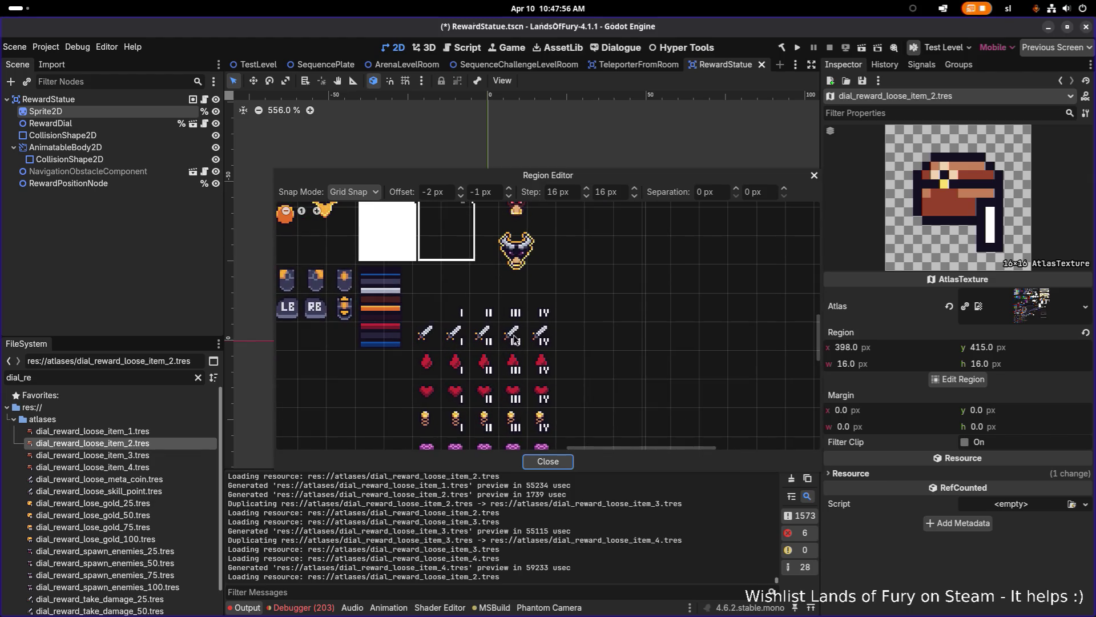
pyautogui.scroll(2, 514, 340)
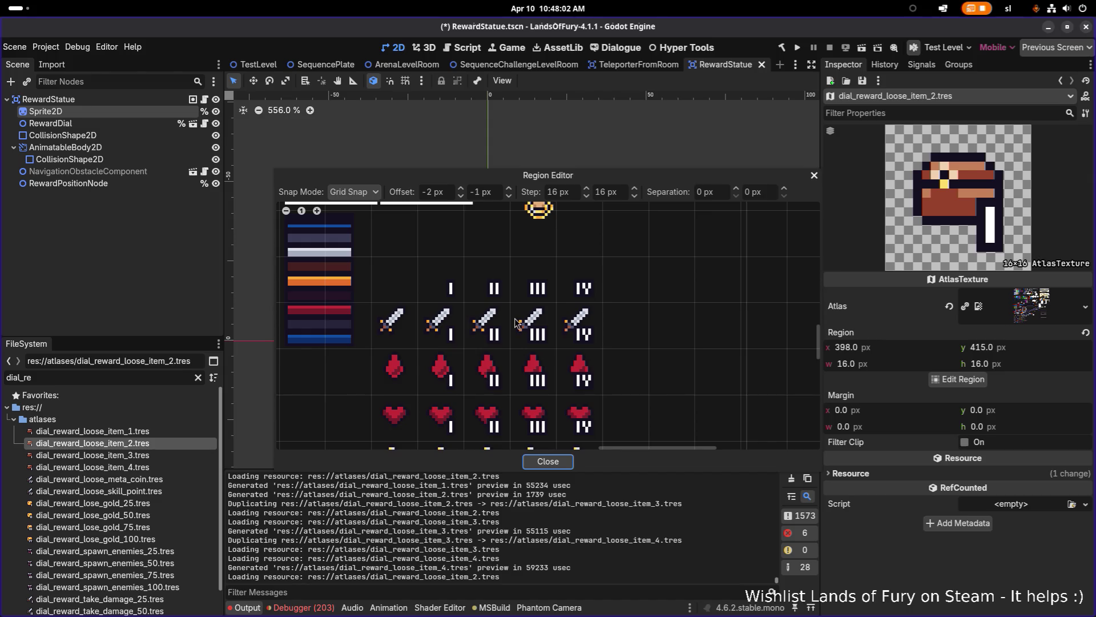
pyautogui.scroll(-3, 555, 380)
pyautogui.scroll(-4, 548, 372)
pyautogui.scroll(4, 539, 363)
pyautogui.scroll(1, 538, 363)
pyautogui.moveTo(526, 317); pyautogui.dragTo(494, 323)
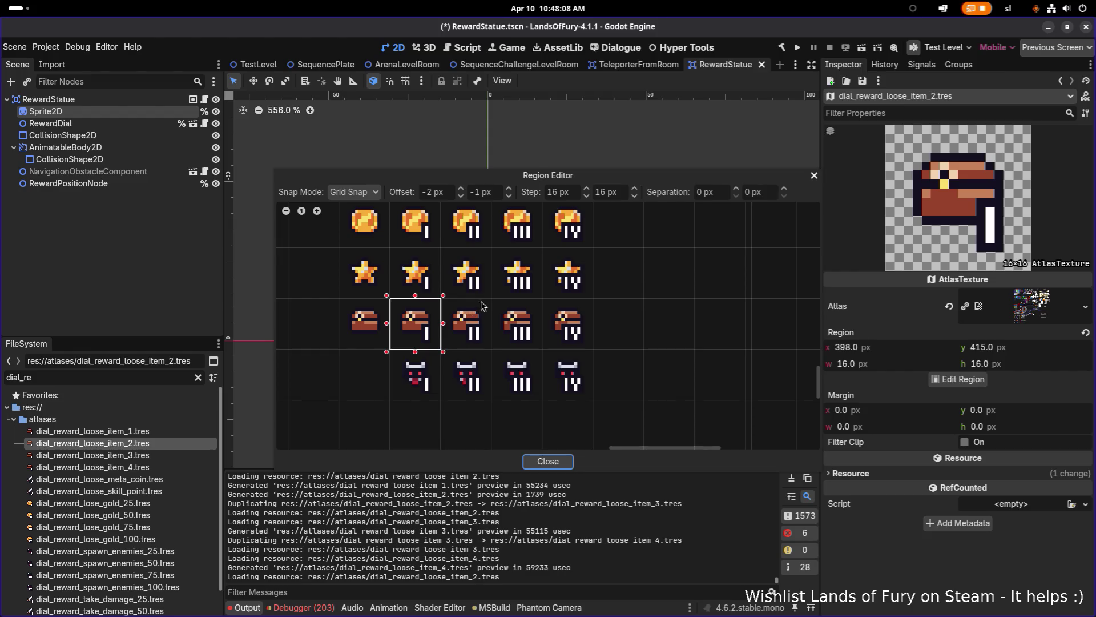
pyautogui.click(489, 311)
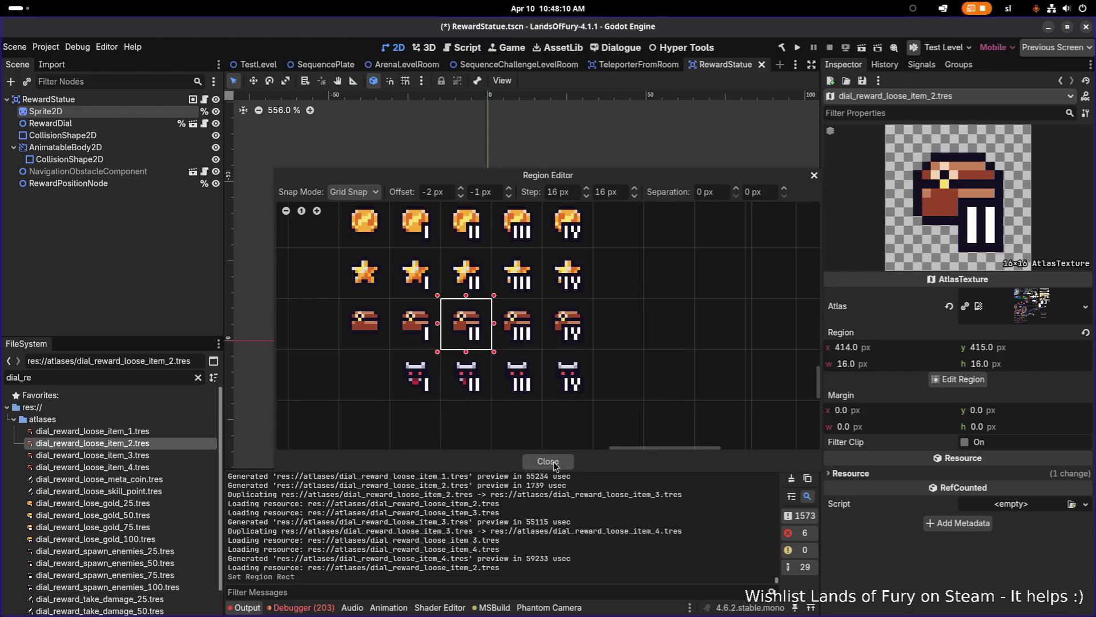
pyautogui.click(553, 462)
# - Move the loose_item_3 texture's region onto the chest numbered III
pyautogui.click(172, 434)
pyautogui.click(169, 444)
pyautogui.click(159, 457)
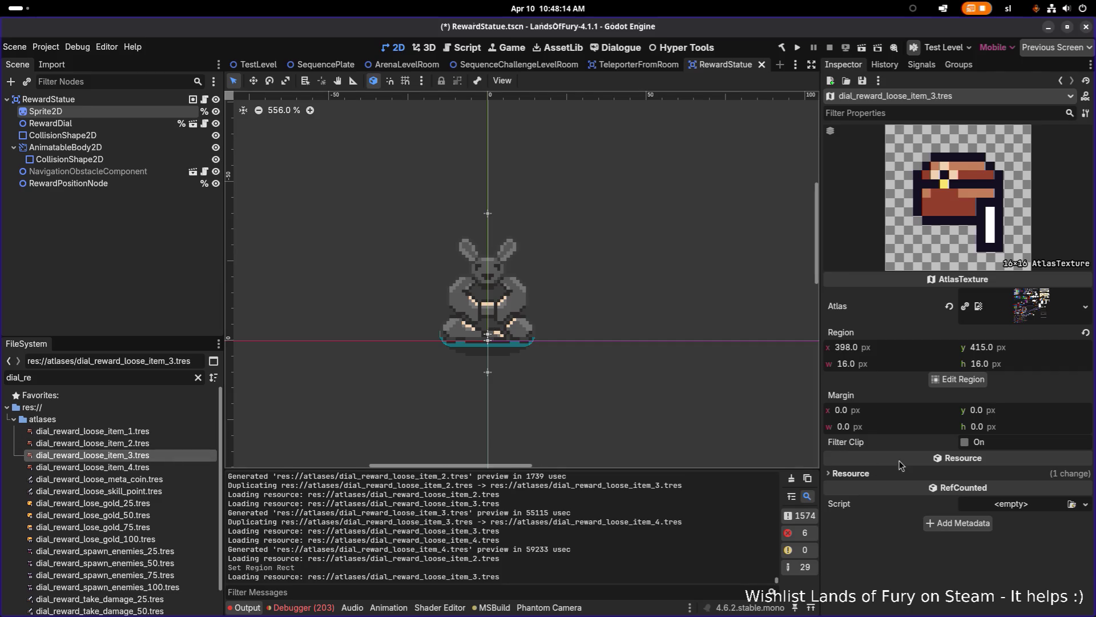
pyautogui.scroll(-2, 163, 454)
pyautogui.click(161, 416)
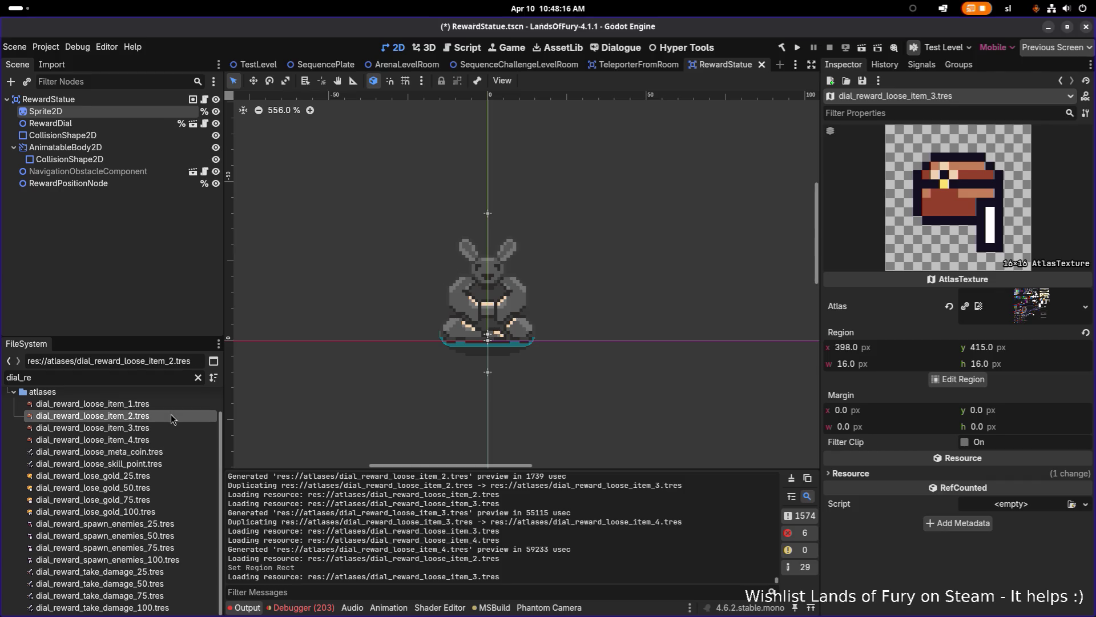
pyautogui.click(161, 429)
pyautogui.click(959, 379)
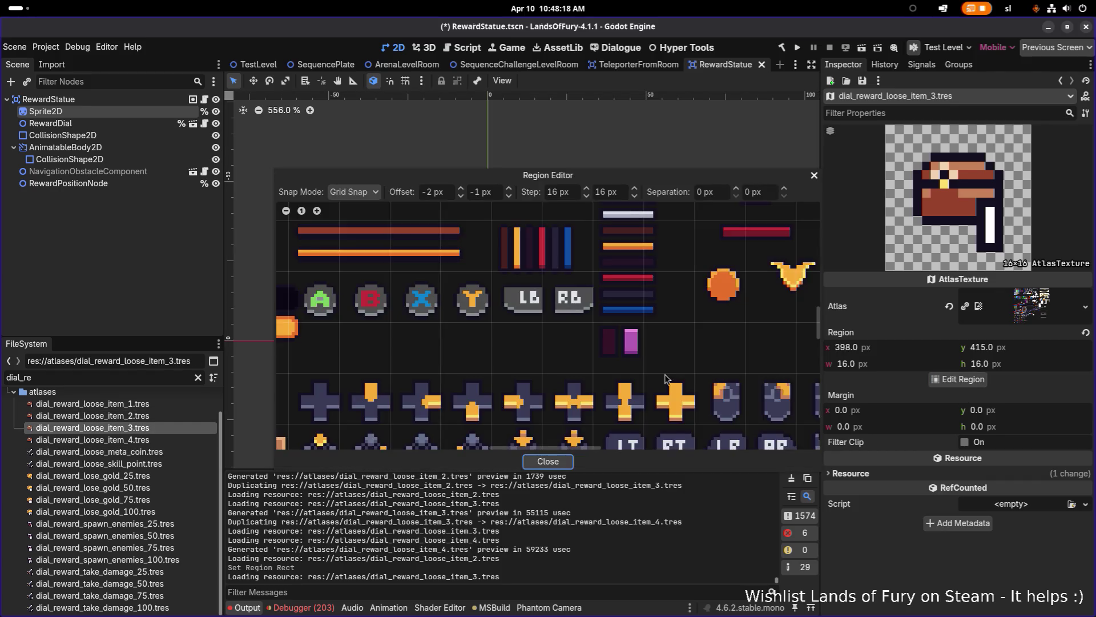
pyautogui.scroll(6, 668, 385)
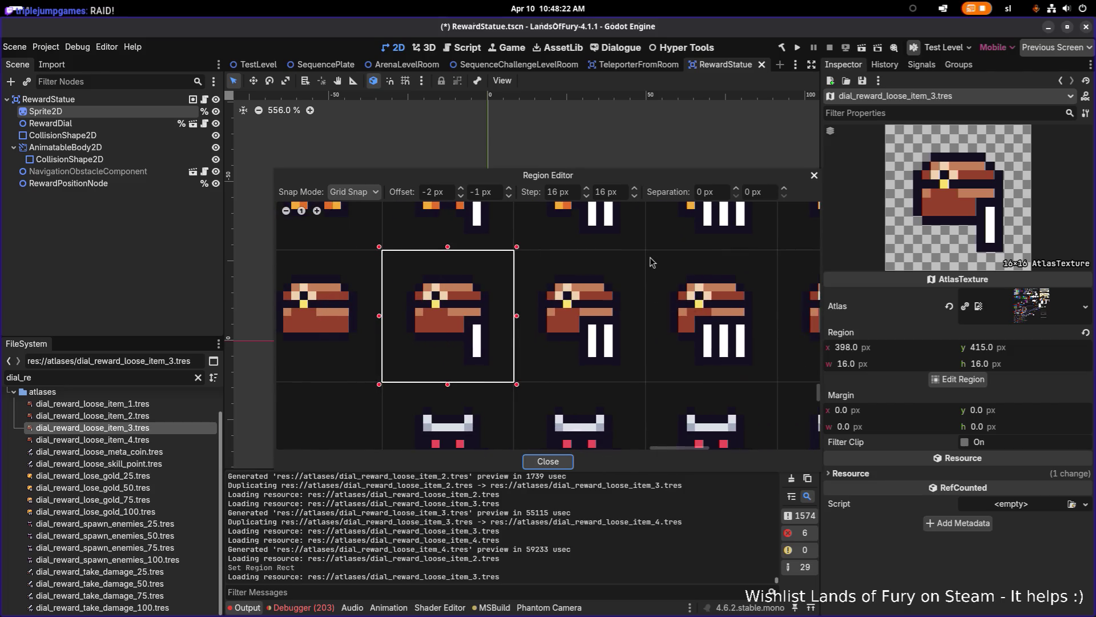
pyautogui.moveTo(656, 257); pyautogui.dragTo(738, 337)
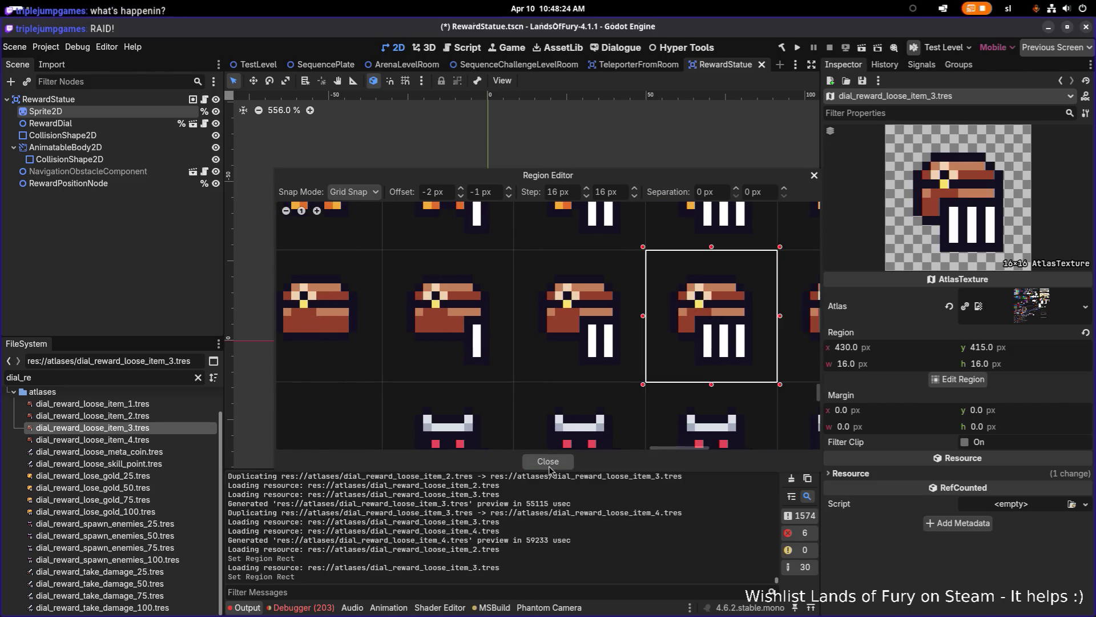
pyautogui.click(547, 461)
# - Set the loose_item_4 region to the chest numbered IV and save the scene
pyautogui.click(117, 440)
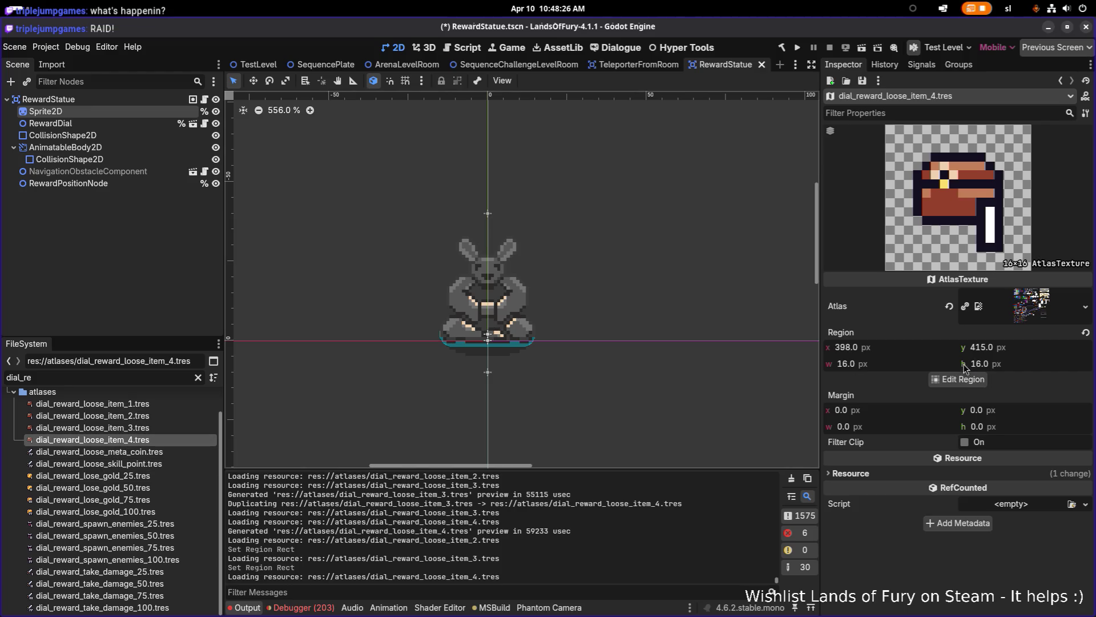
pyautogui.click(952, 381)
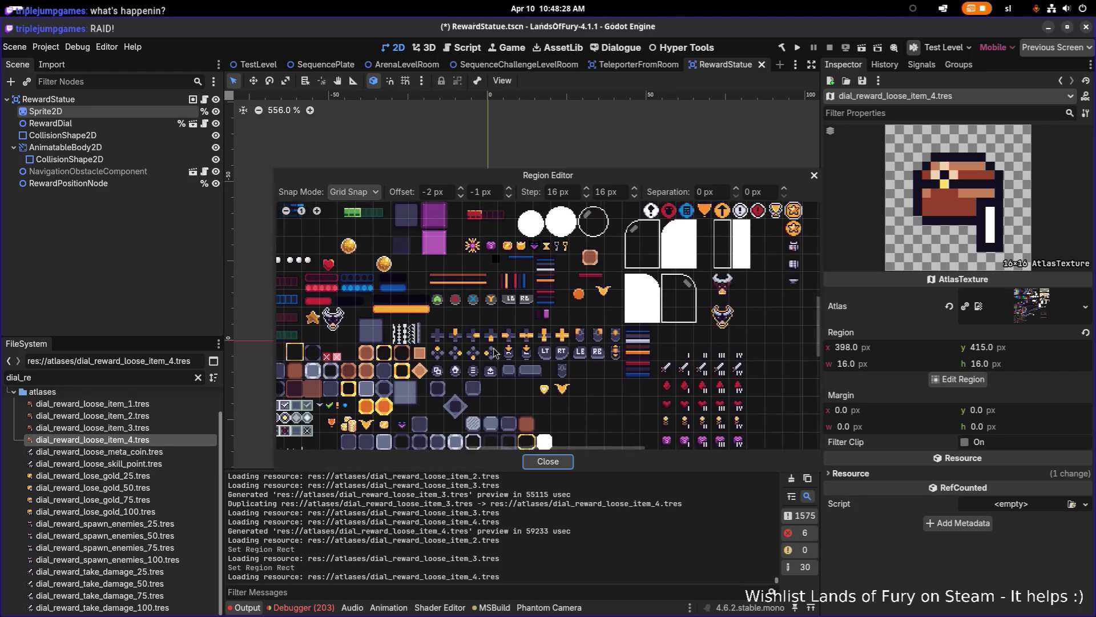
pyautogui.scroll(5, 595, 356)
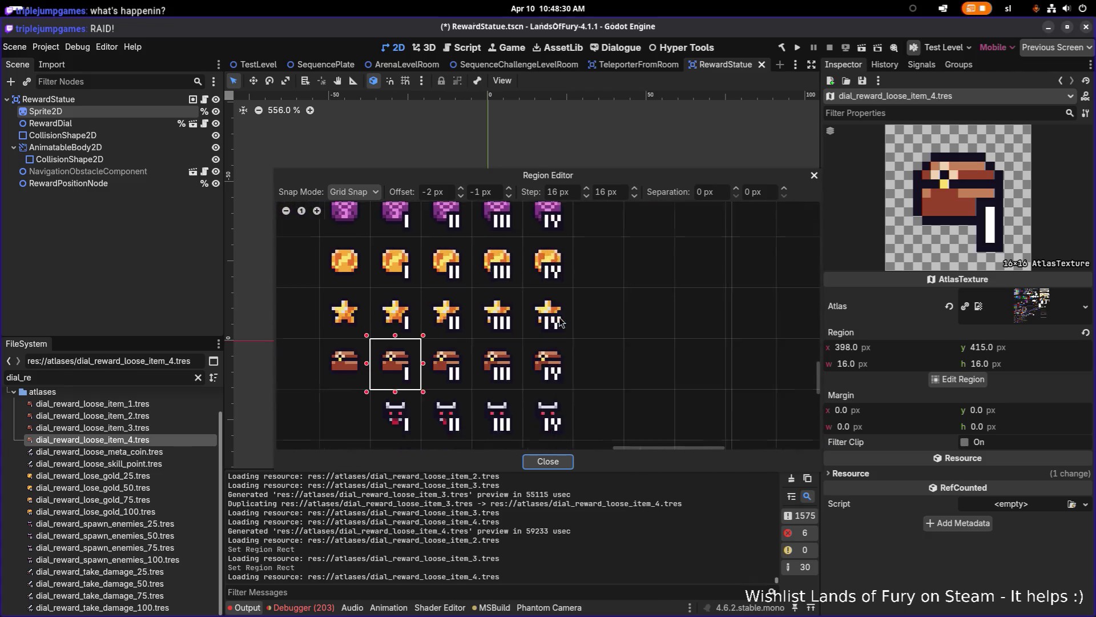
pyautogui.click(534, 341)
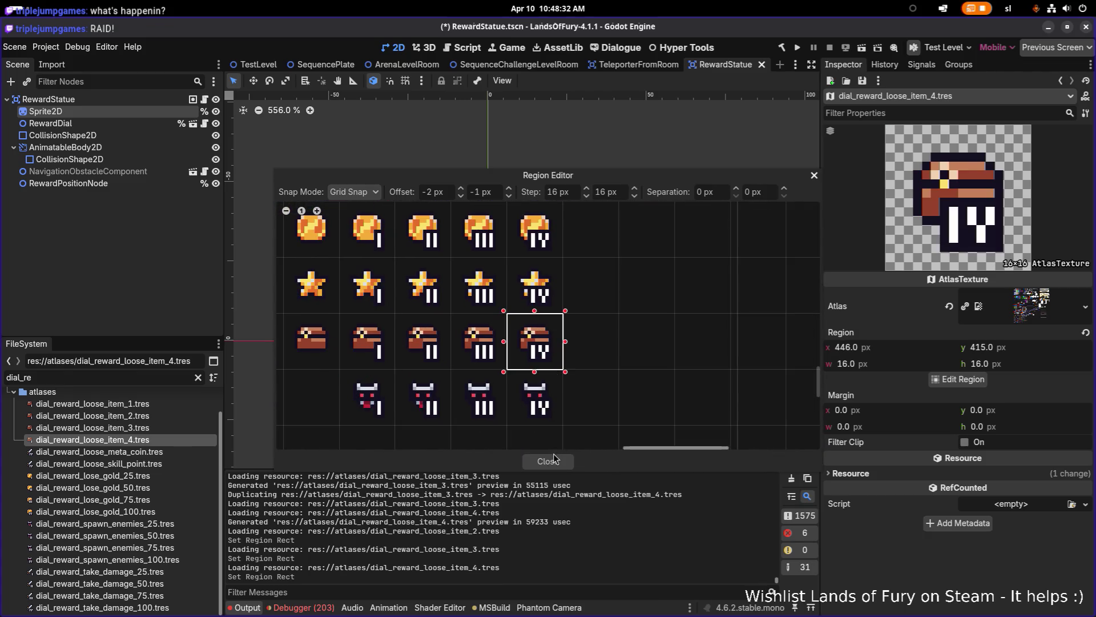
pyautogui.click(547, 461)
pyautogui.hotkey('ctrl', 's')
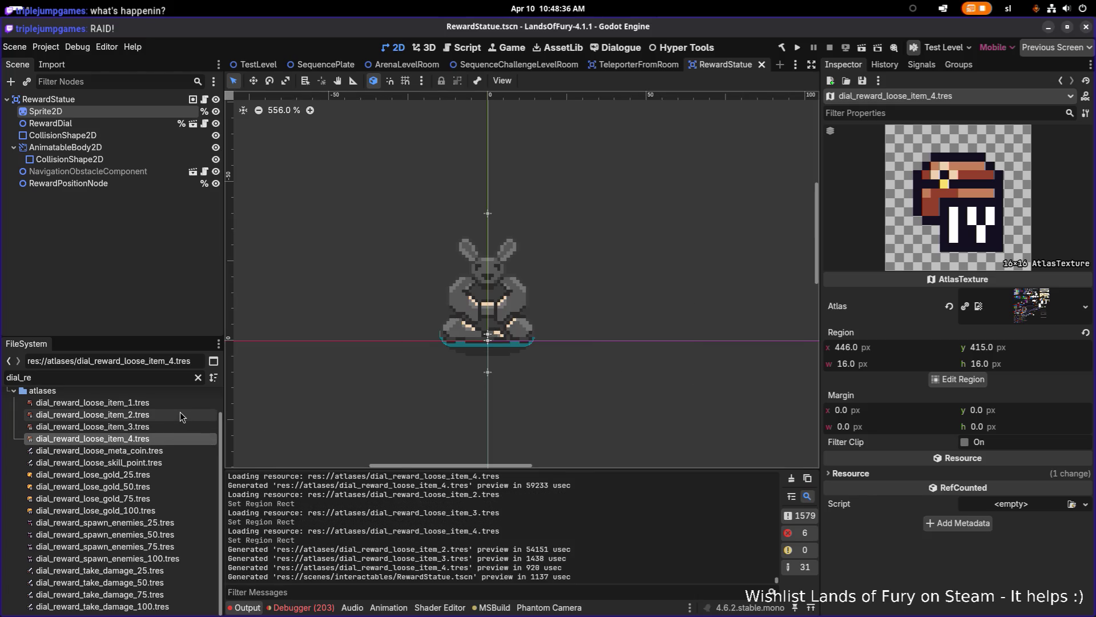
pyautogui.click(155, 464)
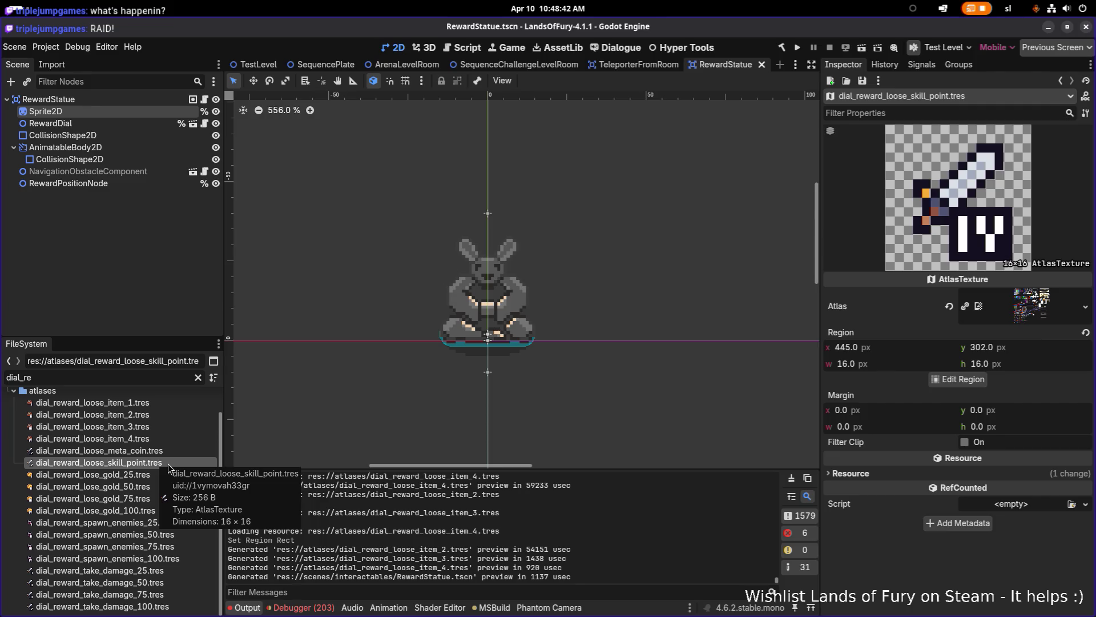
# - Rename the skill-point texture to dial_reward_loose_skill_point_1.tres and duplicate it as _2
pyautogui.press('F2')
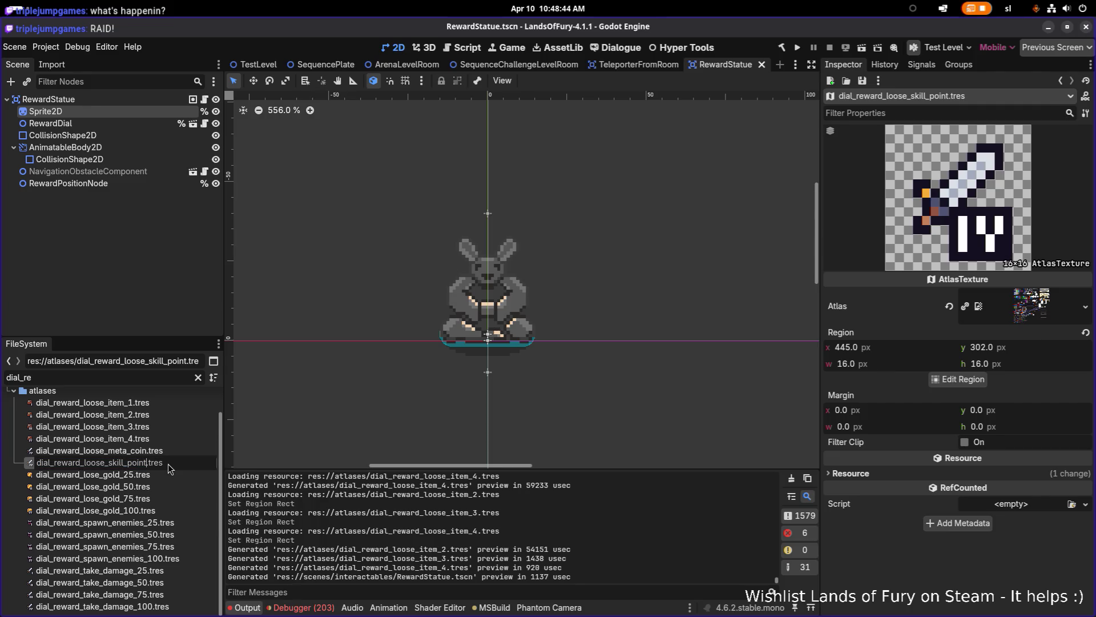
pyautogui.write('_1')
pyautogui.press('Return')
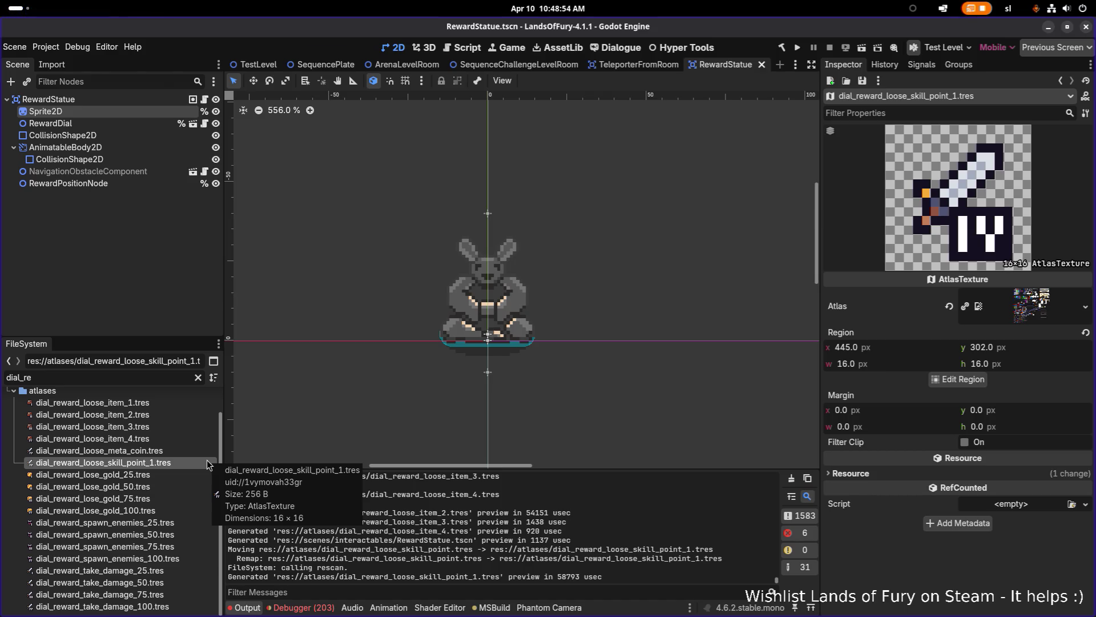
pyautogui.hotkey('ctrl', 'd')
pyautogui.press('Right')
pyautogui.press('BackSpace')
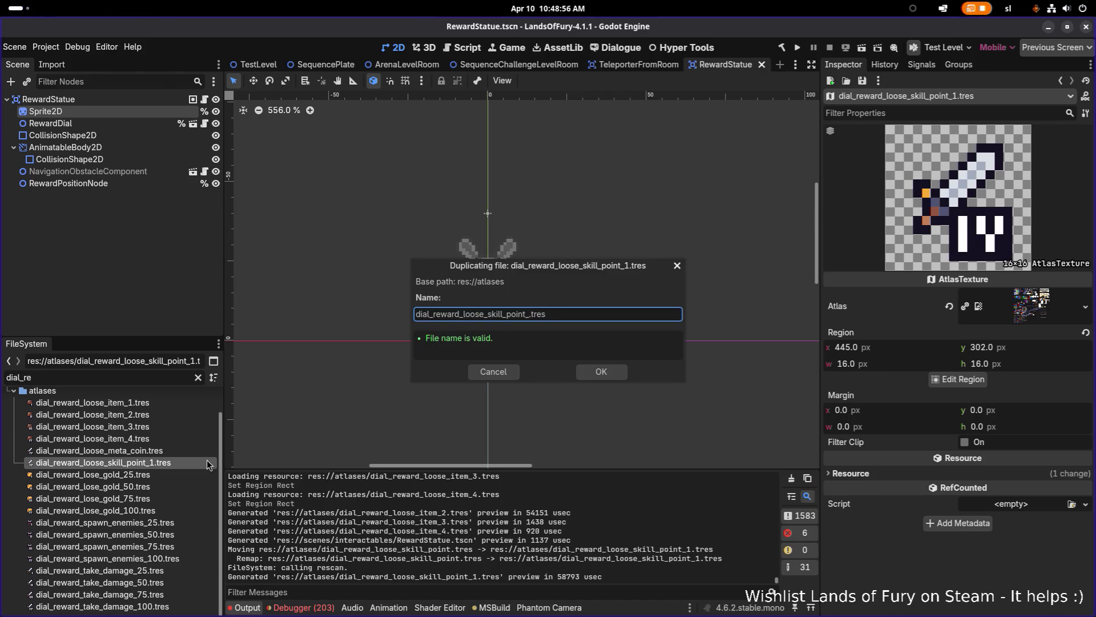
pyautogui.write('2')
pyautogui.press('Return')
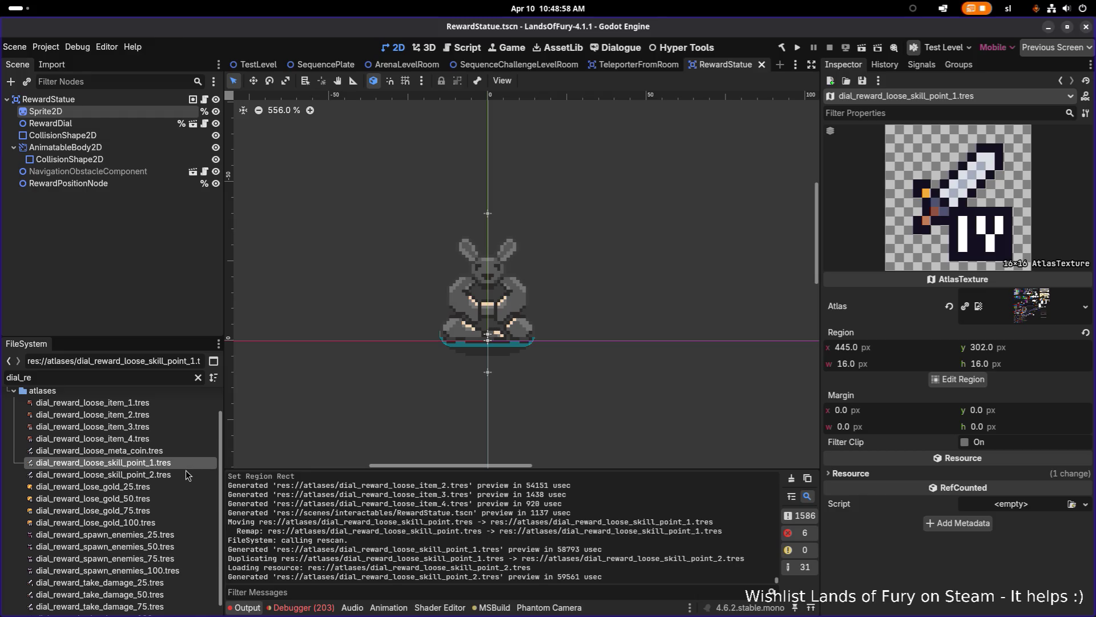
# - Add further copies named dial_reward_loose_skill_point_3.tres and dial_reward_loose_skill_point_4.tres
pyautogui.click(186, 471)
pyautogui.hotkey('ctrl', 'd')
pyautogui.press('Right')
pyautogui.press('BackSpace')
pyautogui.write('3')
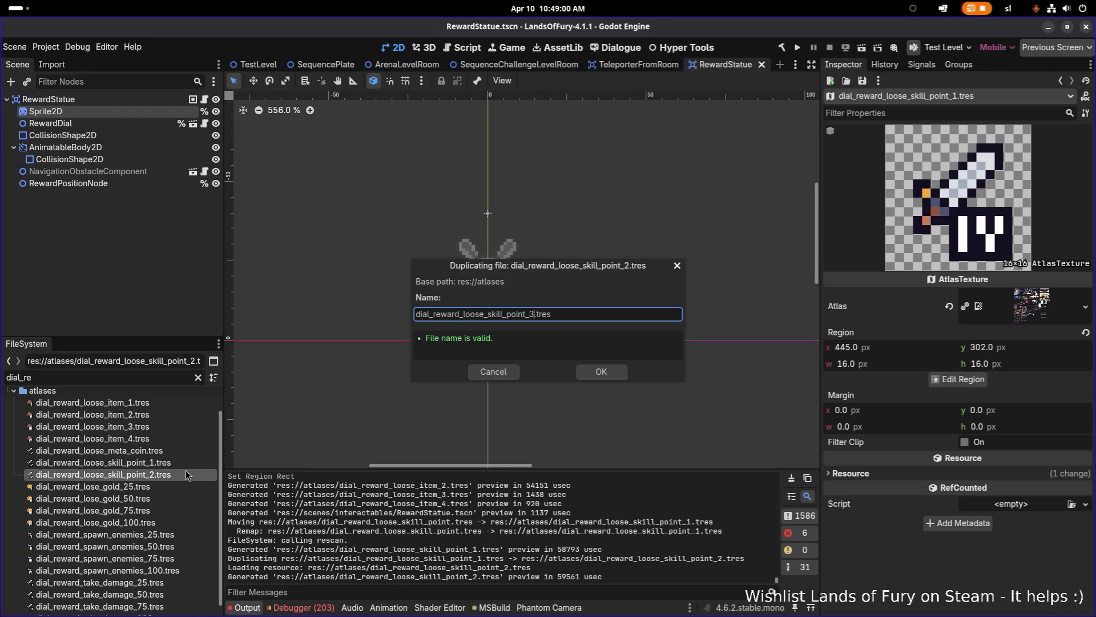
pyautogui.press('Return')
pyautogui.hotkey('ctrl', 'd')
pyautogui.press('Right')
pyautogui.press('BackSpace')
pyautogui.write('4')
pyautogui.press('Return')
pyautogui.click(160, 439)
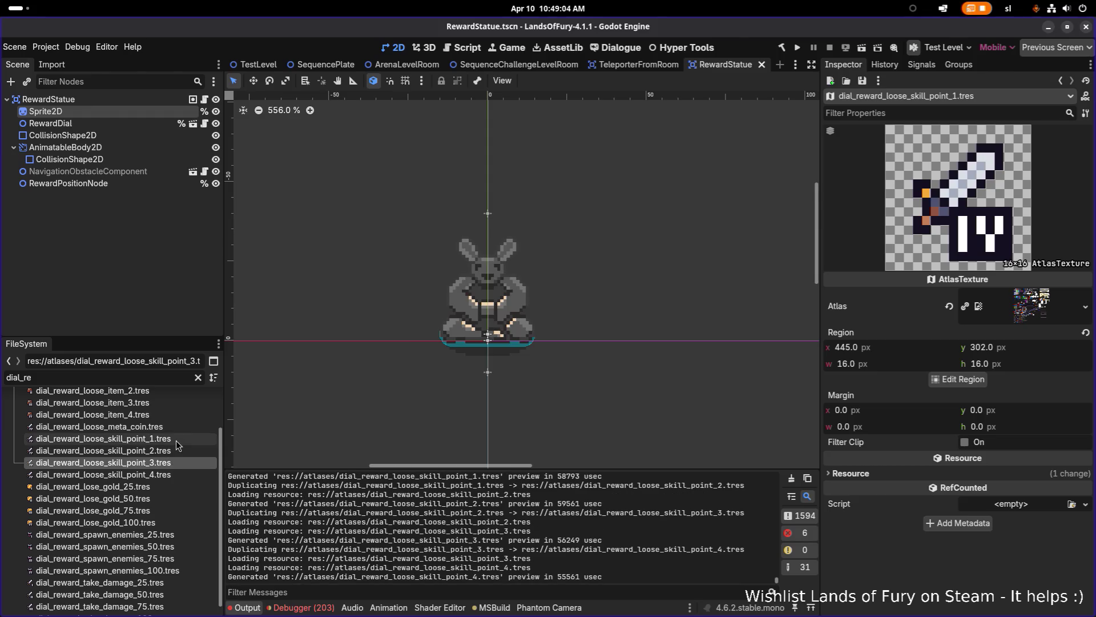
pyautogui.click(959, 379)
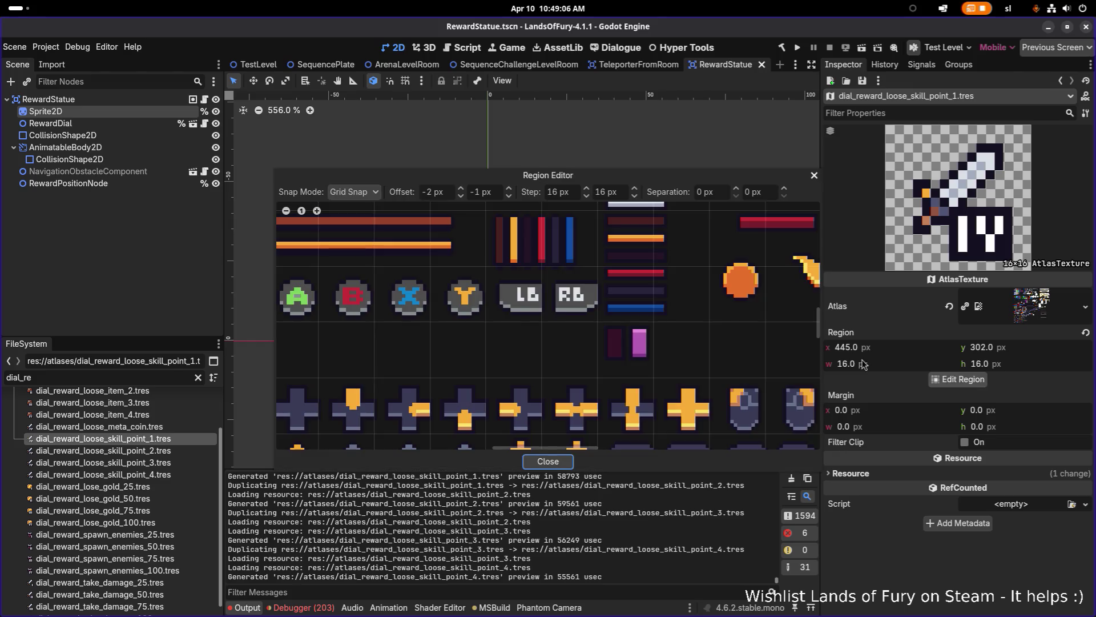
# - Set skill_point_1's atlas region to the star icon numbered I
pyautogui.scroll(-4, 535, 359)
pyautogui.scroll(5, 535, 359)
pyautogui.scroll(-4, 548, 296)
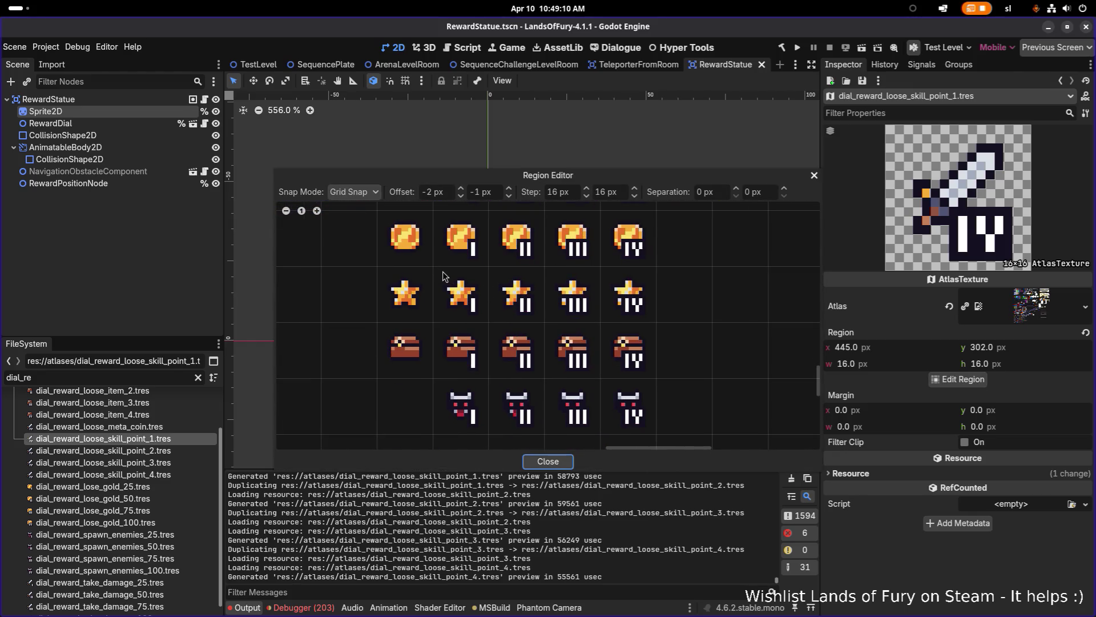
pyautogui.moveTo(439, 274); pyautogui.dragTo(488, 316)
pyautogui.click(548, 461)
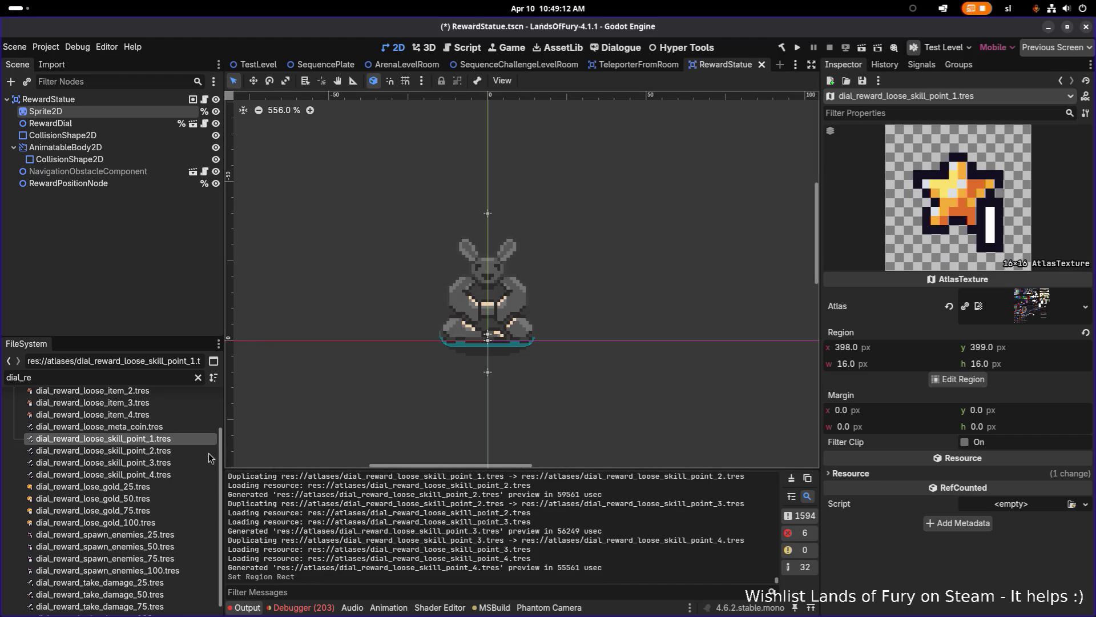
# - Set skill_point_2's atlas region to the star icon numbered II
pyautogui.click(103, 451)
pyautogui.click(959, 379)
pyautogui.scroll(-4, 801, 358)
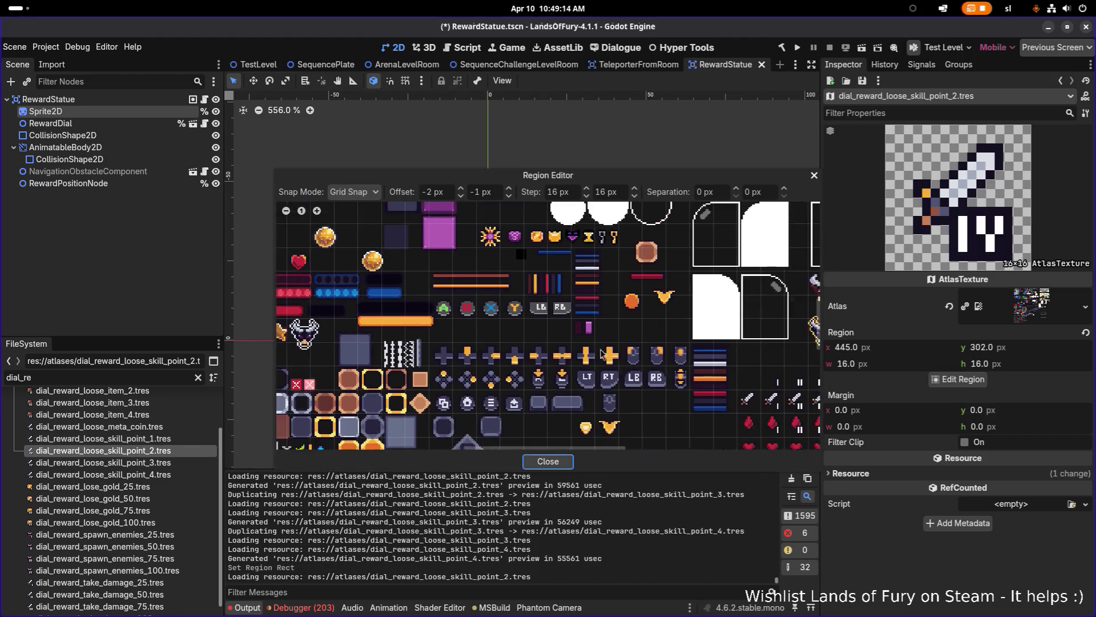
pyautogui.scroll(4, 525, 290)
pyautogui.scroll(3, 525, 290)
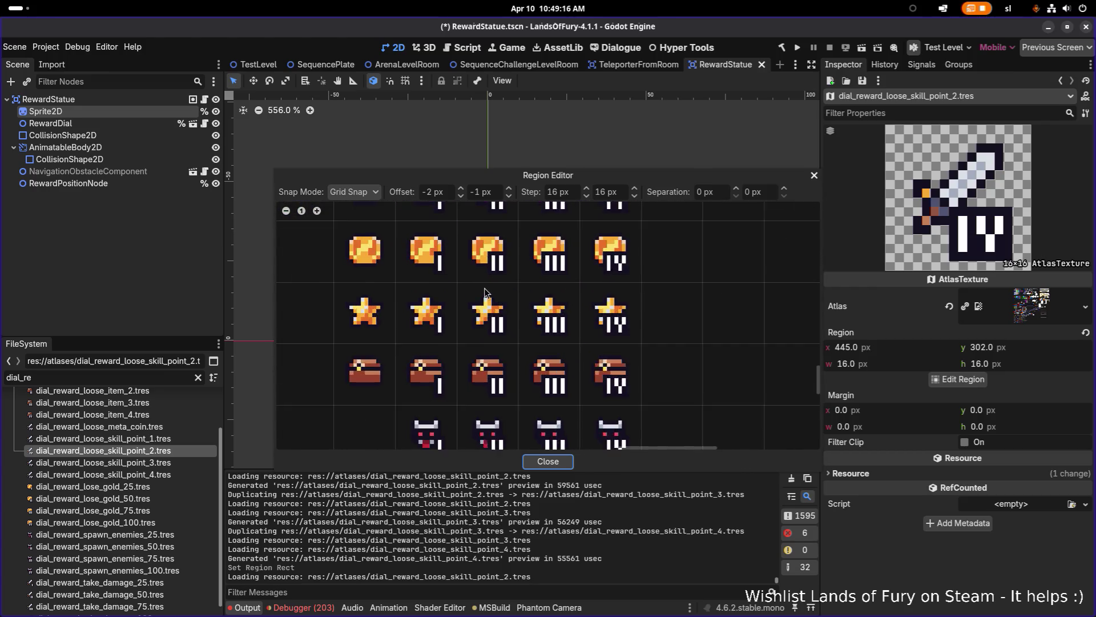
pyautogui.moveTo(460, 285); pyautogui.dragTo(517, 347)
# - Set dial_reward_loose_skill_point_3's region to the star III icon
pyautogui.click(565, 461)
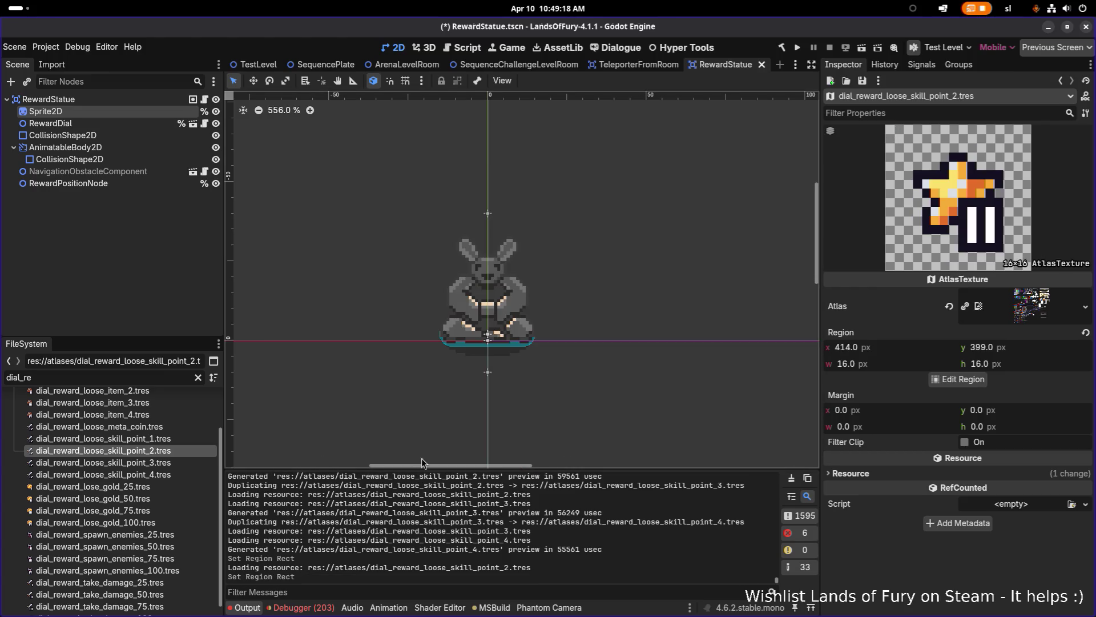
pyautogui.click(103, 462)
pyautogui.click(951, 380)
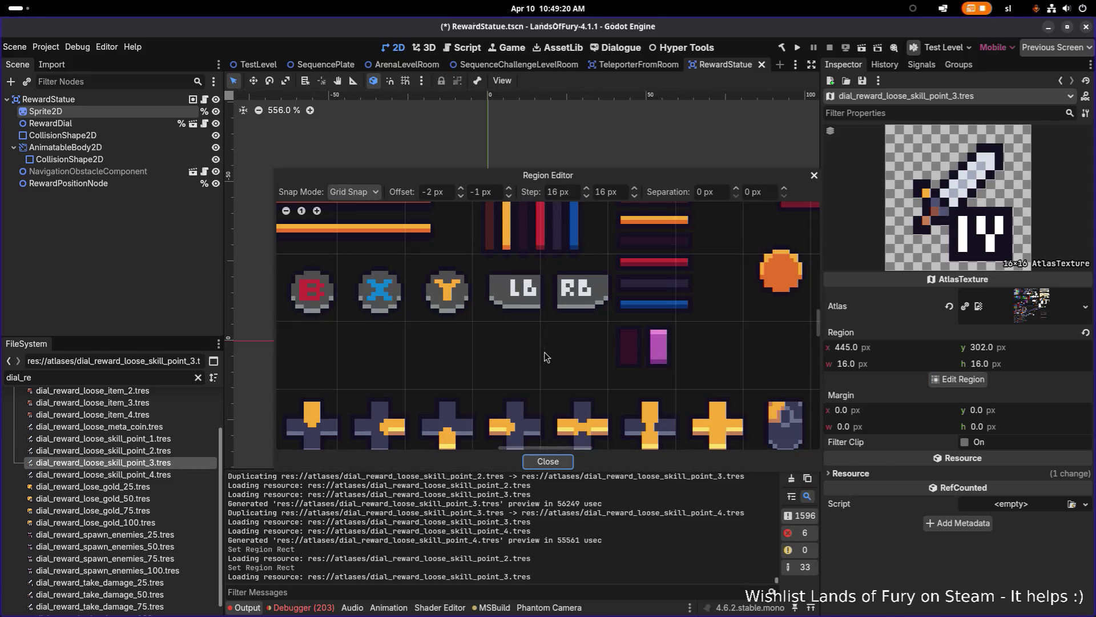
pyautogui.scroll(-3, 559, 342)
pyautogui.scroll(4, 543, 332)
pyautogui.moveTo(580, 395)
pyautogui.mouseDown()
pyautogui.moveTo(551, 293)
pyautogui.moveTo(539, 328)
pyautogui.moveTo(568, 356)
pyautogui.mouseUp()
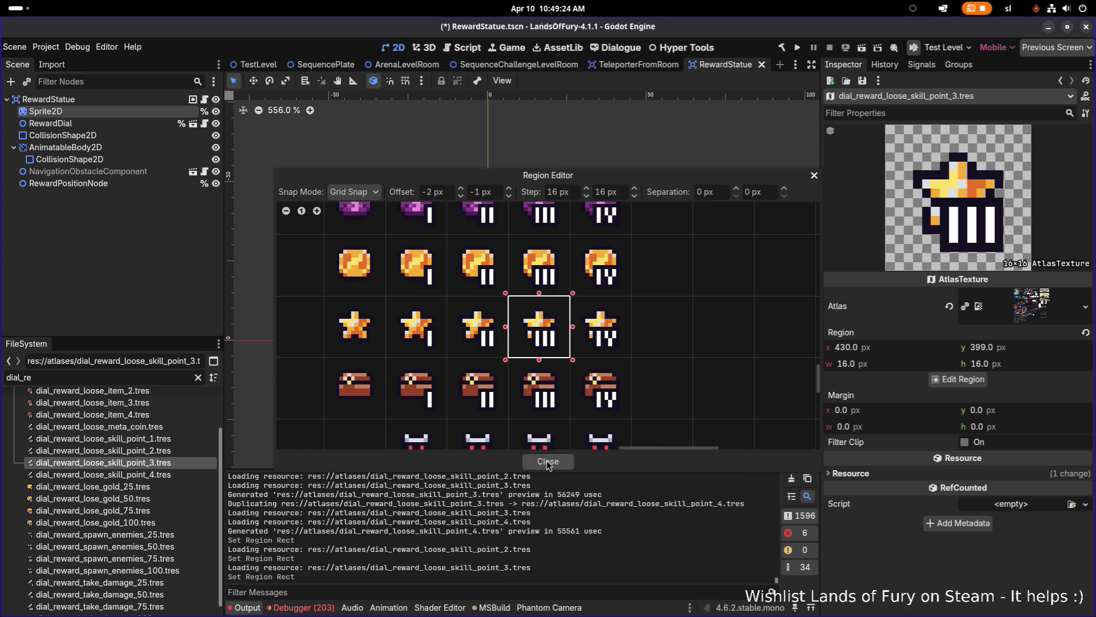
pyautogui.click(547, 461)
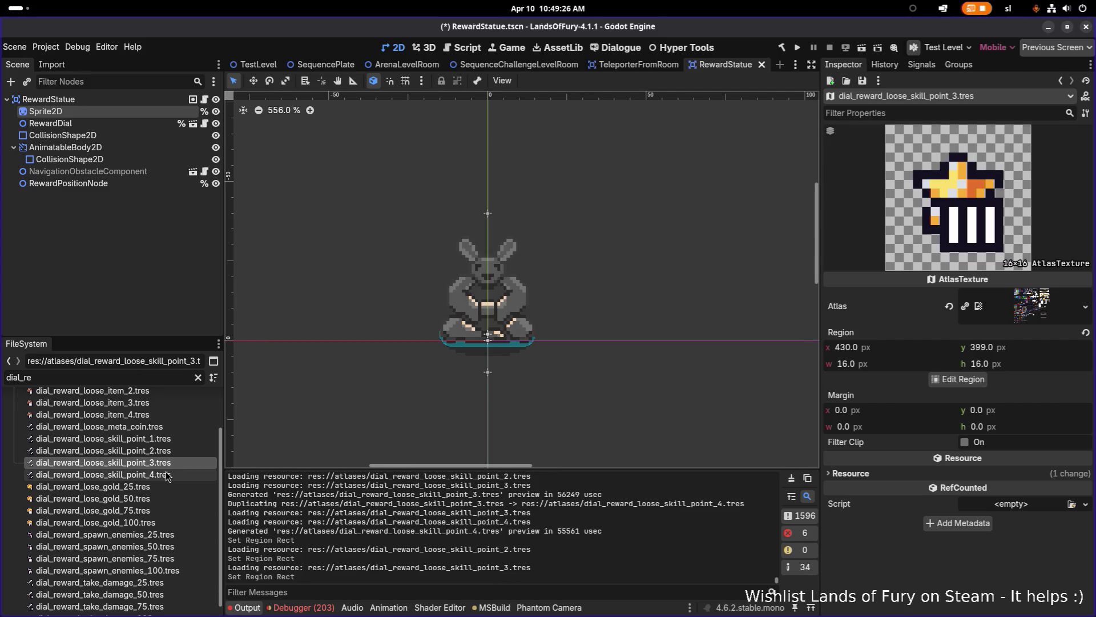
# - Set skill_point_4's region to the star IV icon at x 446, y 399, then save RewardStatue.tscn
pyautogui.click(144, 478)
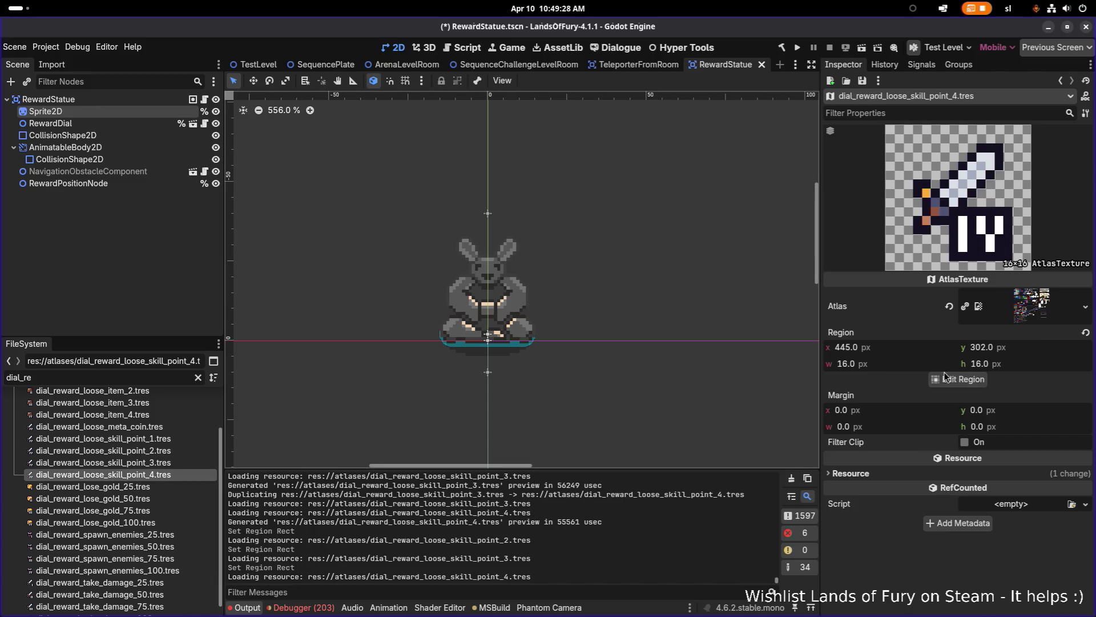
pyautogui.click(945, 378)
pyautogui.scroll(-5, 536, 264)
pyautogui.scroll(5, 537, 264)
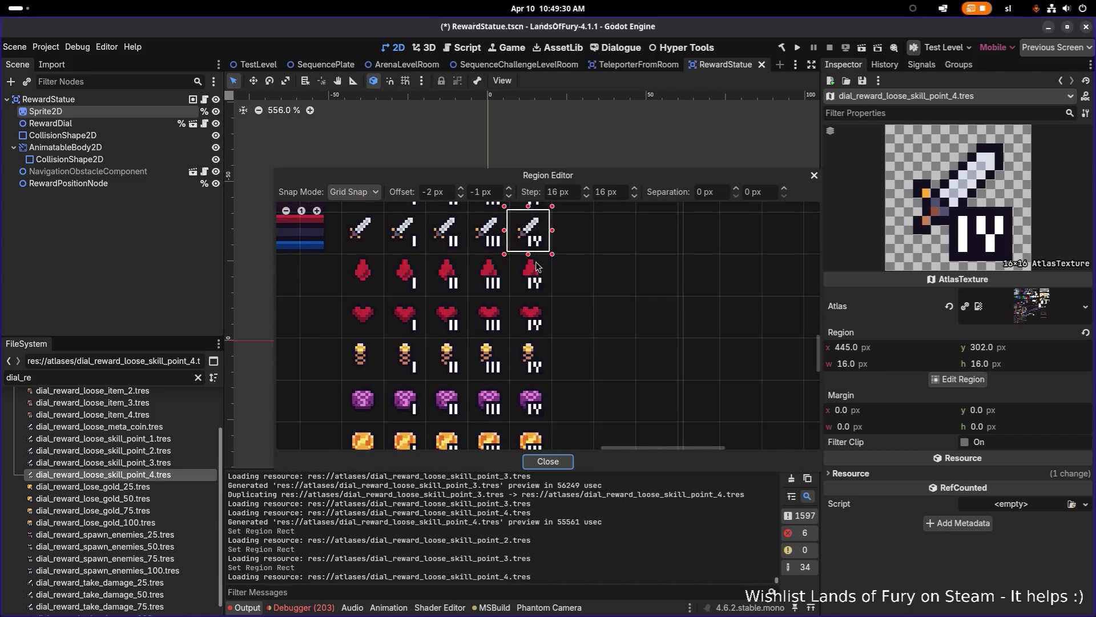
pyautogui.moveTo(536, 264); pyautogui.dragTo(538, 311)
pyautogui.scroll(-5, 527, 338)
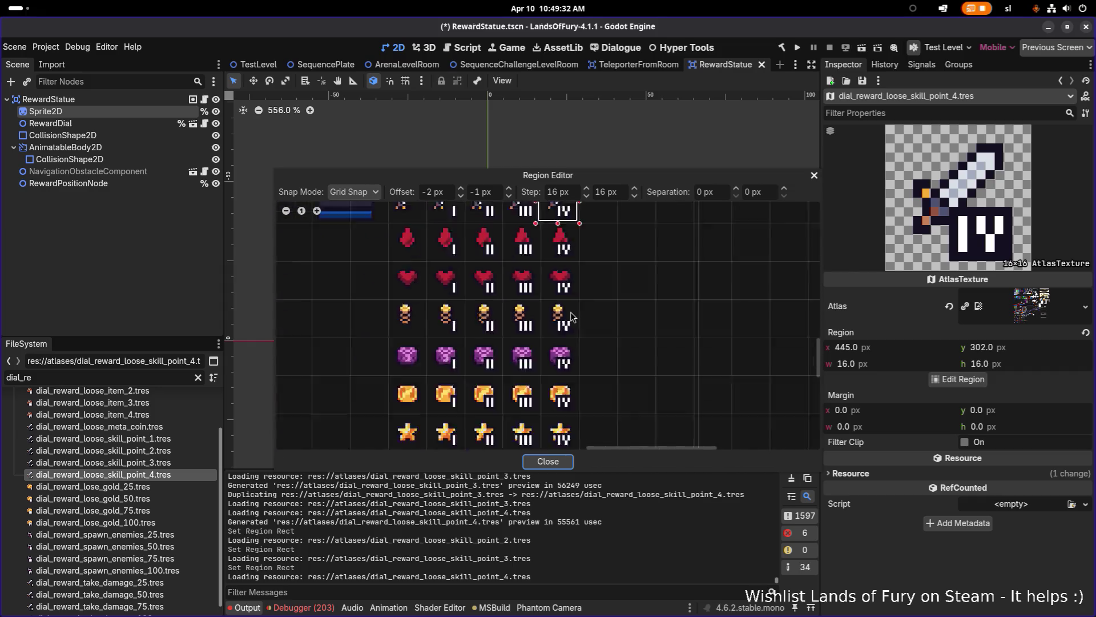
pyautogui.scroll(5, 495, 287)
pyautogui.click(497, 288)
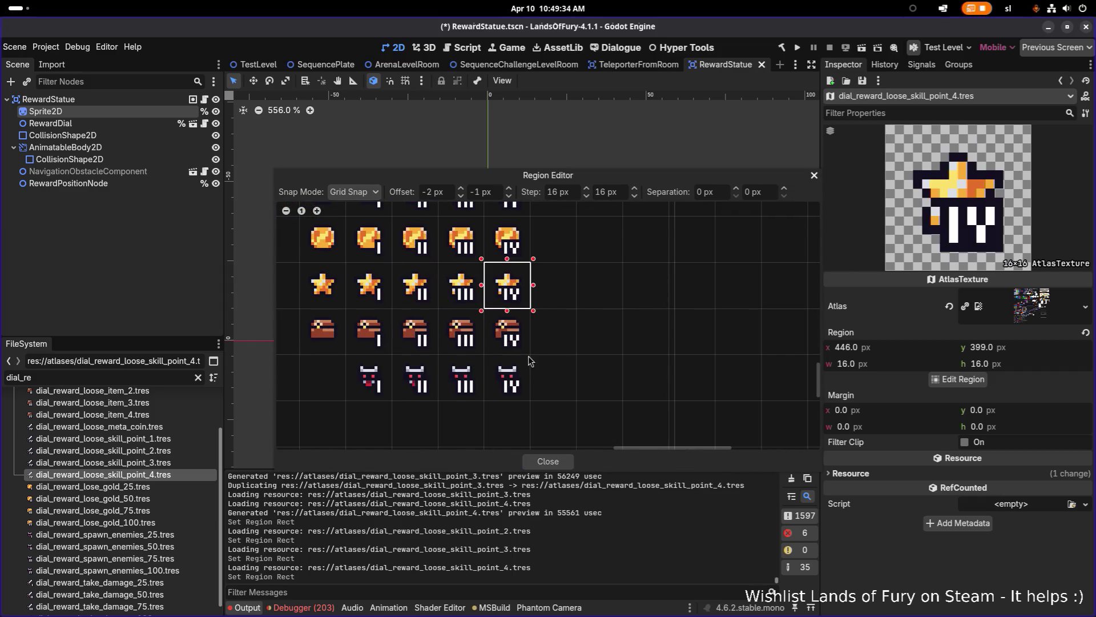
pyautogui.click(550, 461)
pyautogui.hotkey('ctrl', 's')
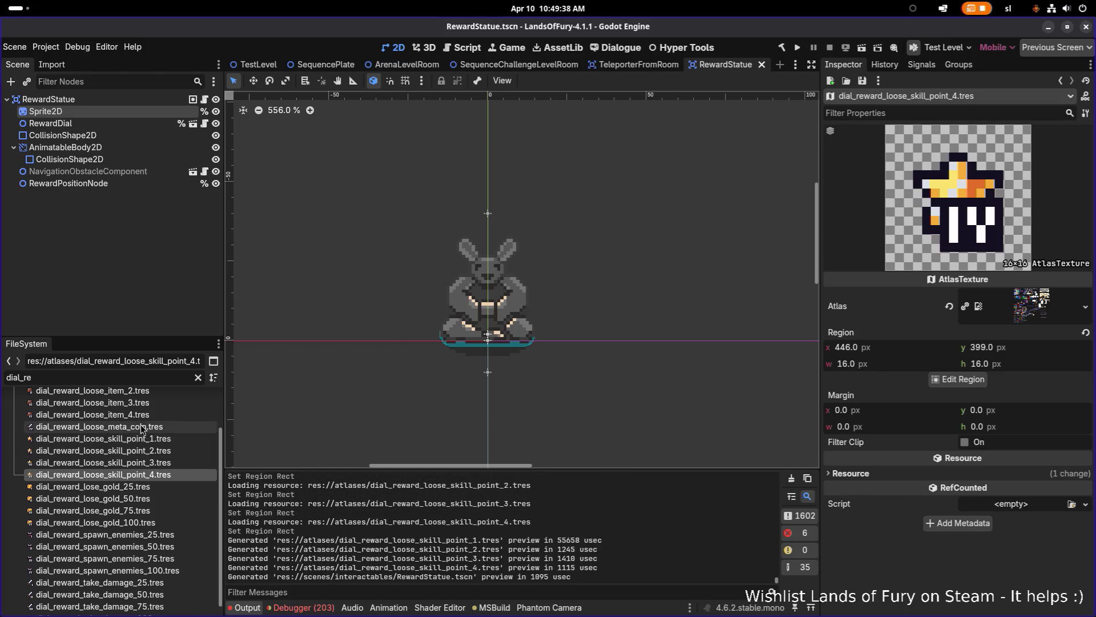
pyautogui.click(138, 490)
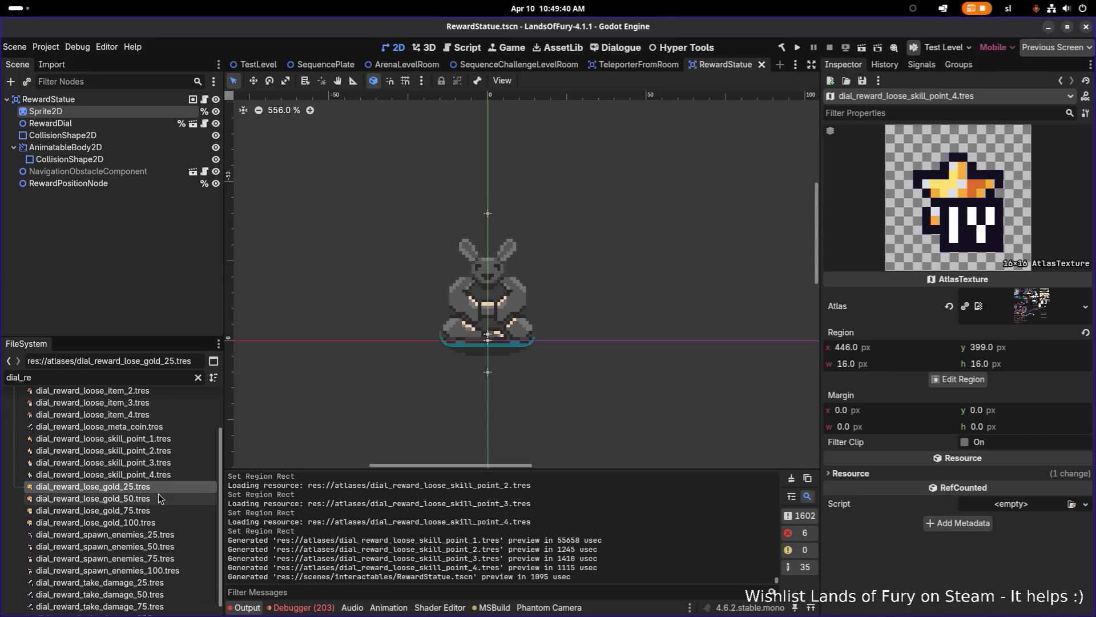
pyautogui.scroll(3, 147, 453)
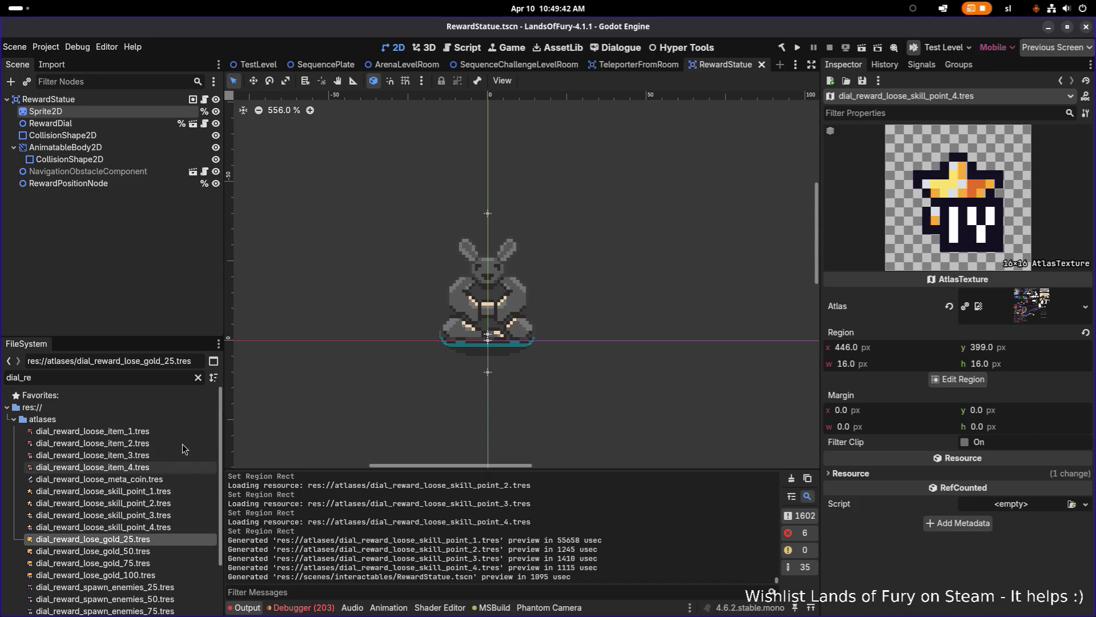
pyautogui.click(186, 432)
pyautogui.hotkey('alt', 'Tab')
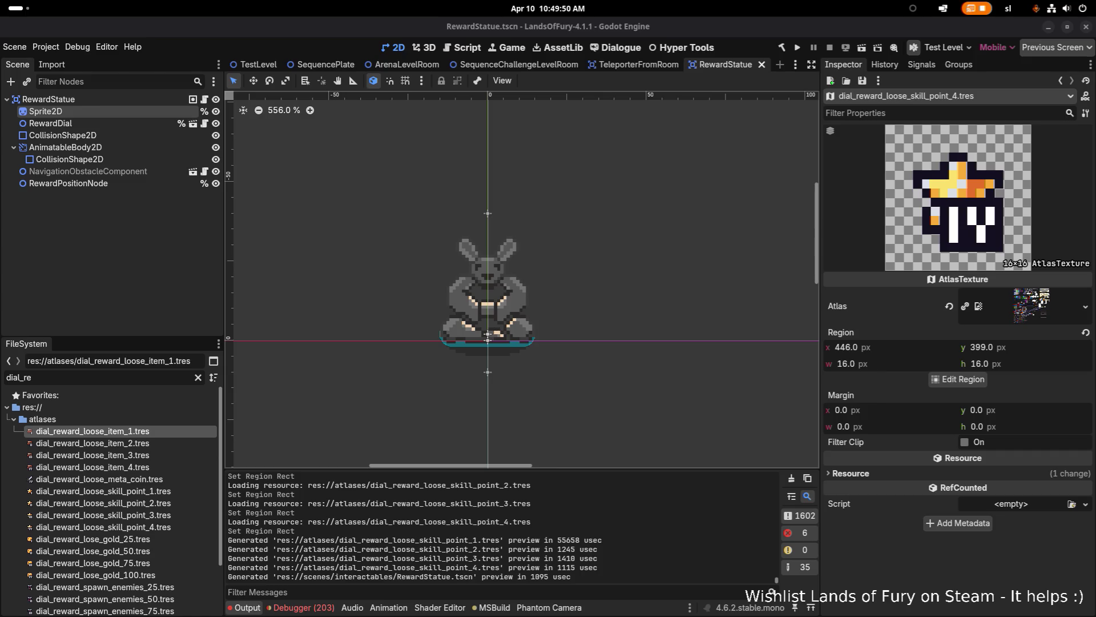
pyautogui.hotkey('ctrl', 's')
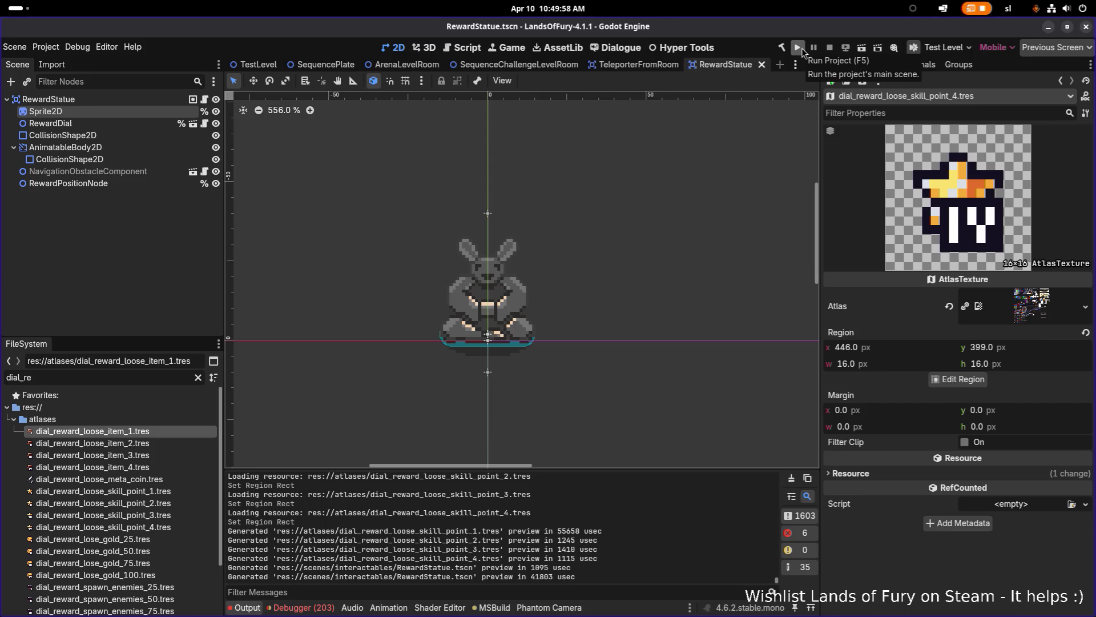
pyautogui.click(801, 50)
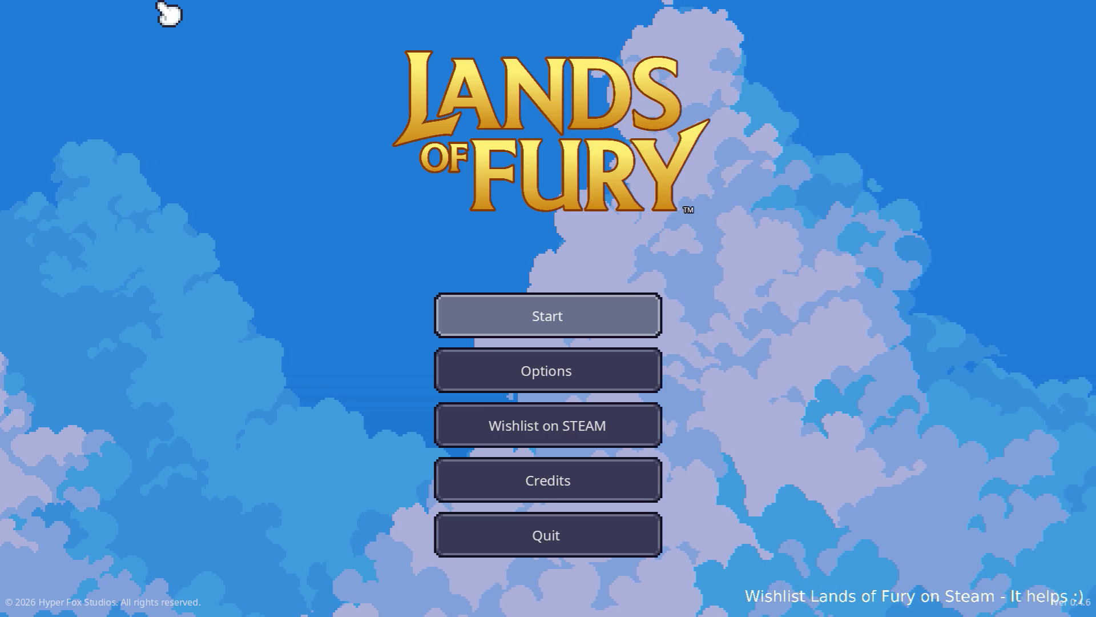
# - Start a Lands of Fury game from the title screen on the first save profile
pyautogui.click(529, 308)
pyautogui.click(532, 308)
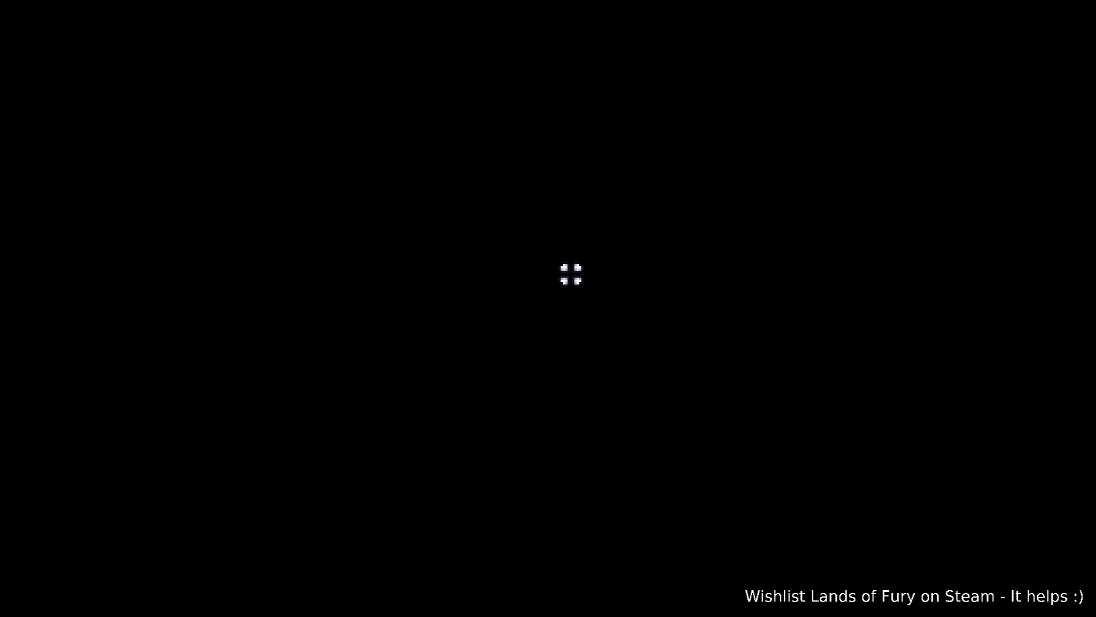
pyautogui.press('d')
pyautogui.press('s')
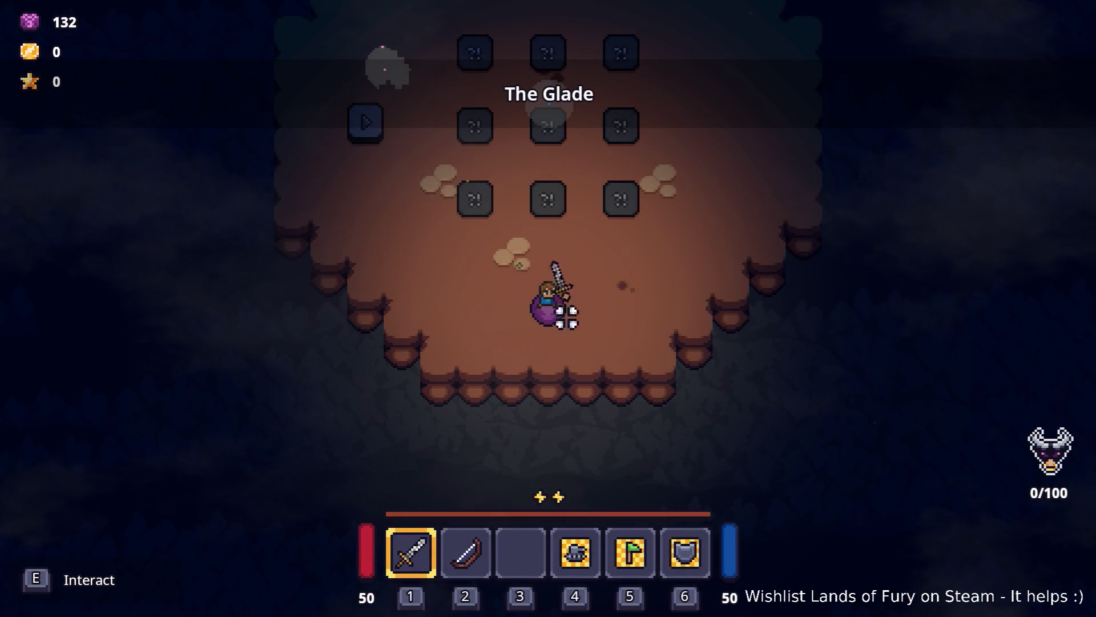
# - Walk the hero up to the left rabbit statue and take its Fire Bomb offering
pyautogui.press('w')
pyautogui.press('a')
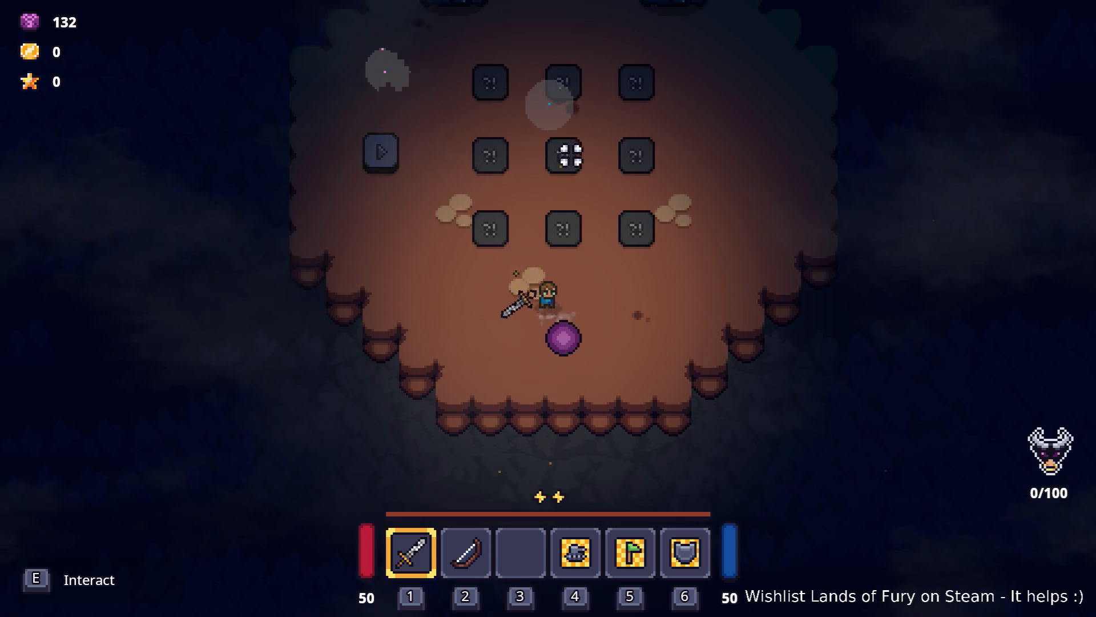
pyautogui.press('w')
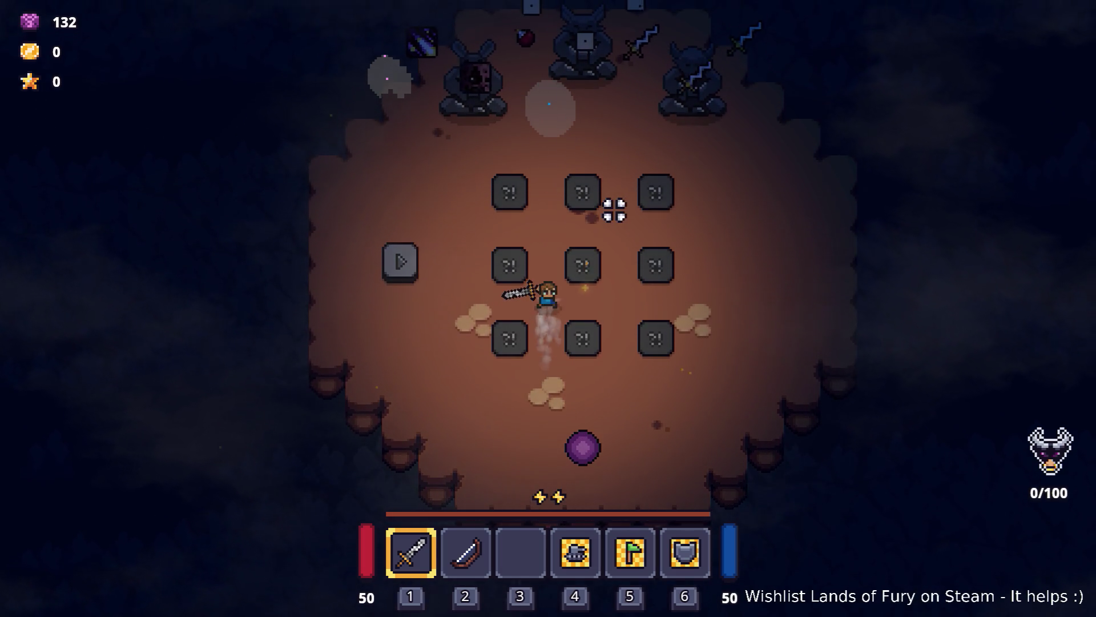
pyautogui.press('w')
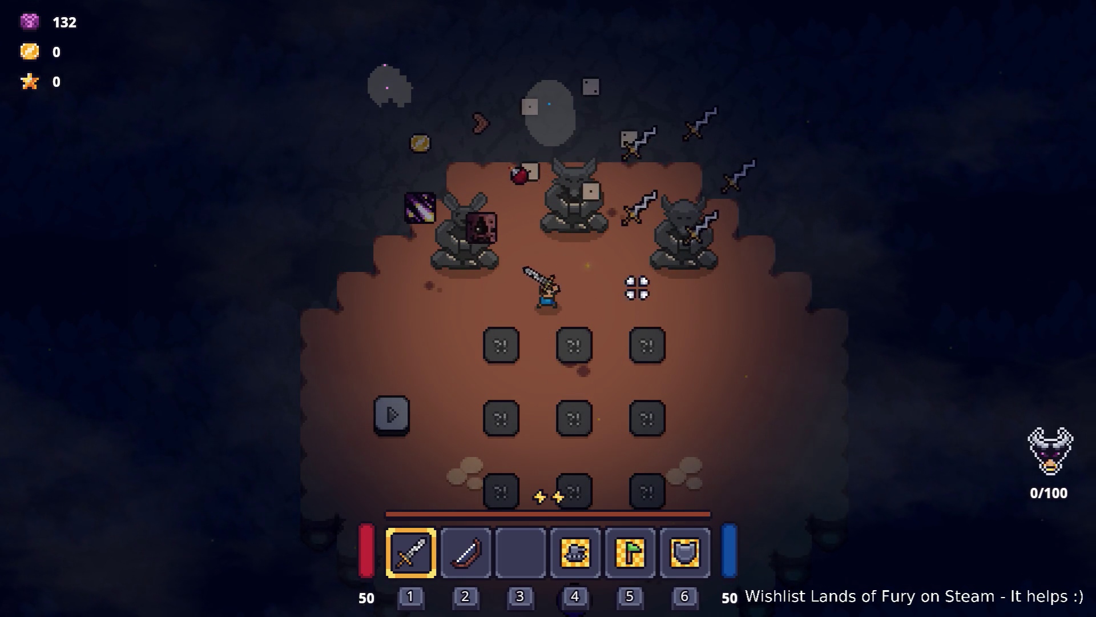
pyautogui.press('a')
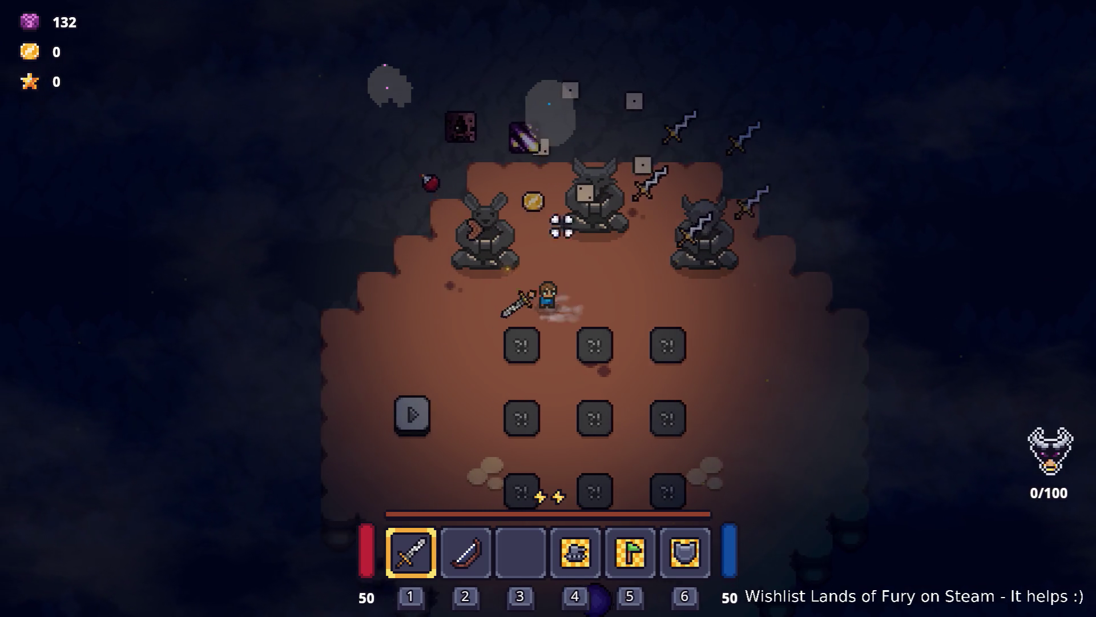
pyautogui.press('w')
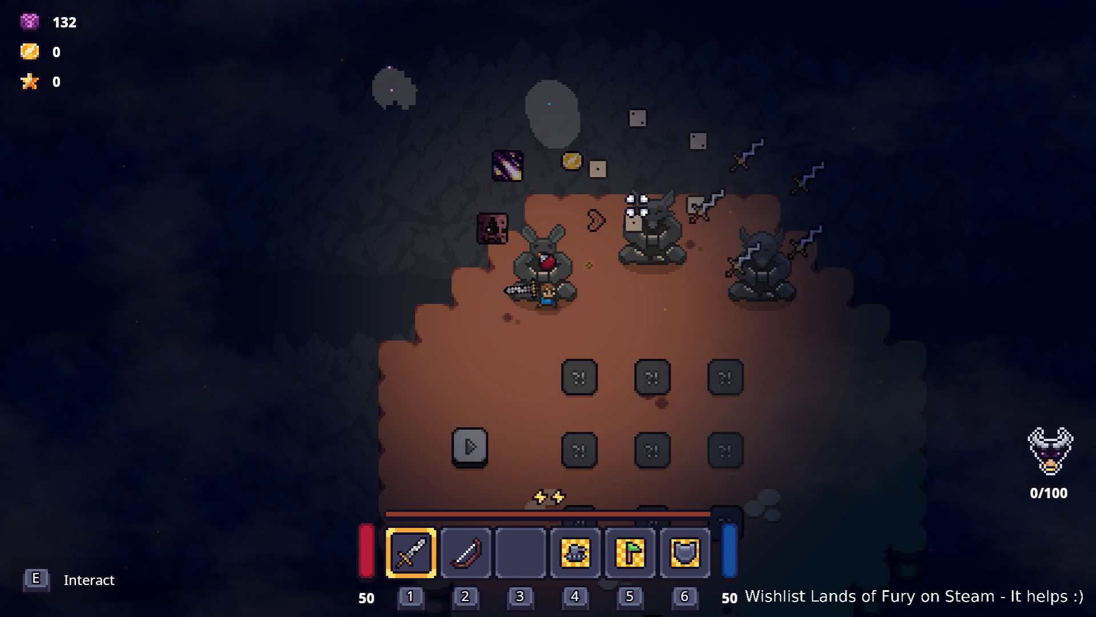
pyautogui.press('e')
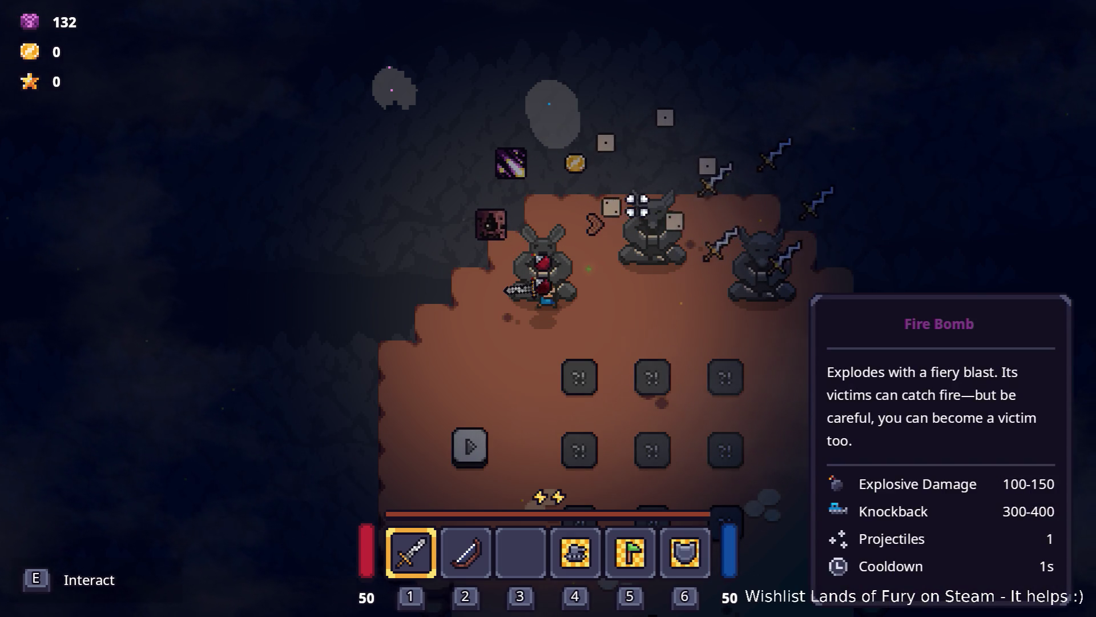
# - Walk past the middle and horned statues and back across the room
pyautogui.press('d')
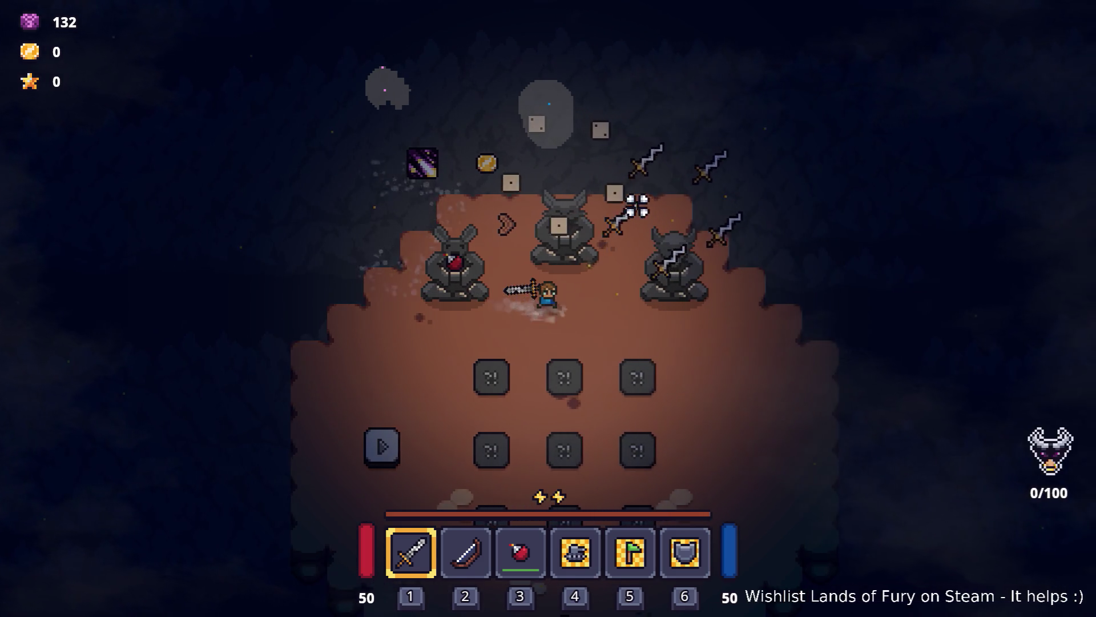
pyautogui.press('w')
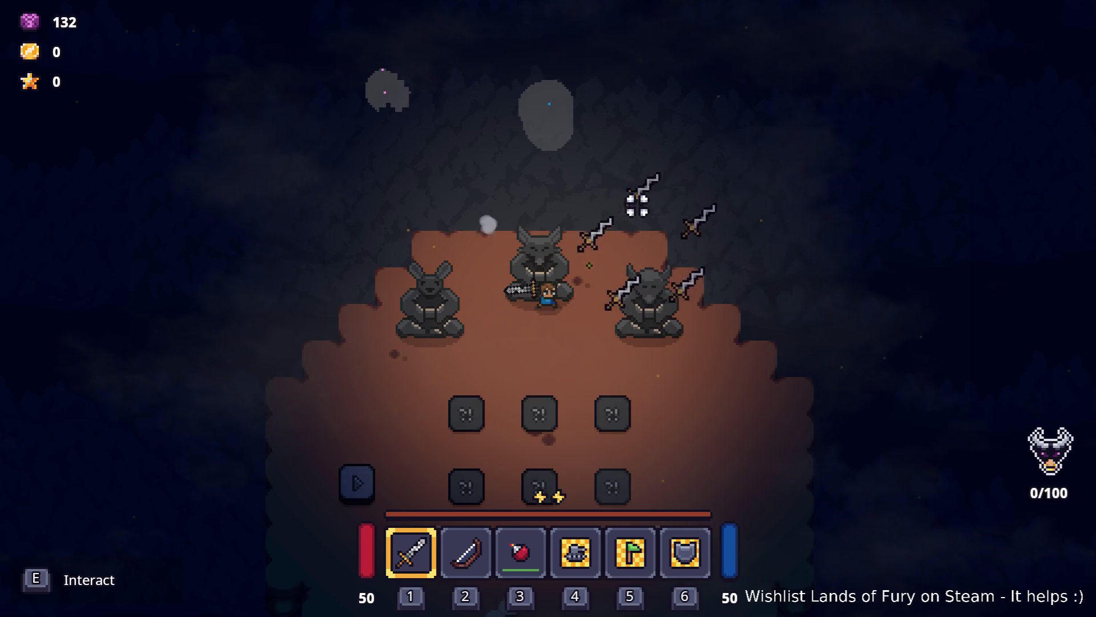
pyautogui.hotkey('d', 's')
pyautogui.press('d')
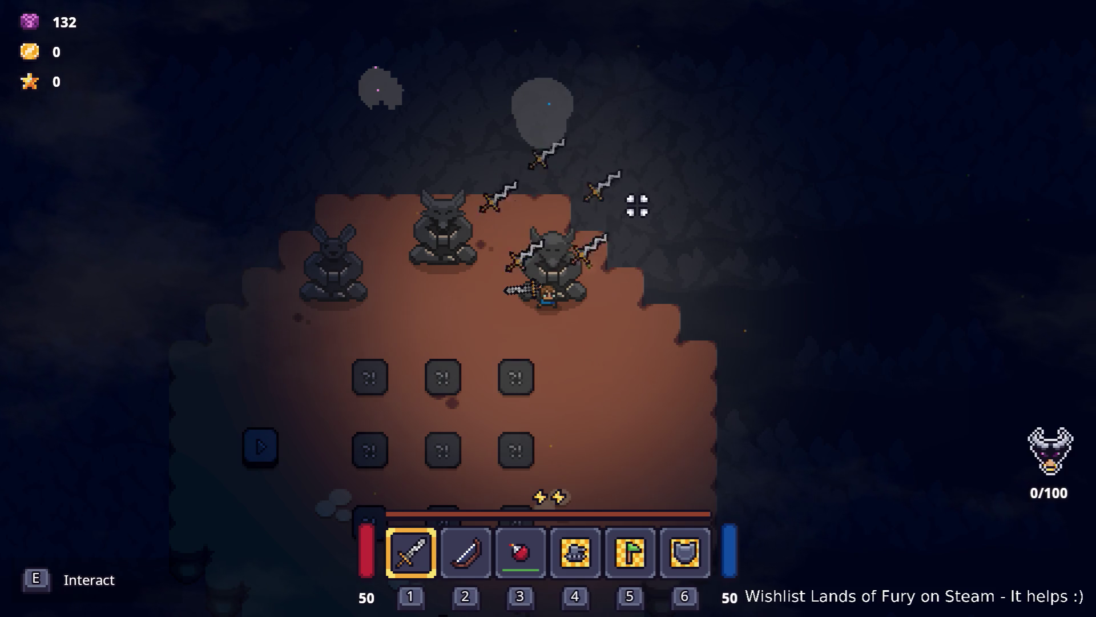
pyautogui.press('a')
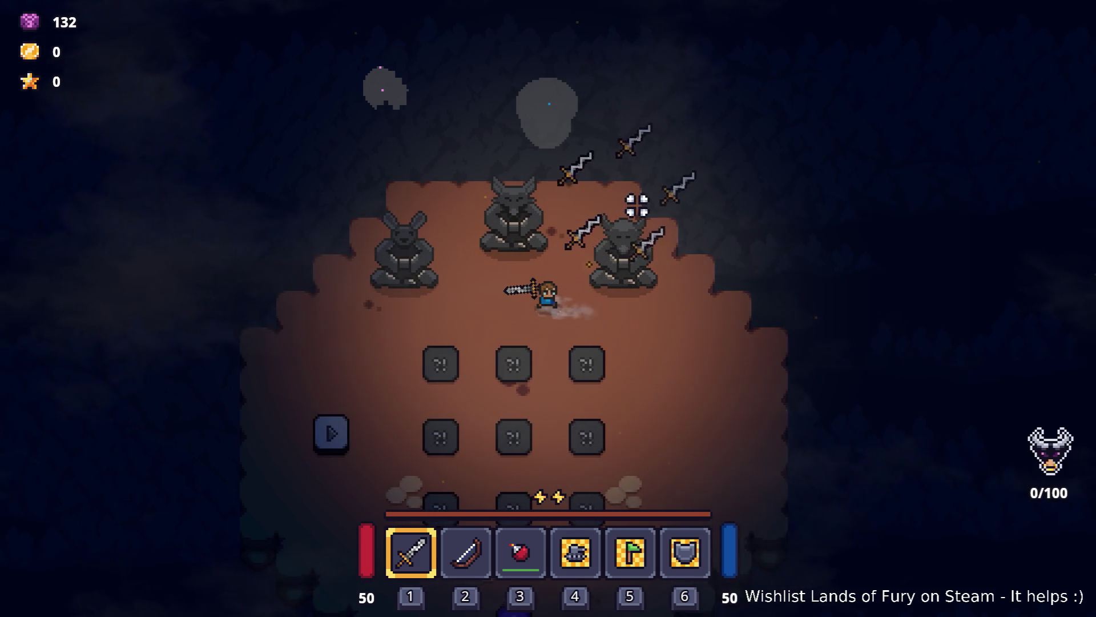
pyautogui.press('a')
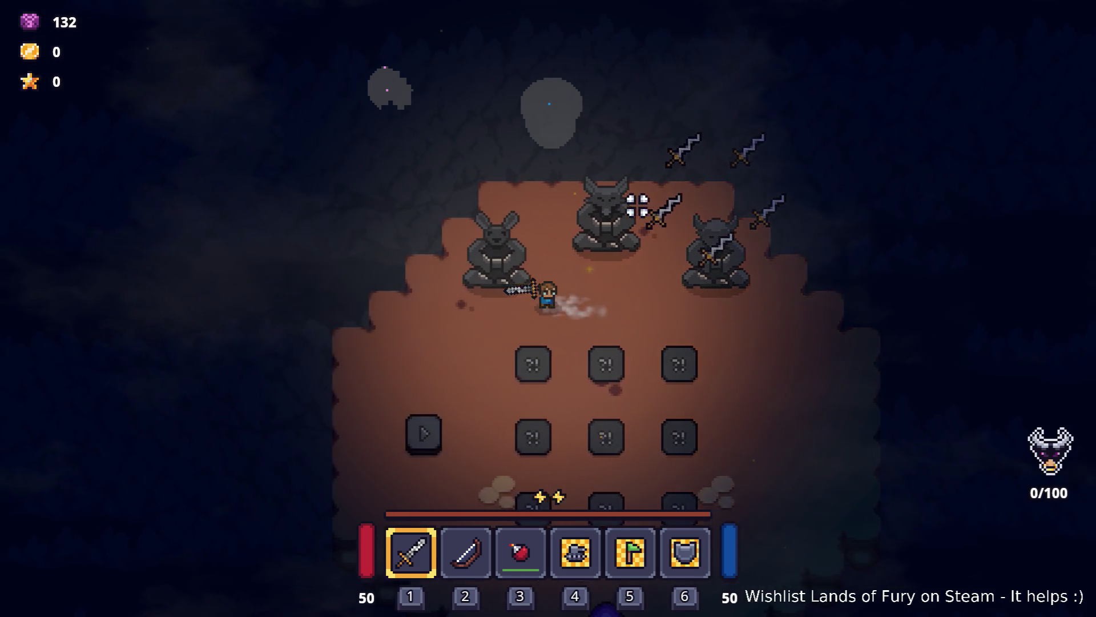
pyautogui.press('s')
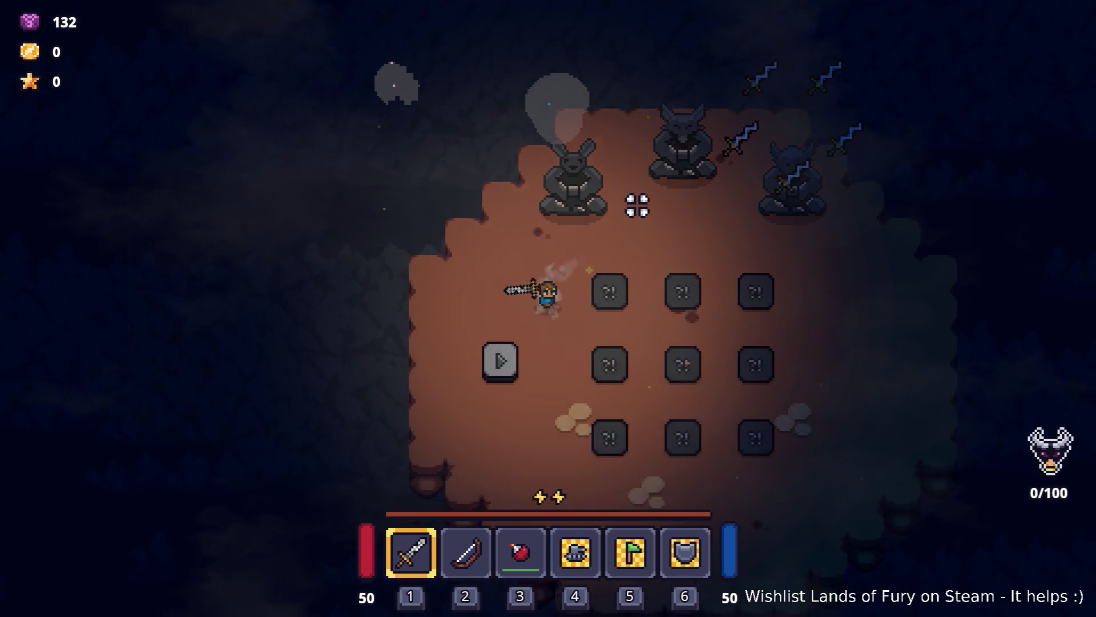
pyautogui.press('s')
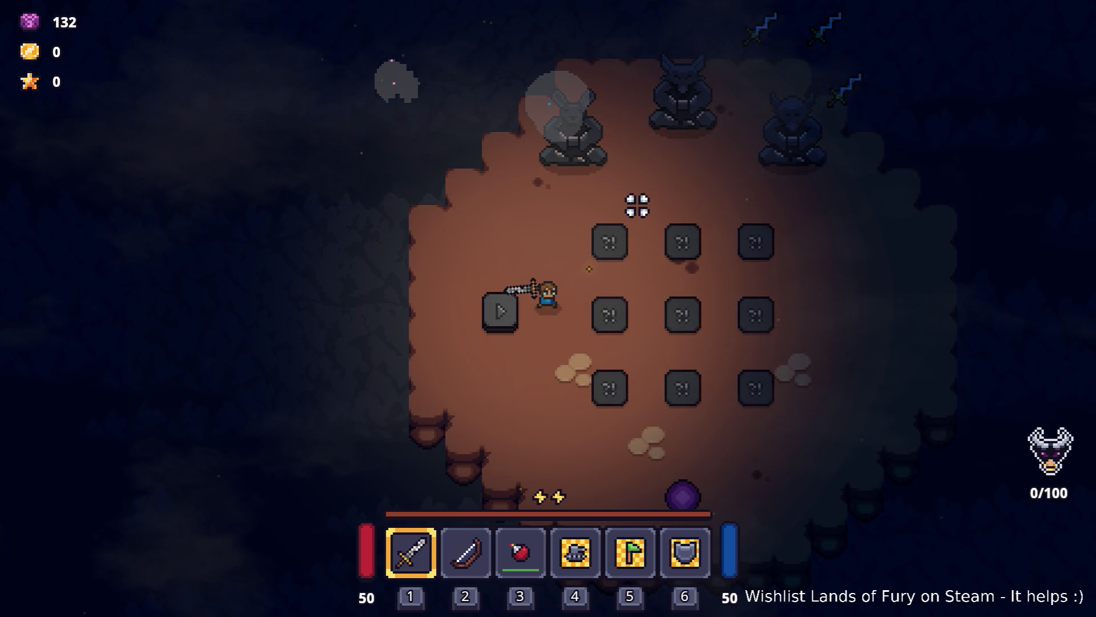
# - Walk the hero onto the play tile so the ?! tiles become a cross of ability tiles
pyautogui.press('w')
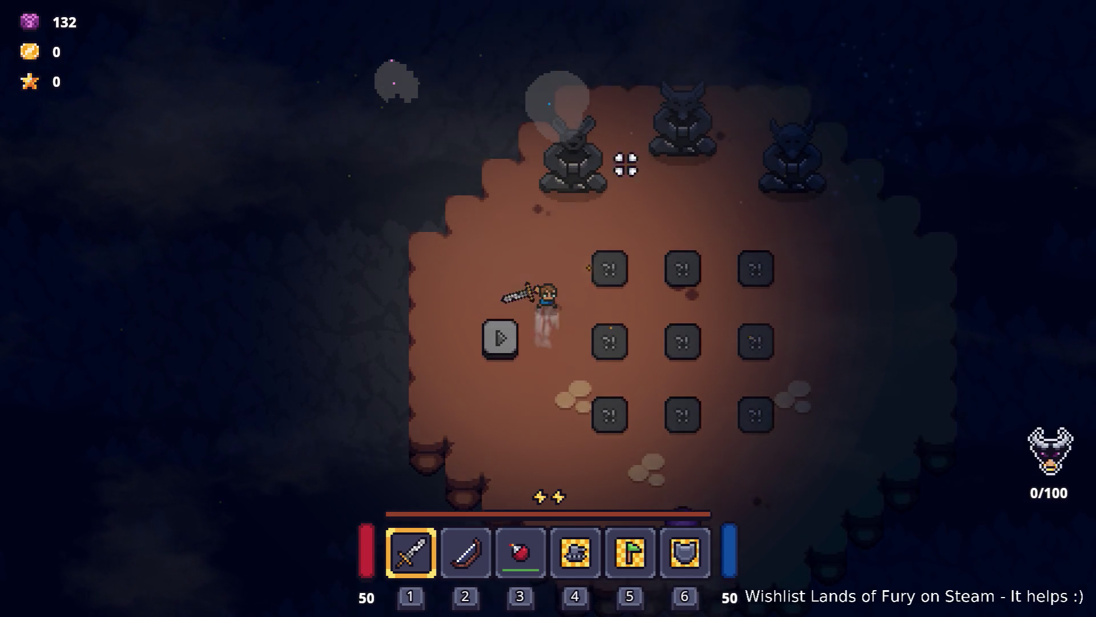
pyautogui.press('w')
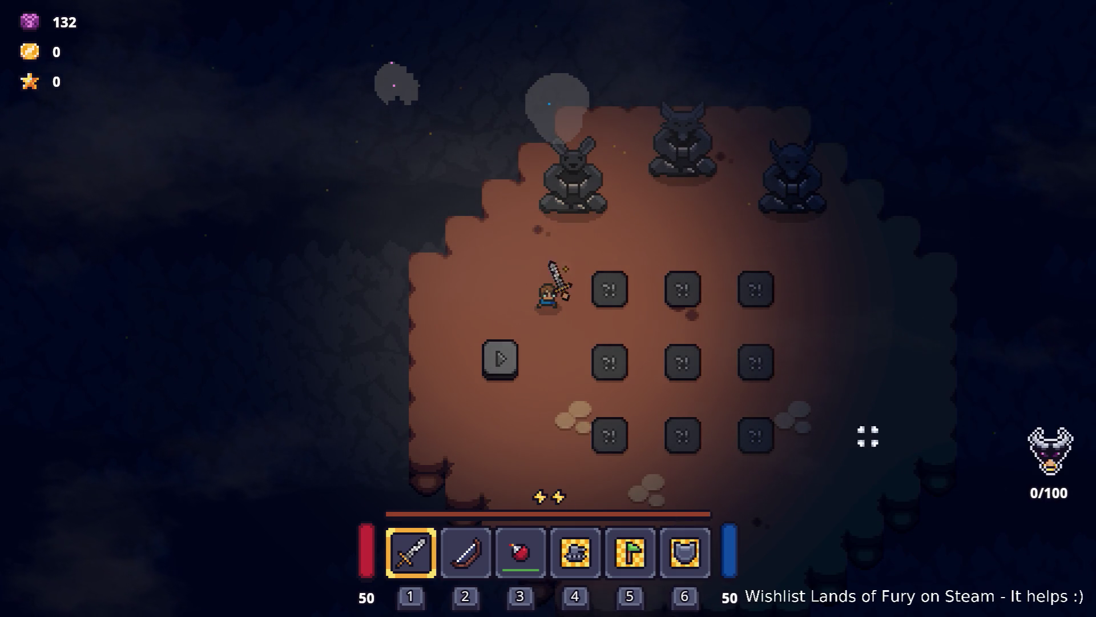
pyautogui.press('s')
pyautogui.press('d')
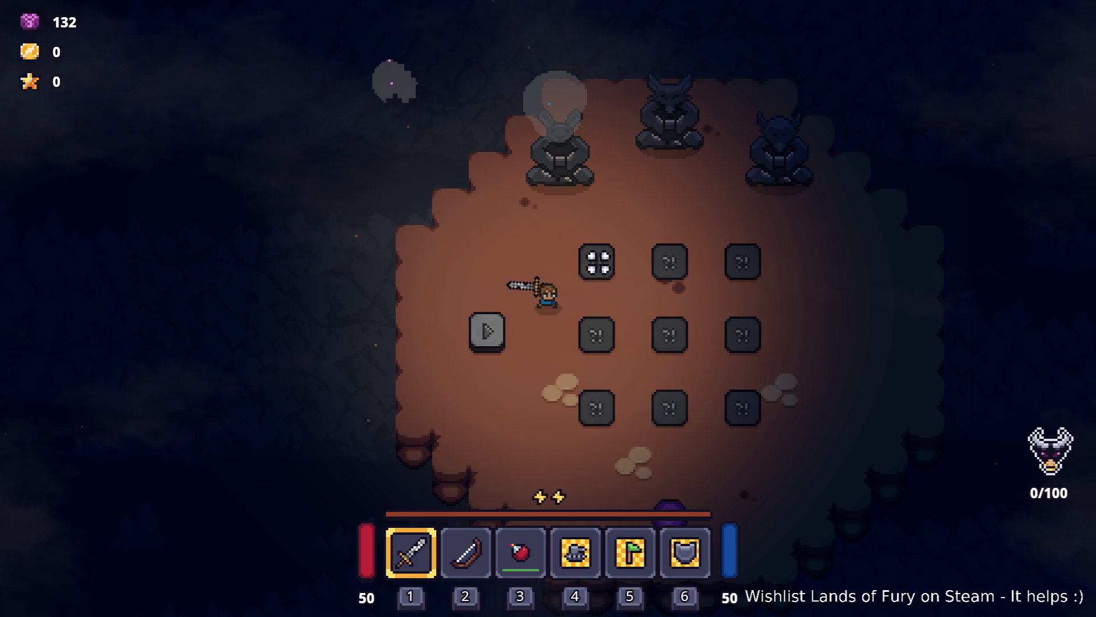
pyautogui.press('a')
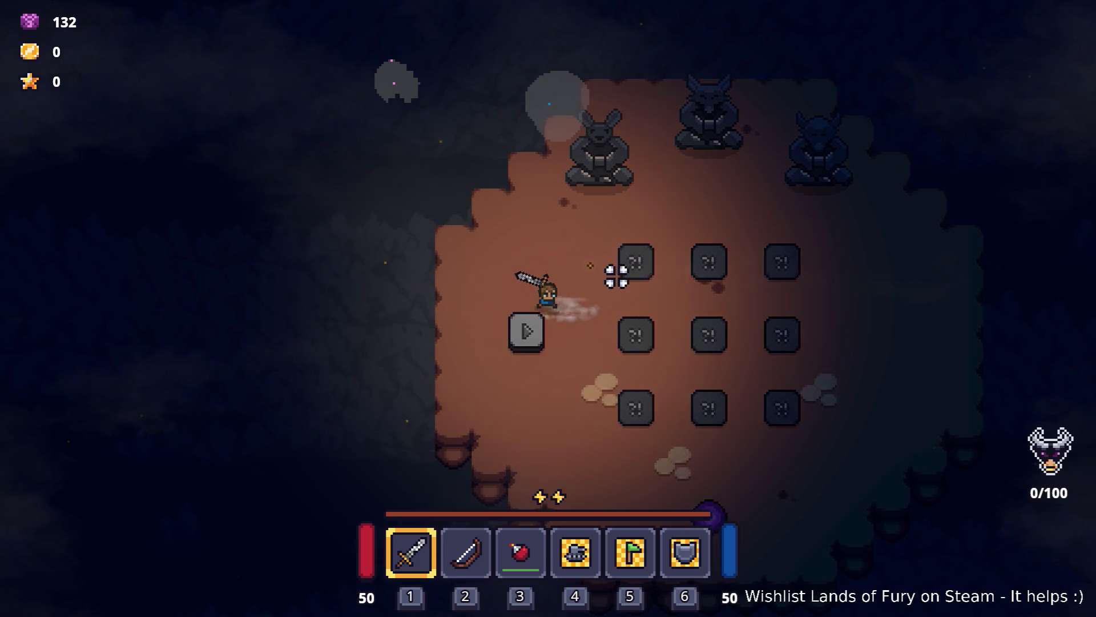
pyautogui.press('s')
pyautogui.press('d')
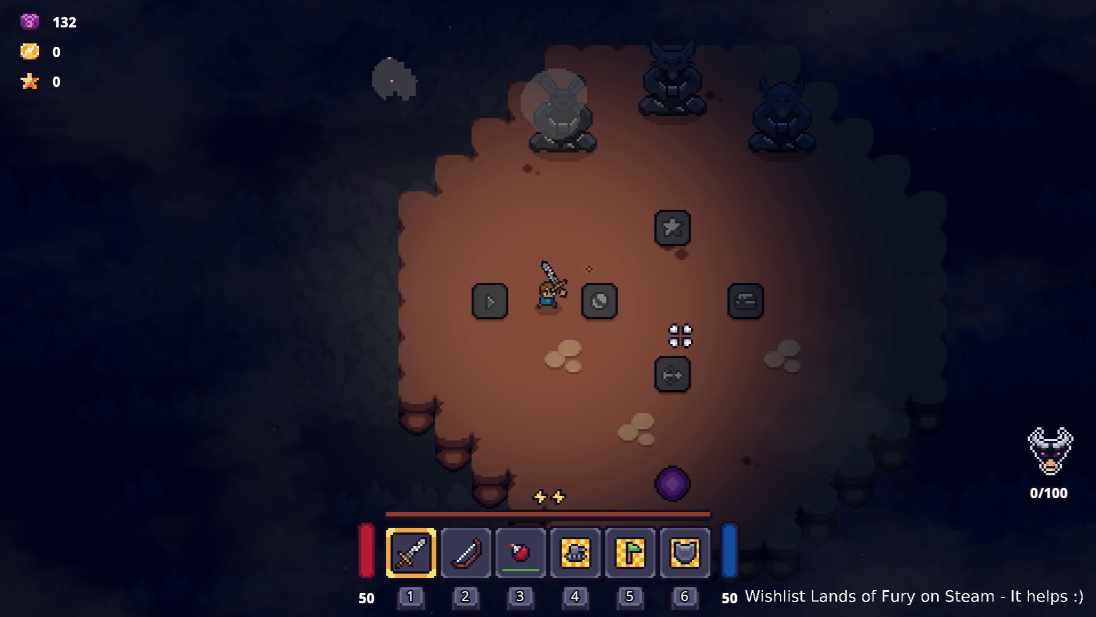
pyautogui.press('d')
pyautogui.press('w')
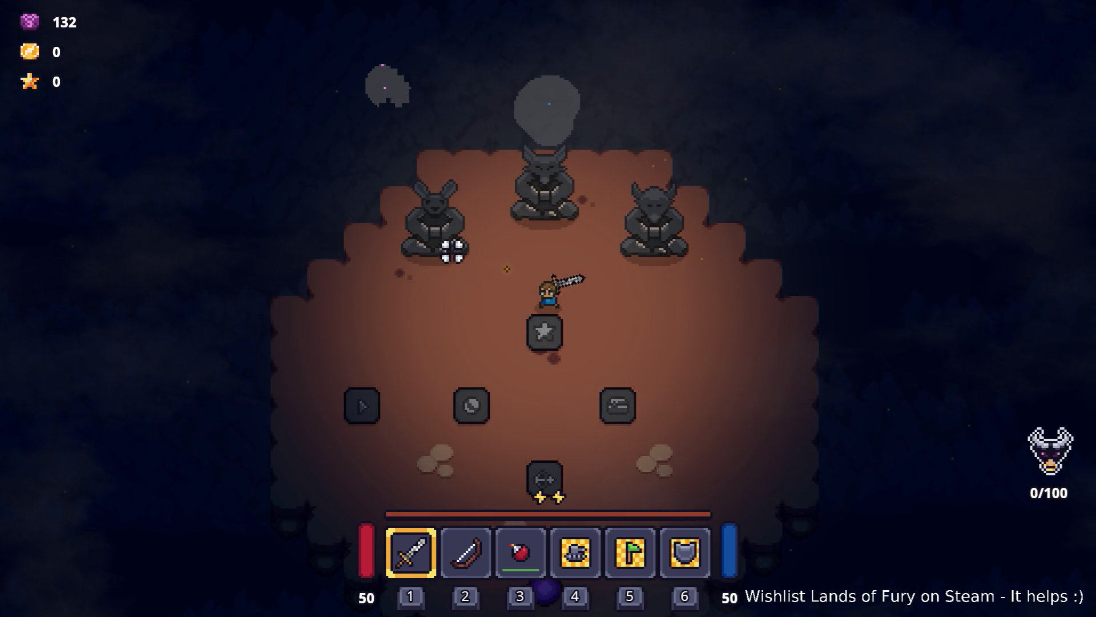
pyautogui.press('s')
pyautogui.press('a')
pyautogui.press('s')
pyautogui.press('a')
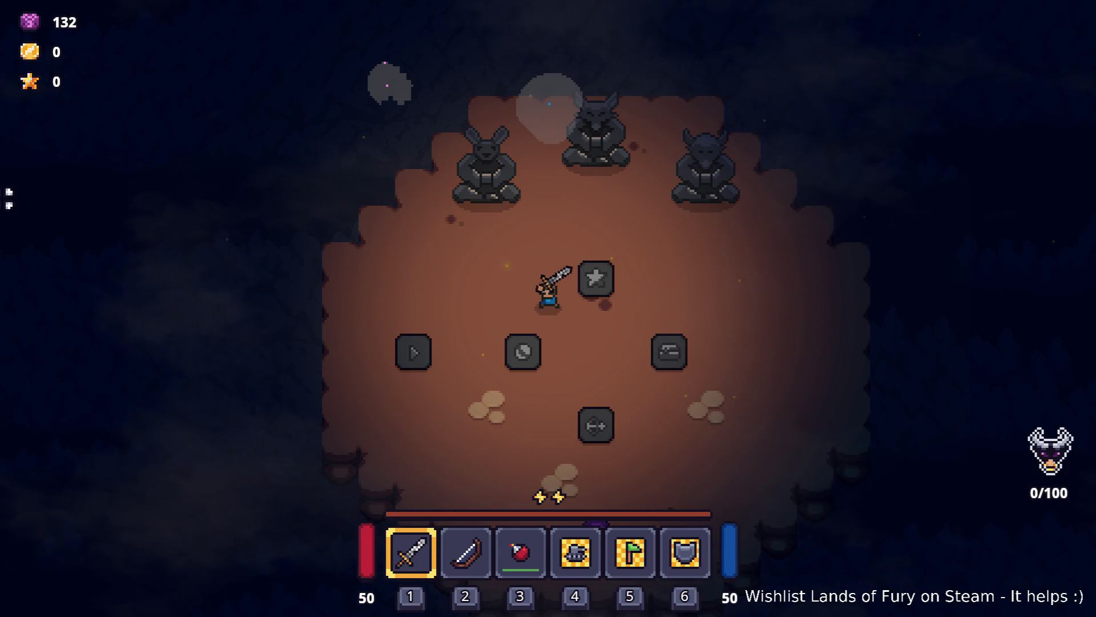
pyautogui.click(602, 286)
pyautogui.press('s')
pyautogui.press('d')
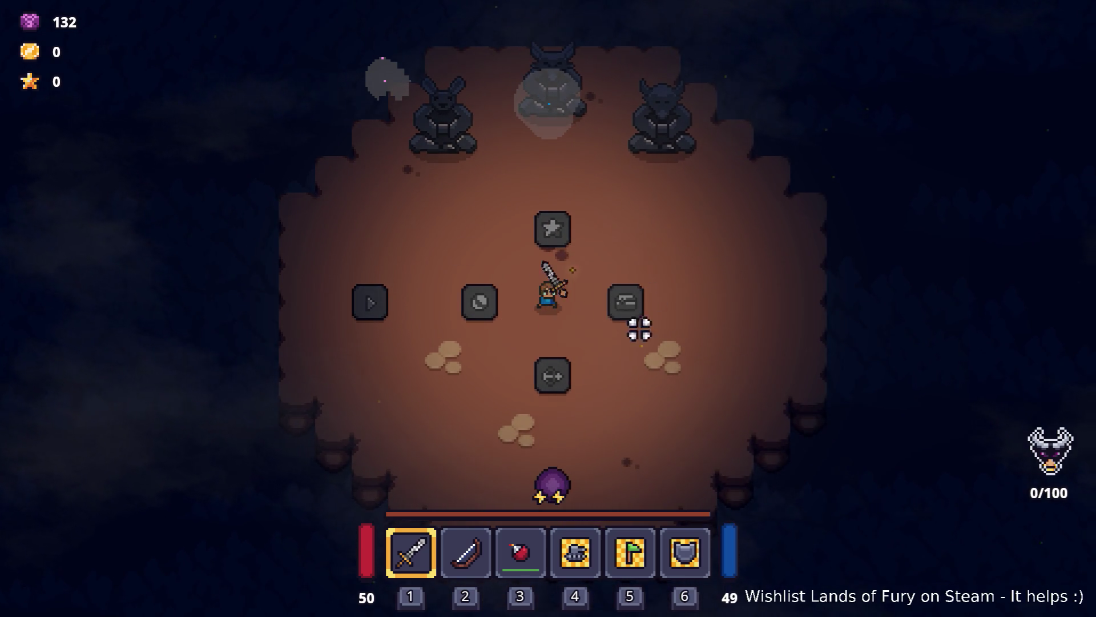
pyautogui.press('s')
pyautogui.press('a')
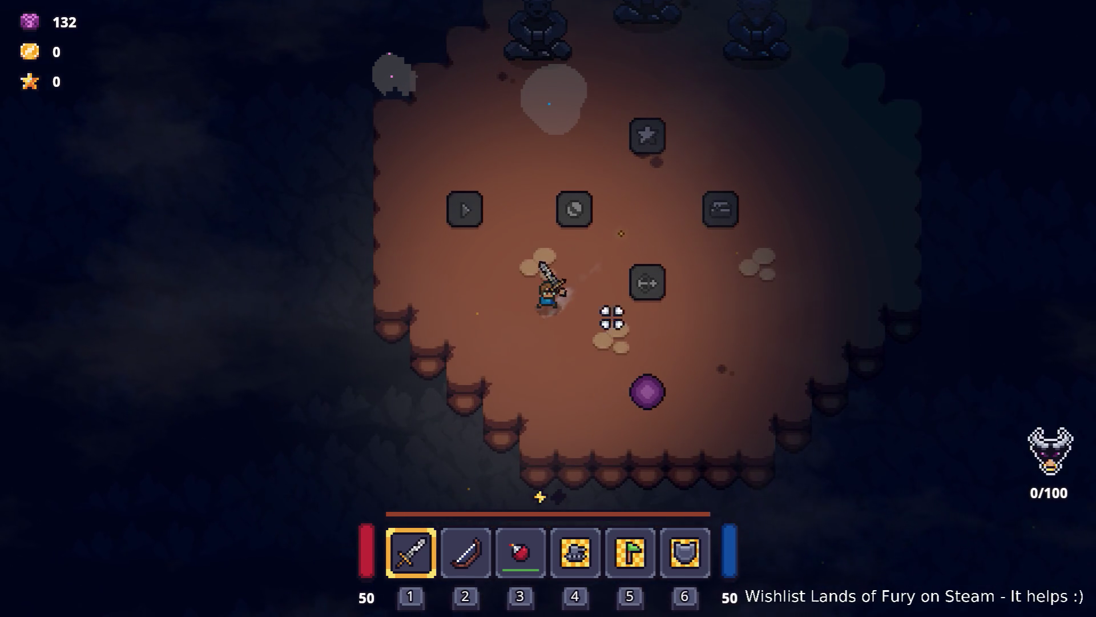
pyautogui.press('w')
pyautogui.press('d')
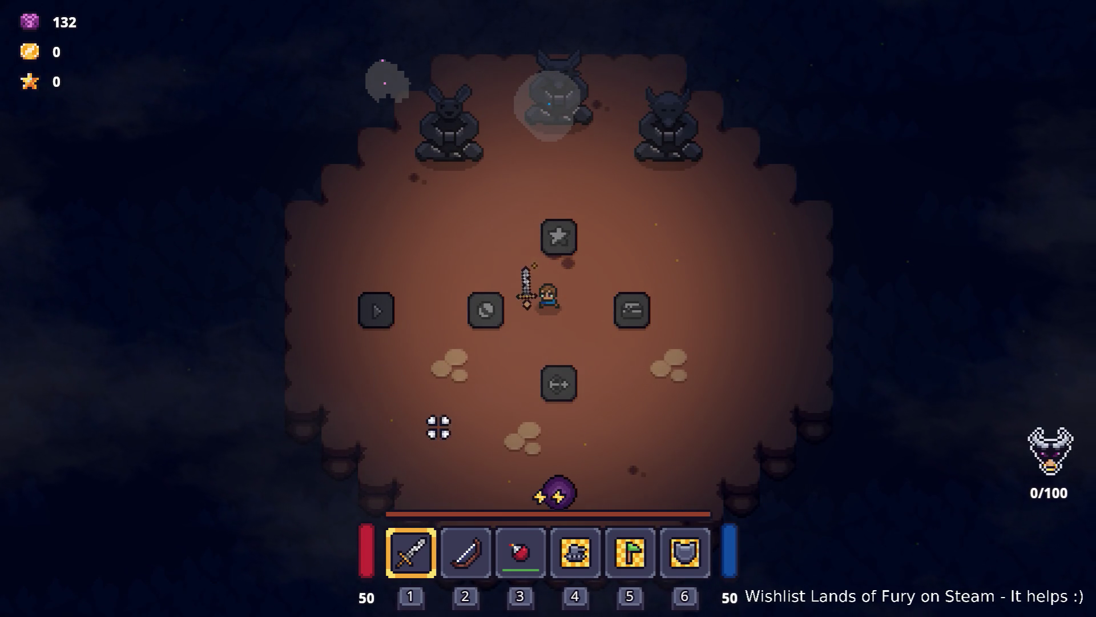
pyautogui.press('s')
pyautogui.press('d')
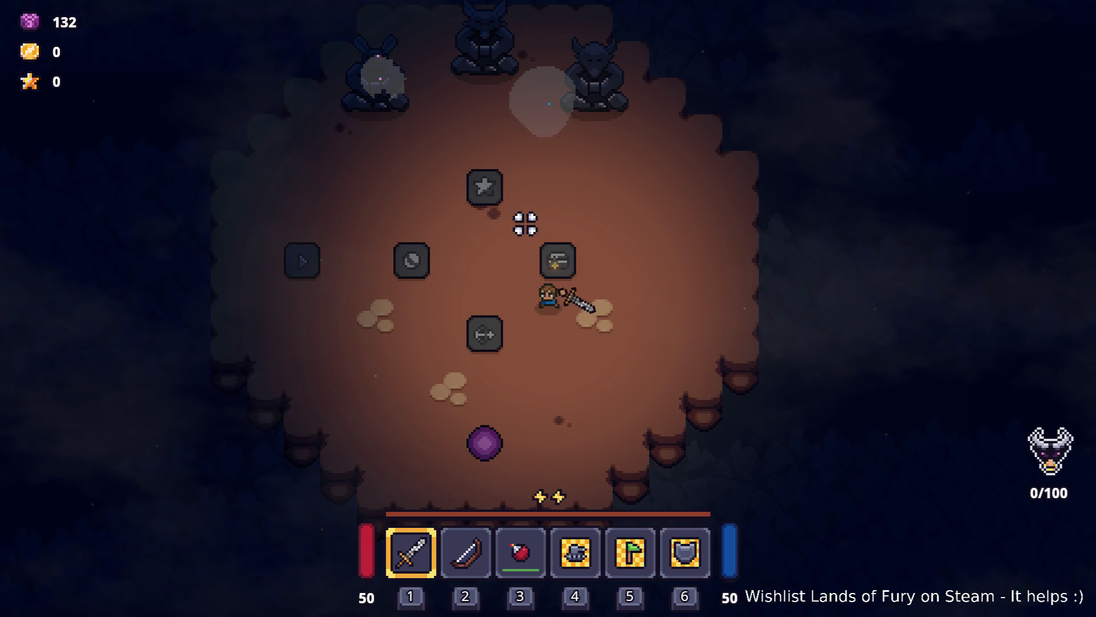
pyautogui.press('a')
pyautogui.press('s')
pyautogui.press('w')
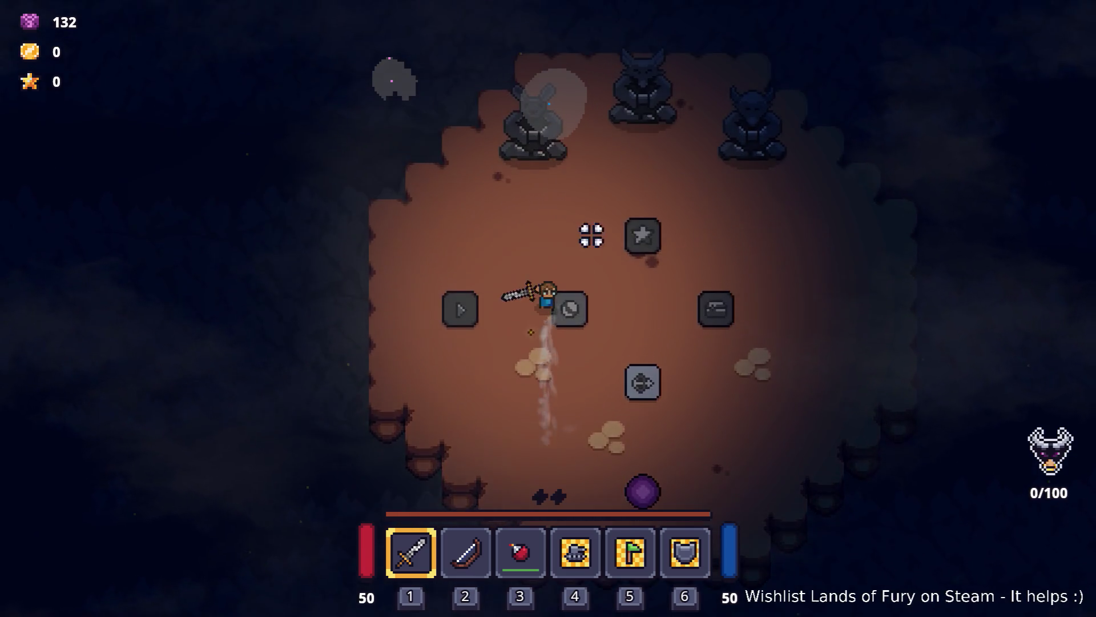
pyautogui.click(233, 274)
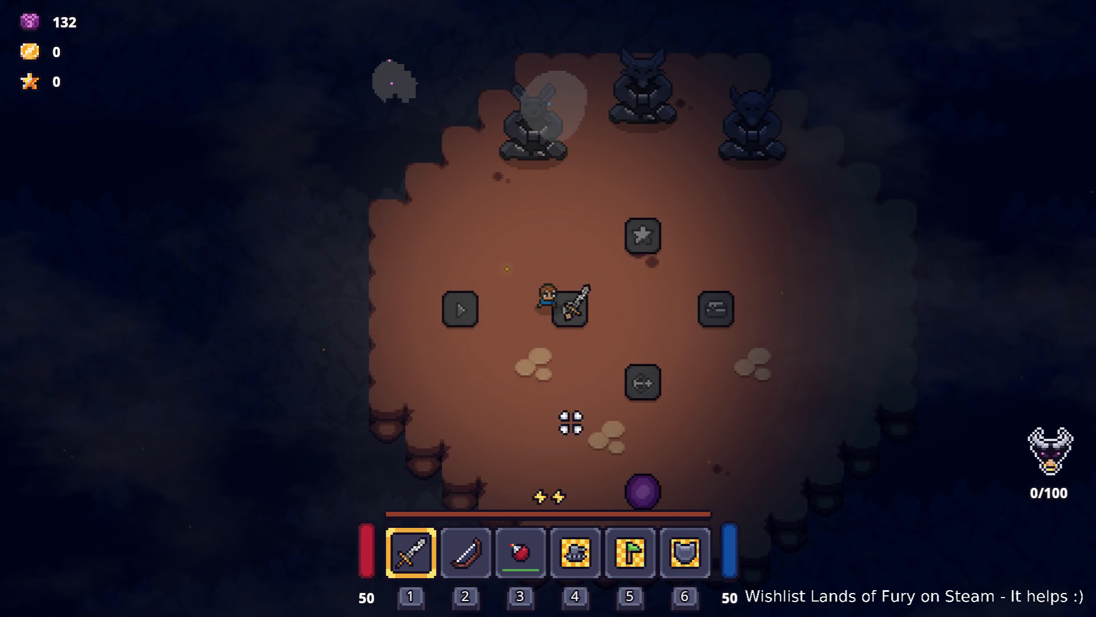
pyautogui.click(446, 276)
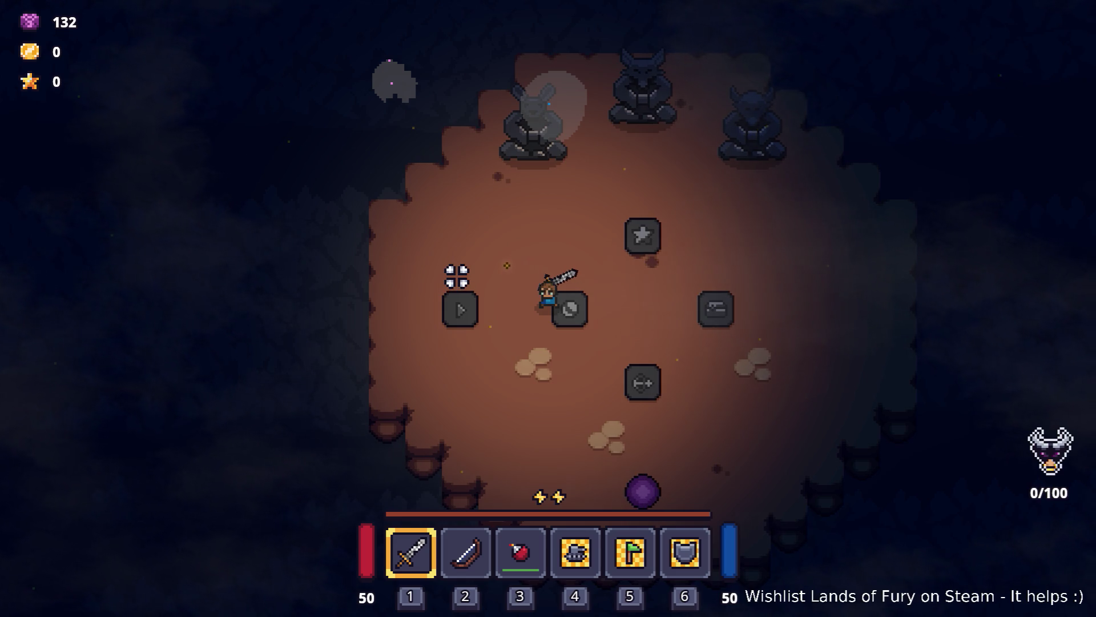
pyautogui.press('d')
pyautogui.press('a')
pyautogui.press('w')
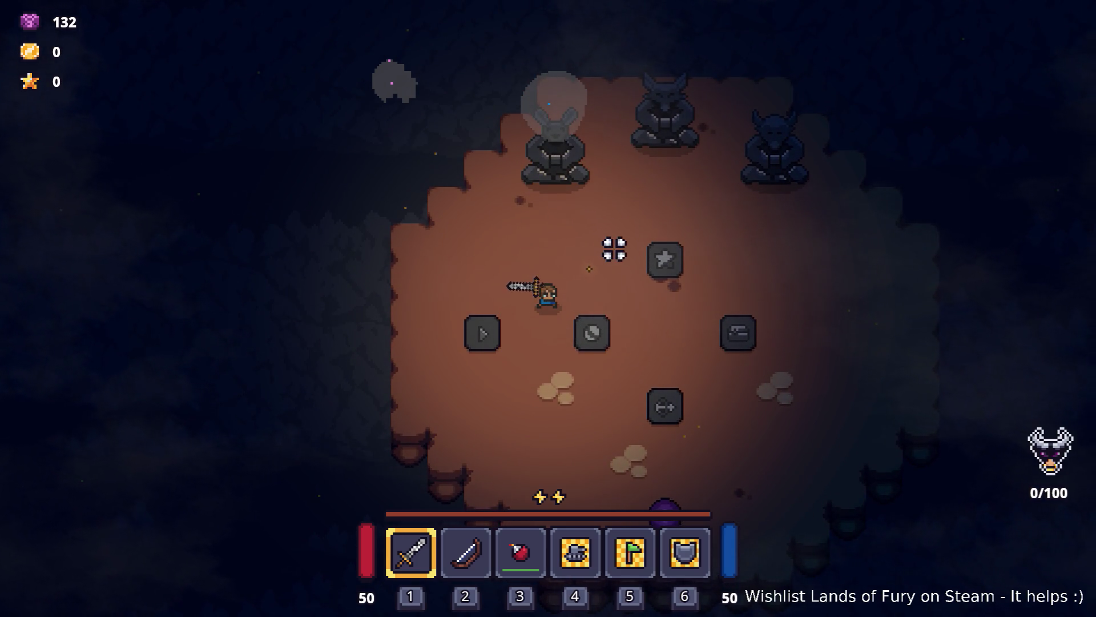
pyautogui.press('w')
pyautogui.press('d')
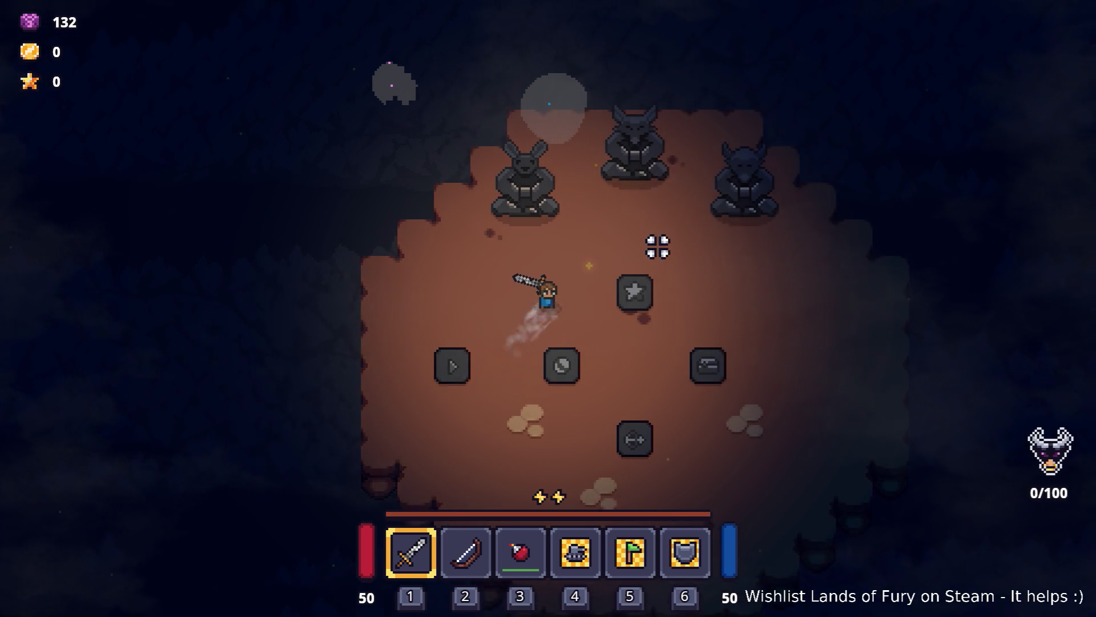
pyautogui.click(658, 247)
pyautogui.press('s')
pyautogui.press('d')
pyautogui.press('space')
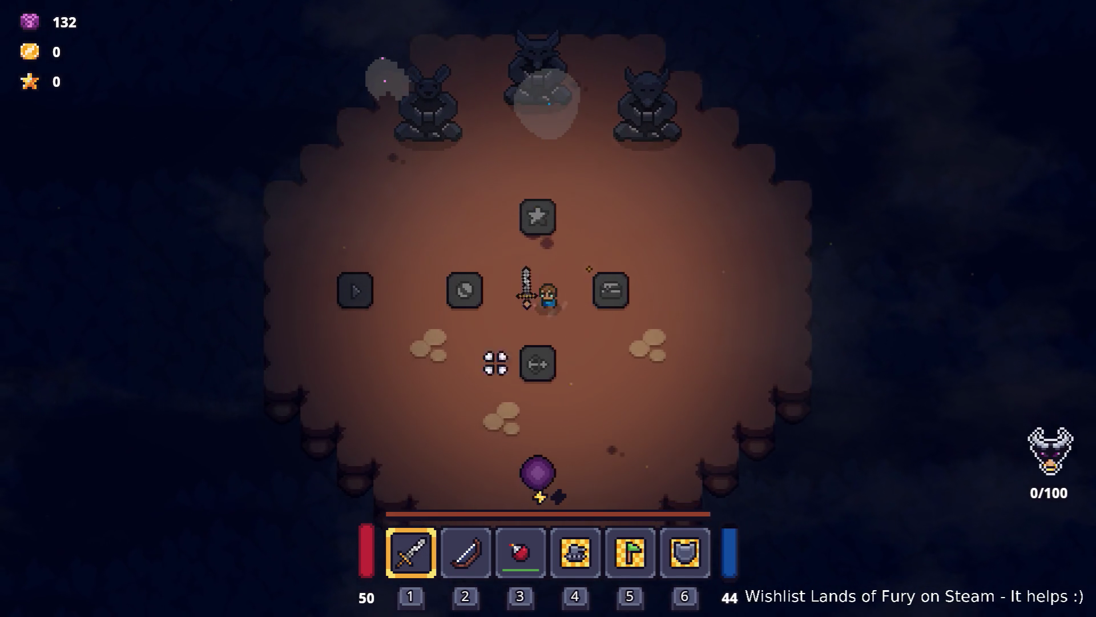
# - Dash down-left with a sword swing, then walk up and right across the arena
pyautogui.click(518, 358)
pyautogui.press('s')
pyautogui.press('a')
pyautogui.press('space')
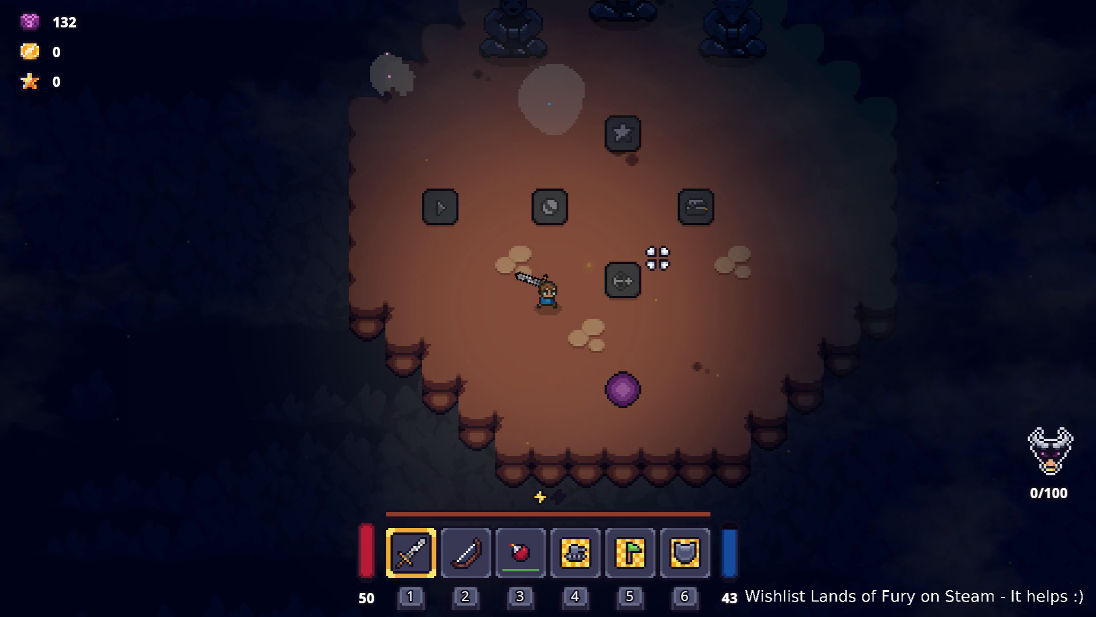
pyautogui.press('w')
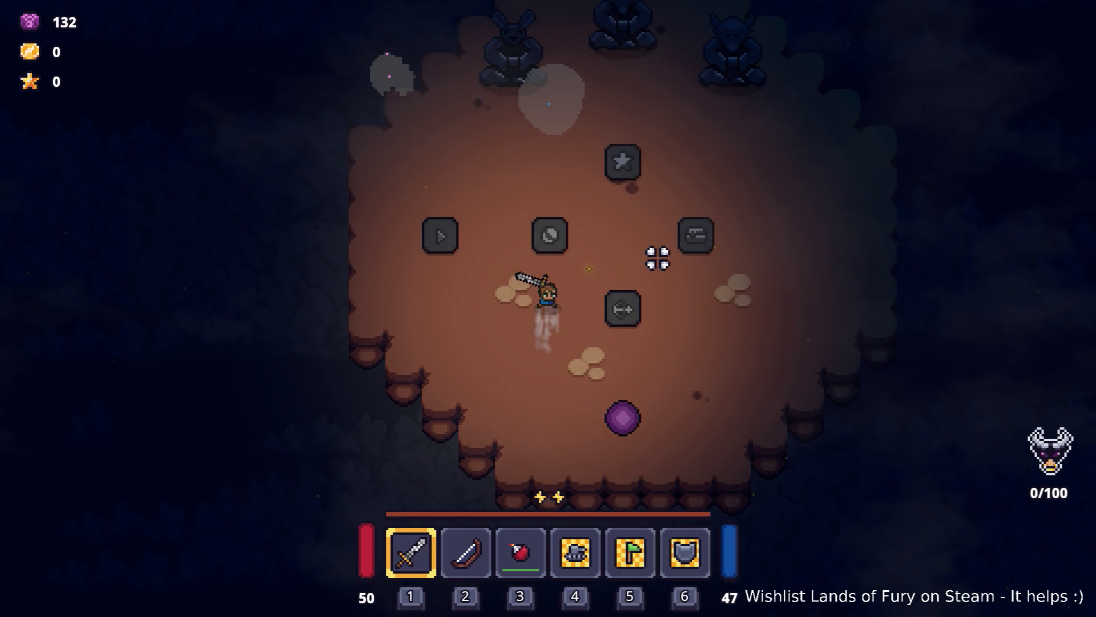
pyautogui.press('d')
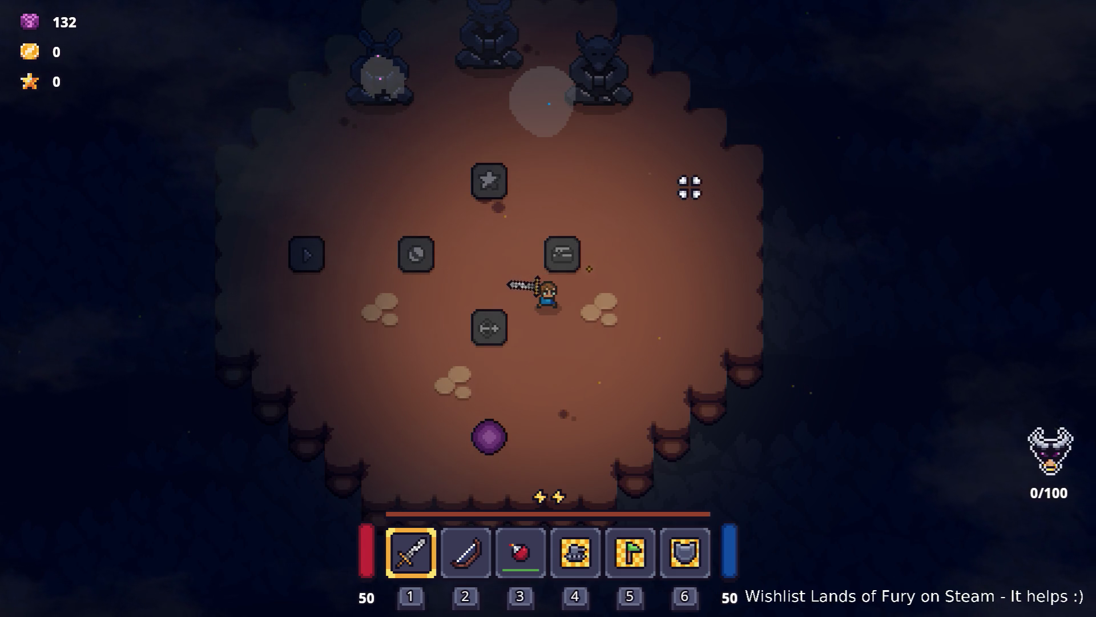
# - Swing the sword several times, then walk down to the purple orb
pyautogui.press('w')
pyautogui.press('a')
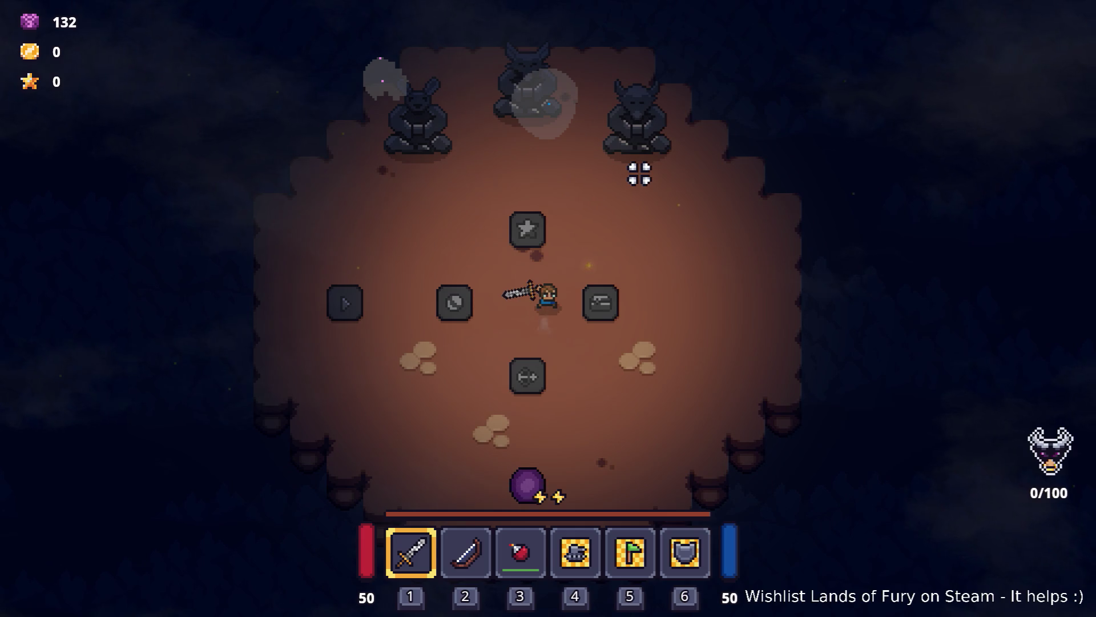
pyautogui.click(533, 140)
pyautogui.click(509, 115)
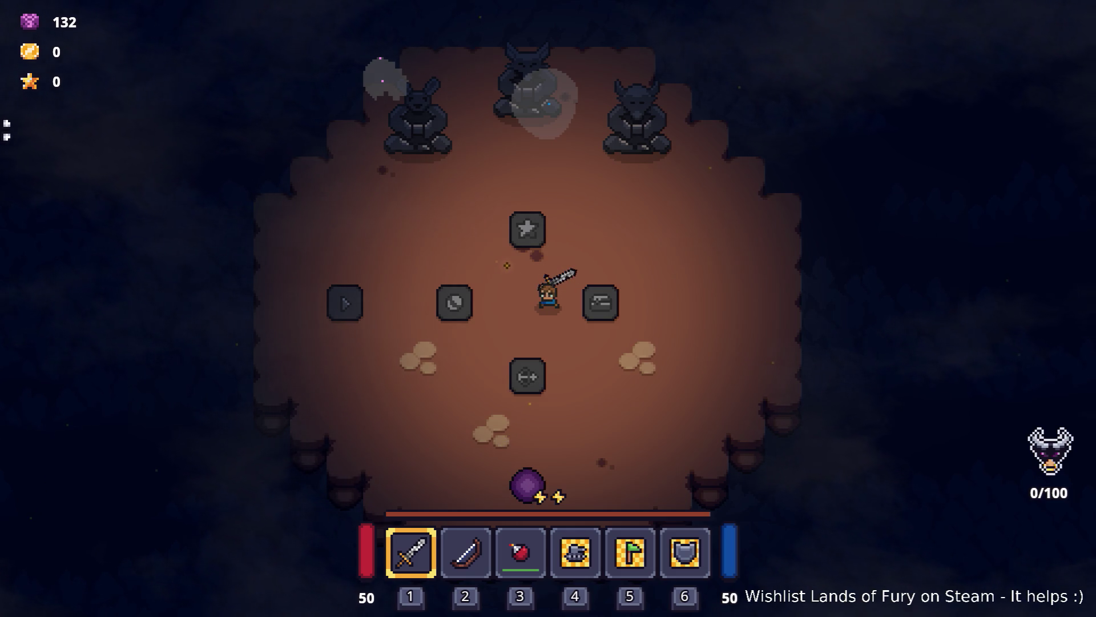
pyautogui.click(631, 289)
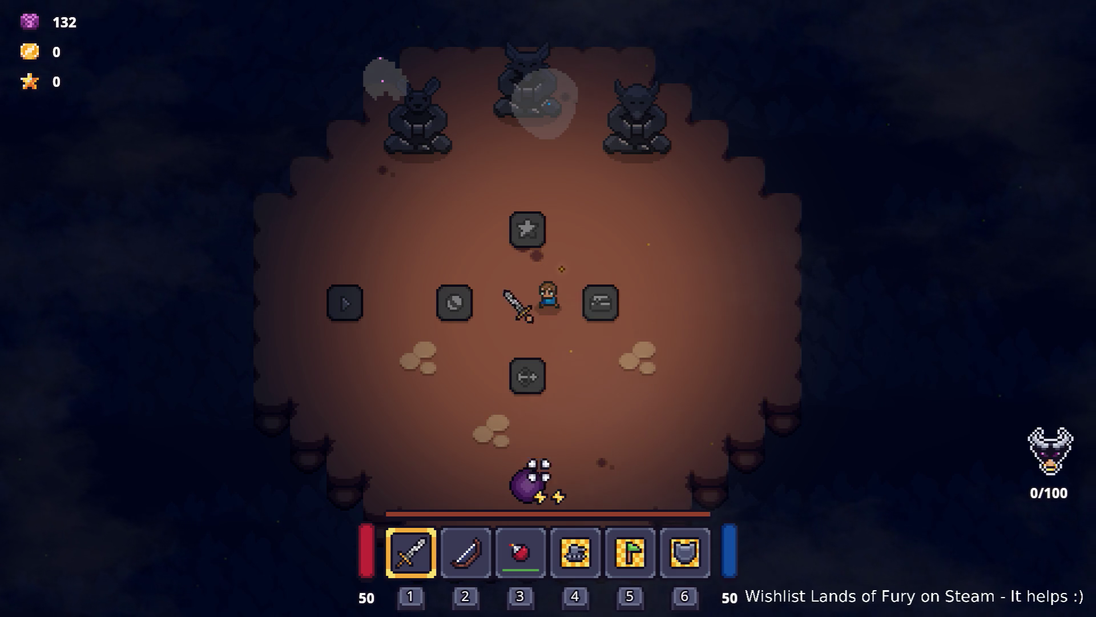
pyautogui.press('s')
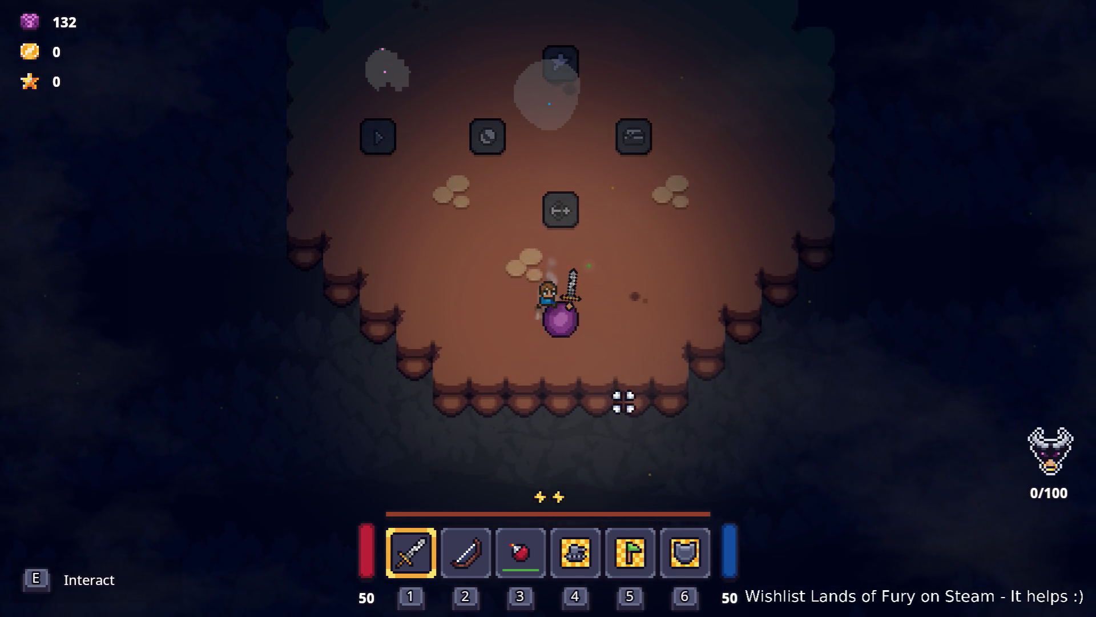
# - Walk the hero back and forth between the star tile and the orb
pyautogui.press('w')
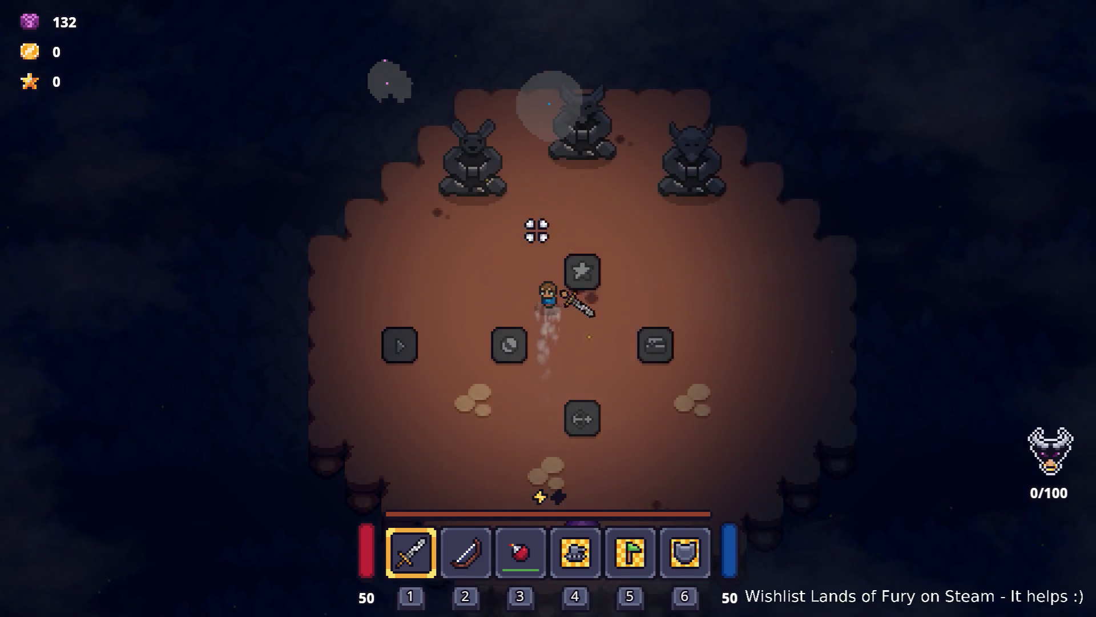
pyautogui.hotkey('w', 'a')
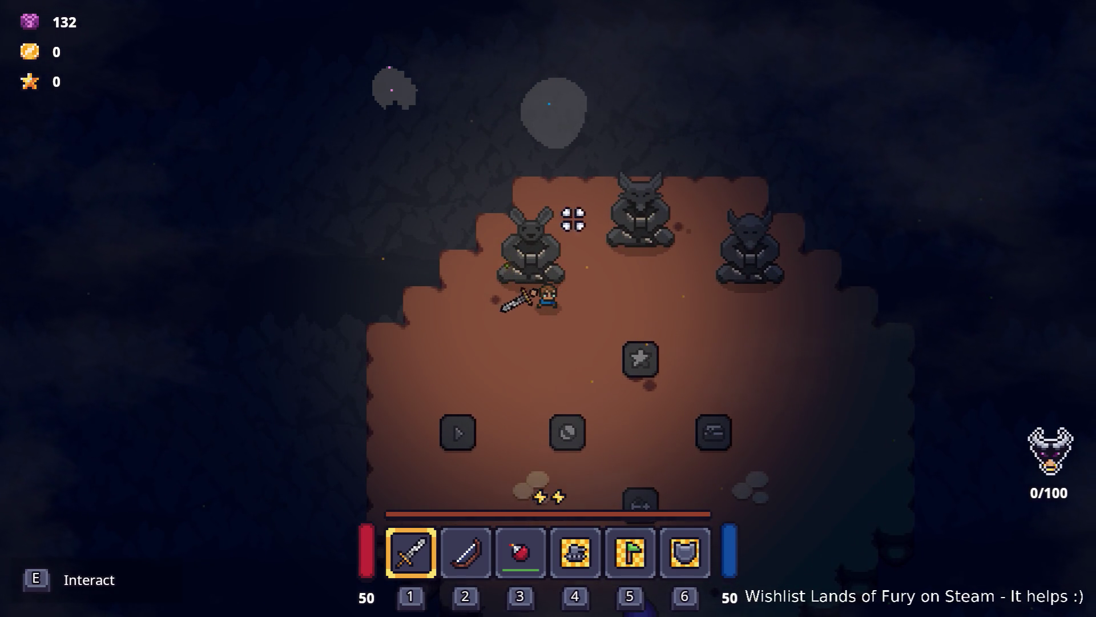
pyautogui.hotkey('s', 'd')
pyautogui.press('s')
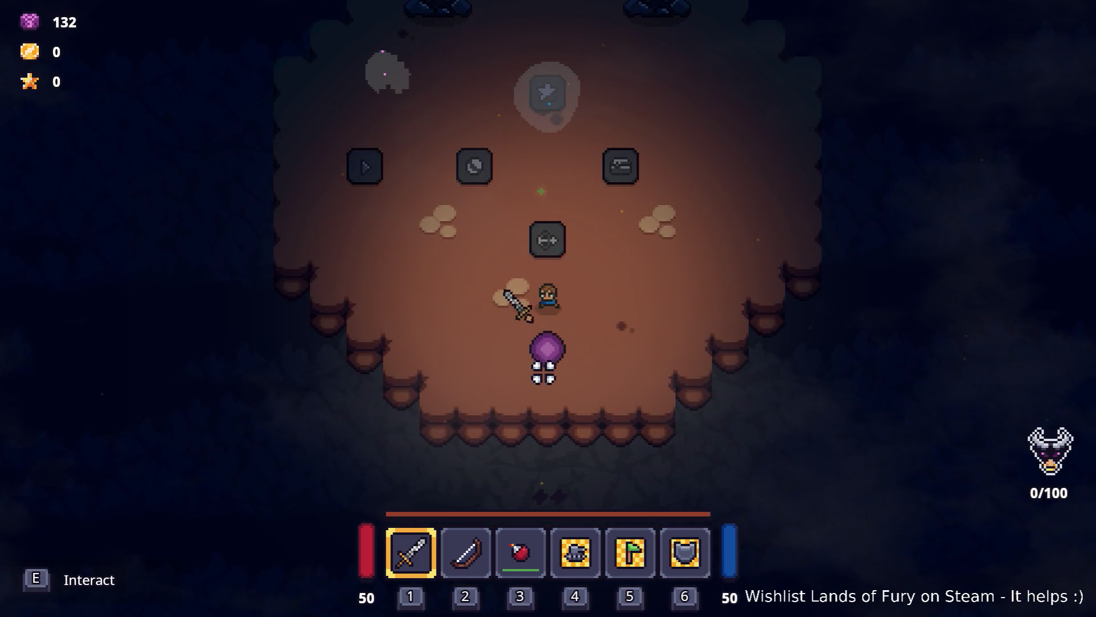
pyautogui.press('w')
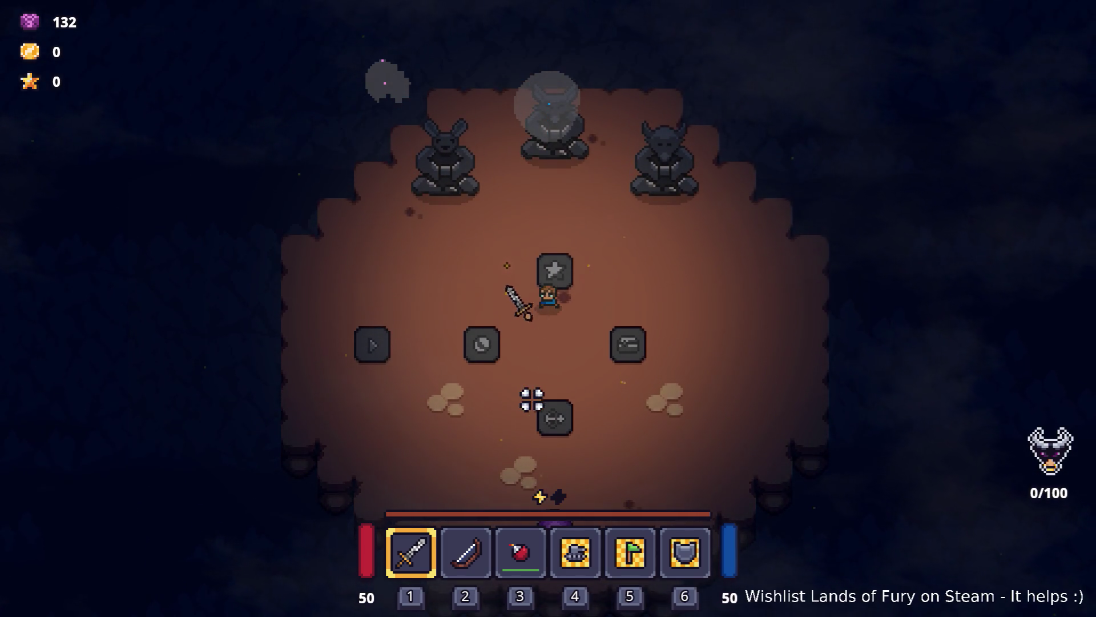
pyautogui.press('s')
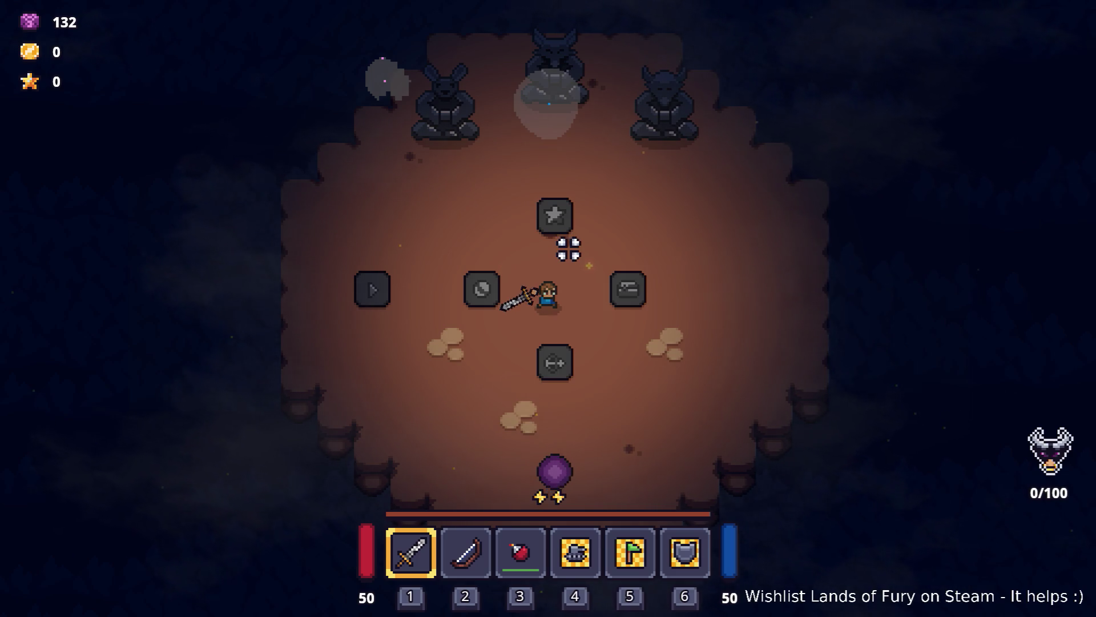
# - Walk the hero around the arena and up toward the top
pyautogui.press('d')
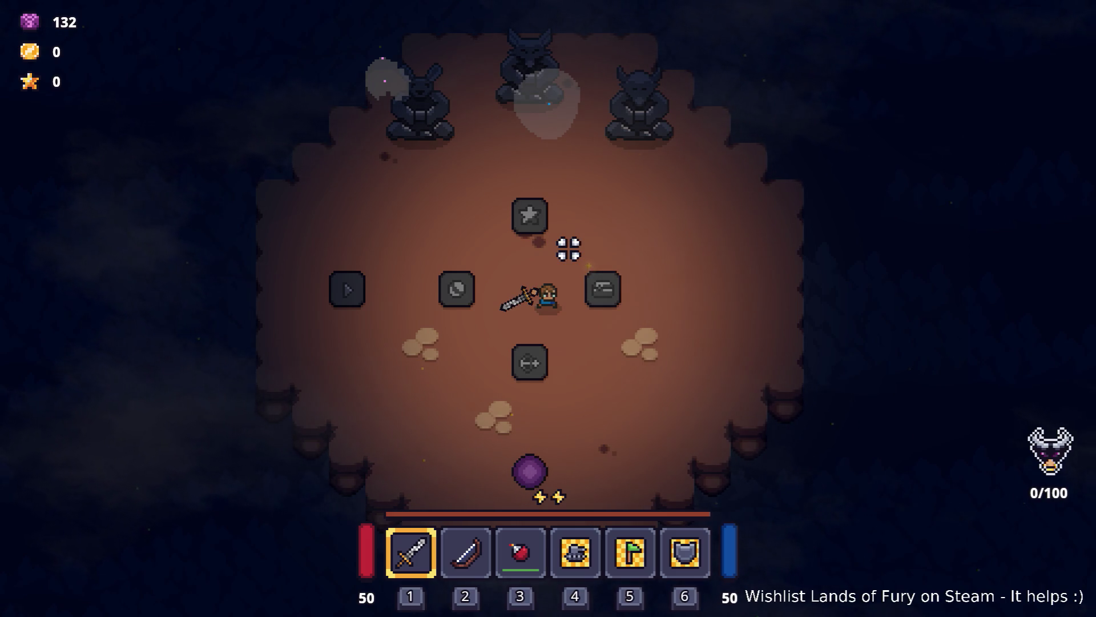
pyautogui.press('d')
pyautogui.press('s')
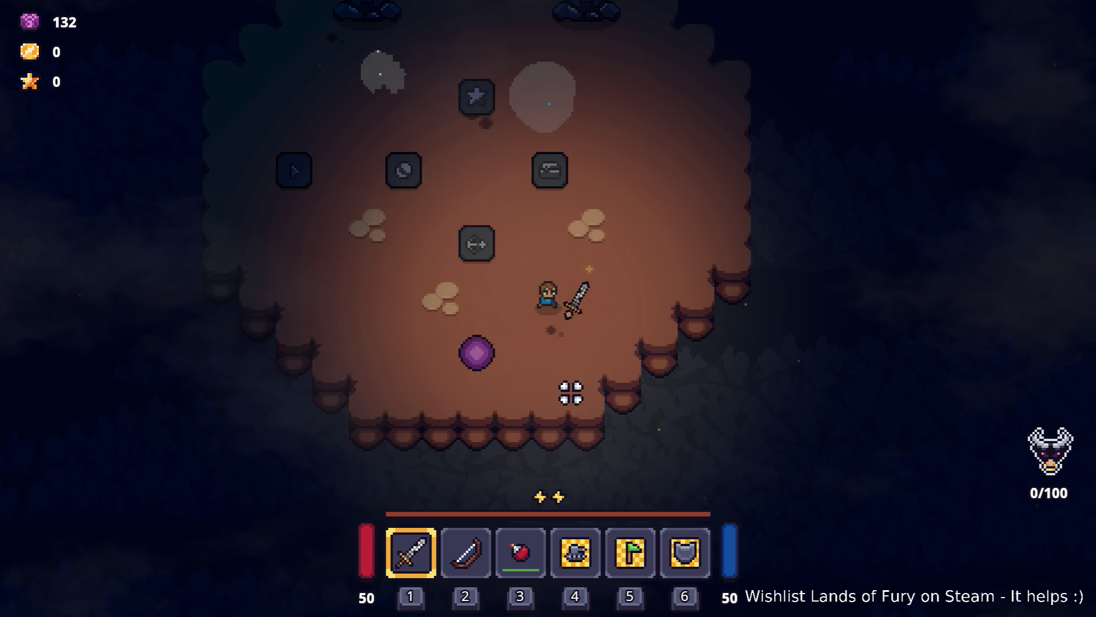
pyautogui.press('a')
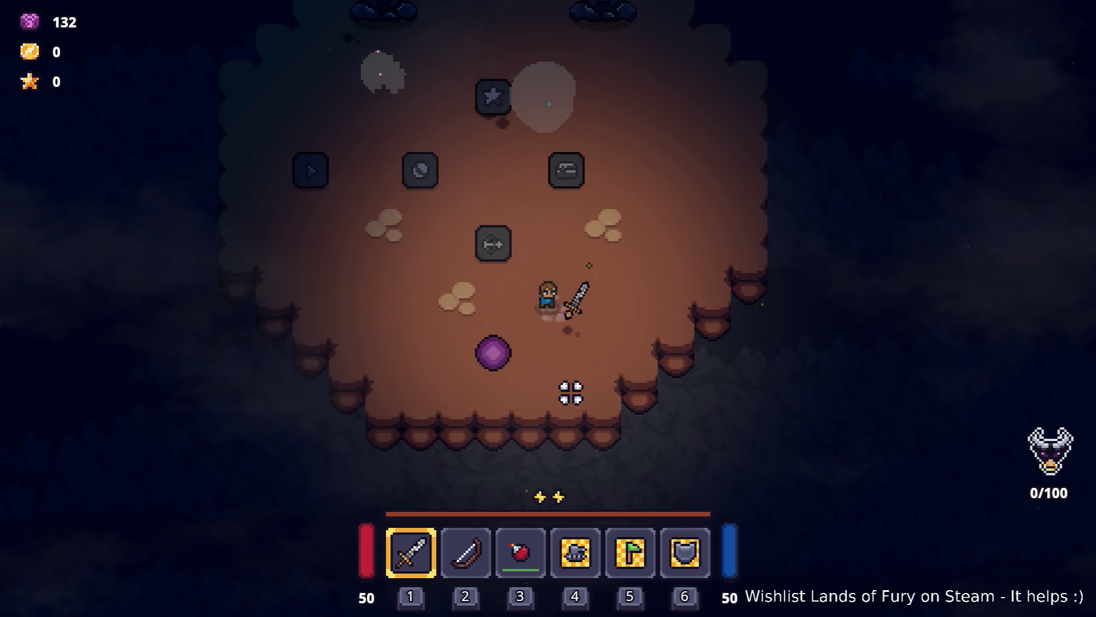
pyautogui.press('w')
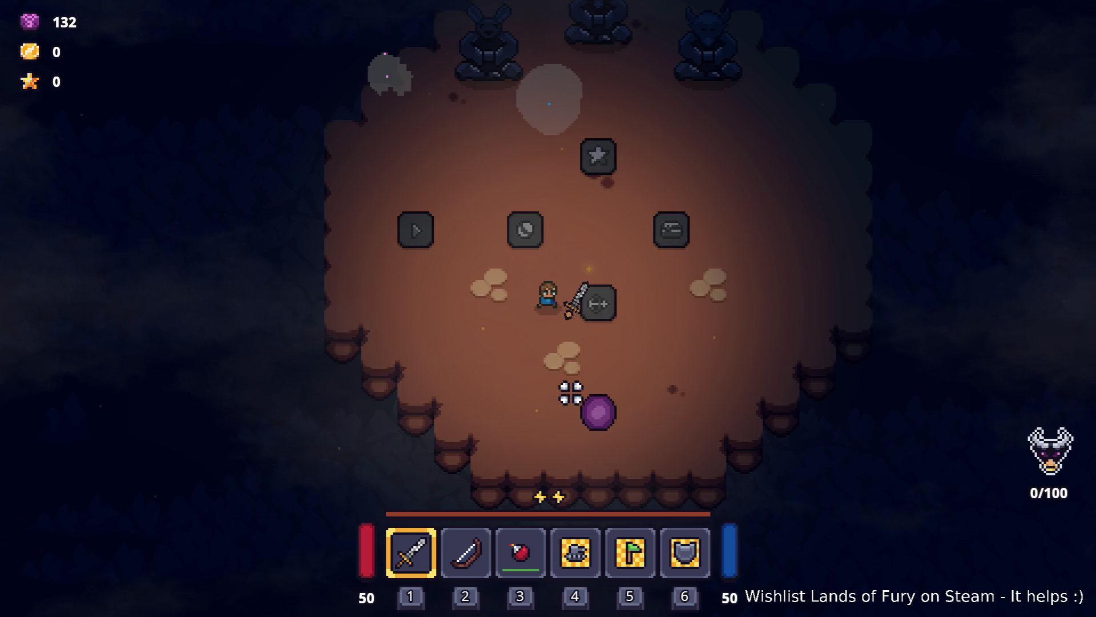
pyautogui.press('w')
pyautogui.press('d')
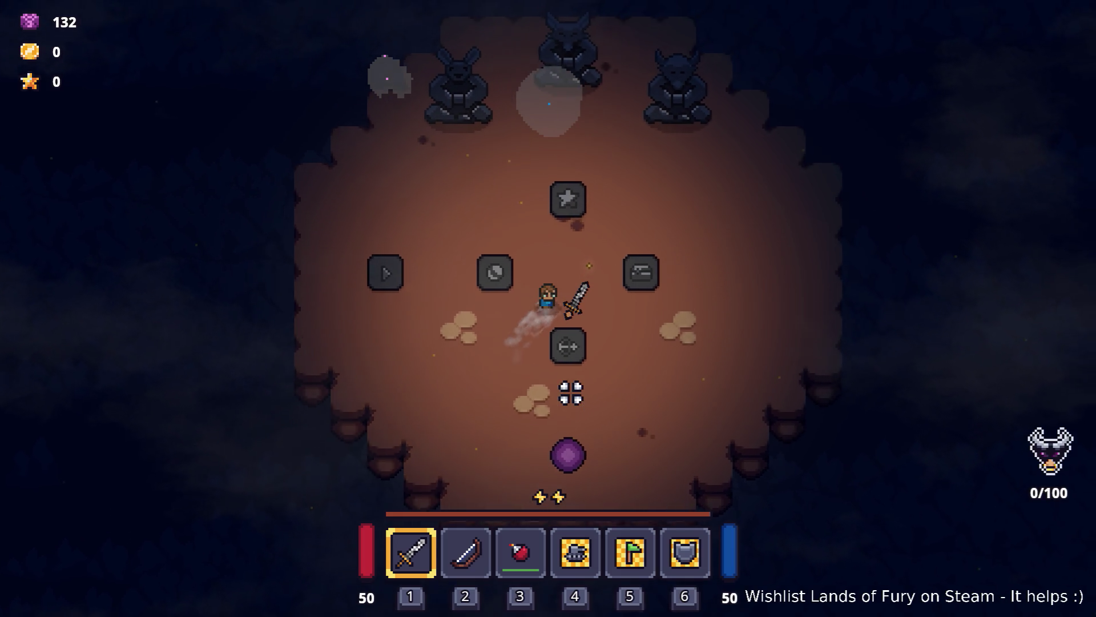
pyautogui.press('w')
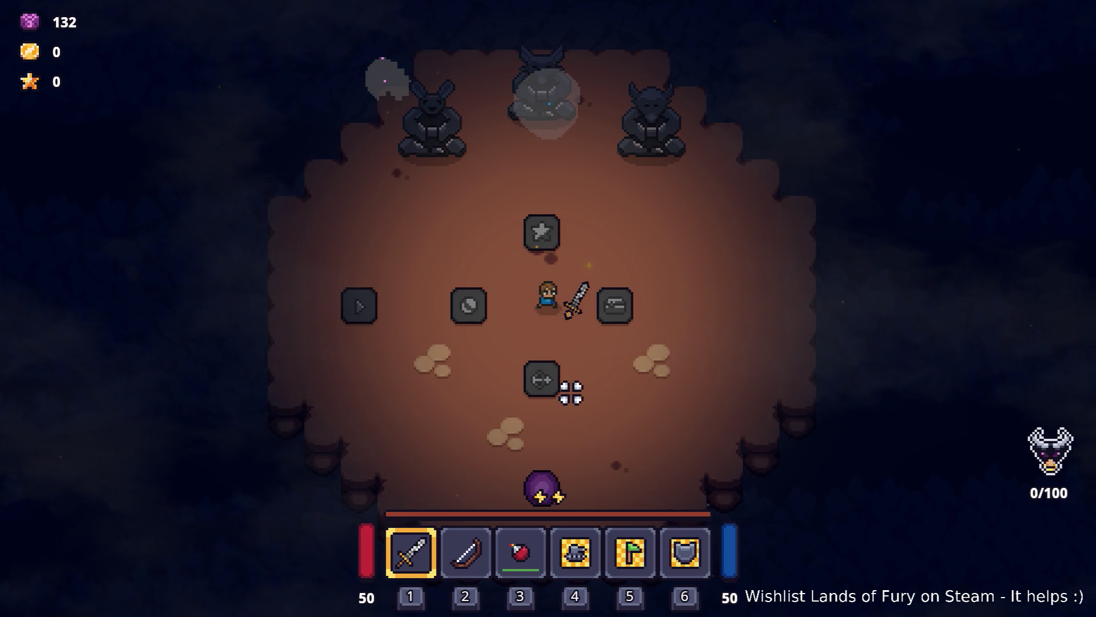
pyautogui.press('a')
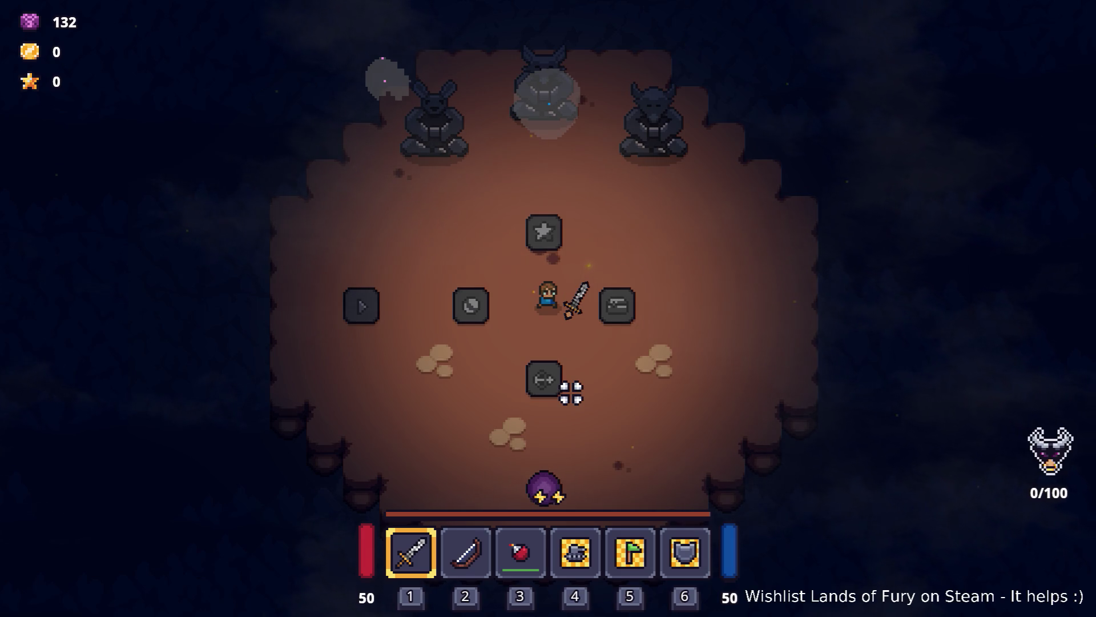
# - Swing the sword, reach the horned statue, then quit the game to desktop
pyautogui.click(633, 274)
pyautogui.press('w')
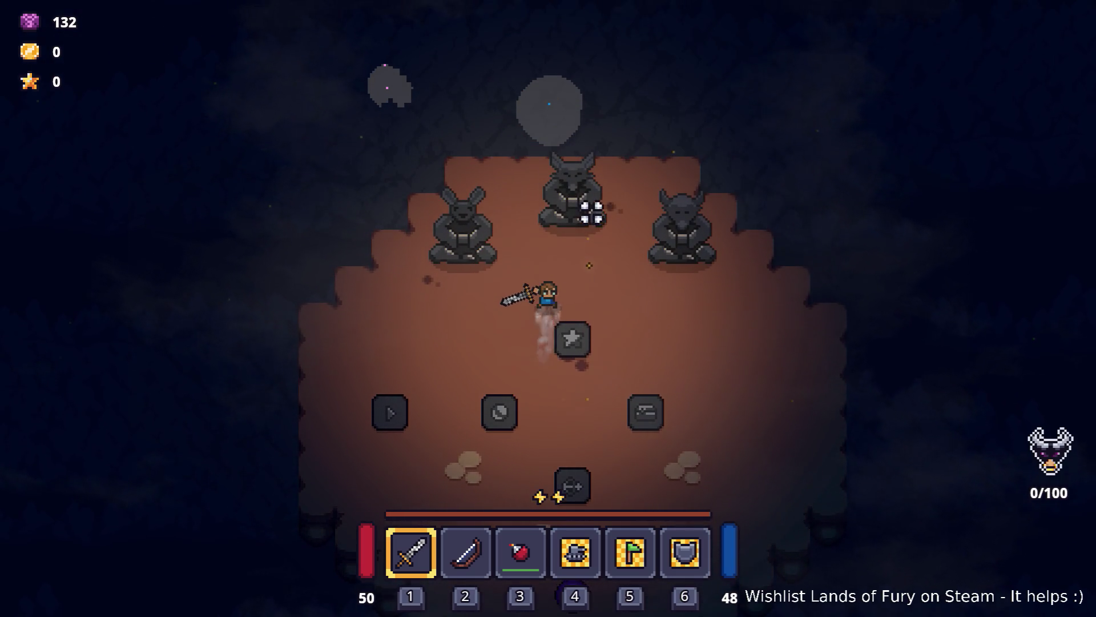
pyautogui.press('d')
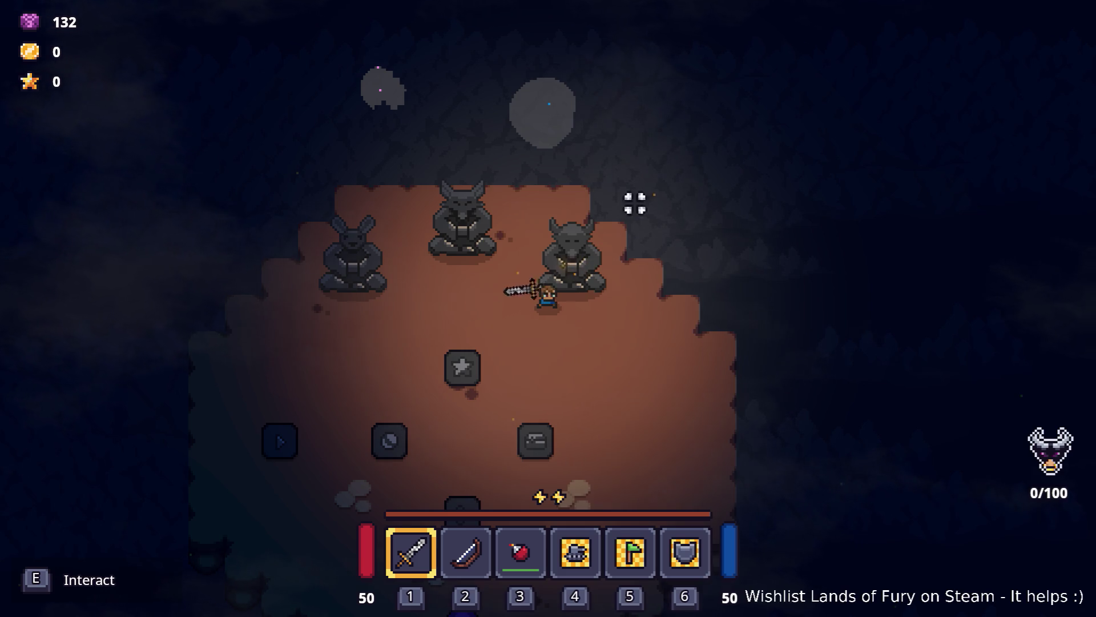
pyautogui.press('Escape')
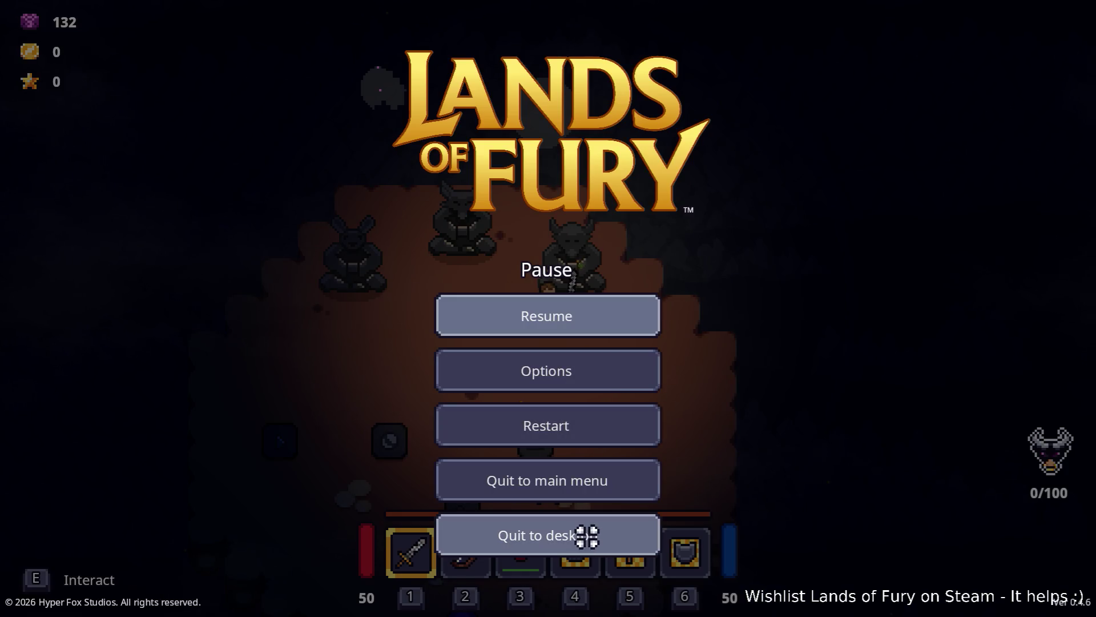
pyautogui.click(585, 533)
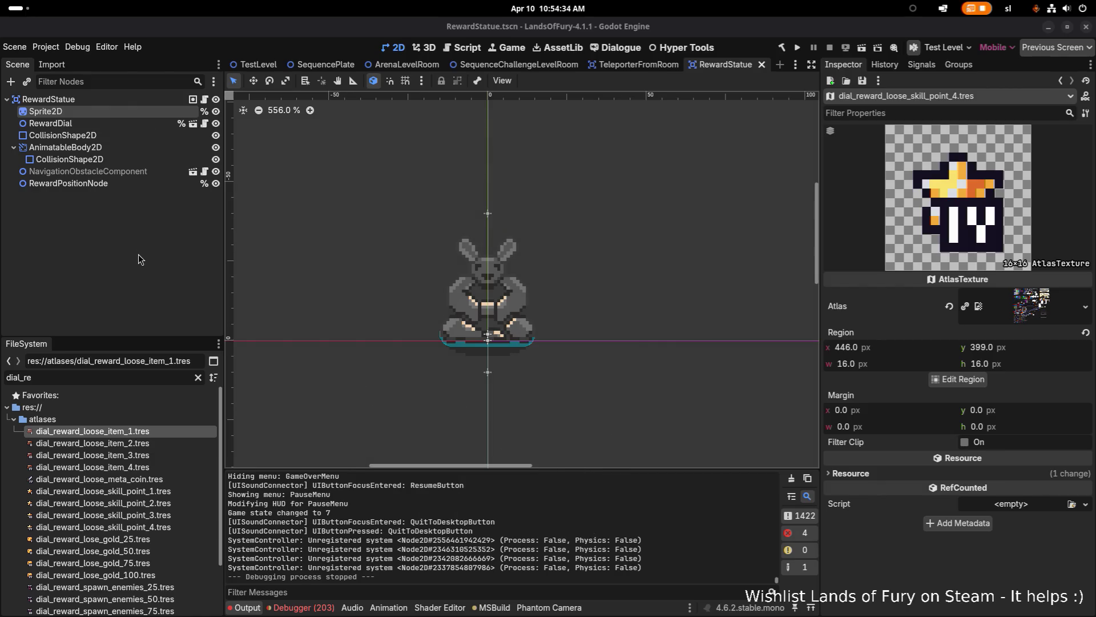
pyautogui.click(88, 171)
pyautogui.press('f')
pyautogui.press('super')
pyautogui.hotkey('alt', 'Tab')
pyautogui.hotkey('alt', 'Tab')
pyautogui.scroll(-3, 447, 362)
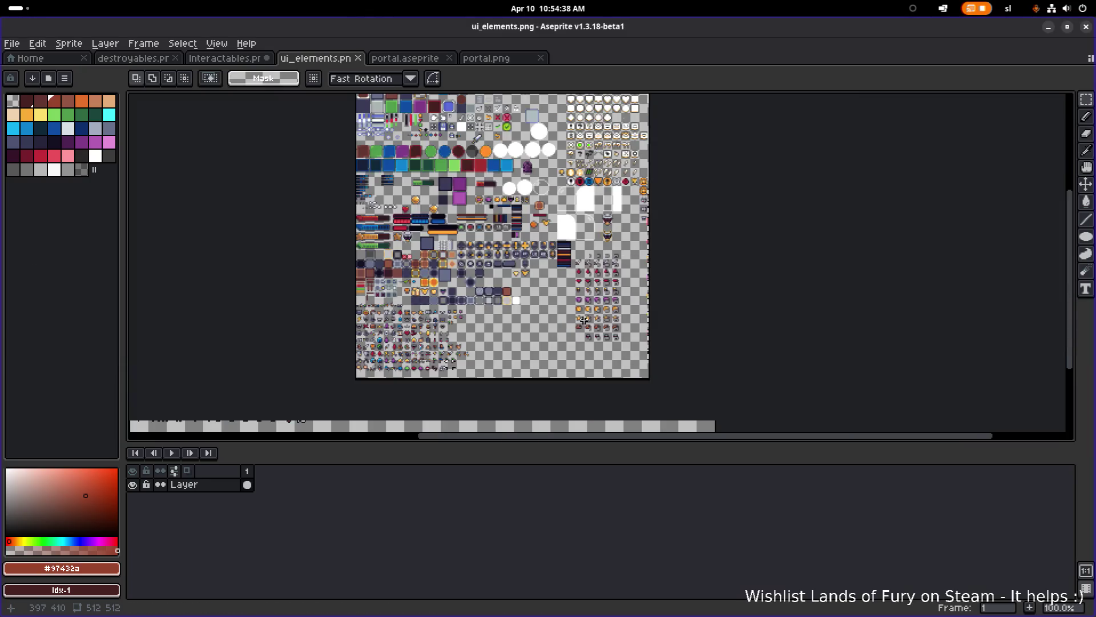
pyautogui.scroll(3, 448, 362)
pyautogui.hscroll(2, 451, 362)
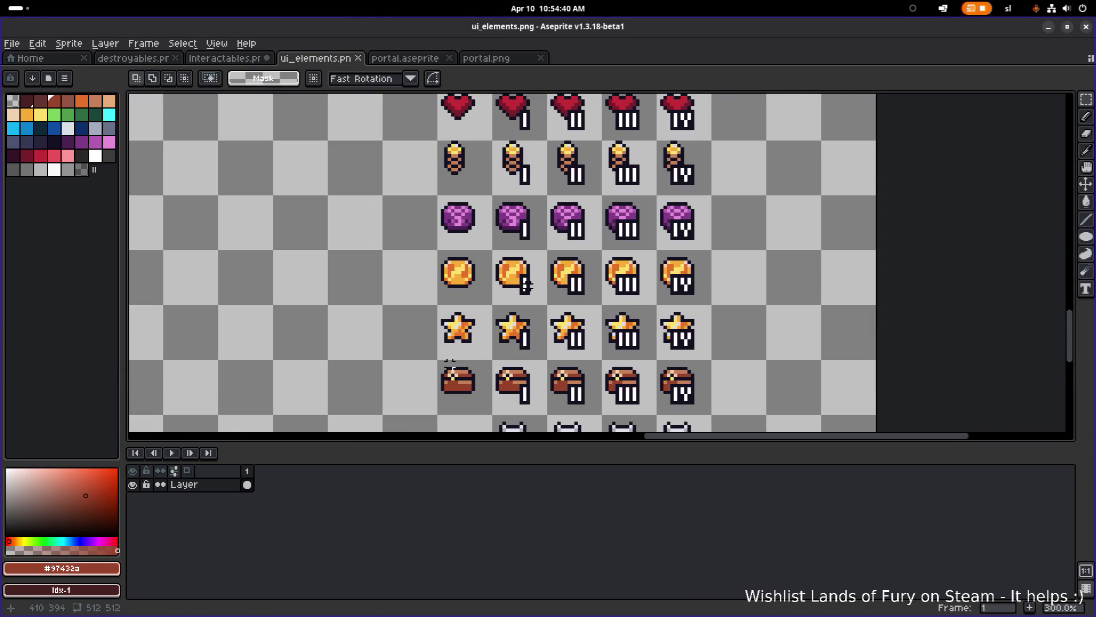
pyautogui.scroll(-1, 450, 361)
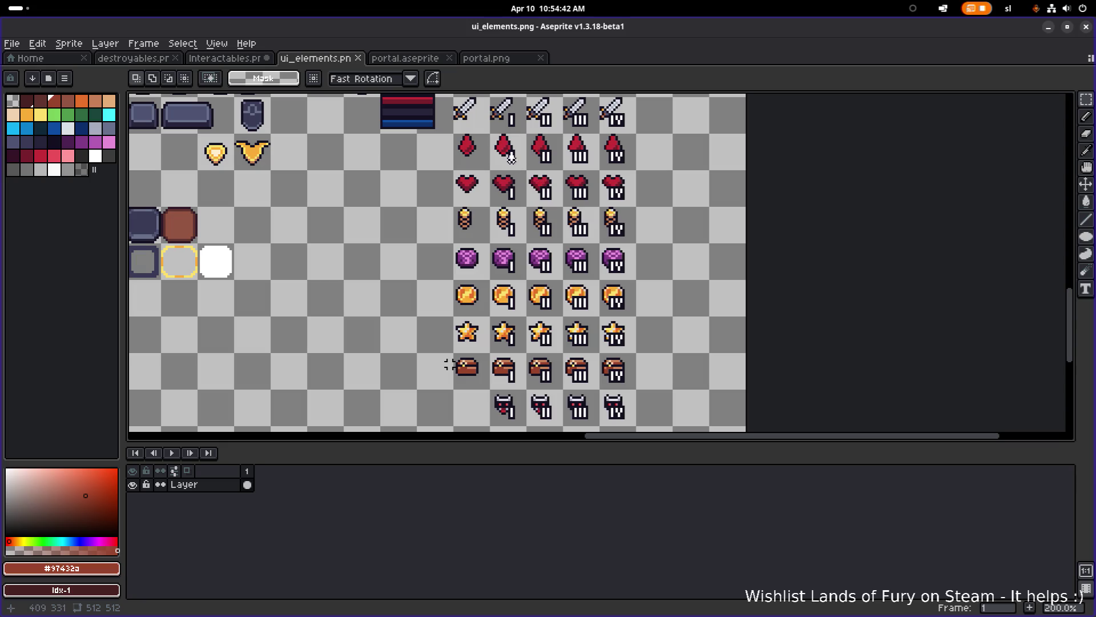
pyautogui.click(1048, 27)
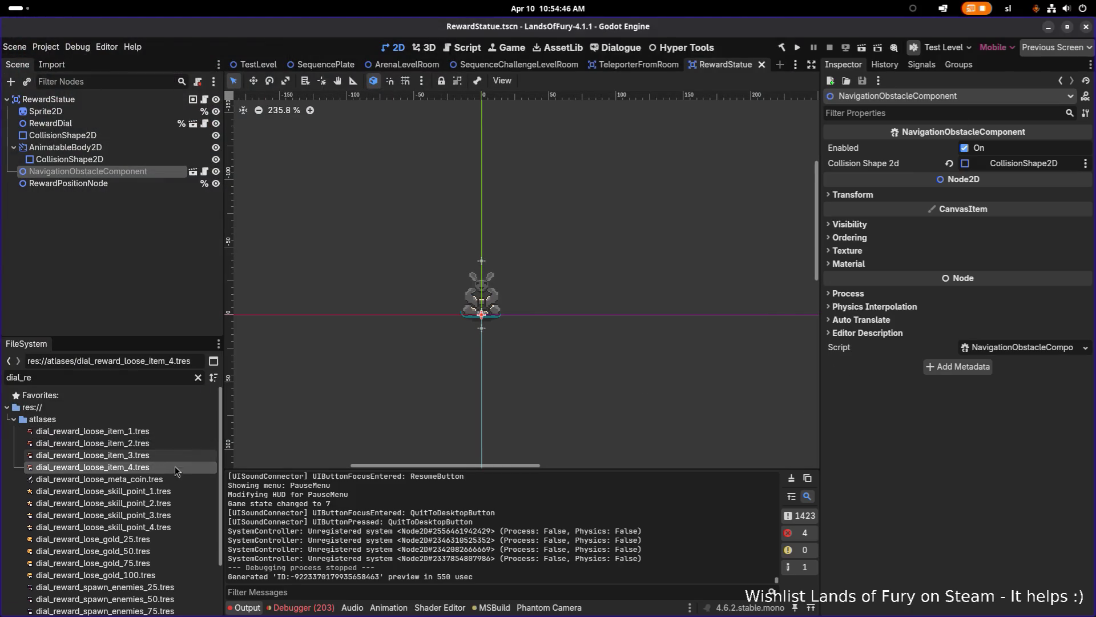
# - Rename dial_reward_loose_meta_coin.tres to dial_reward_loose_meta_coin_1.tres
pyautogui.click(162, 493)
pyautogui.click(163, 481)
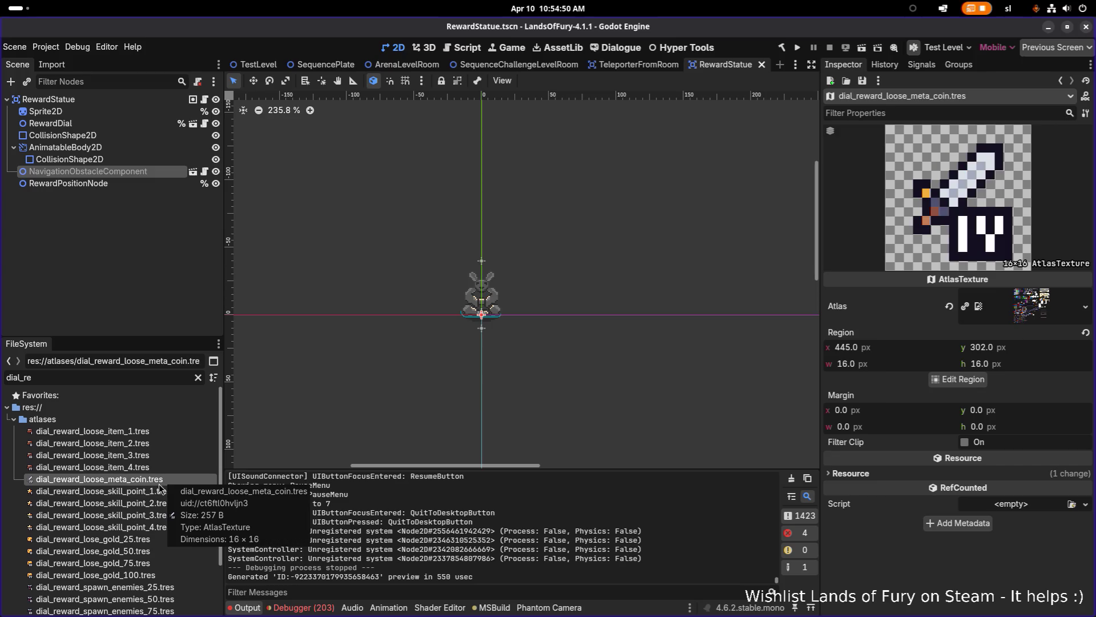
pyautogui.press('F2')
pyautogui.write('_1')
pyautogui.press('Return')
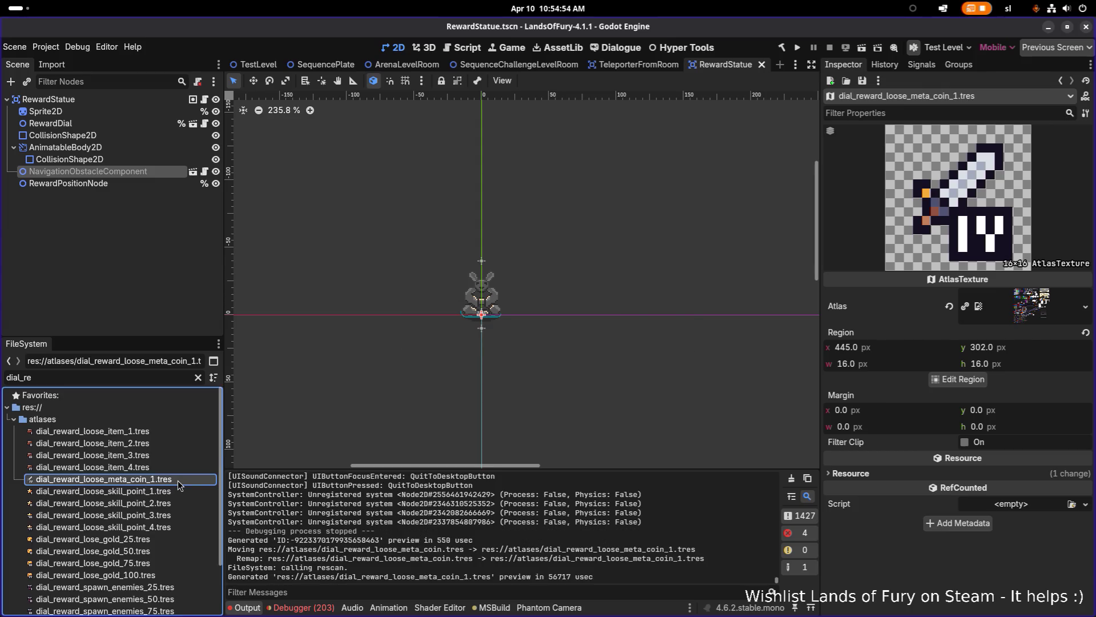
# - Duplicate it as dial_reward_loose_meta_coin_2.tres
pyautogui.hotkey('ctrl', 'd')
pyautogui.press('Right')
pyautogui.press('BackSpace')
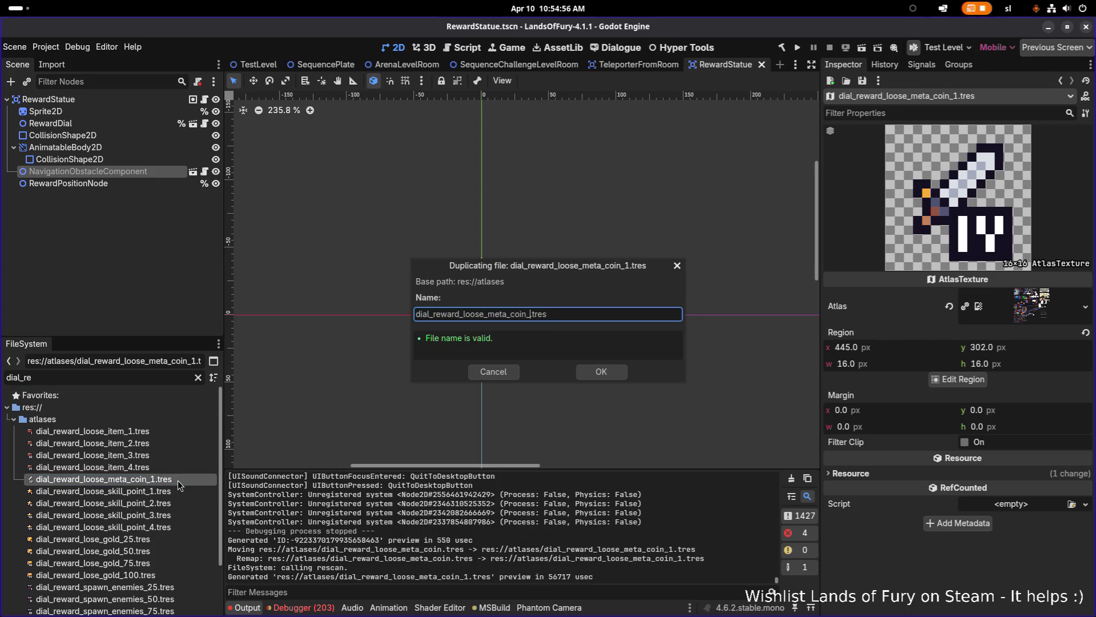
pyautogui.write('2')
pyautogui.press('Return')
# - Add two more duplicates named dial_reward_loose_meta_coin_3 and _4
pyautogui.hotkey('ctrl', 'd')
pyautogui.press('Right')
pyautogui.press('BackSpace')
pyautogui.write('3')
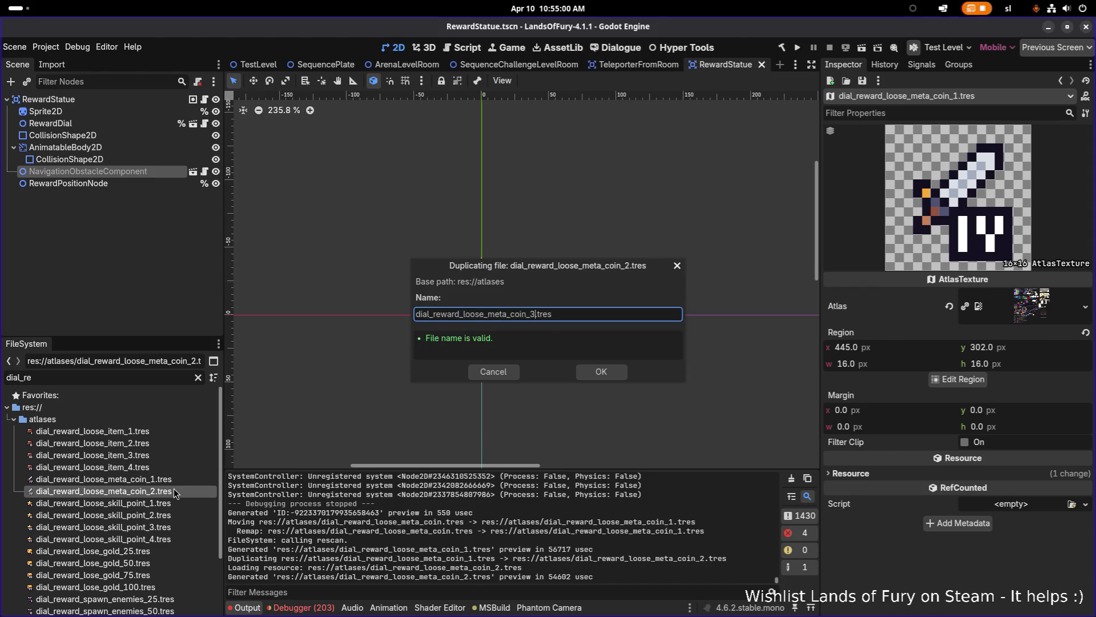
pyautogui.press('Return')
pyautogui.hotkey('ctrl', 'd')
pyautogui.press('Right')
pyautogui.press('BackSpace')
pyautogui.write('4')
pyautogui.press('Return')
pyautogui.press('Up')
pyautogui.press('Up')
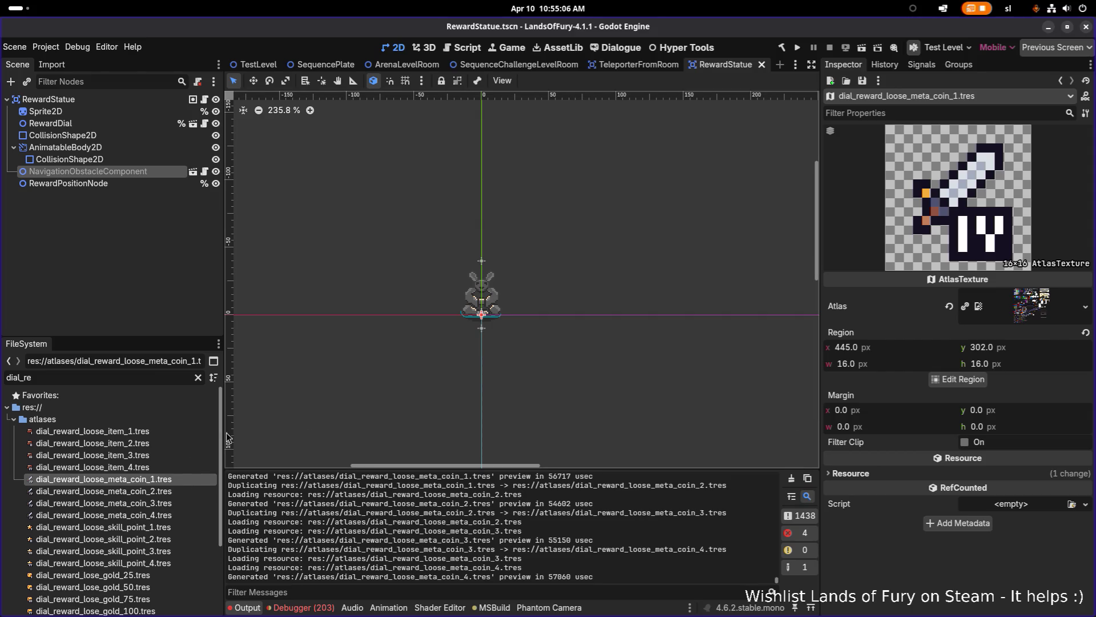
# - Set dial_reward_loose_meta_coin_1's atlas region to the purple I coin icon
pyautogui.click(955, 379)
pyautogui.scroll(-2, 544, 326)
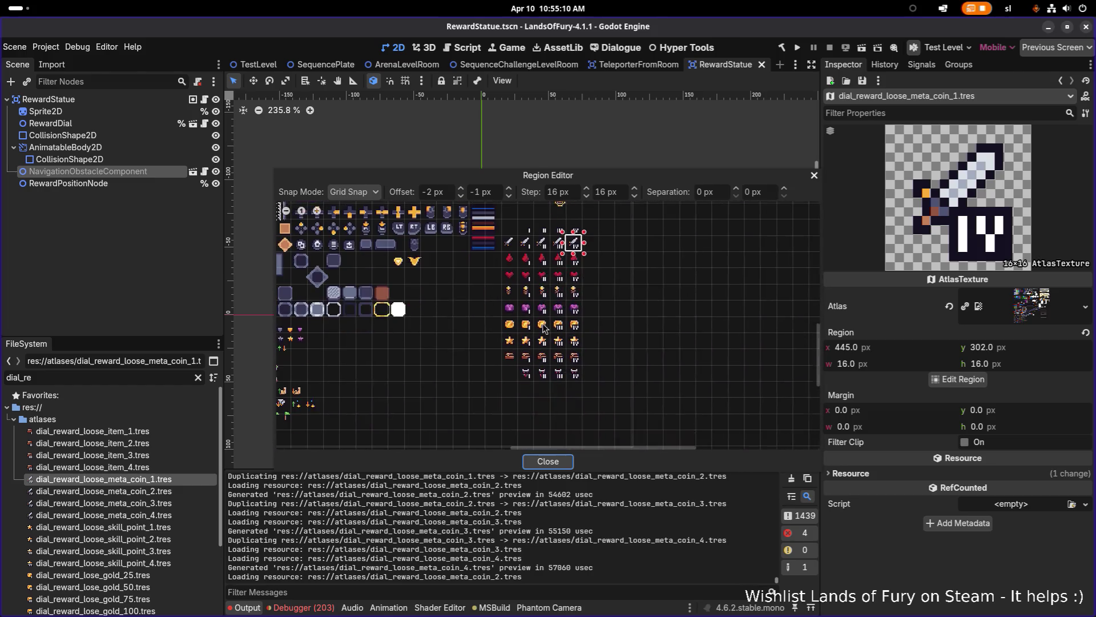
pyautogui.scroll(4, 545, 327)
pyautogui.moveTo(429, 228); pyautogui.dragTo(498, 313)
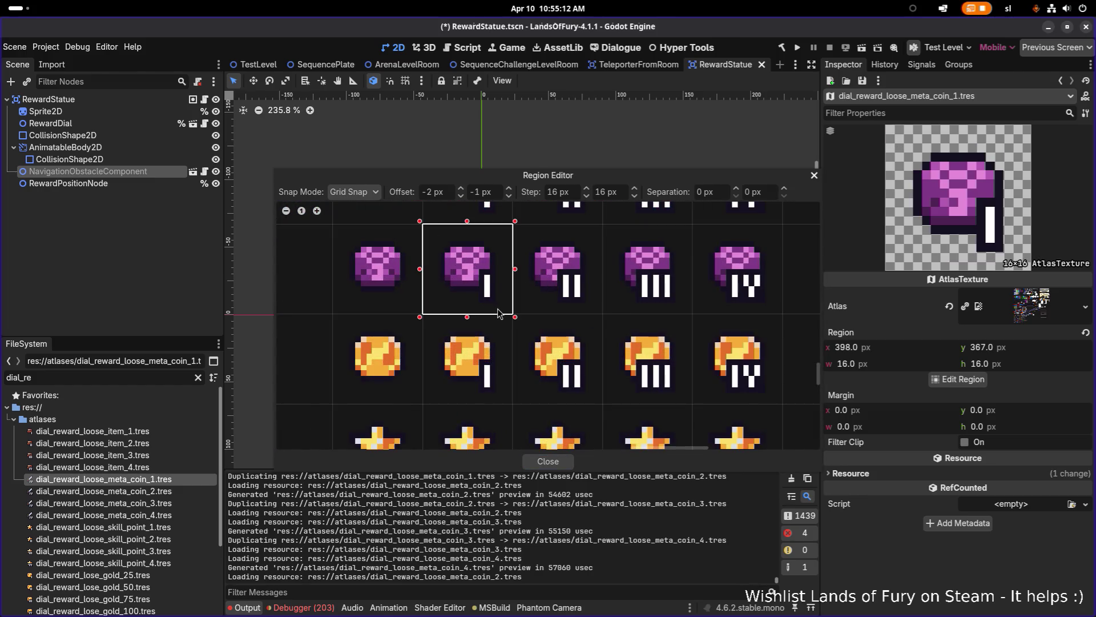
pyautogui.click(548, 461)
# - Set meta_coin_2's region to the purple II coin and save the scene
pyautogui.click(187, 493)
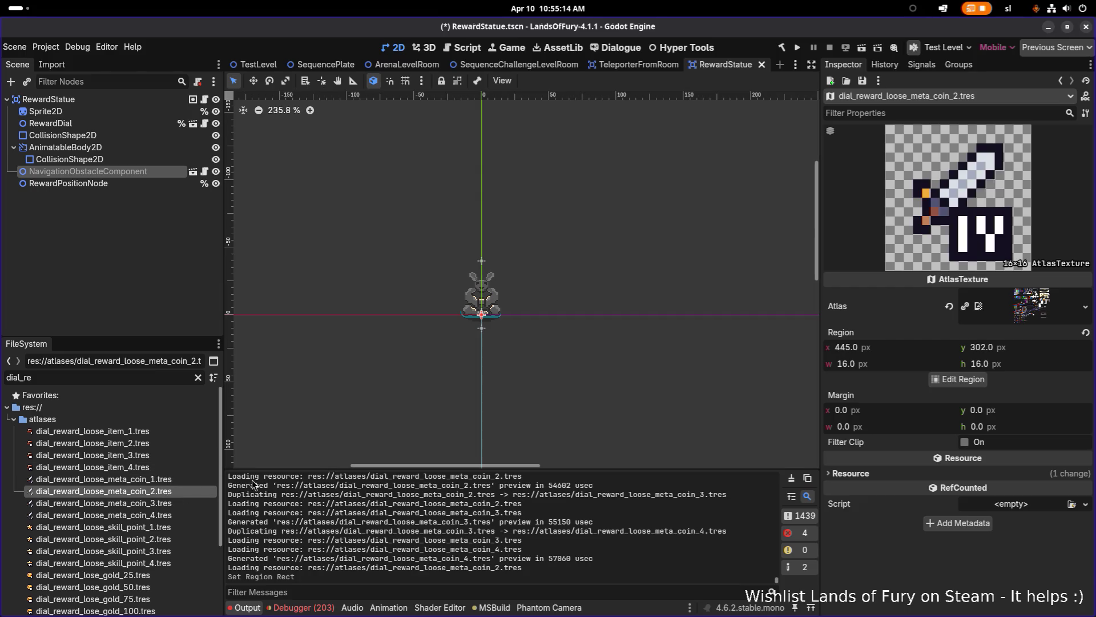
pyautogui.click(955, 379)
pyautogui.scroll(-3, 575, 358)
pyautogui.scroll(5, 575, 358)
pyautogui.scroll(-1, 479, 357)
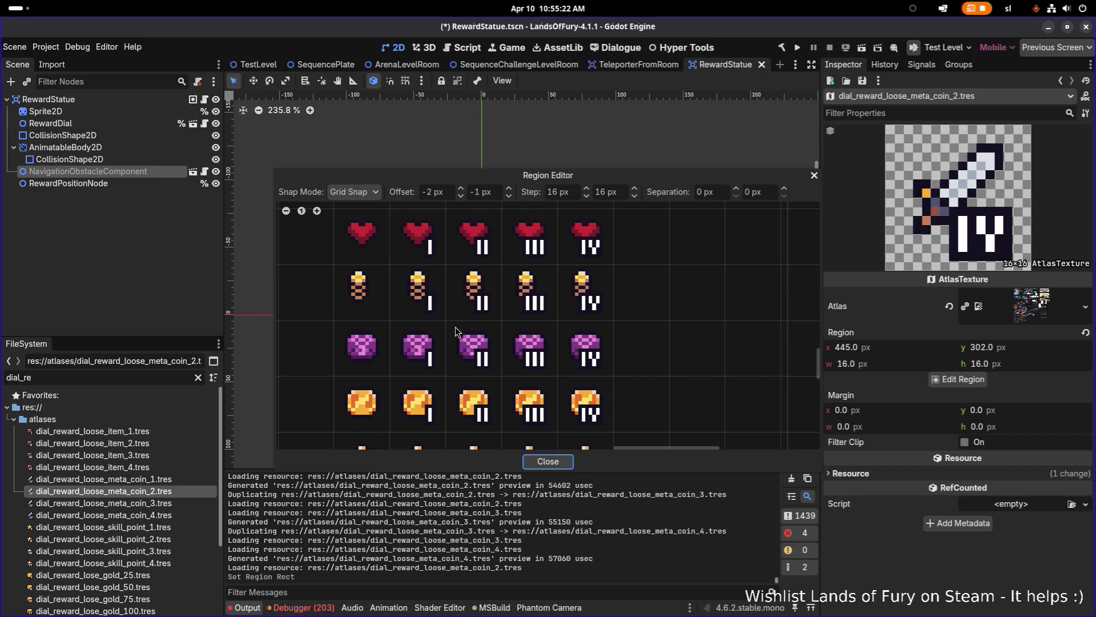
pyautogui.click(459, 334)
pyautogui.click(548, 462)
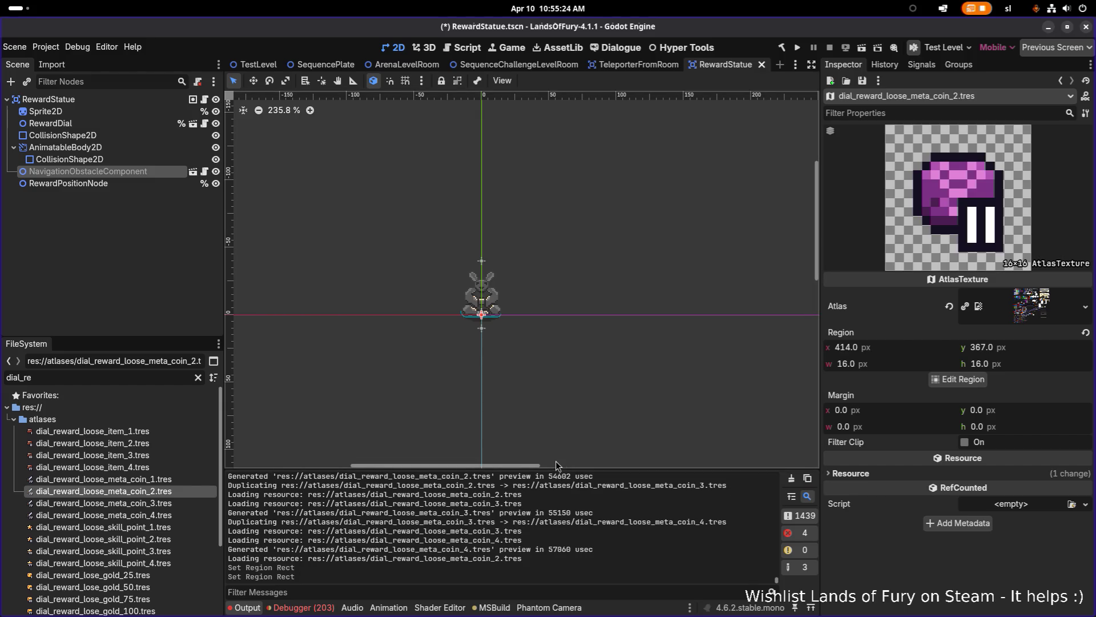
pyautogui.hotkey('ctrl', 's')
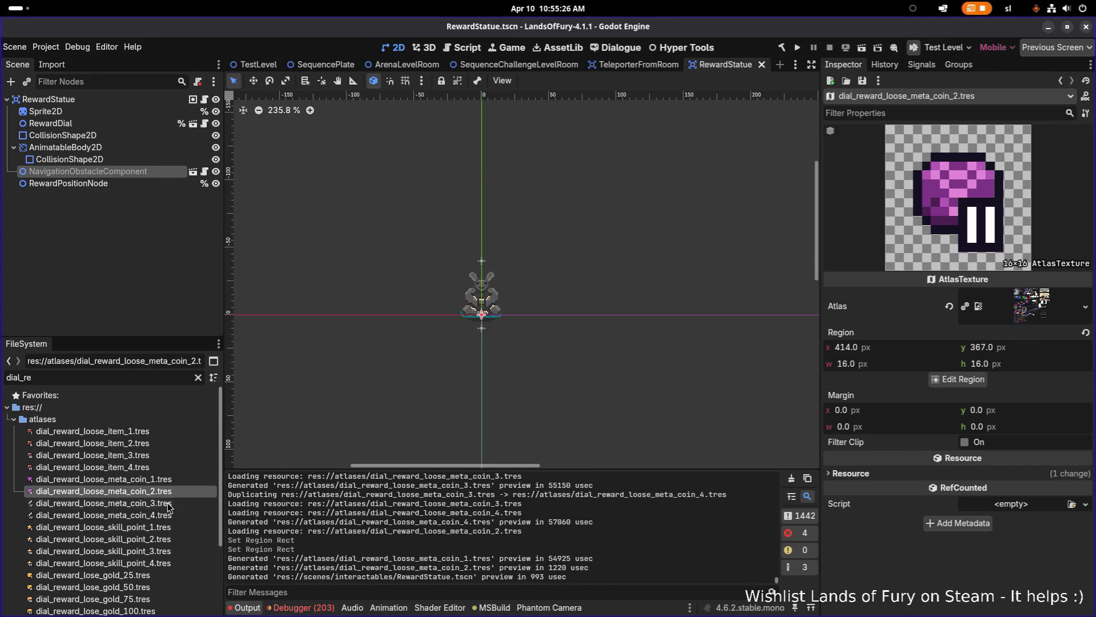
# - Set meta_coin_3's atlas region to the purple III coin icon
pyautogui.click(103, 502)
pyautogui.click(963, 379)
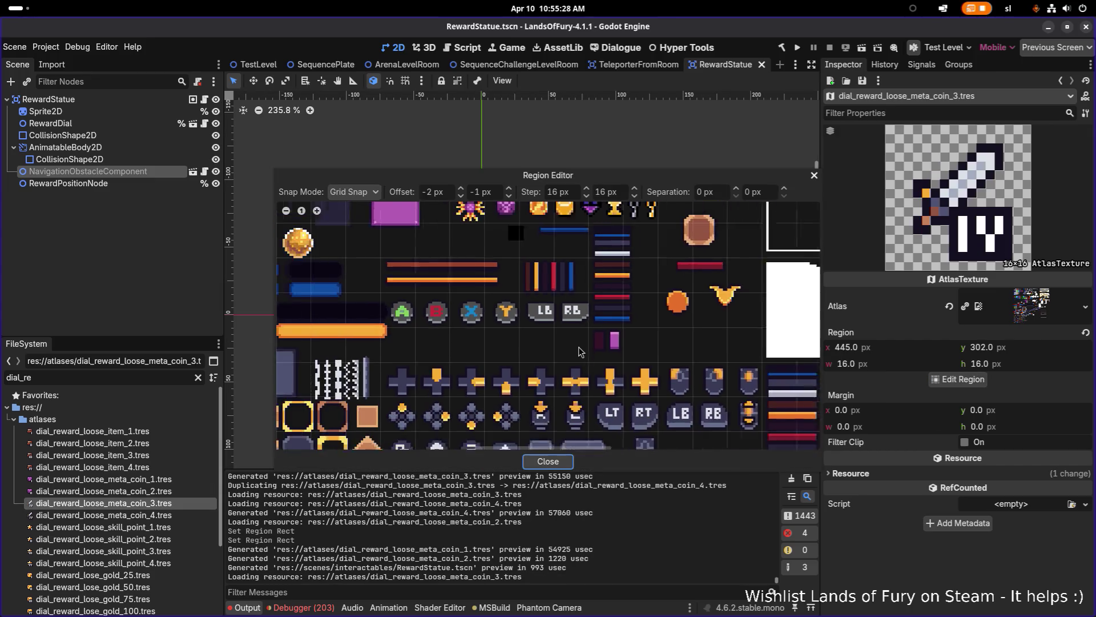
pyautogui.scroll(-2, 435, 296)
pyautogui.scroll(5, 457, 308)
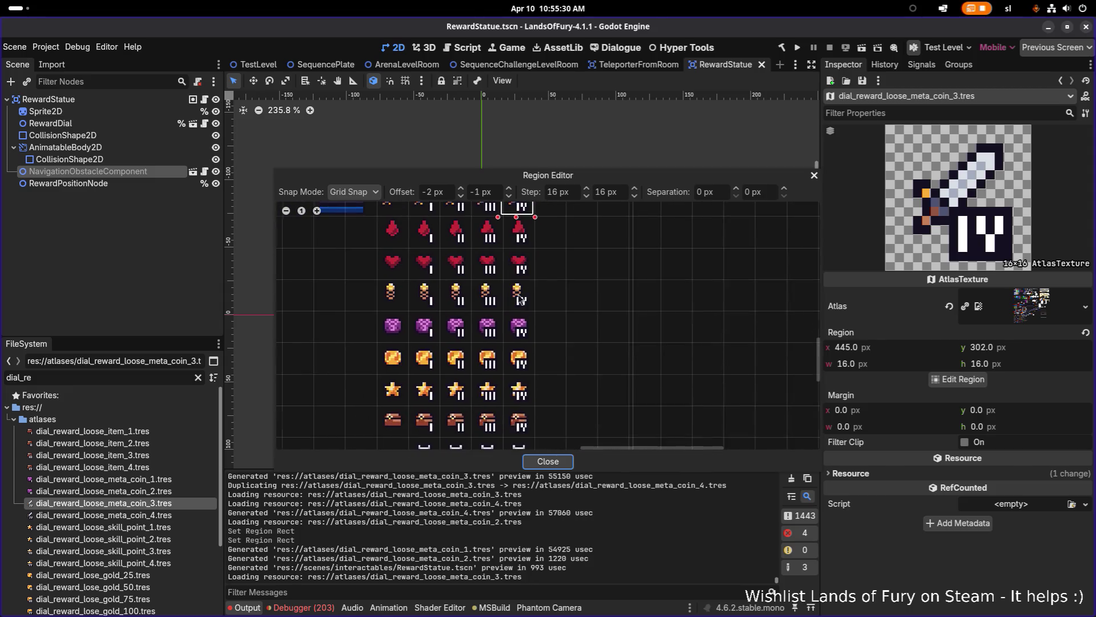
pyautogui.click(454, 314)
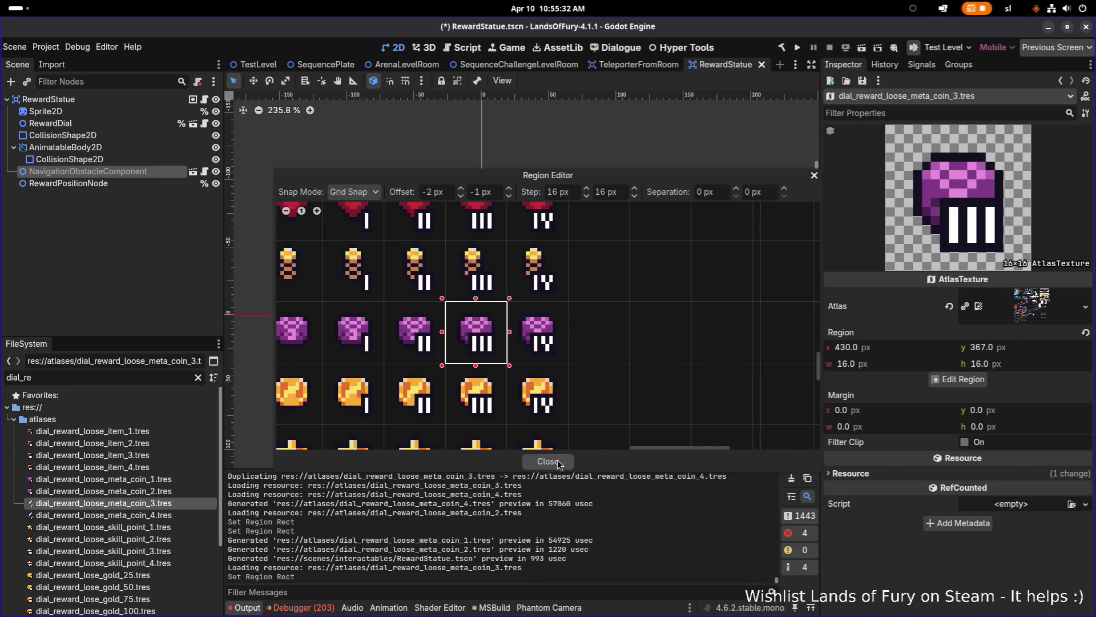
pyautogui.click(547, 461)
# - Set meta_coin_4's region to the purple IV coin and save RewardStatue.tscn
pyautogui.click(189, 514)
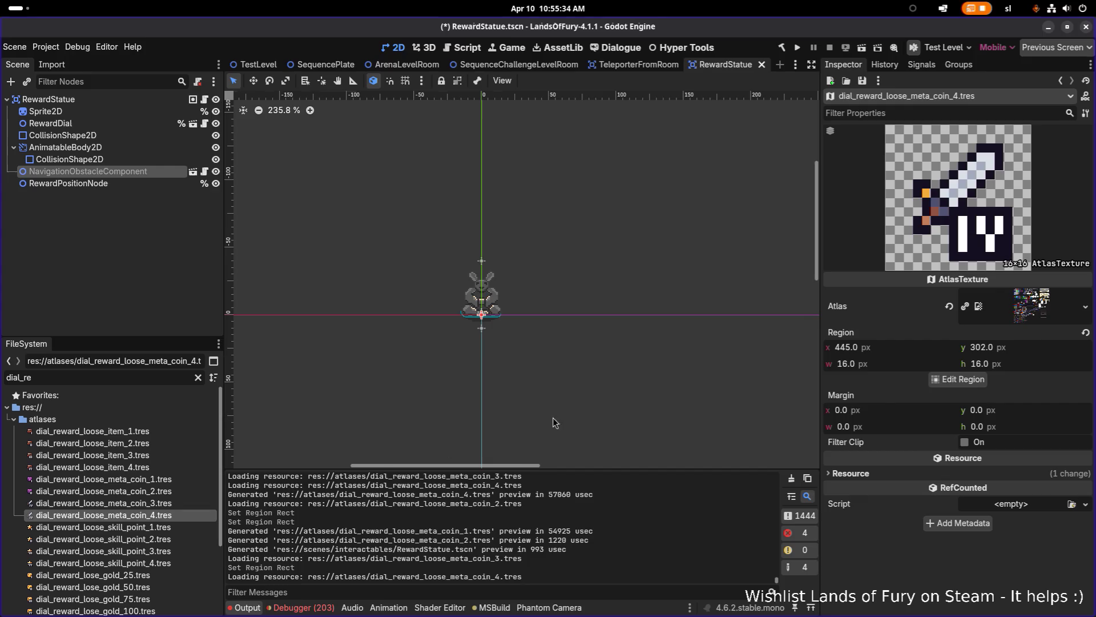
pyautogui.click(956, 379)
pyautogui.scroll(-3, 599, 334)
pyautogui.scroll(4, 622, 367)
pyautogui.scroll(4, 622, 367)
pyautogui.scroll(-5, 447, 272)
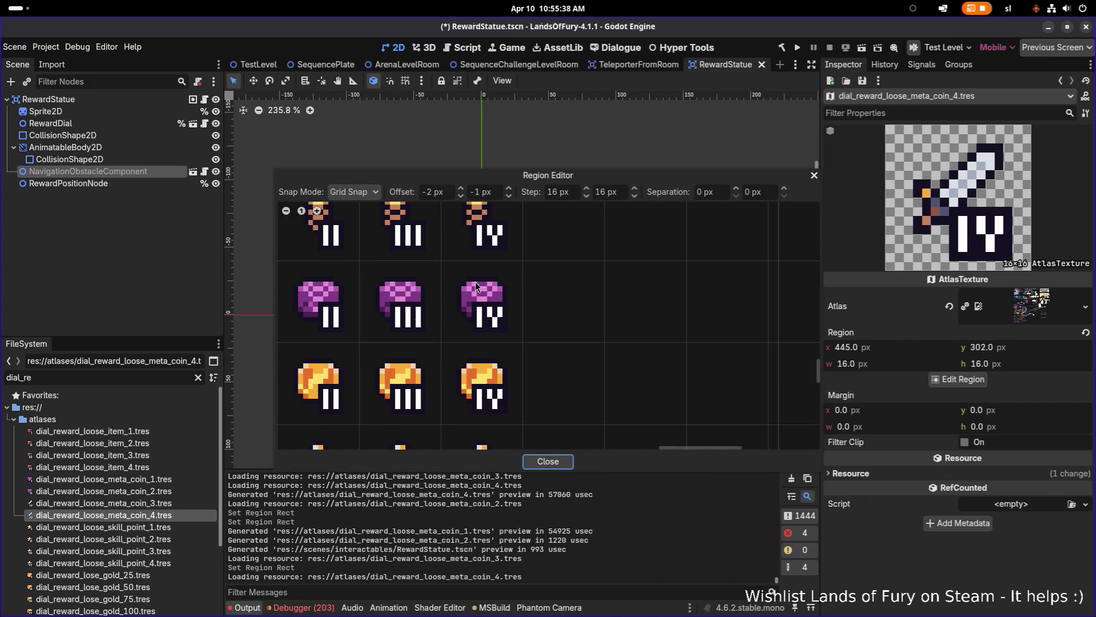
pyautogui.click(482, 302)
pyautogui.click(556, 462)
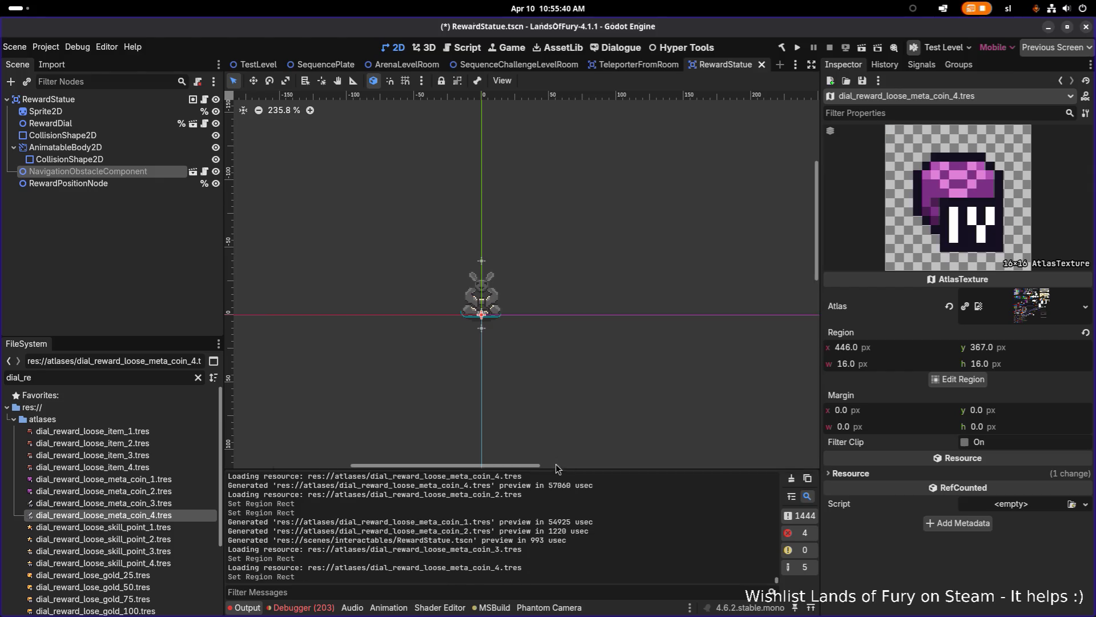
pyautogui.hotkey('ctrl', 's')
# - Check dial_reward_loose_meta_coin_1 through _4.tres in the FileSystem dock
pyautogui.scroll(-5, 463, 309)
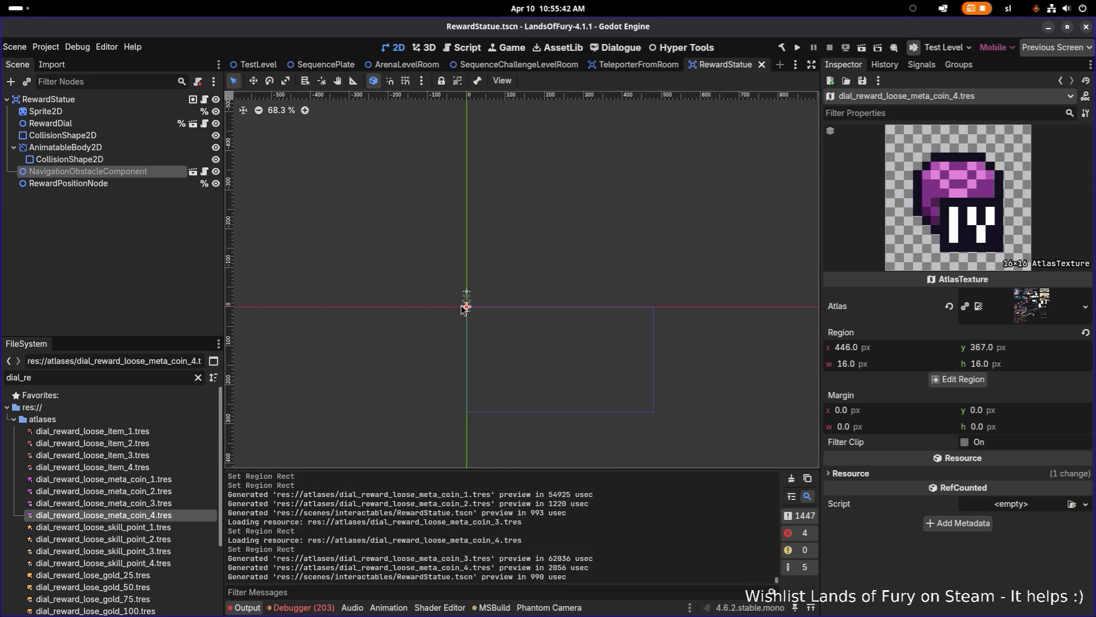
pyautogui.click(131, 482)
pyautogui.click(131, 492)
pyautogui.click(130, 503)
pyautogui.click(131, 515)
pyautogui.scroll(-3, 431, 340)
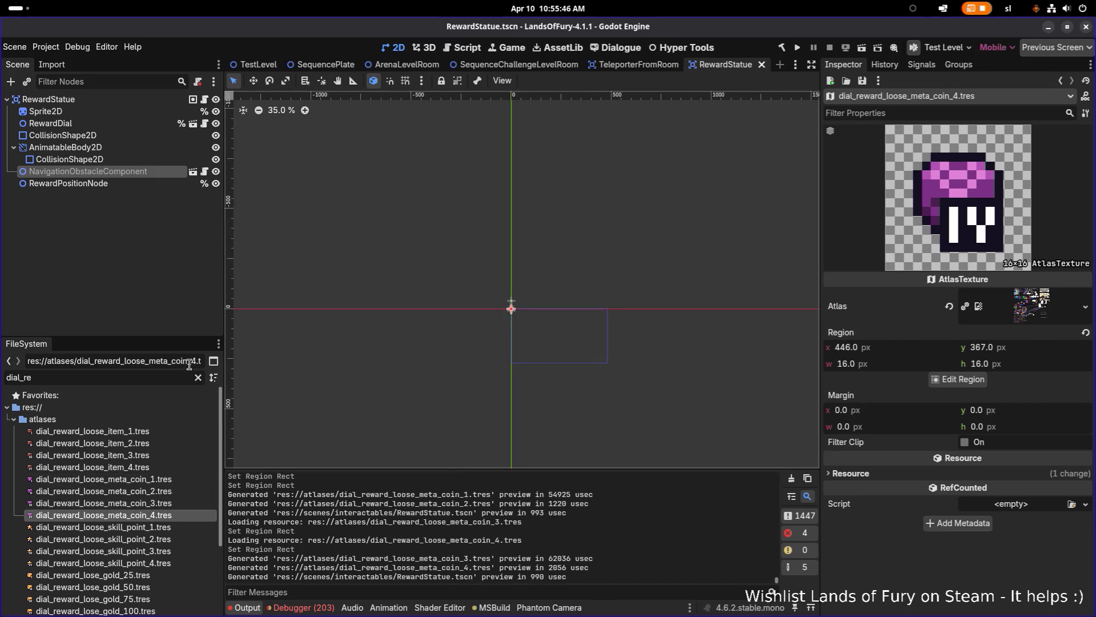
pyautogui.click(153, 378)
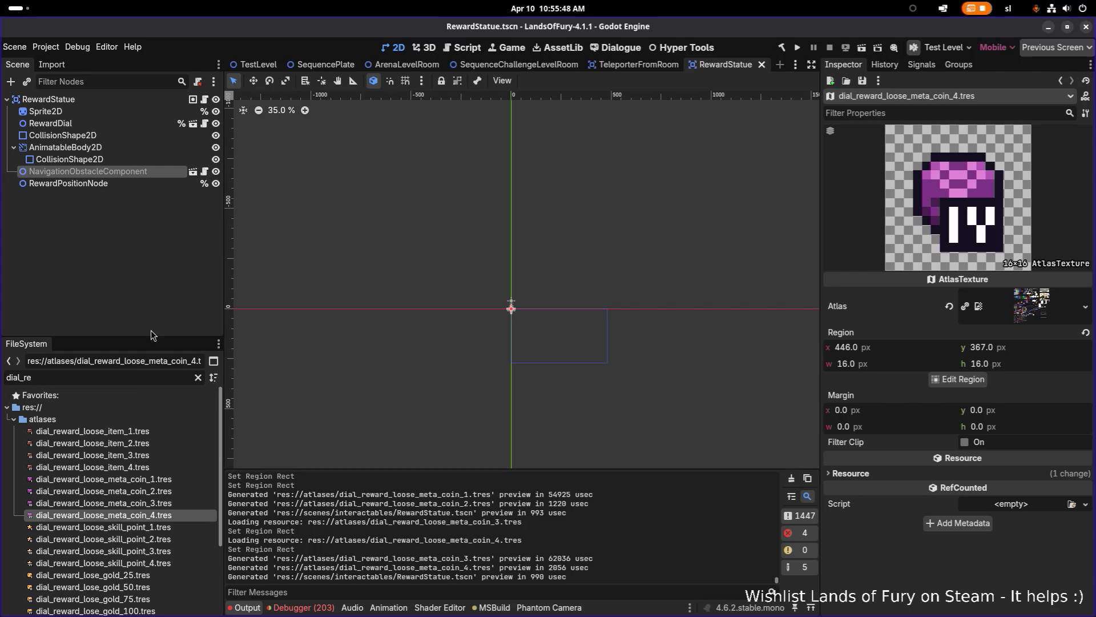
# - Switch over to Visual Studio Code
pyautogui.press('super')
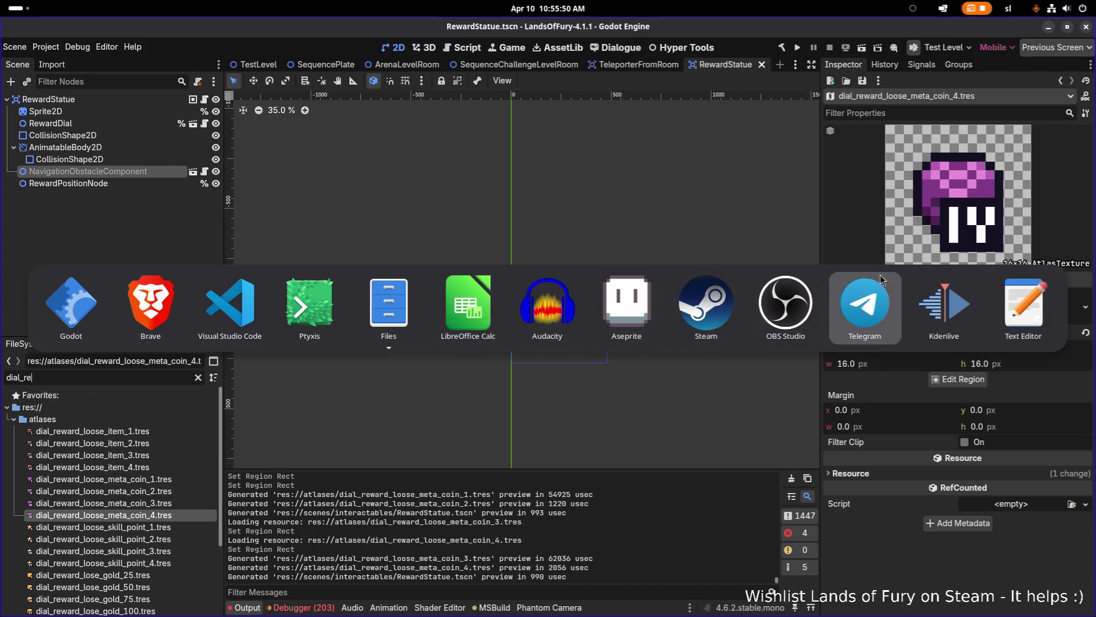
pyautogui.press('Escape')
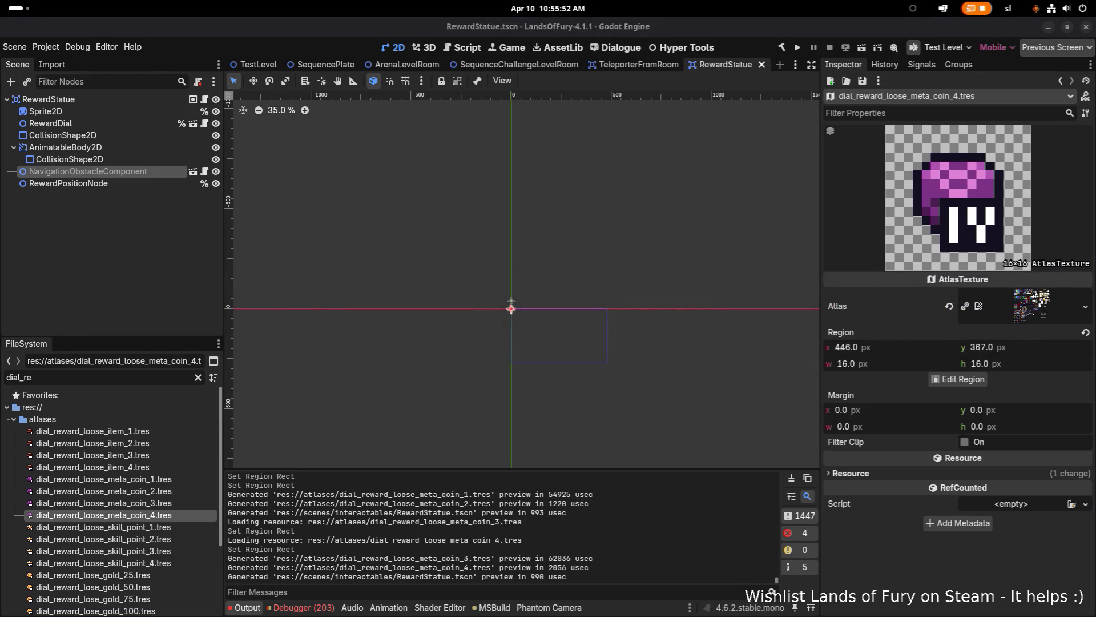
pyautogui.hotkey('alt', 'Tab')
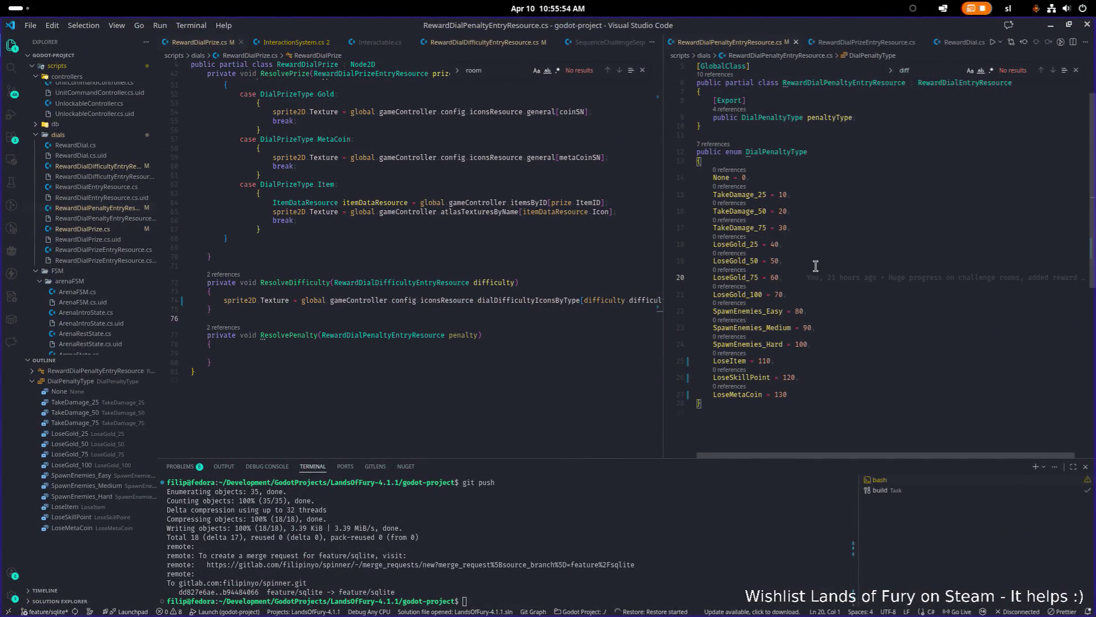
# - Open IconsResource.cs and go to the dialDifficultyIconsByType declaration on line 43
pyautogui.hotkey('ctrl', 'p')
pyautogui.write('iconsre')
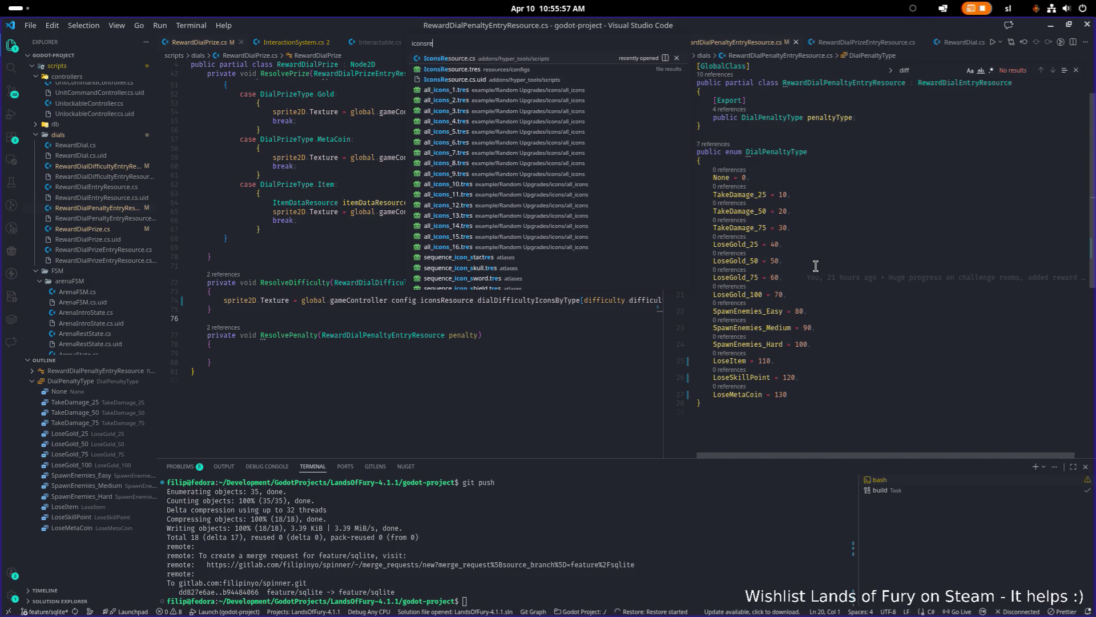
pyautogui.press('Return')
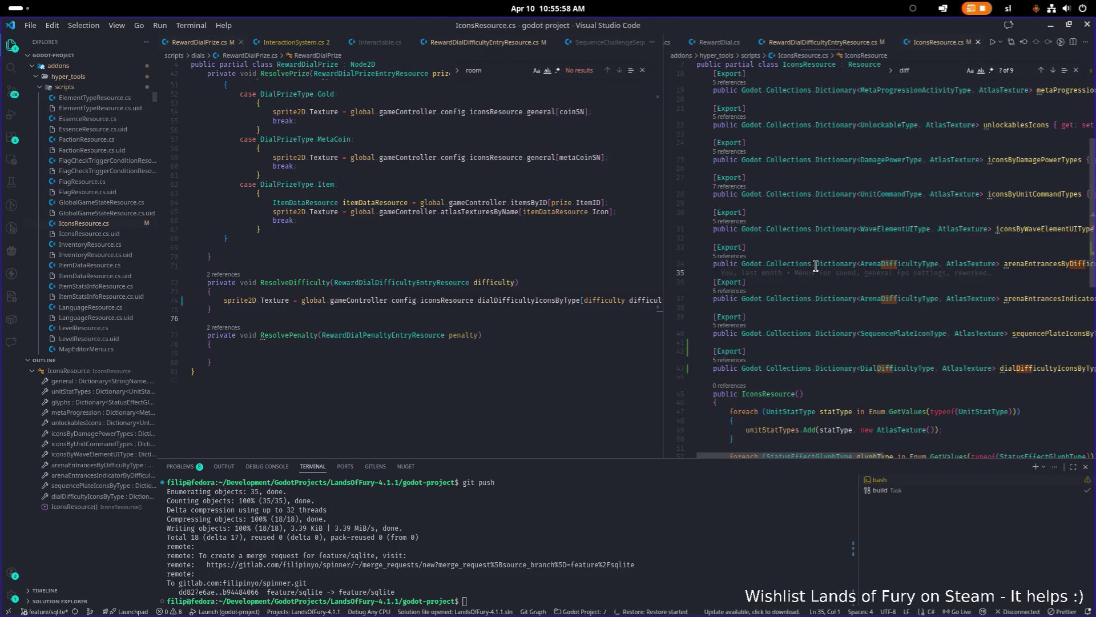
pyautogui.moveTo(664, 251); pyautogui.dragTo(595, 246)
pyautogui.scroll(5, 822, 238)
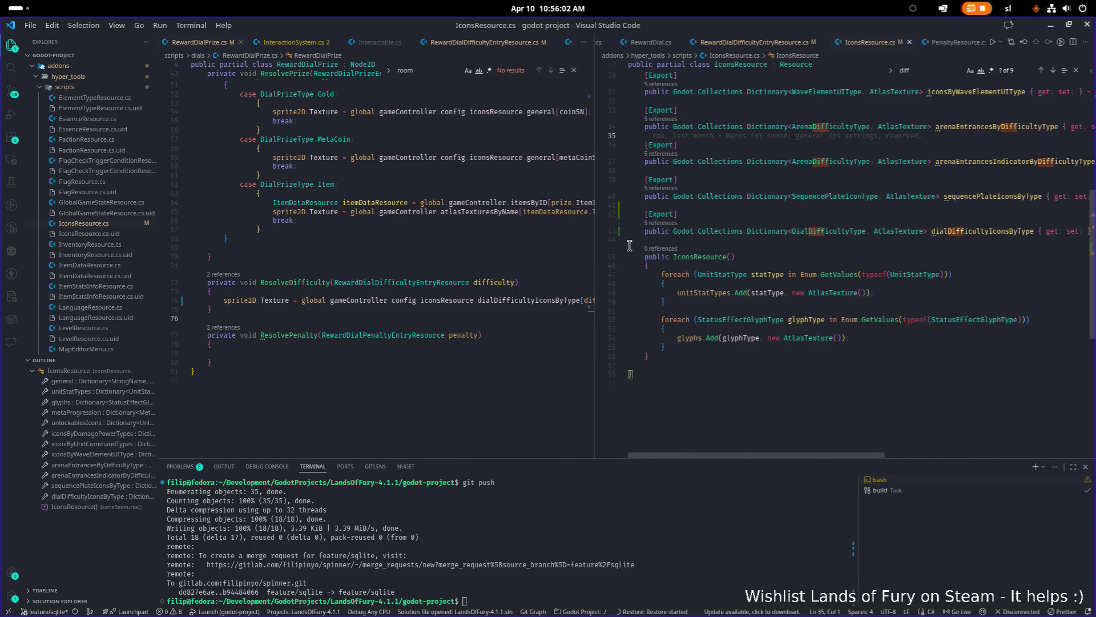
pyautogui.click(715, 234)
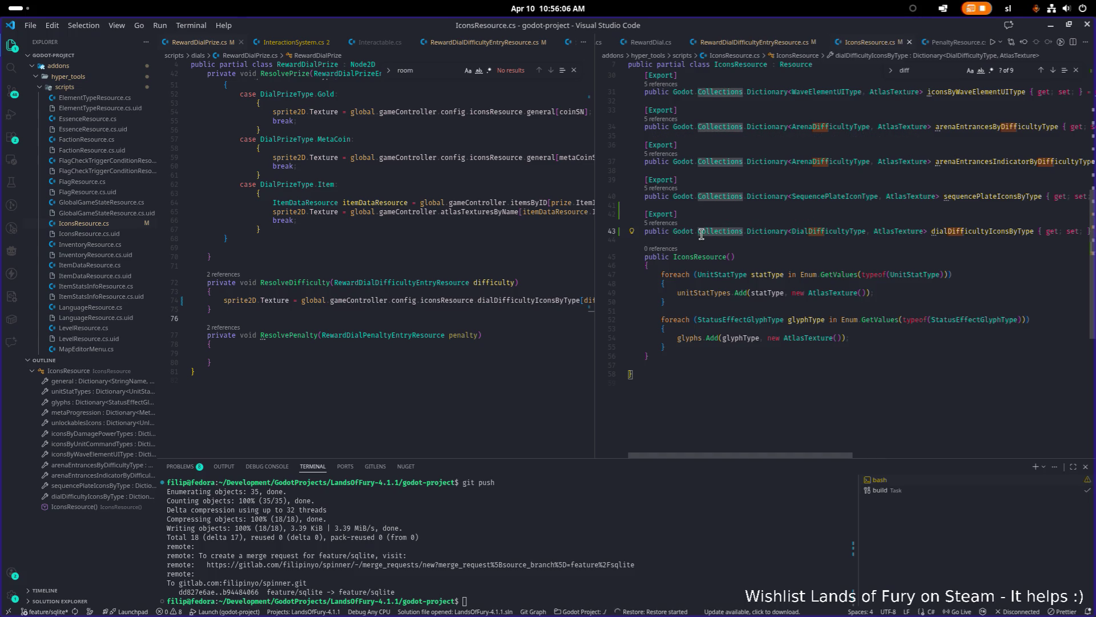
# - Duplicate the Export and dialDifficultyIconsByType declaration lines
pyautogui.hotkey('ctrl', 'z')
pyautogui.hotkey('ctrl', 'z')
pyautogui.hotkey('ctrl', 'shift', 'z')
pyautogui.hotkey('ctrl', 'shift', 'z')
pyautogui.hotkey('ctrl', 'c')
pyautogui.press('End')
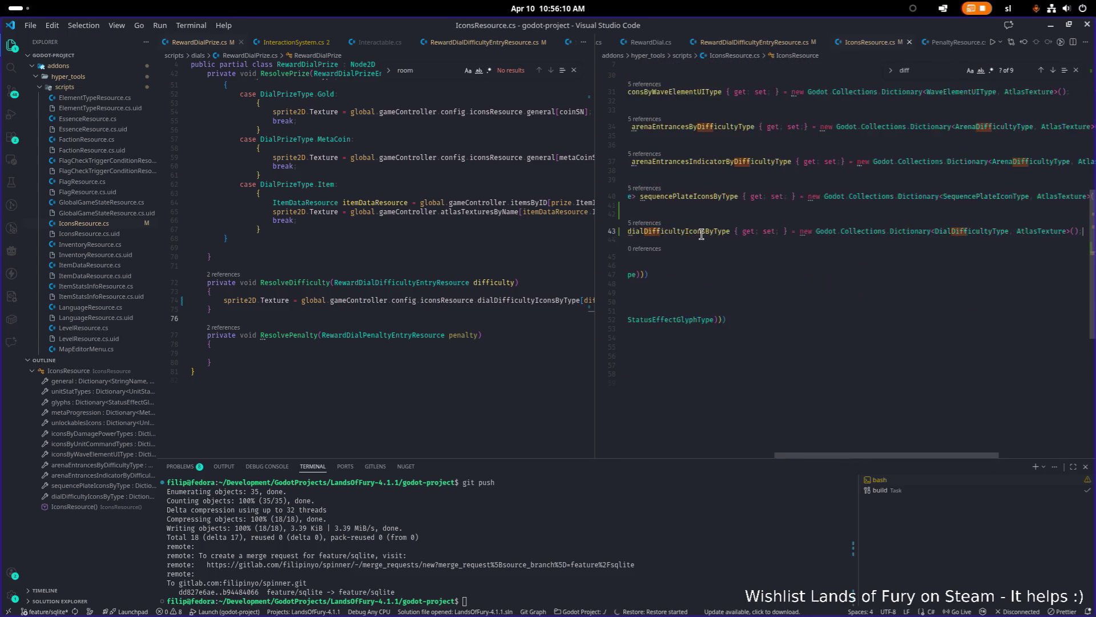
pyautogui.press('Return')
pyautogui.hotkey('ctrl', 'v')
pyautogui.press('Home')
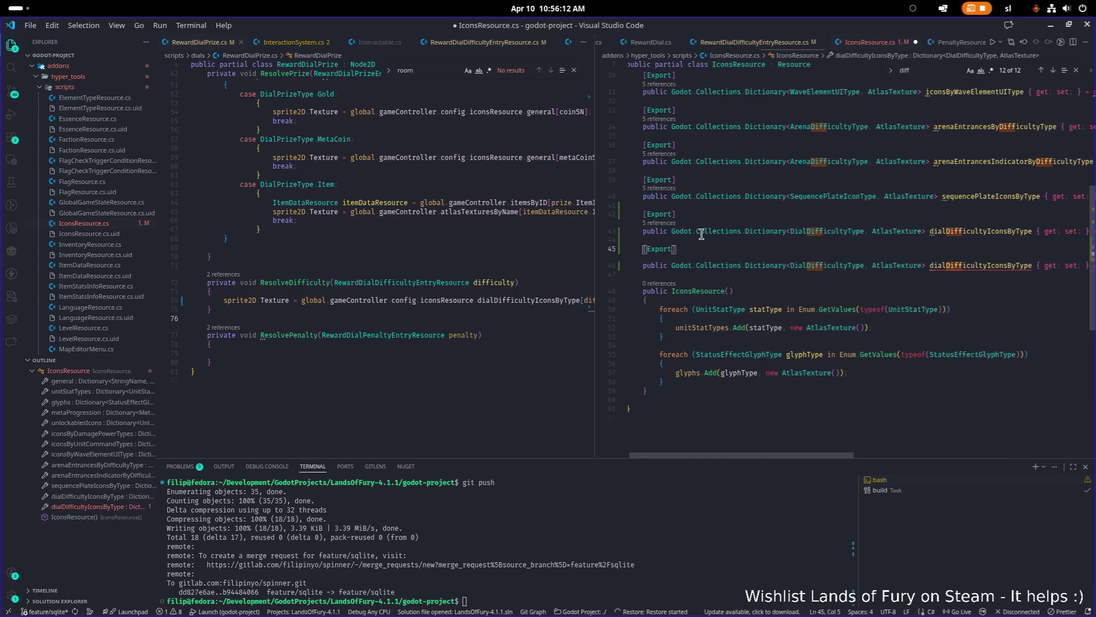
pyautogui.press('Down')
pyautogui.press('Down')
# - Change both DialDifficultyType references in the copy to DialPenaltyType
pyautogui.press('Up')
pyautogui.press('Up')
pyautogui.hotkey('ctrl', 'Right')
pyautogui.hotkey('ctrl', 'Right')
pyautogui.hotkey('ctrl', 'Right')
pyautogui.hotkey('ctrl', 'shift', 'Right')
pyautogui.write('Dialpen')
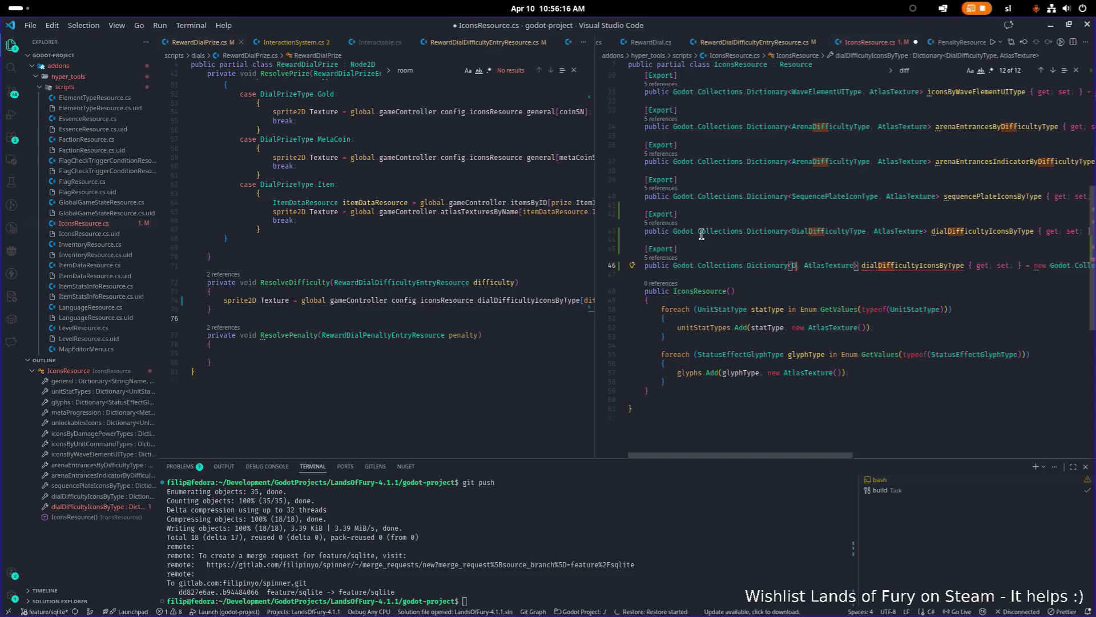
pyautogui.write('a')
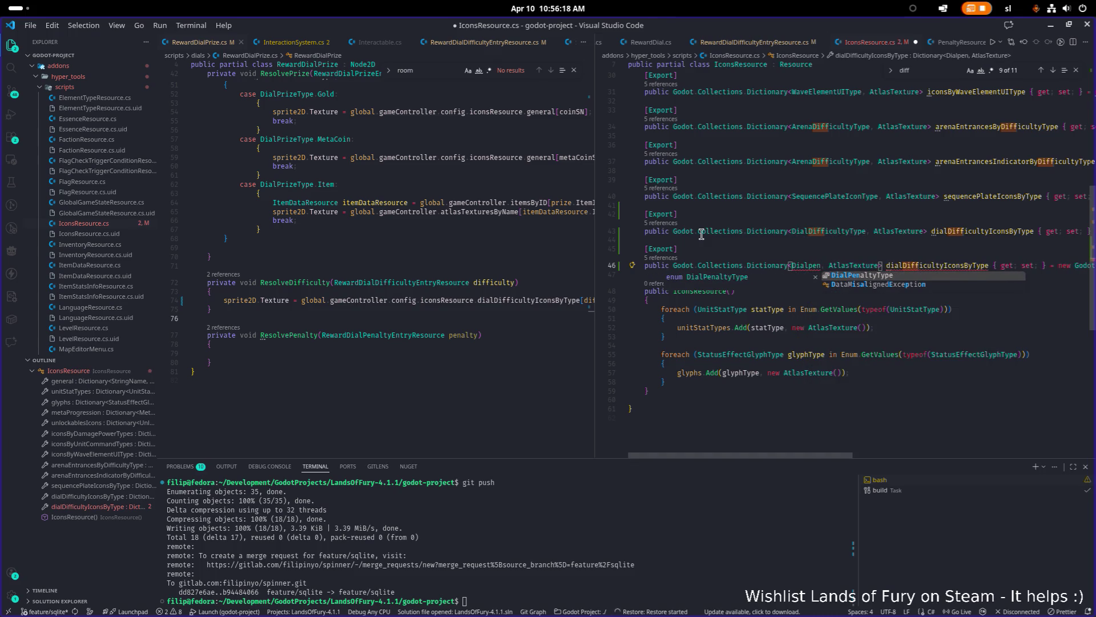
pyautogui.press('Return')
pyautogui.press('End')
pyautogui.hotkey('ctrl', 'Left')
pyautogui.hotkey('ctrl', 'Left')
pyautogui.hotkey('ctrl', 'Left')
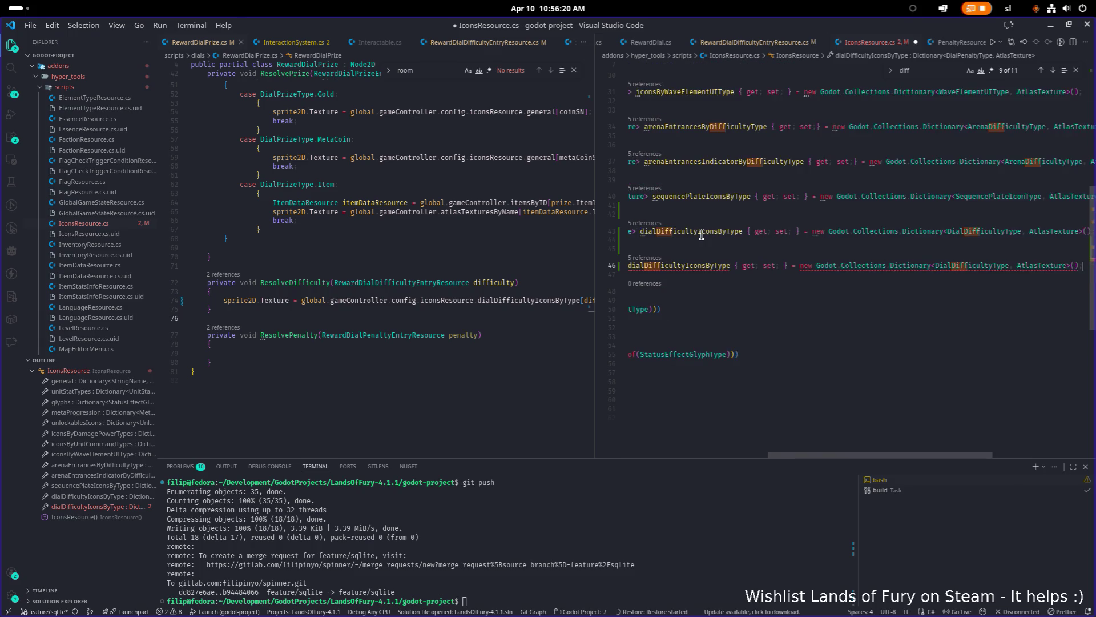
pyautogui.write('DialPenaltyType')
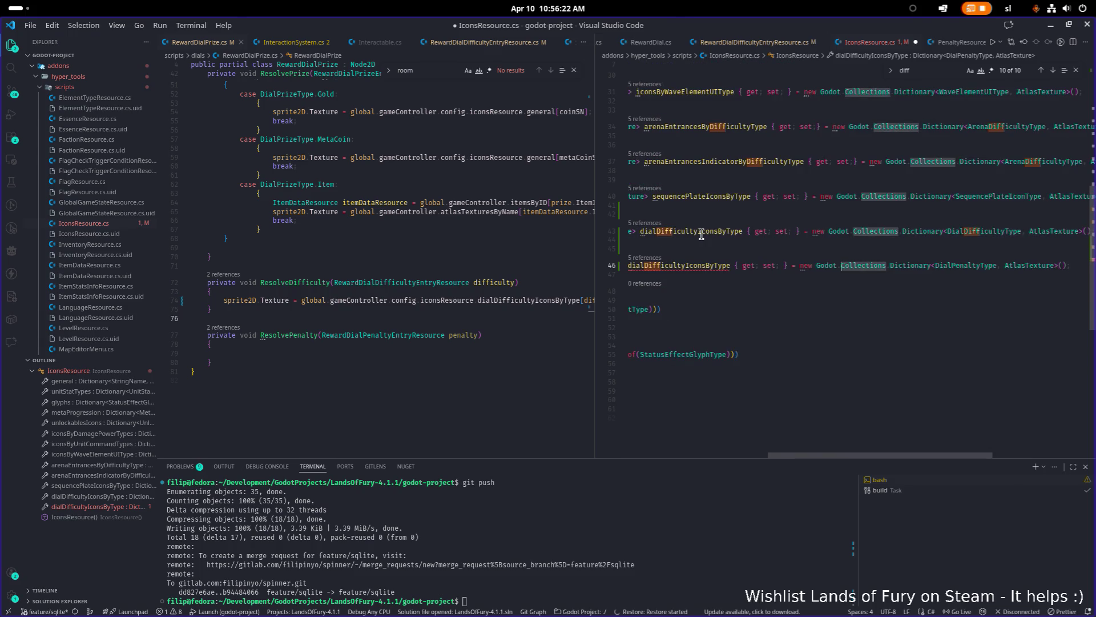
# - Rename the copy to dialPenaltyIconsByType, save, and start a .NET build in Godot
pyautogui.hotkey('ctrl', 'Left')
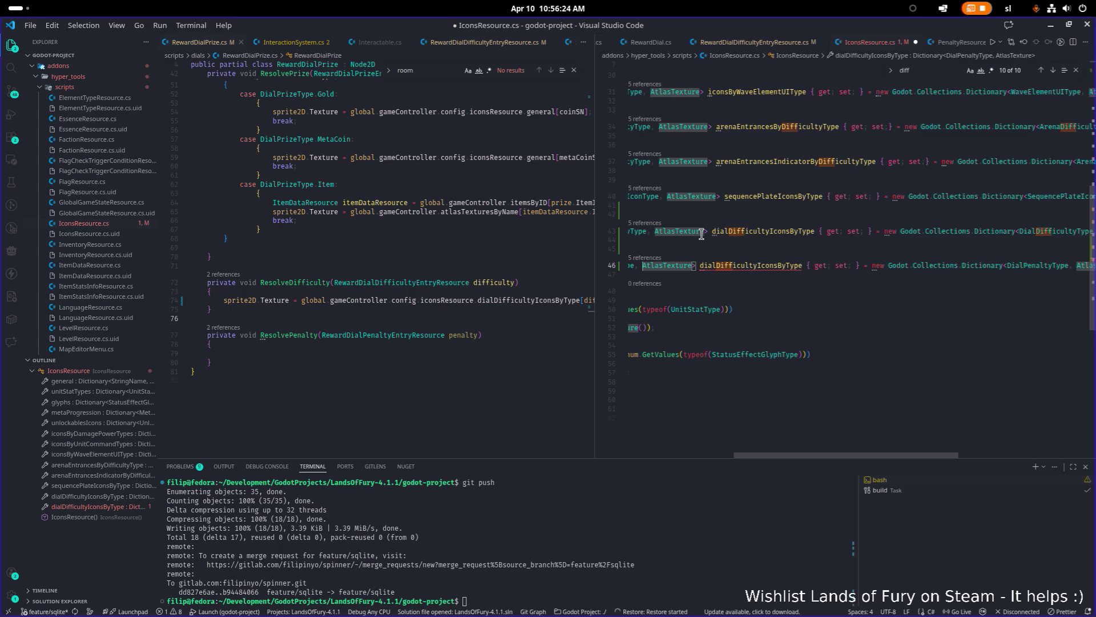
pyautogui.press('F2')
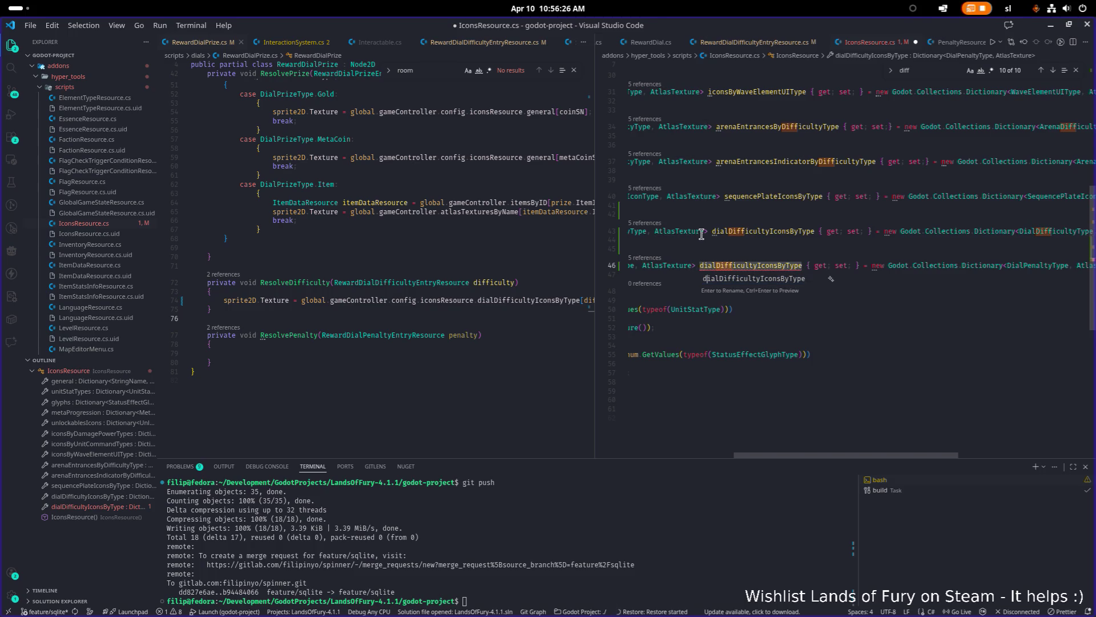
pyautogui.press('Escape')
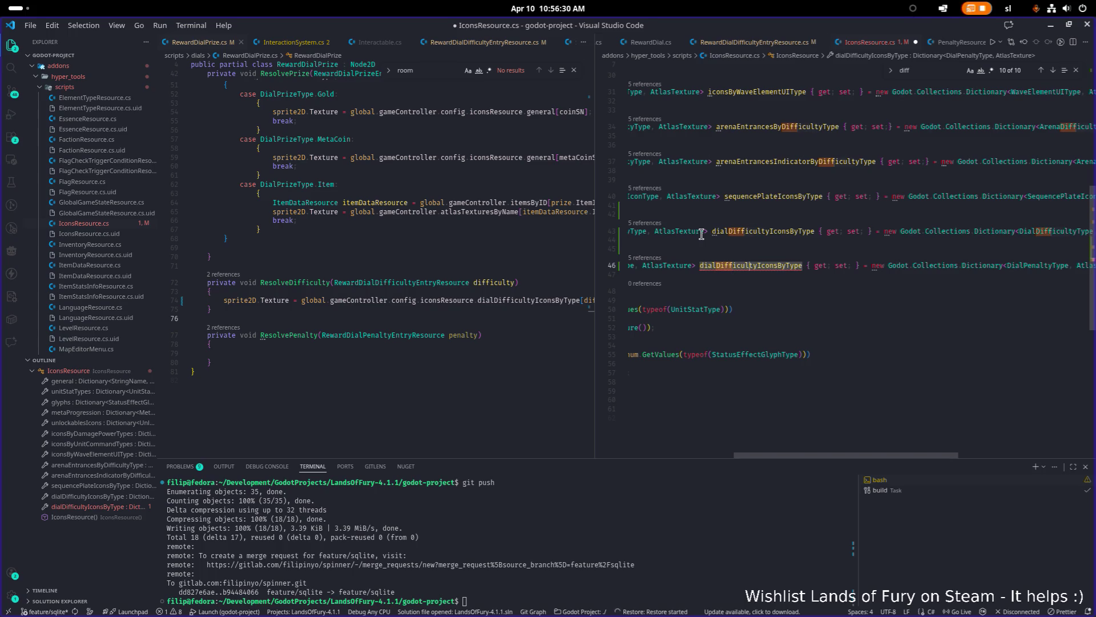
pyautogui.press('BackSpace')
pyautogui.press('BackSpace')
pyautogui.press('BackSpace')
pyautogui.write('PenaltyType, AtlasTexture> dialPenalty')
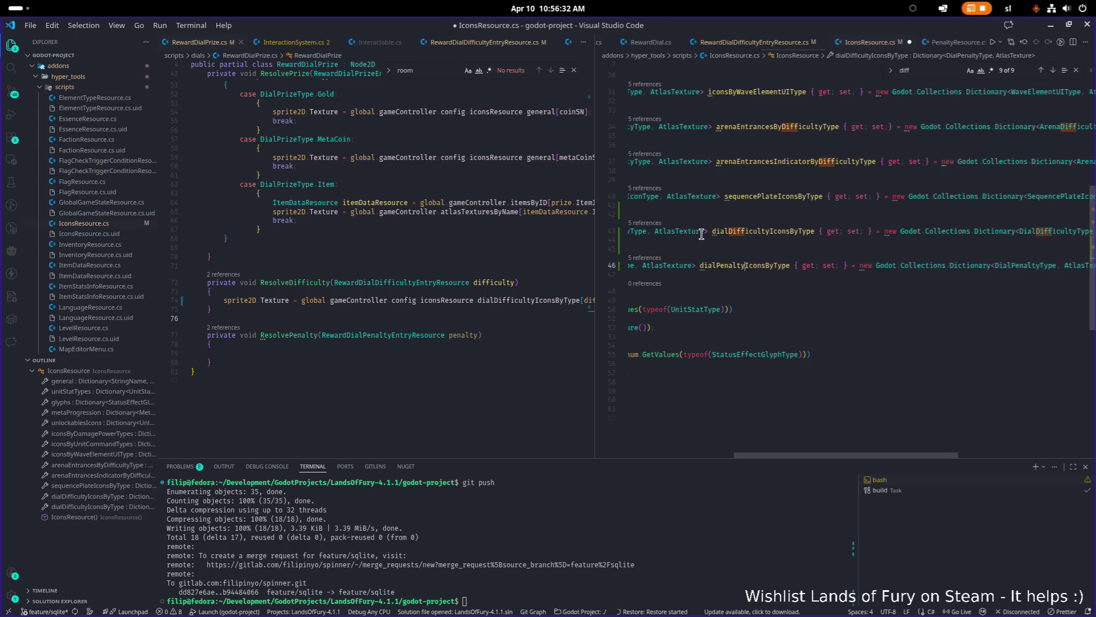
pyautogui.press('Return')
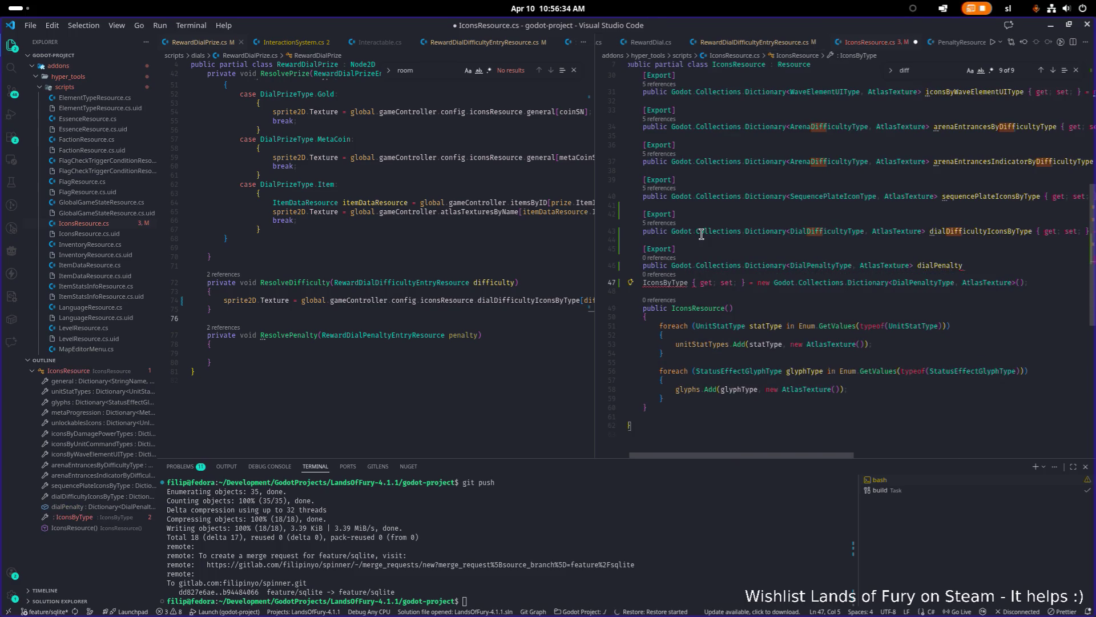
pyautogui.hotkey('ctrl', 'z')
pyautogui.click(765, 240)
pyautogui.hotkey('ctrl', 's')
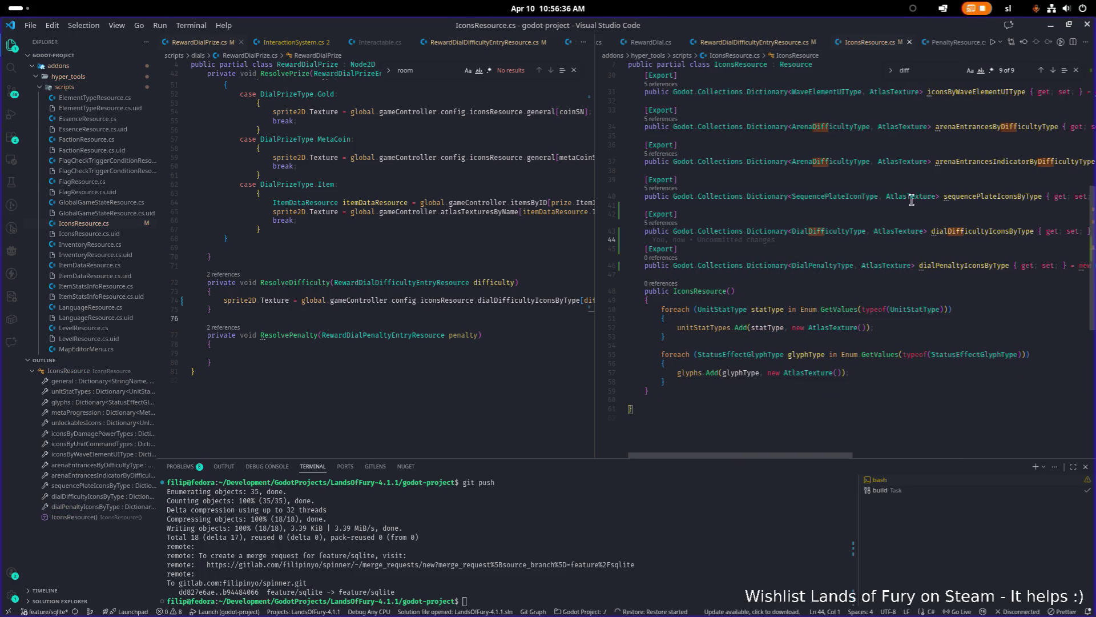
pyautogui.hotkey('alt', 'Tab')
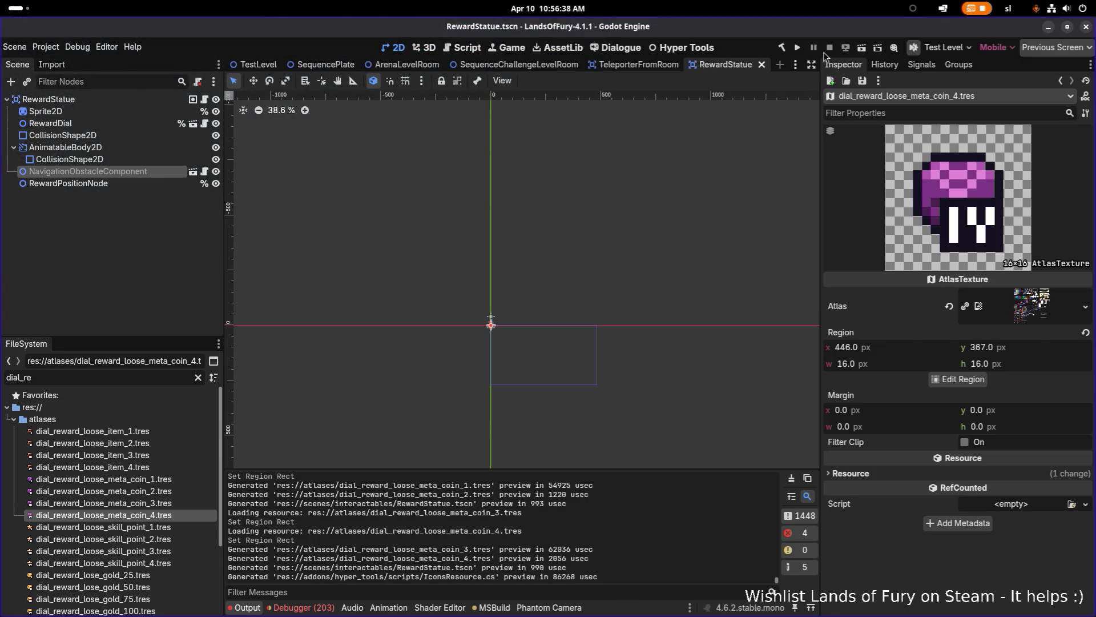
pyautogui.click(783, 49)
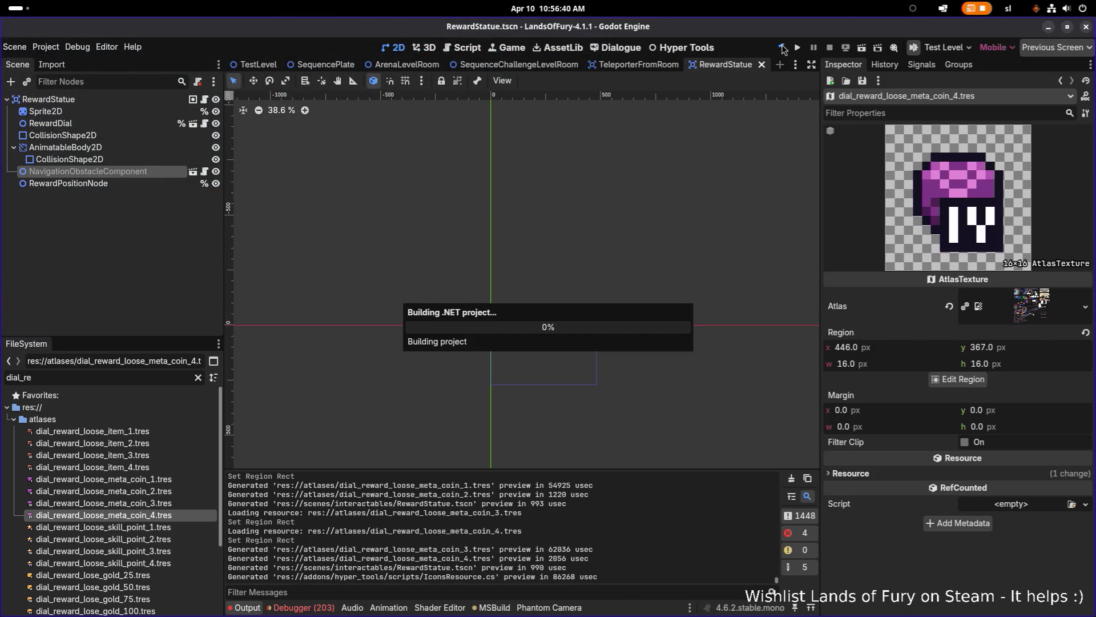